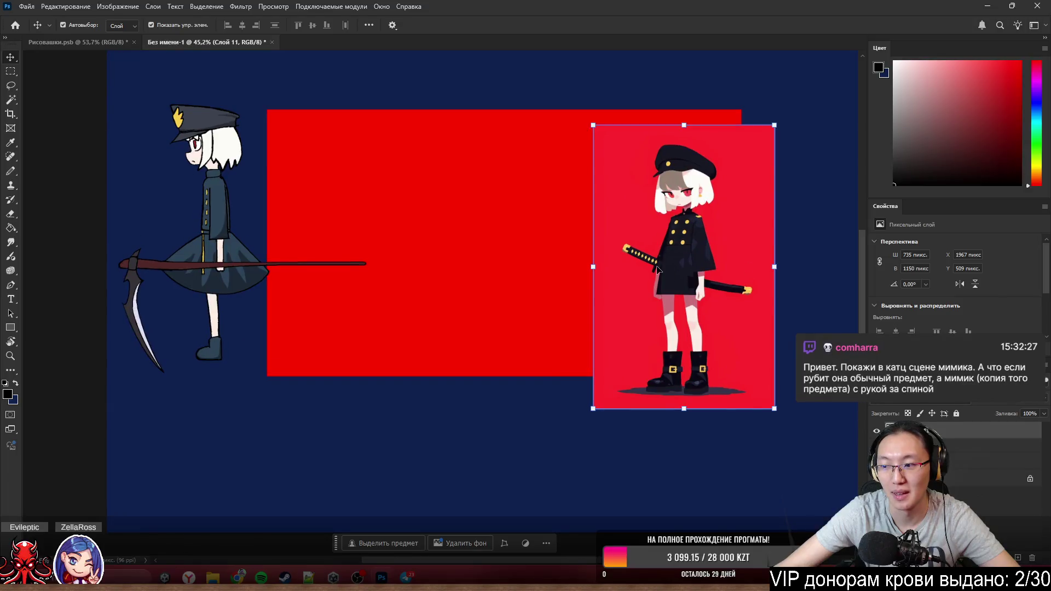
# - Reposition the katana girl to the board's upper right edge beside the red block and deselect it
pyautogui.moveTo(659, 264)
pyautogui.mouseDown()
pyautogui.moveTo(769, 226)
pyautogui.moveTo(827, 296)
pyautogui.mouseUp()
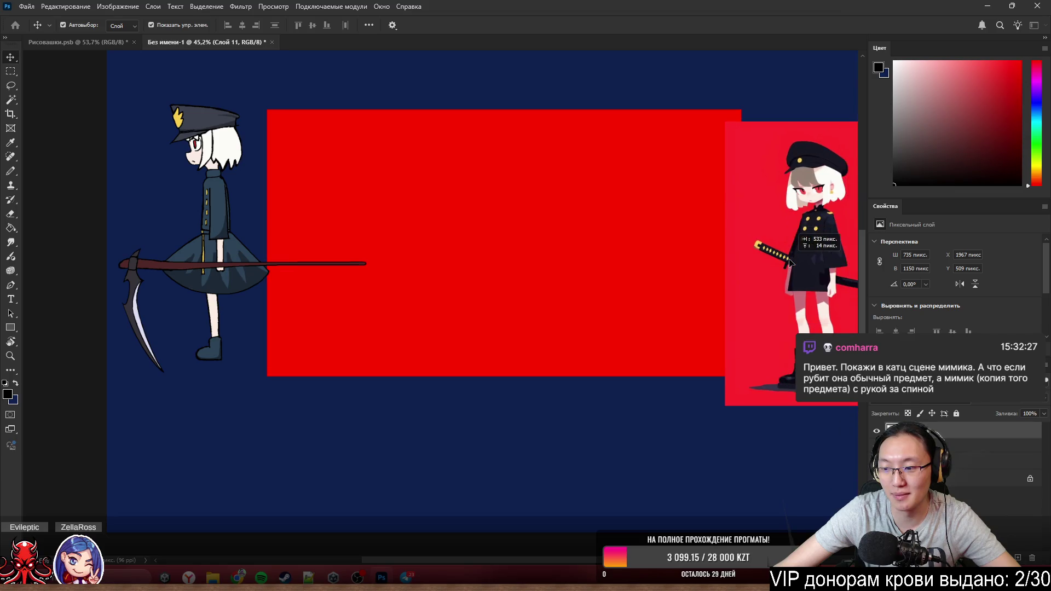
pyautogui.moveTo(825, 296); pyautogui.dragTo(753, 341)
pyautogui.hscroll(1, 419, 301)
pyautogui.hscroll(1, 419, 301)
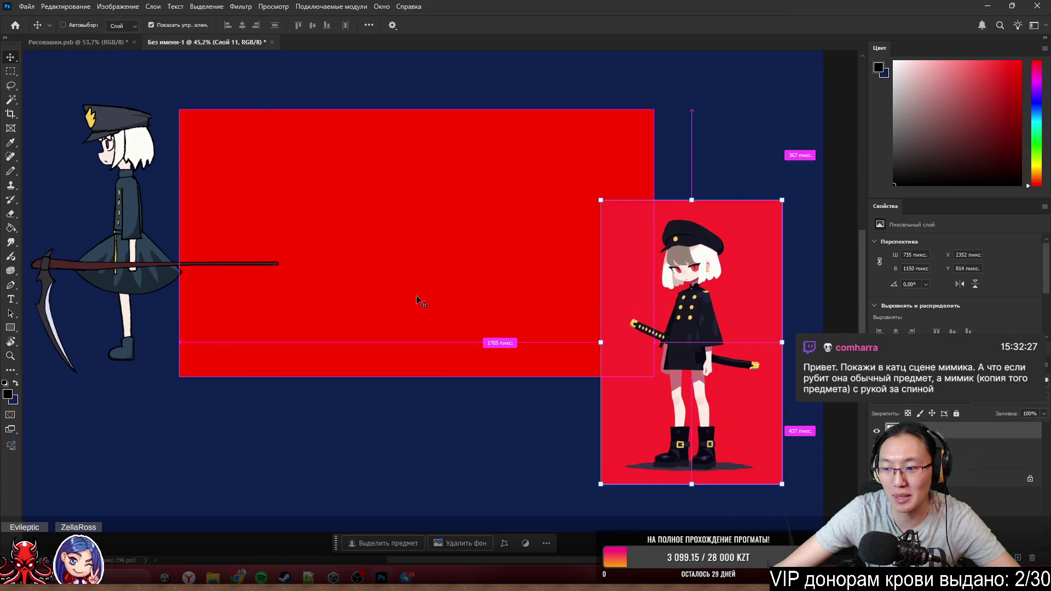
pyautogui.hscroll(1, 419, 302)
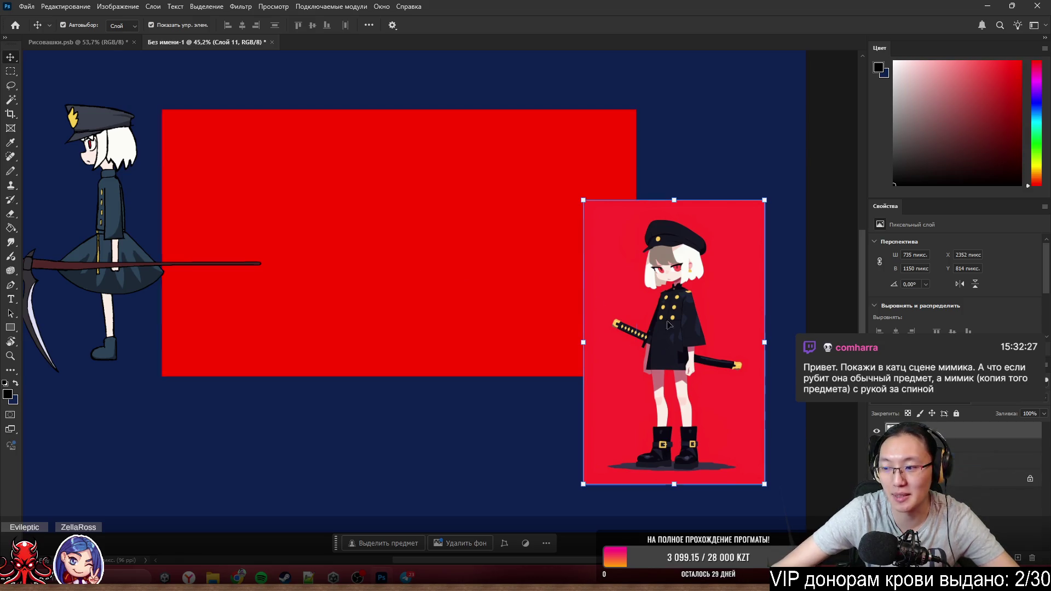
pyautogui.moveTo(669, 325); pyautogui.dragTo(742, 230)
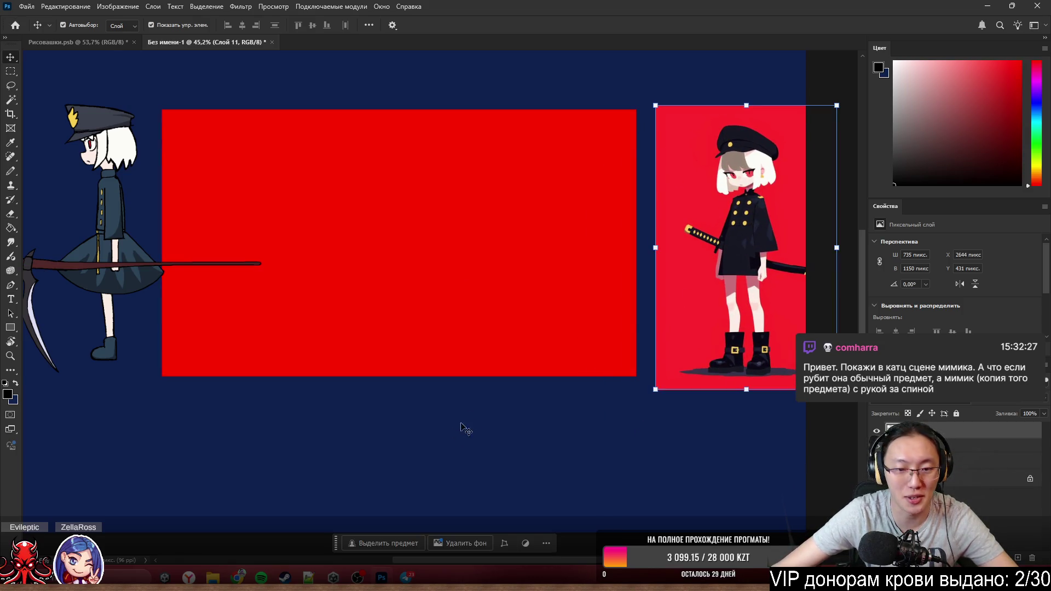
pyautogui.click(442, 446)
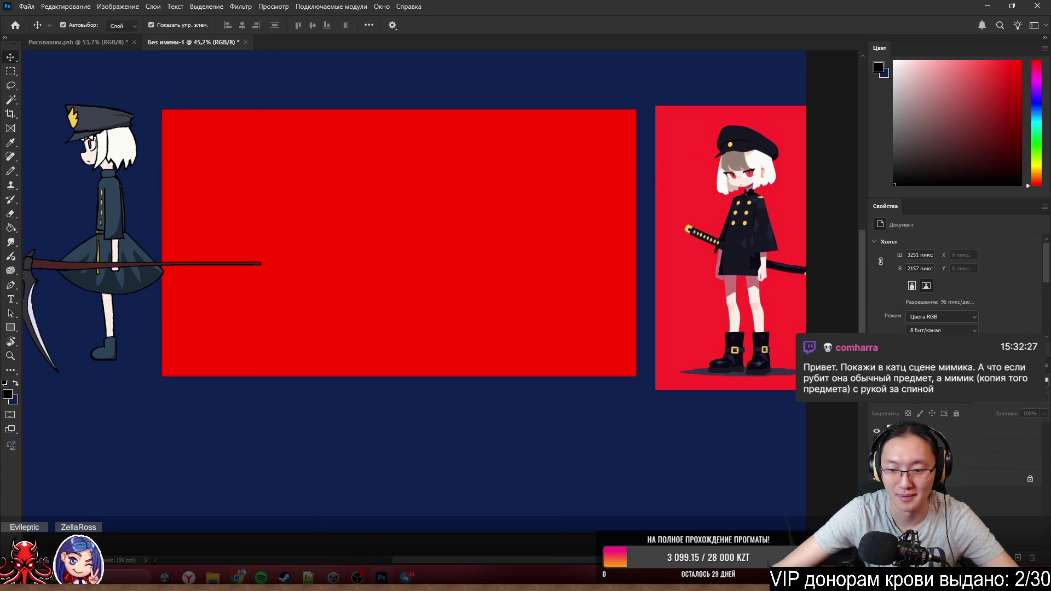
pyautogui.hotkey('ctrl', 'd')
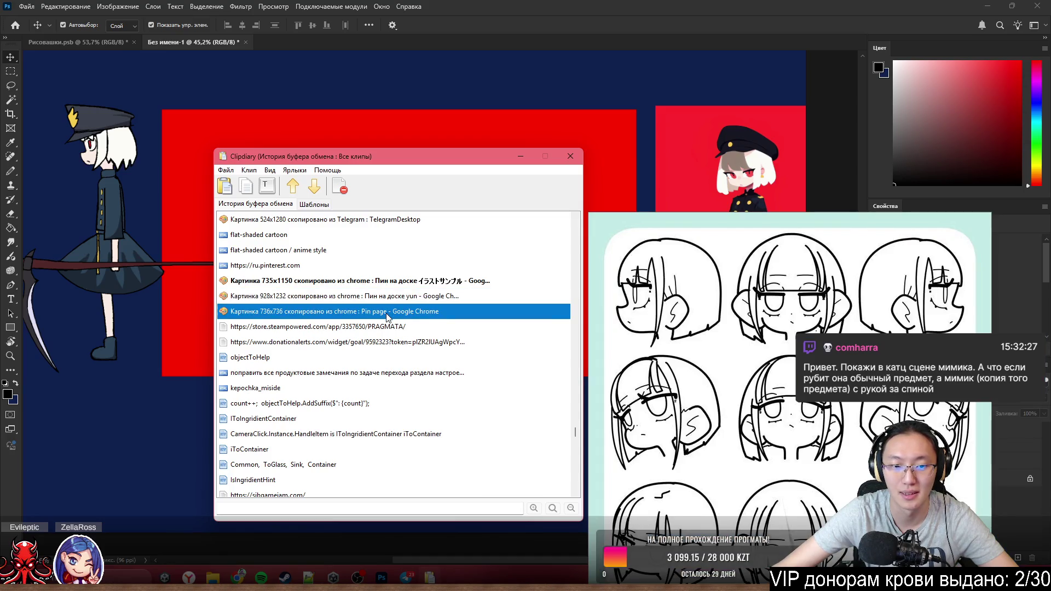
# - Paste the 736x736 face sheet from clipboard history and move it toward the upper left
pyautogui.press('Escape')
pyautogui.hotkey('ctrl', 'v')
pyautogui.hotkey('ctrl', 'z')
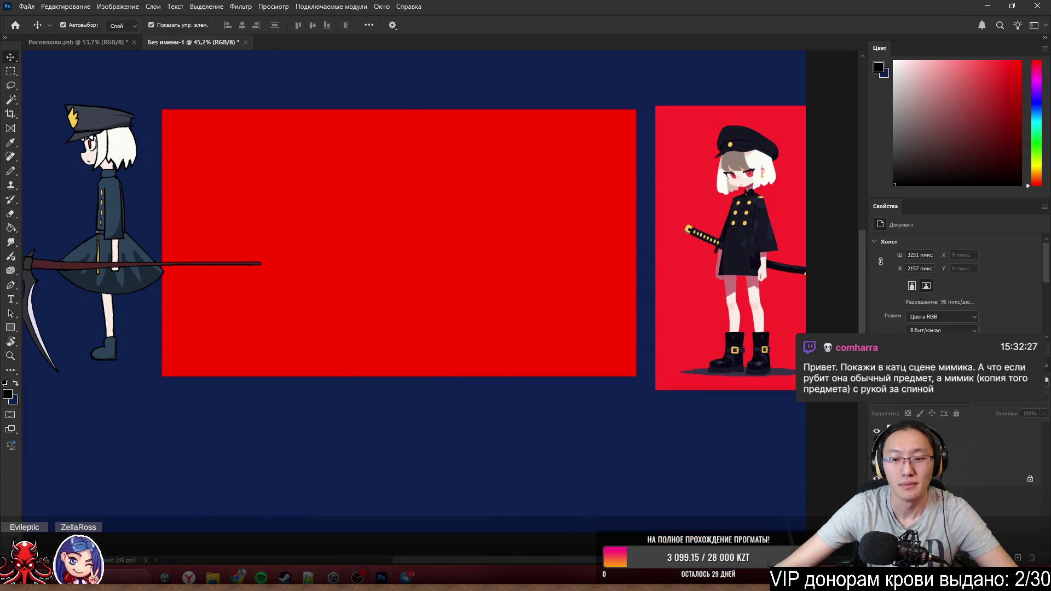
pyautogui.hotkey('ctrl', 'd')
pyautogui.press('Return')
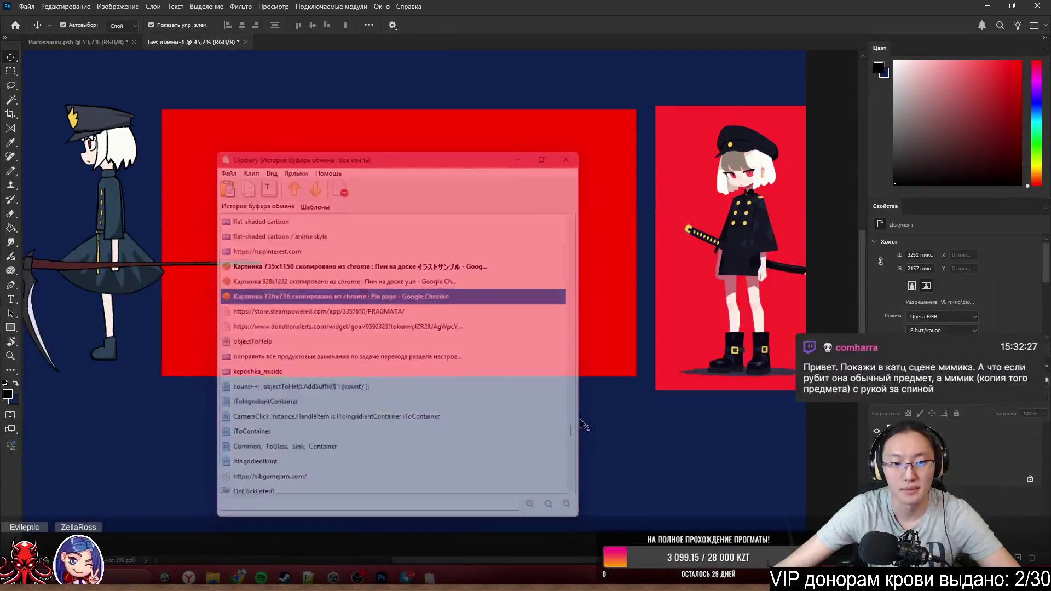
pyautogui.moveTo(443, 337); pyautogui.dragTo(266, 138)
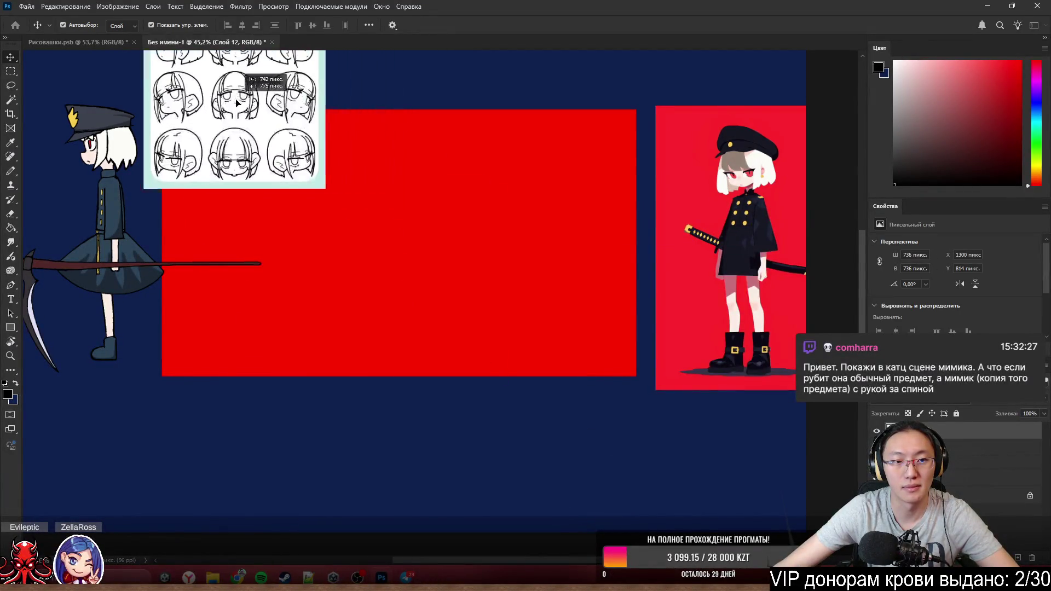
pyautogui.scroll(1, 333, 212)
# - Move the face sheet to the board's top, overlapping the red block's upper right
pyautogui.moveTo(333, 212)
pyautogui.mouseDown()
pyautogui.moveTo(693, 130)
pyautogui.moveTo(671, 143)
pyautogui.mouseUp()
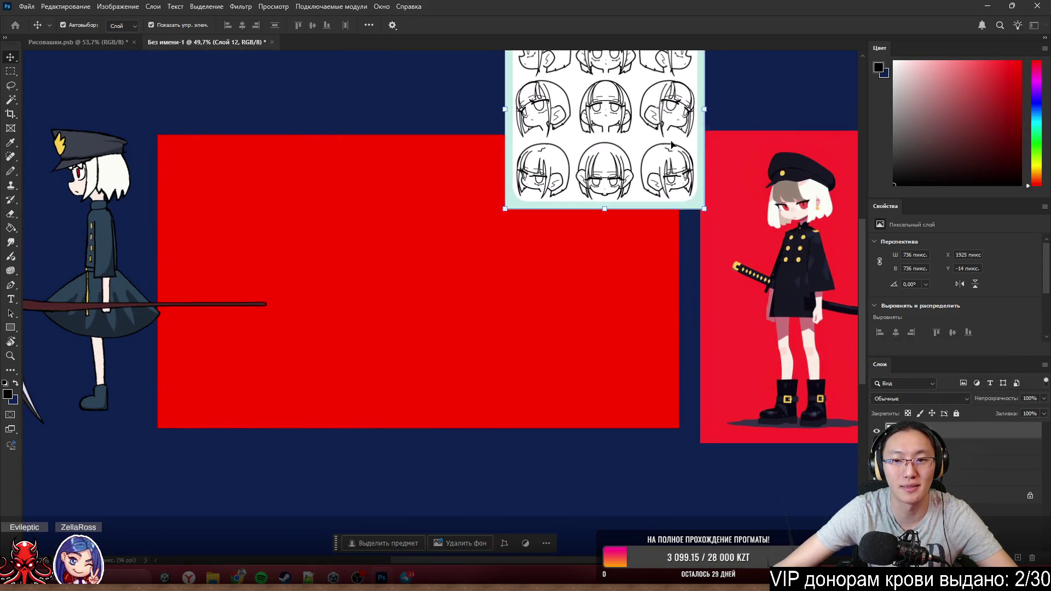
pyautogui.moveTo(544, 287); pyautogui.dragTo(617, 257)
pyautogui.scroll(1, 617, 257)
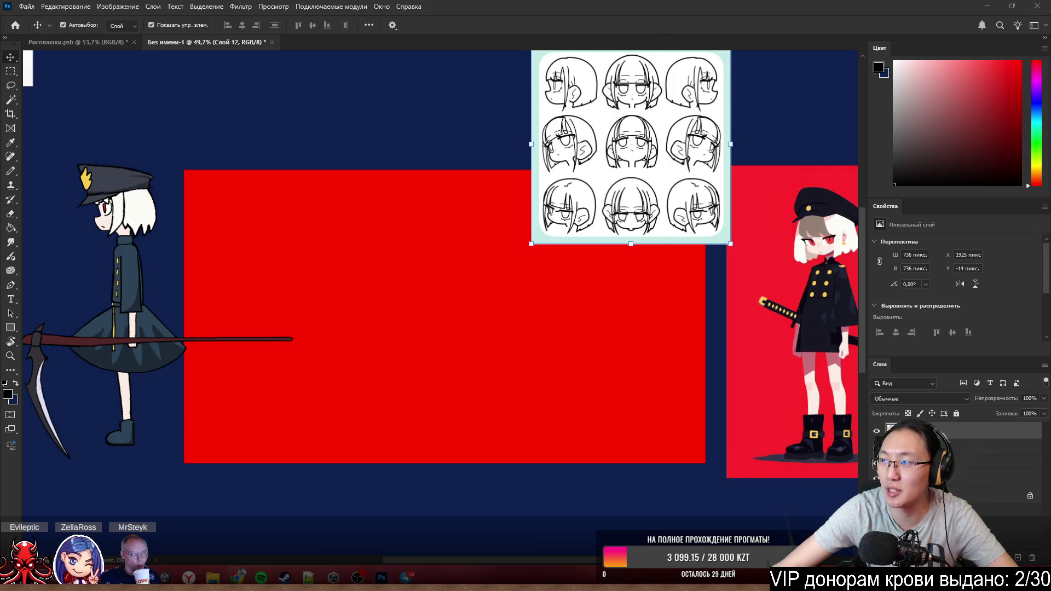
pyautogui.hotkey('alt', 'Tab')
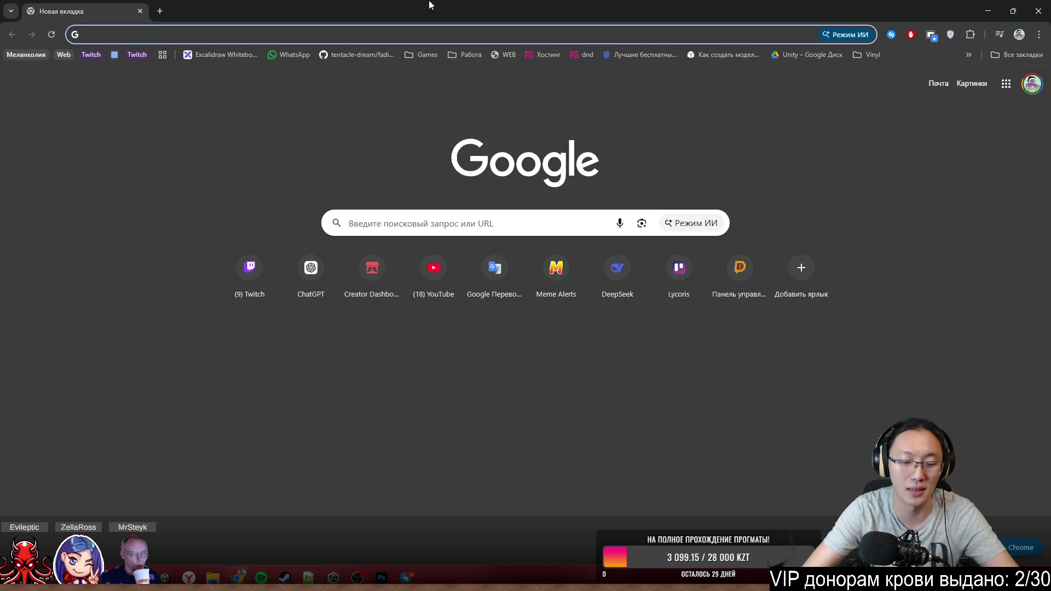
pyautogui.write('dave ')
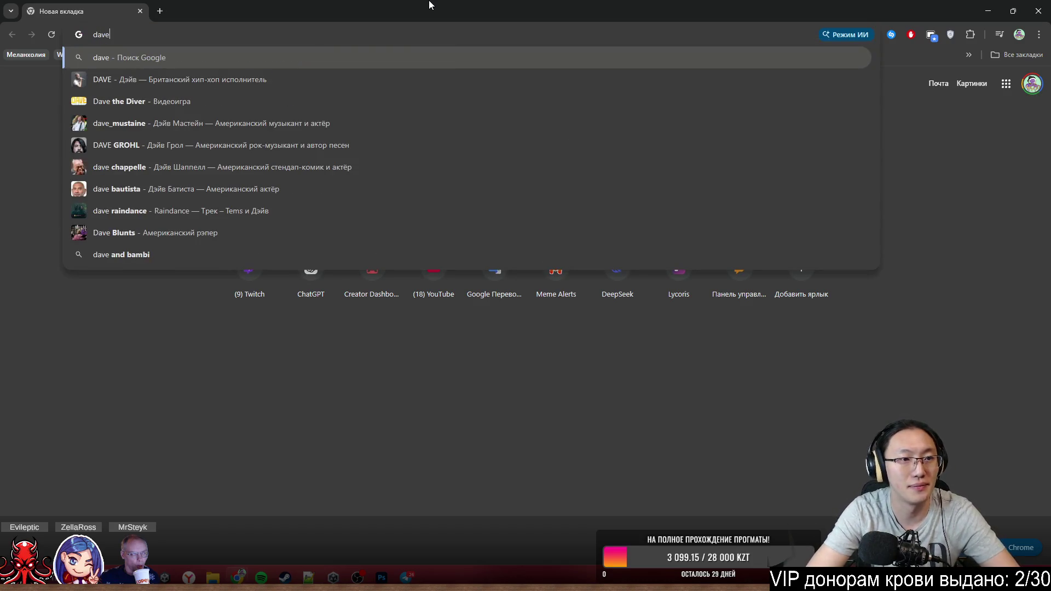
pyautogui.write('the diver')
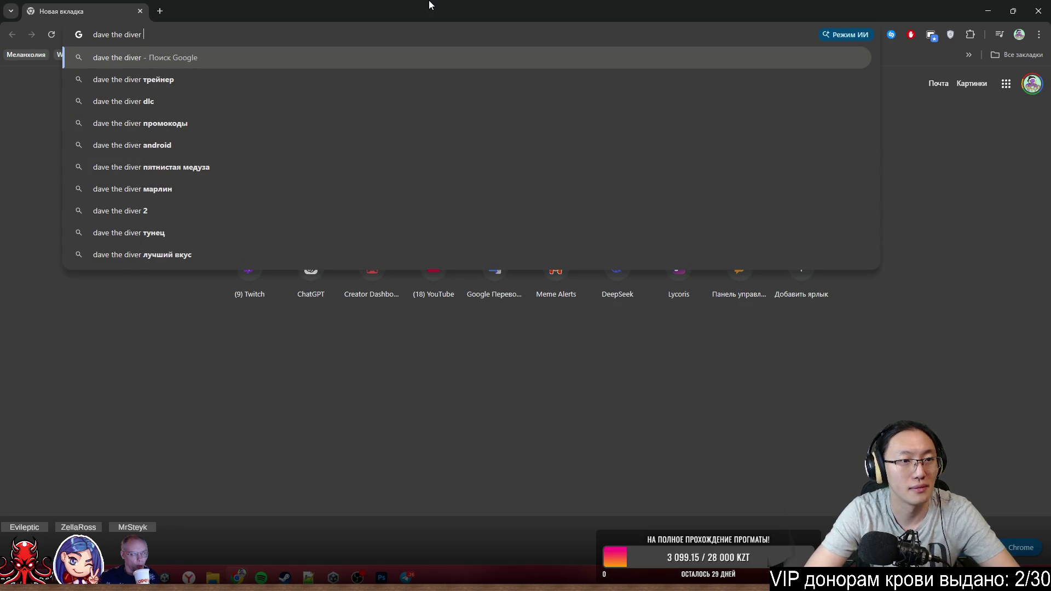
# - Search Google for 'dave the diver', switch to video results and start extending the query
pyautogui.press('Return')
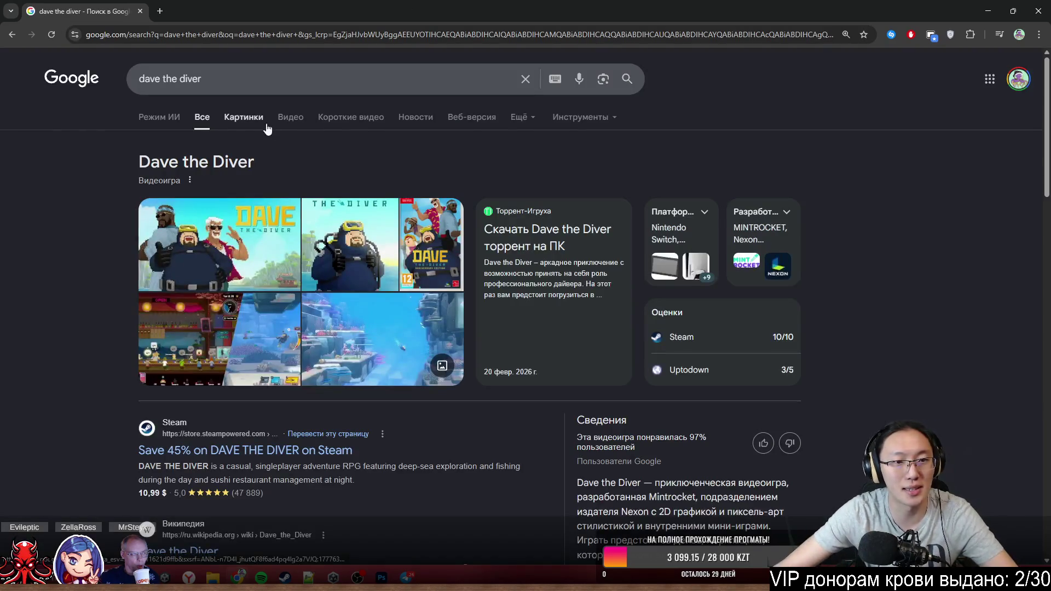
pyautogui.click(288, 119)
pyautogui.click(254, 86)
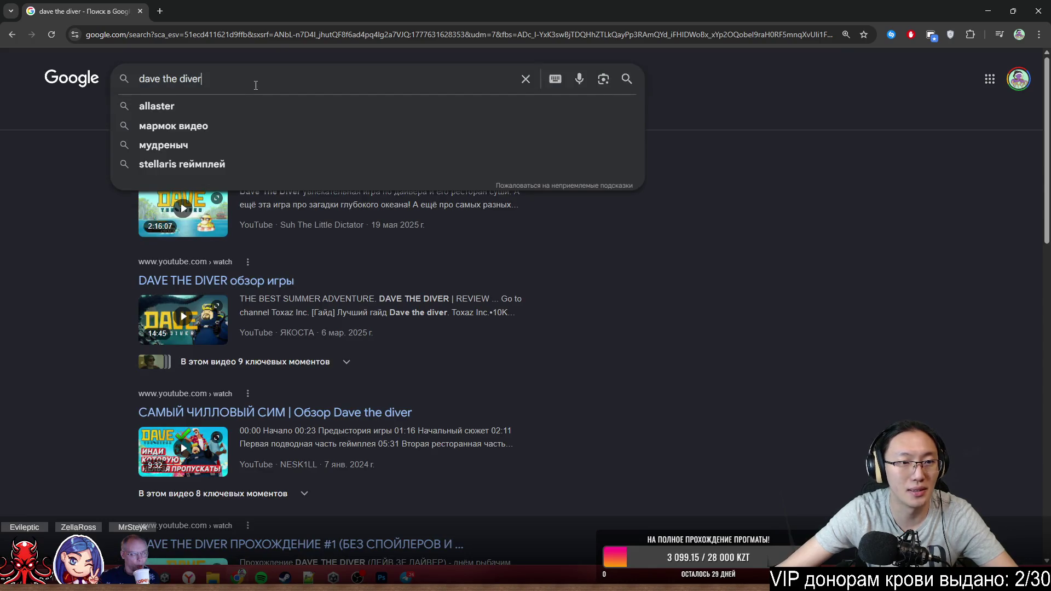
pyautogui.write(' cutscenes bancho')
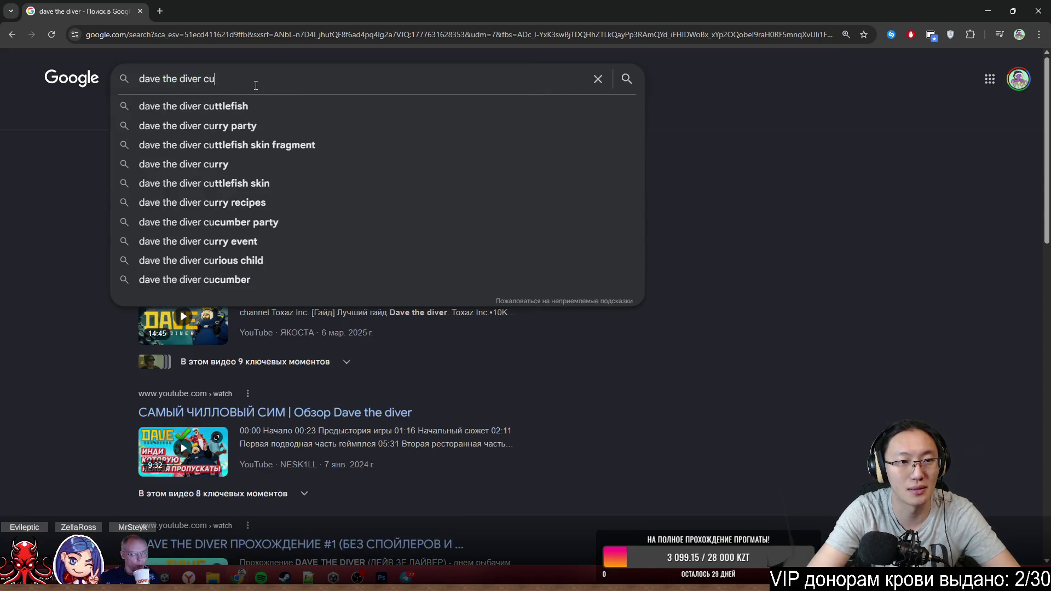
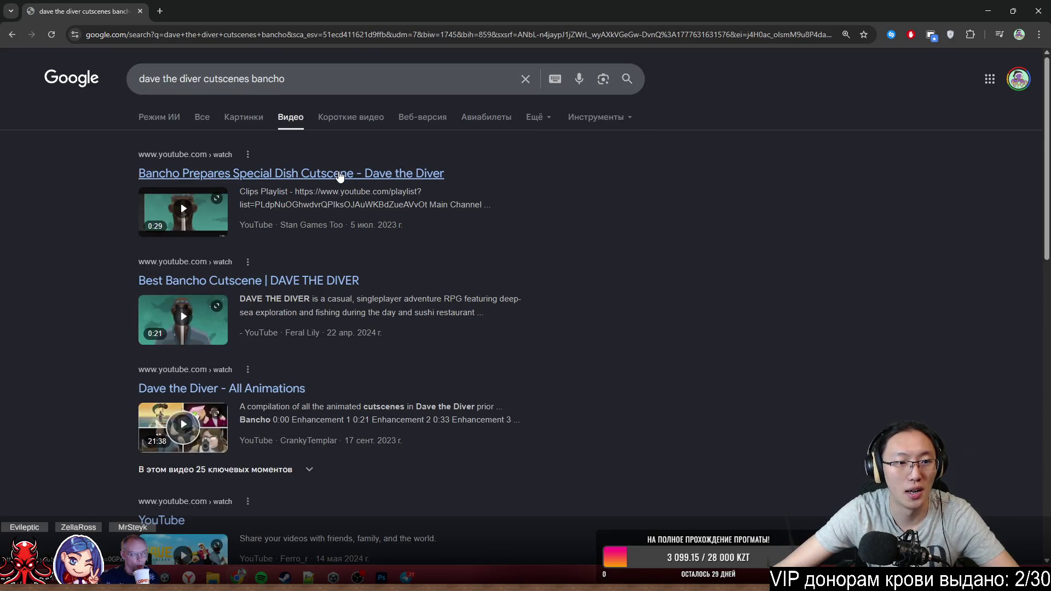
# - Open the 'Best Bancho Cutscene | DAVE THE DIVER' result so it plays on YouTube
pyautogui.click(201, 10)
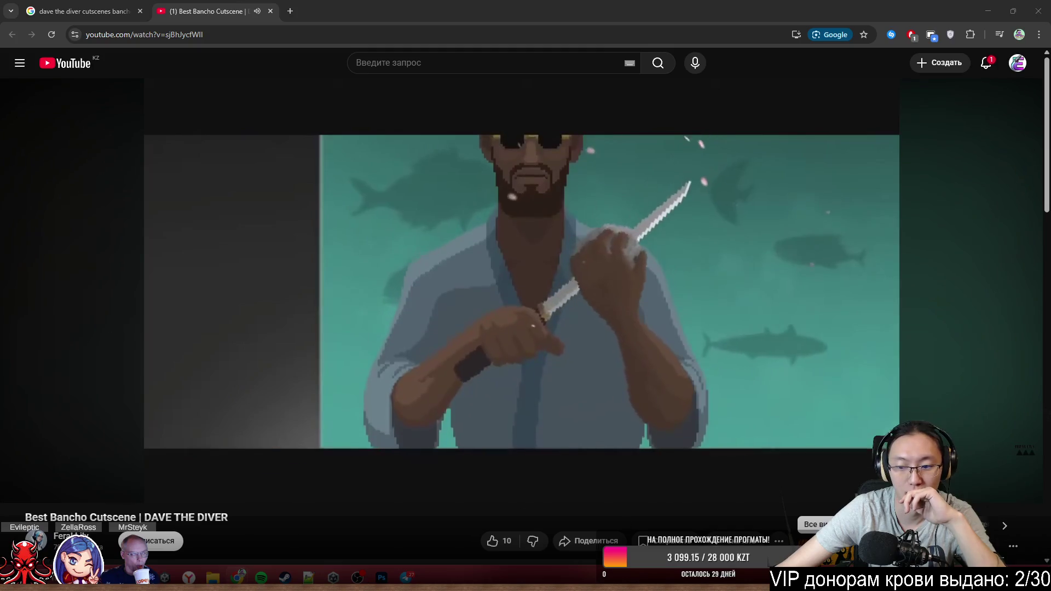
# - Watch the 20-second Best Bancho Cutscene fullscreen, then leave fullscreen when it ends
pyautogui.click(1020, 488)
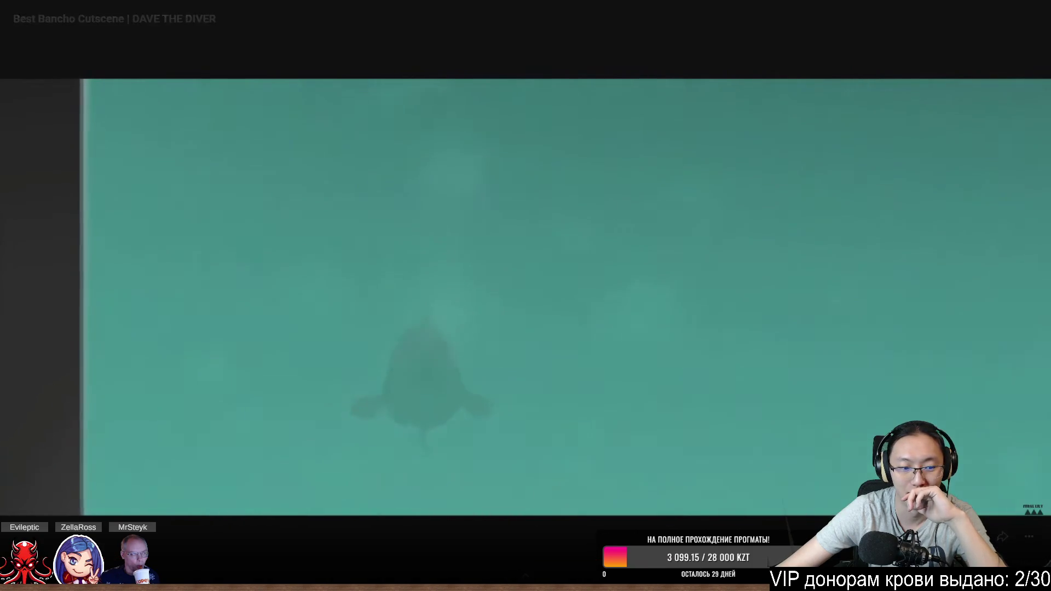
pyautogui.press('Escape')
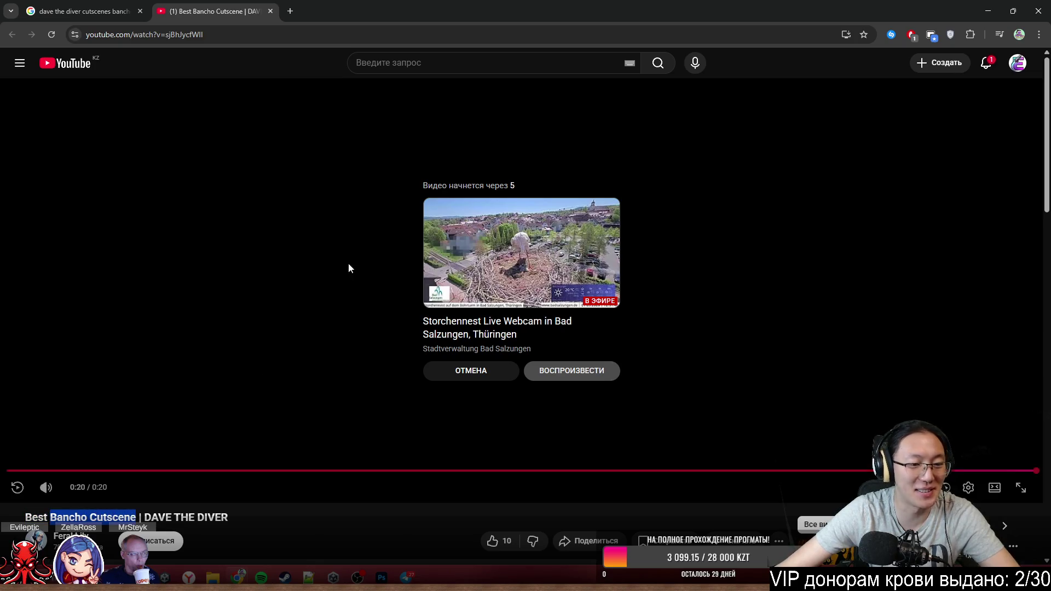
# - Search 'Bancho Cutscene', open 'Dave the Diver - All Animations' in a new tab and restart it from 0:00
pyautogui.press('Return')
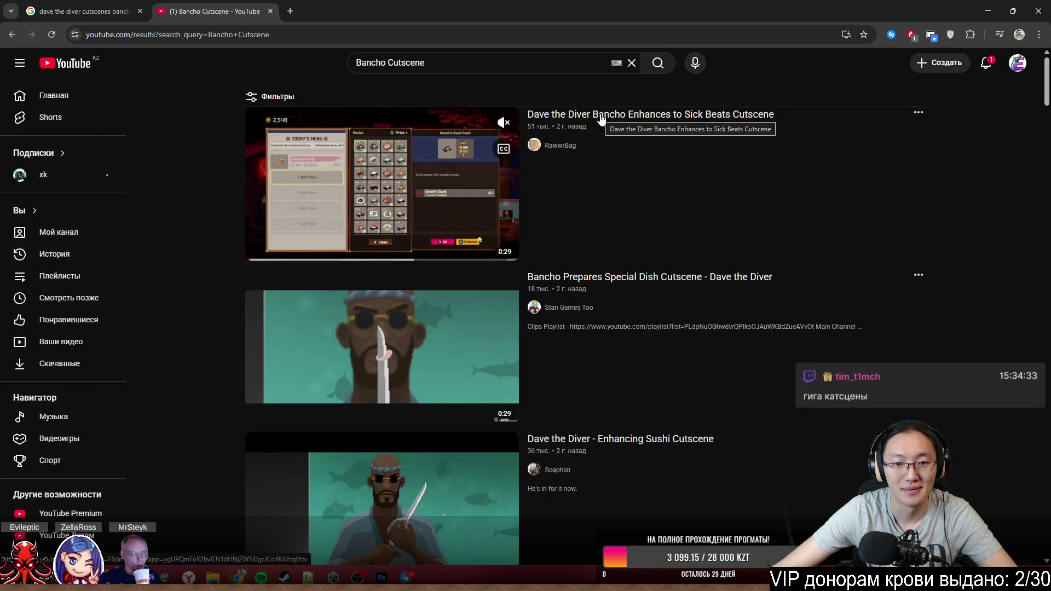
pyautogui.scroll(-2, 604, 120)
pyautogui.scroll(-2, 605, 121)
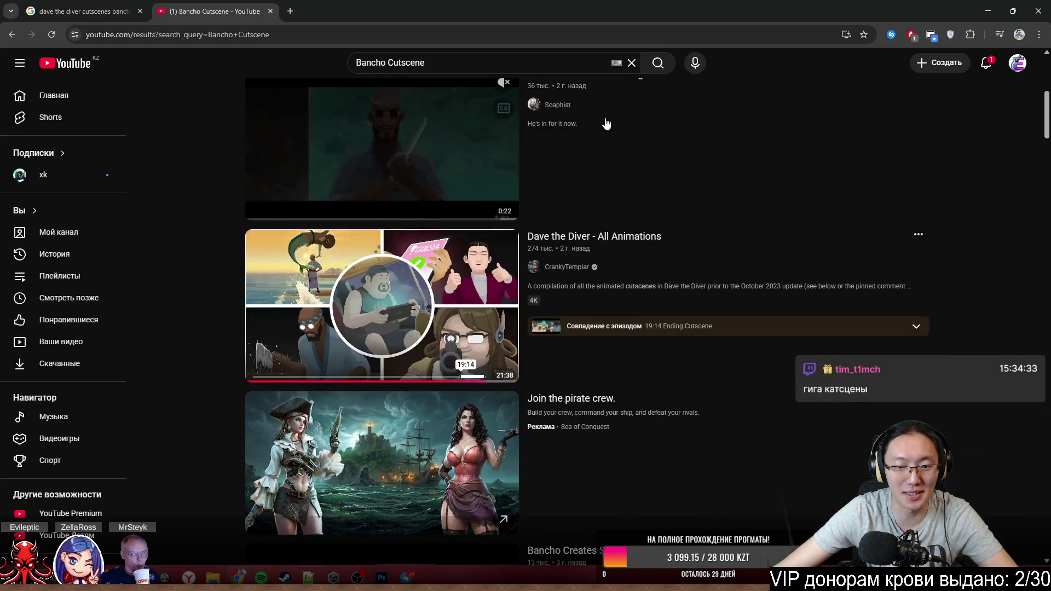
pyautogui.middleClick(561, 241)
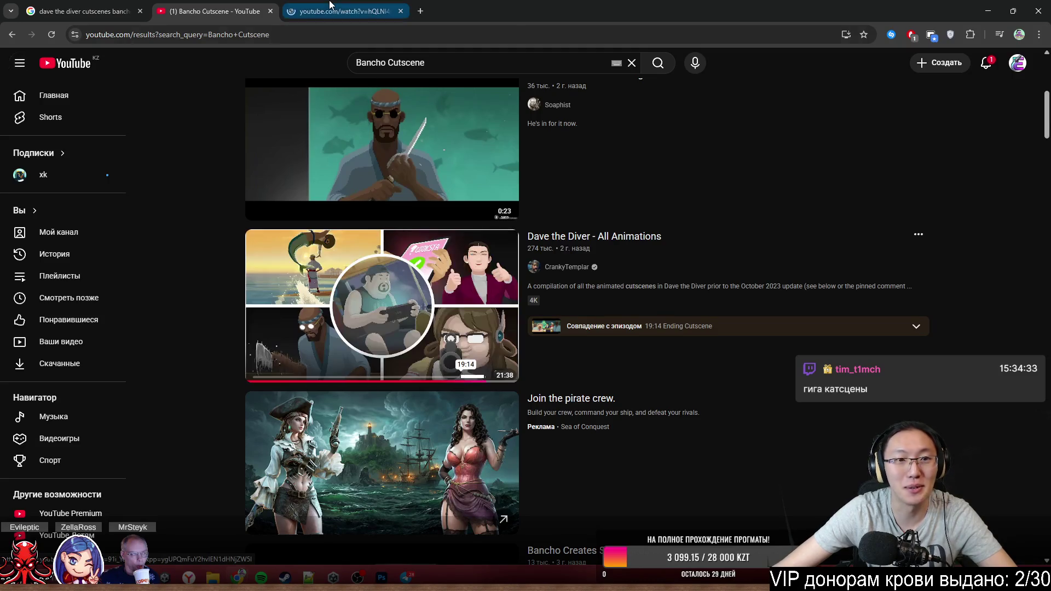
pyautogui.click(349, 12)
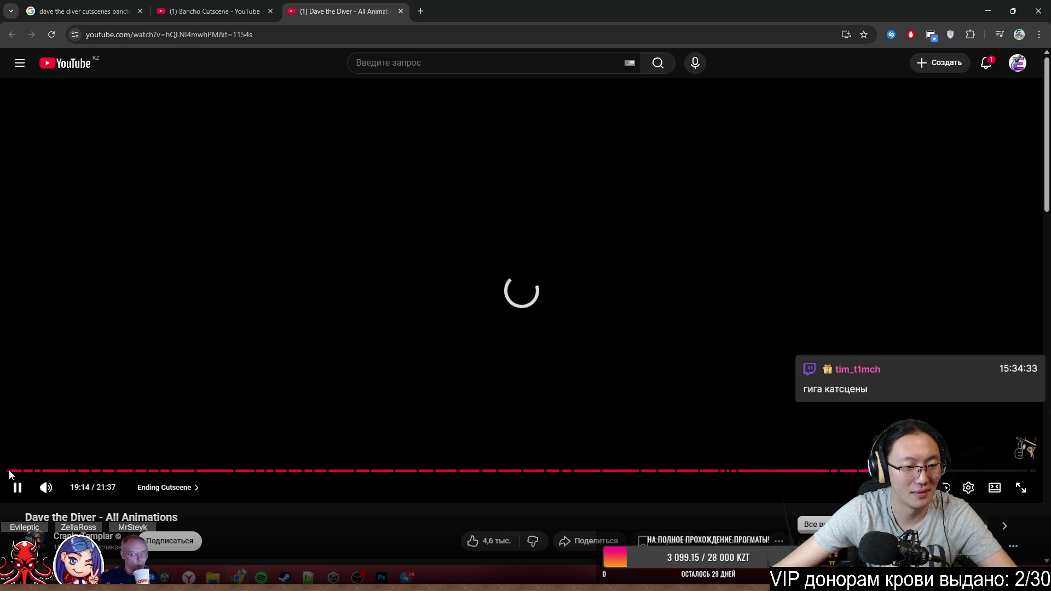
pyautogui.click(8, 471)
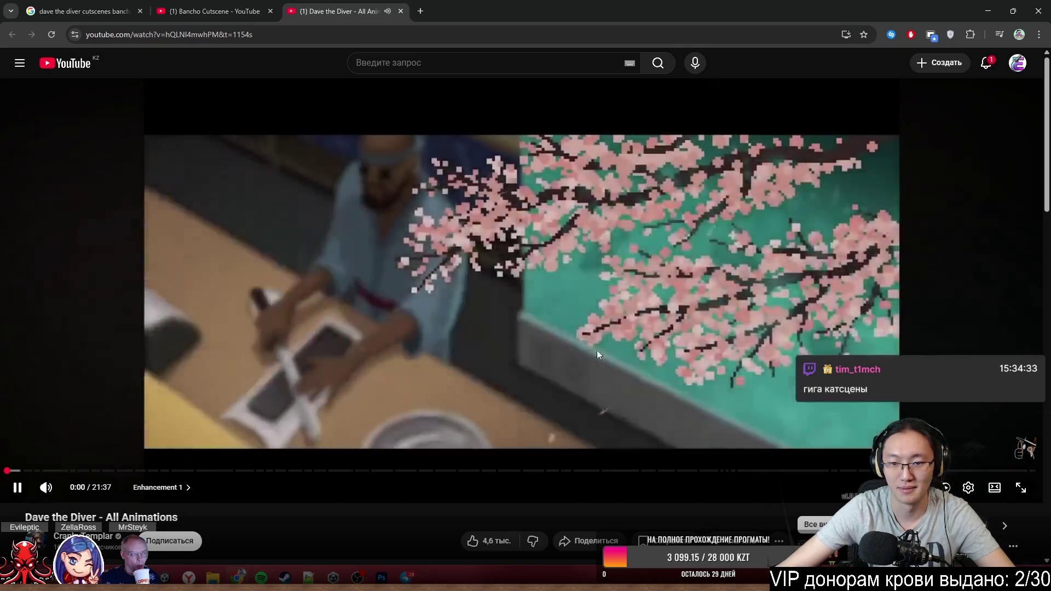
# - Play the All Animations compilation fullscreen from the beginning
pyautogui.click(1020, 487)
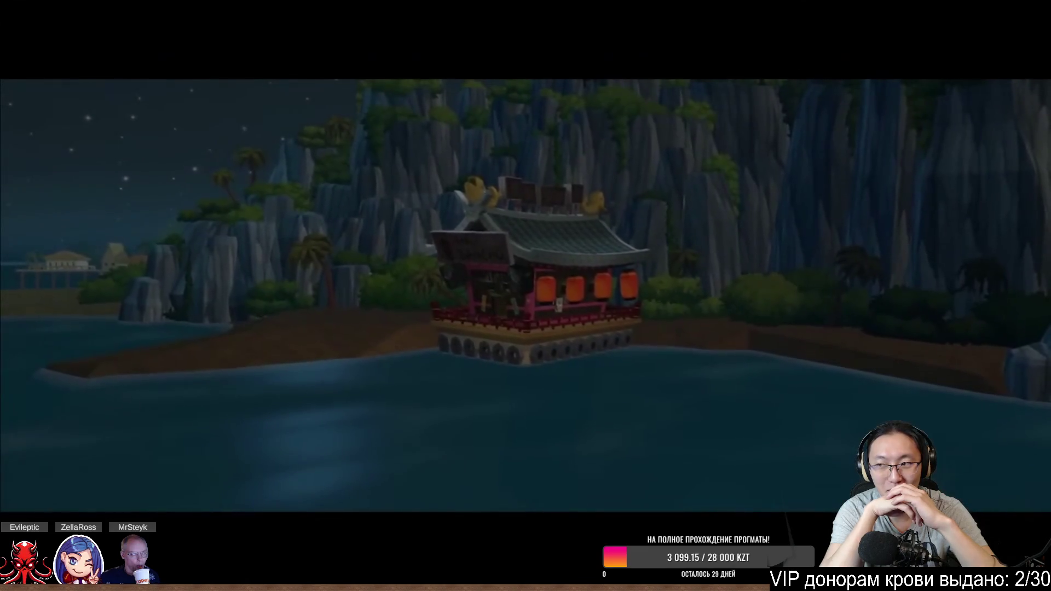
# - Pause the compilation on Bancho's flame moment, then resume the cooking cutscene
pyautogui.click(302, 330)
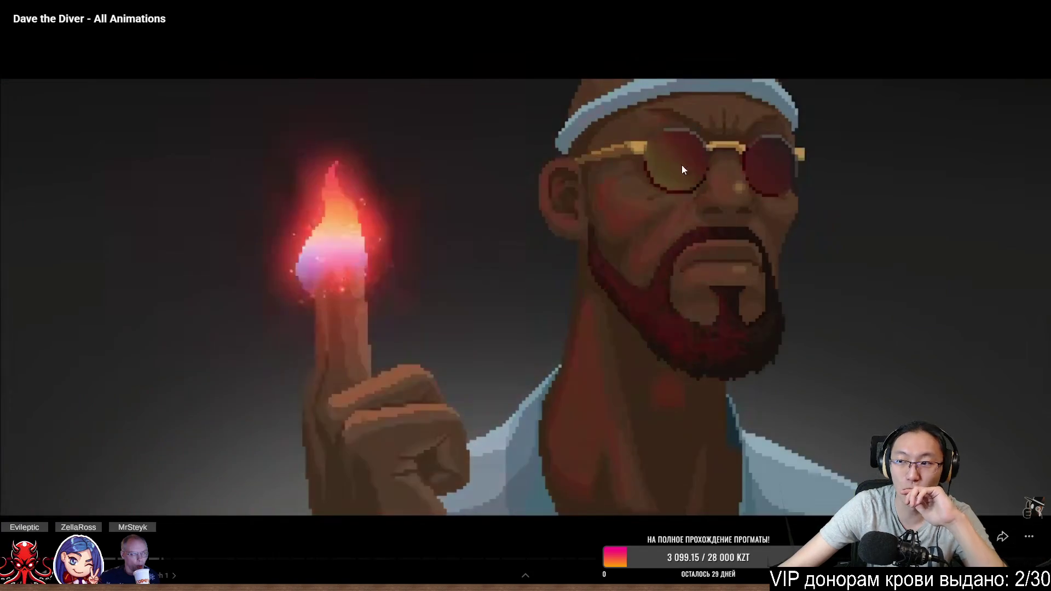
pyautogui.click(756, 167)
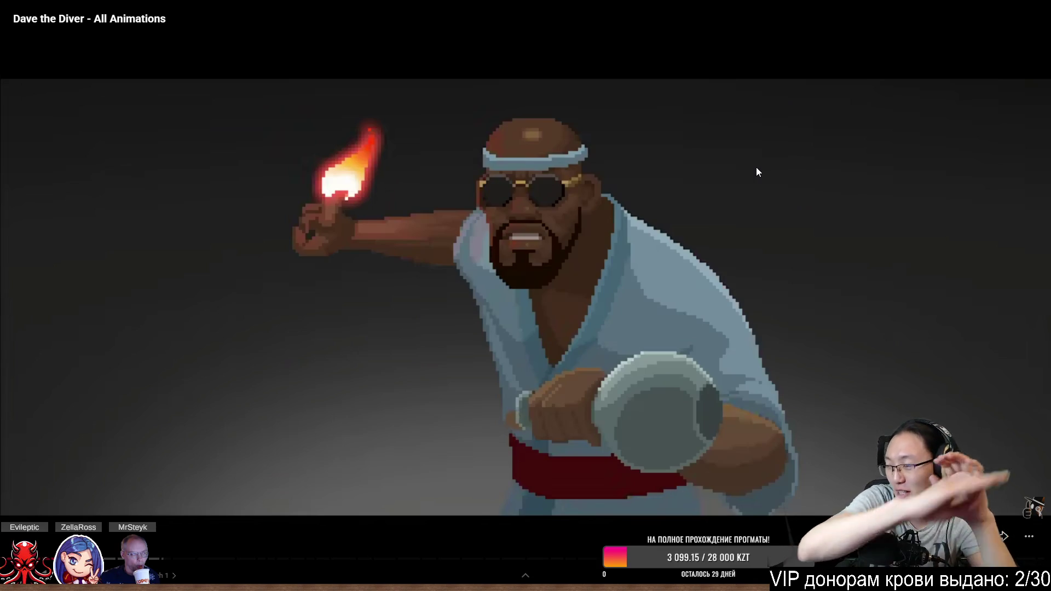
pyautogui.click(555, 148)
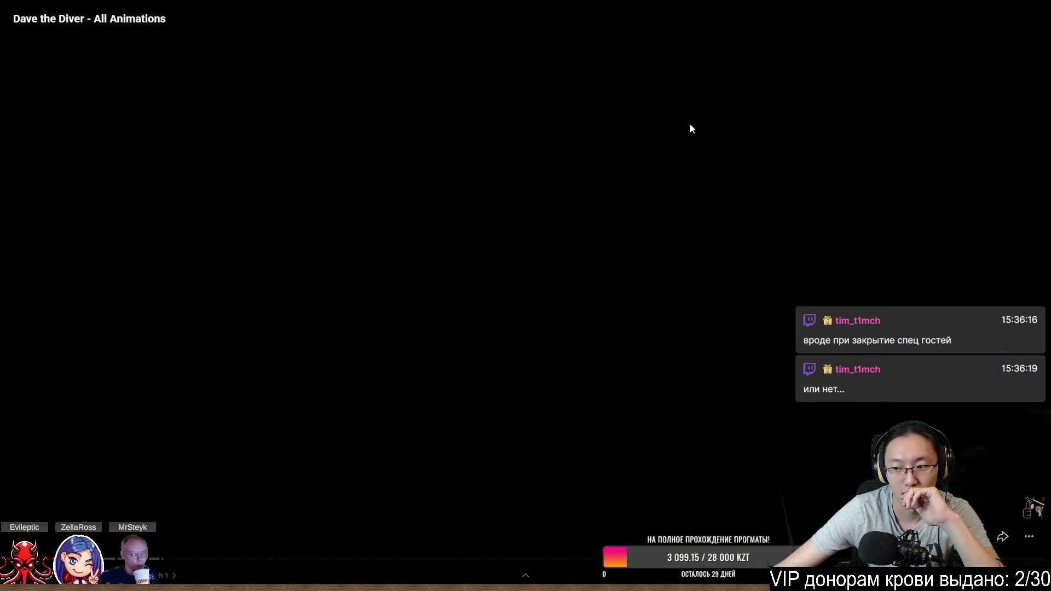
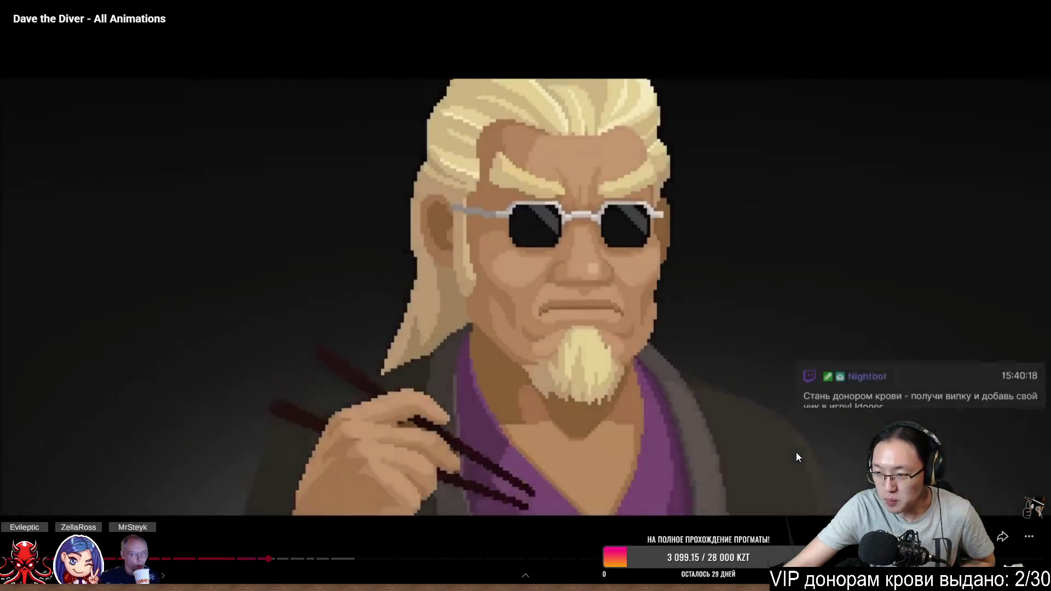
# - Pause the Dave the Diver video, leave fullscreen and shrink the browser window
pyautogui.click(795, 452)
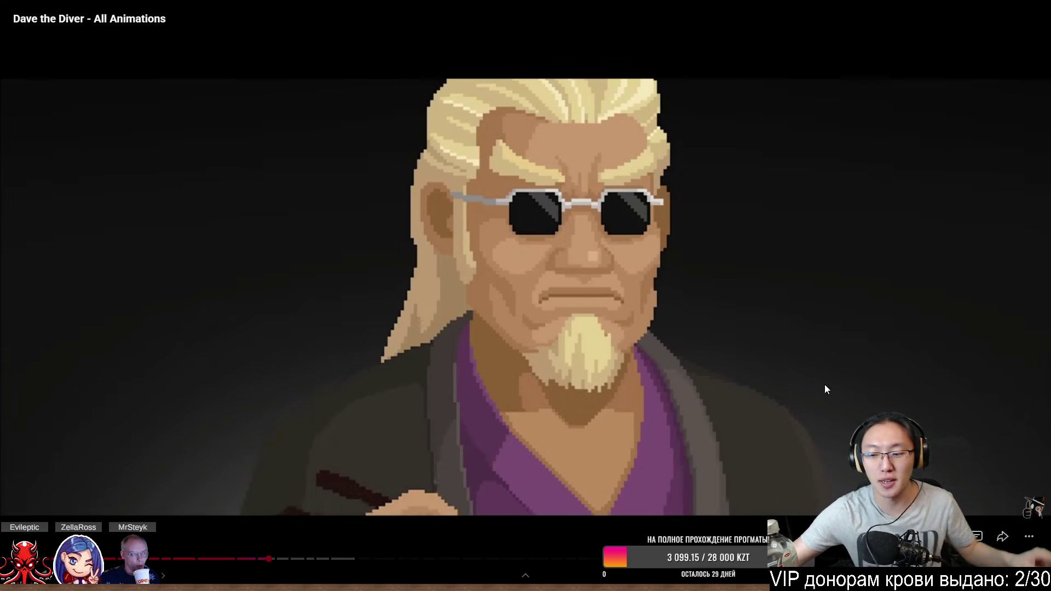
pyautogui.press('Escape')
pyautogui.doubleClick(426, 16)
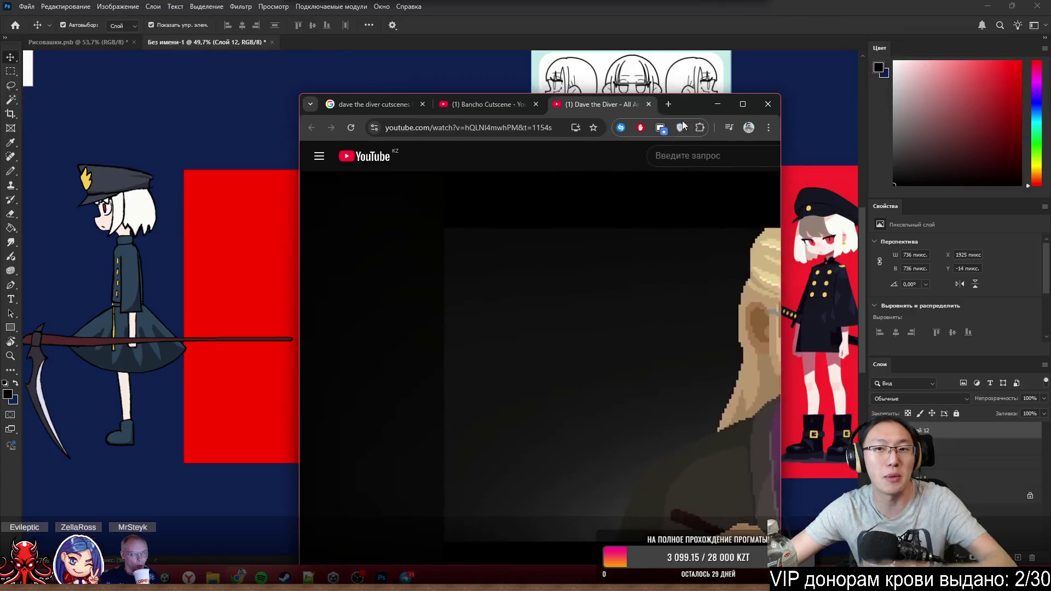
# - Hide the browser to return to Photoshop and create a new empty layer
pyautogui.click(771, 106)
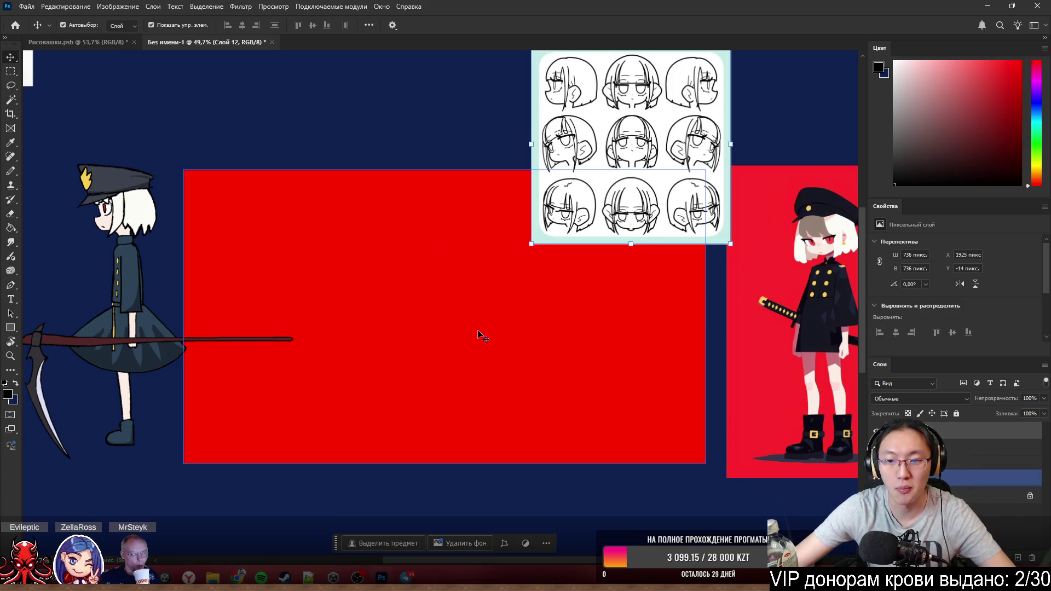
pyautogui.scroll(1, 414, 181)
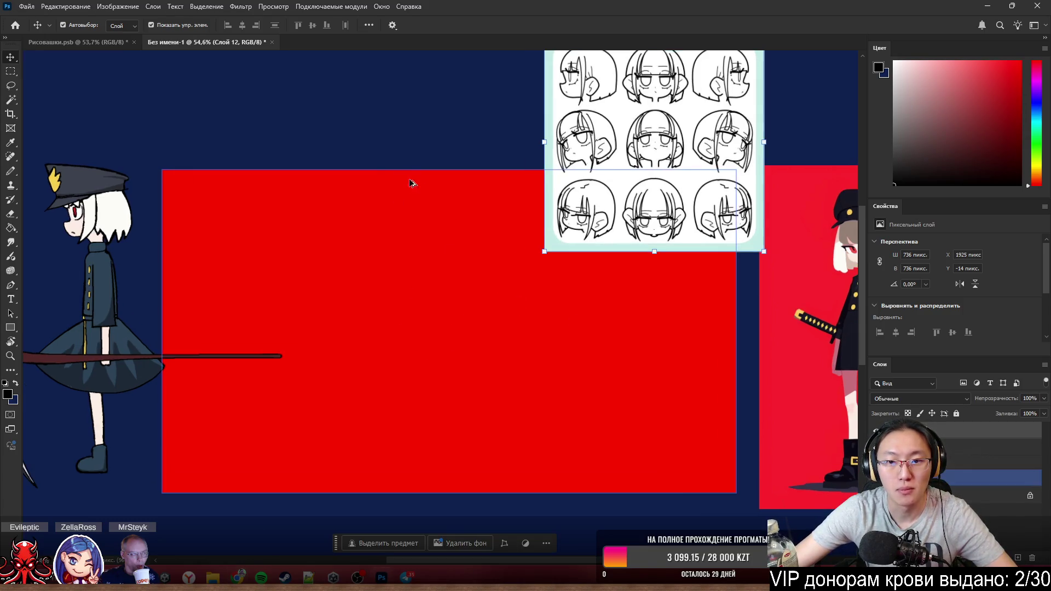
pyautogui.scroll(2, 435, 193)
pyautogui.scroll(-1, 482, 302)
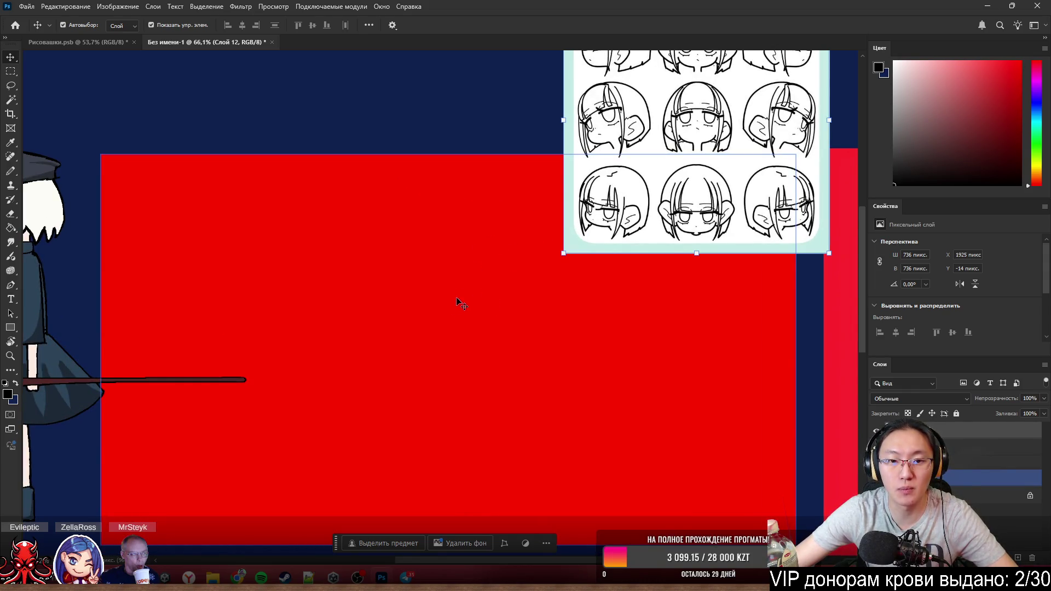
pyautogui.scroll(-3, 461, 308)
pyautogui.hscroll(-2, 612, 220)
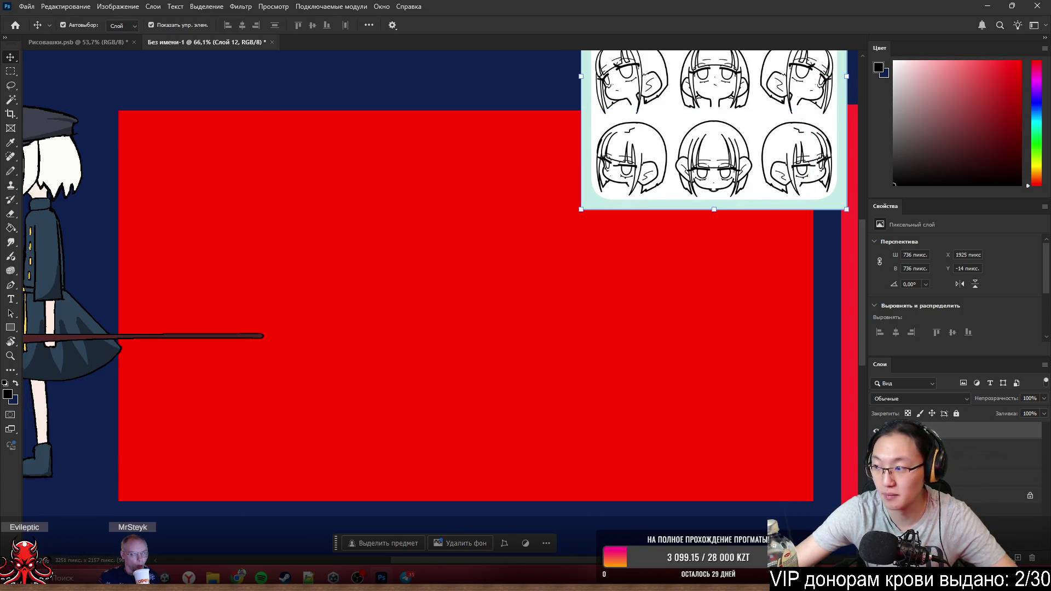
pyautogui.hotkey('ctrl', 'shift', 'alt', 'n')
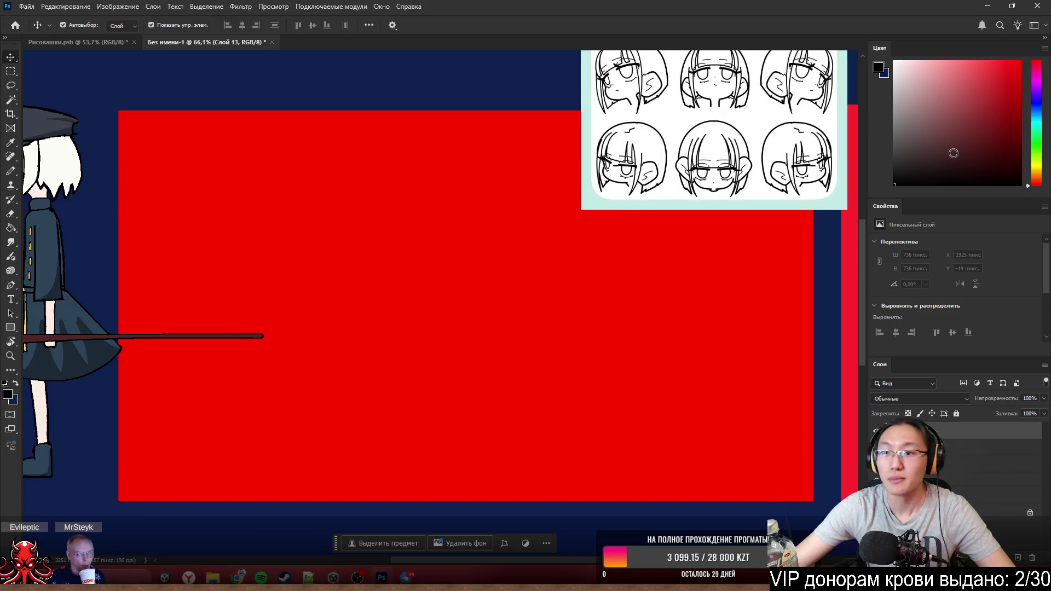
# - Draw the figure's head outline with the brush, undoing bad arcs, then stroke the body and skirt
pyautogui.press('b')
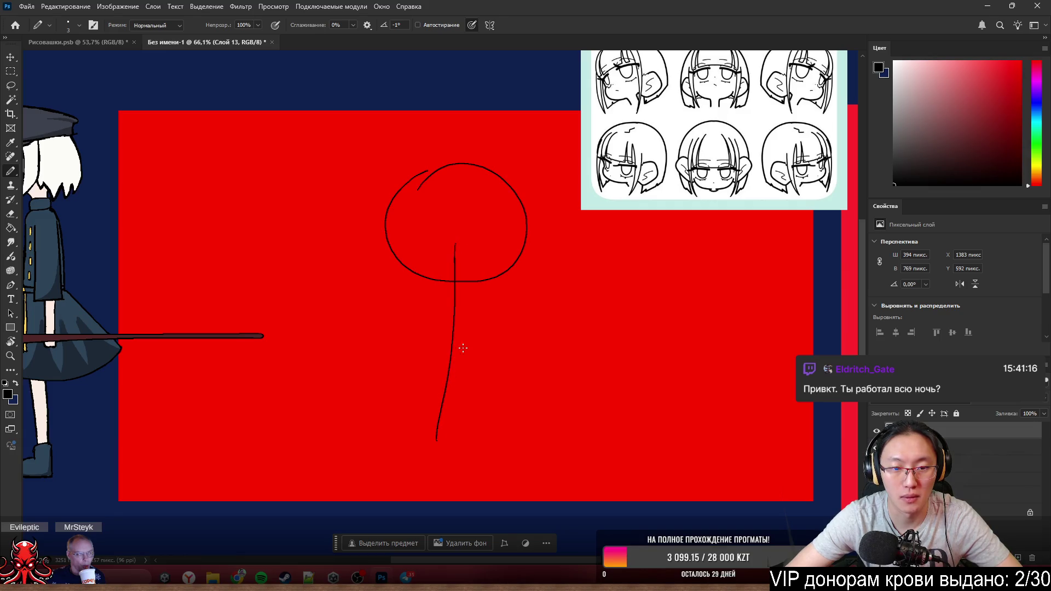
pyautogui.hotkey('ctrl', 'z')
pyautogui.moveTo(469, 233); pyautogui.dragTo(444, 146)
pyautogui.hotkey('ctrl', 'z')
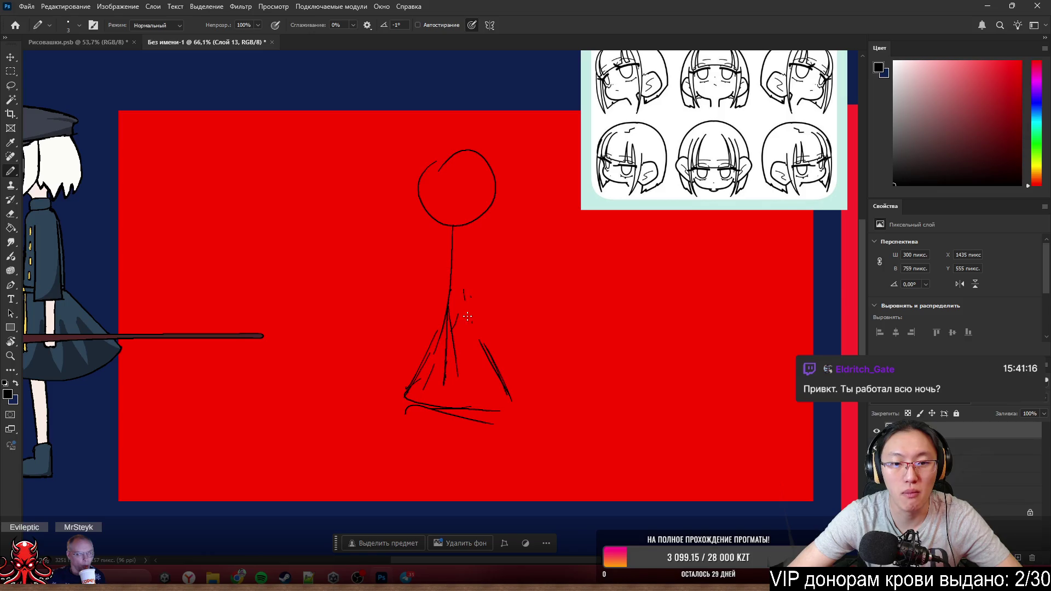
pyautogui.moveTo(456, 230); pyautogui.dragTo(466, 318)
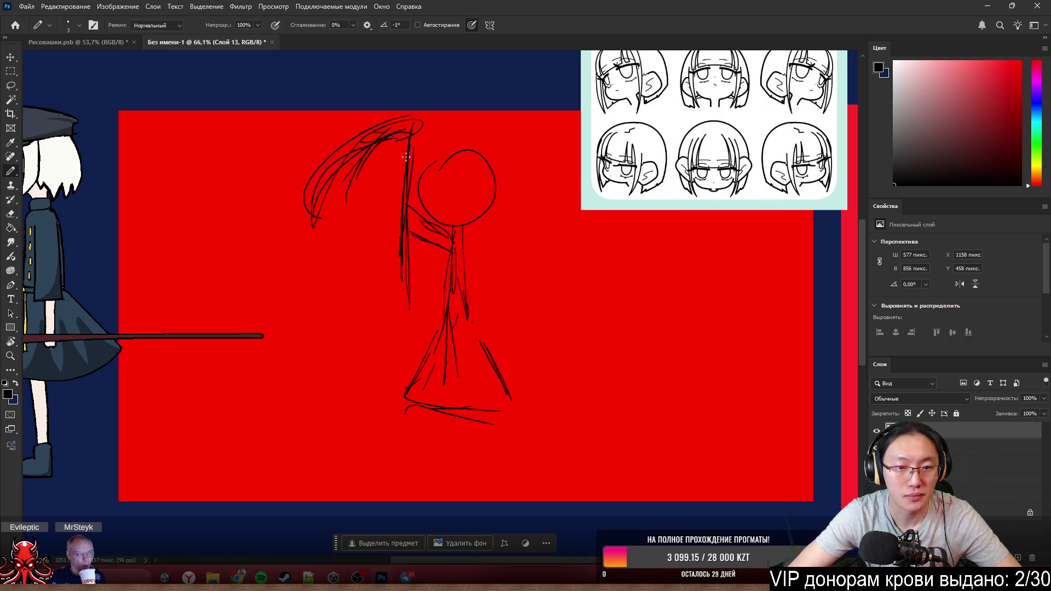
# - Switch to path selection and minimize Photoshop to reveal the desktop
pyautogui.press('a')
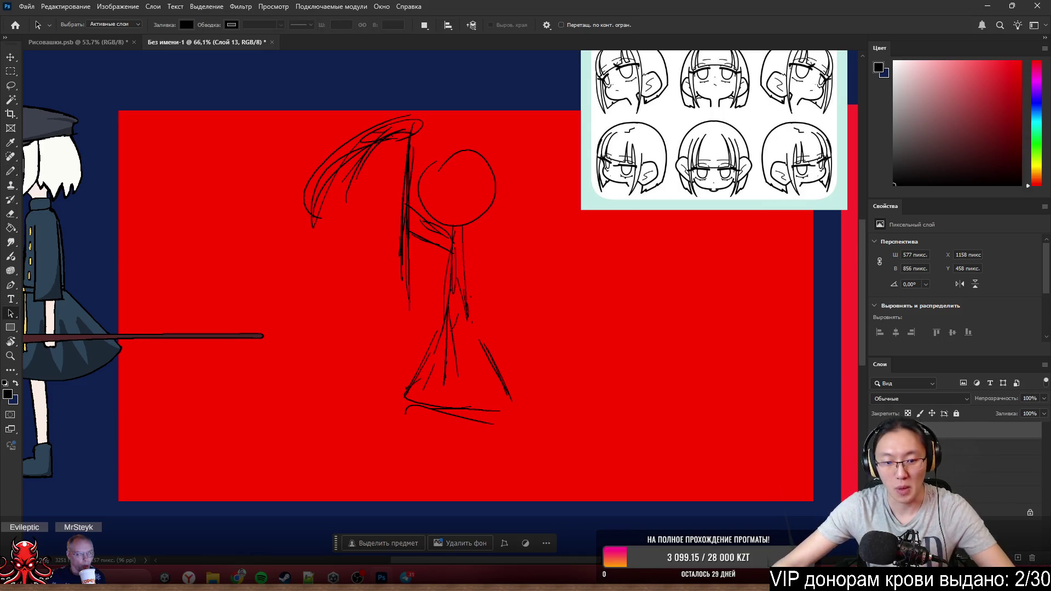
pyautogui.click(986, 6)
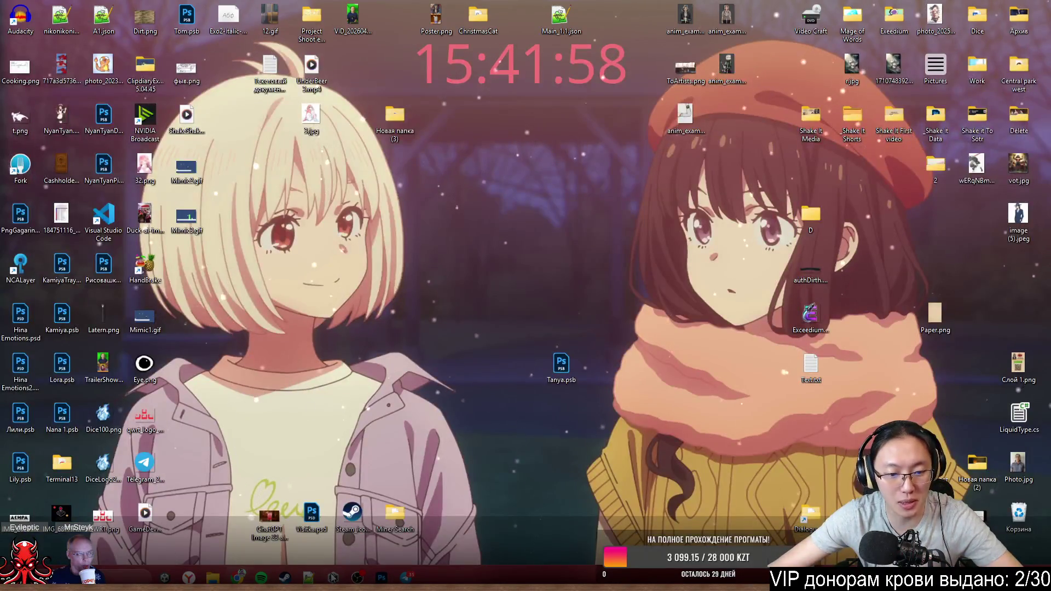
# - Launch My project (1) from Unity Hub and minimize the Hub while the editor loads
pyautogui.click(332, 576)
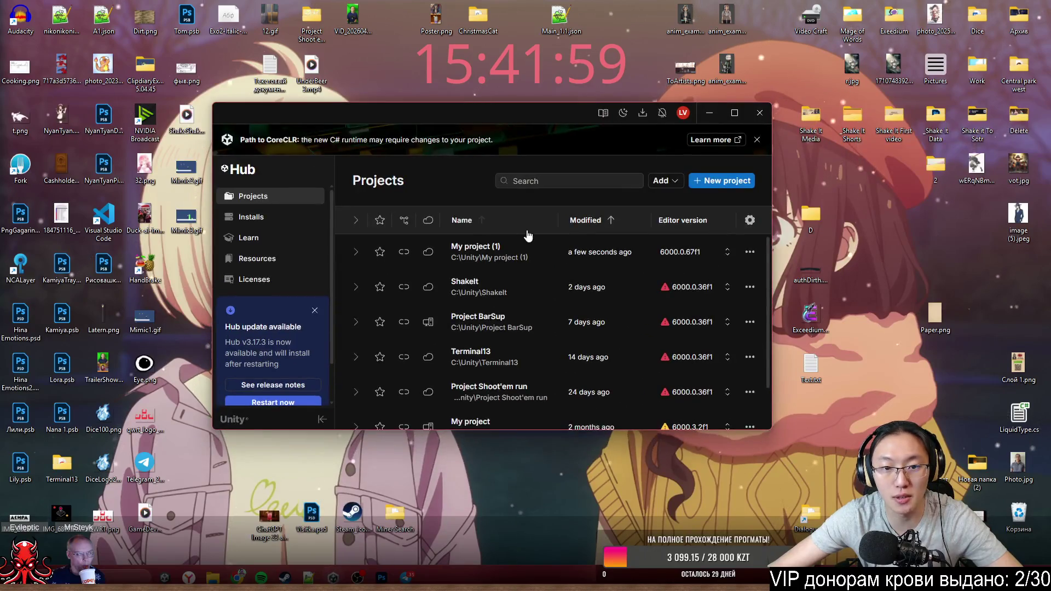
pyautogui.click(497, 267)
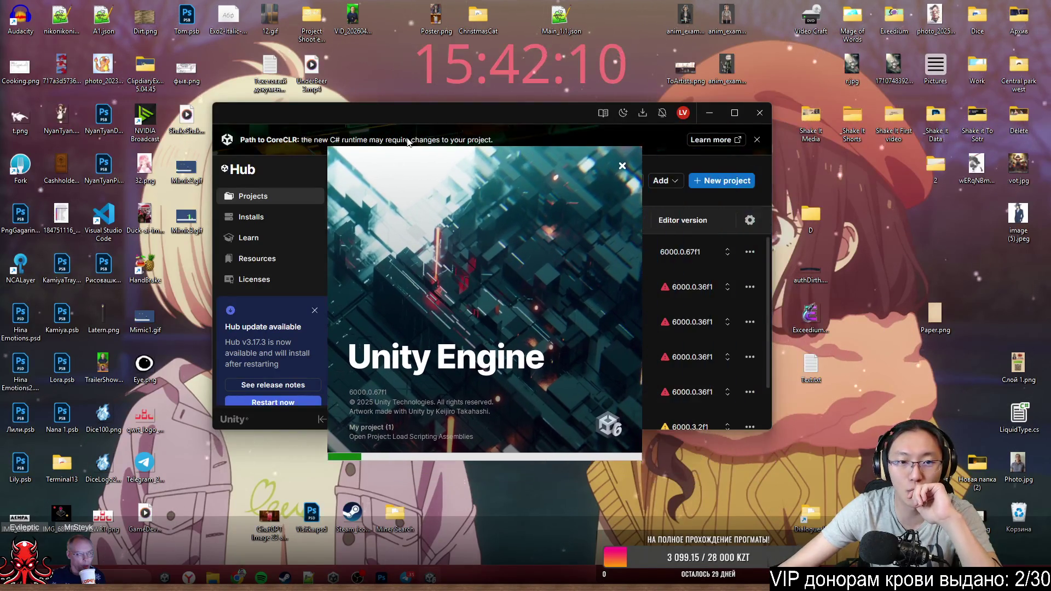
pyautogui.click(551, 122)
pyautogui.click(702, 113)
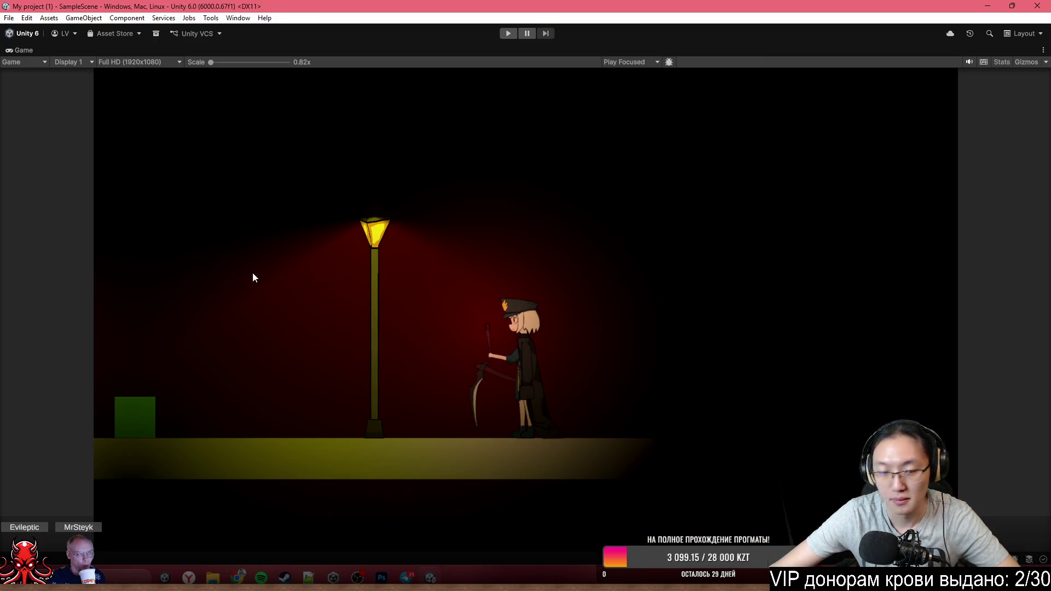
pyautogui.scroll(1, 437, 364)
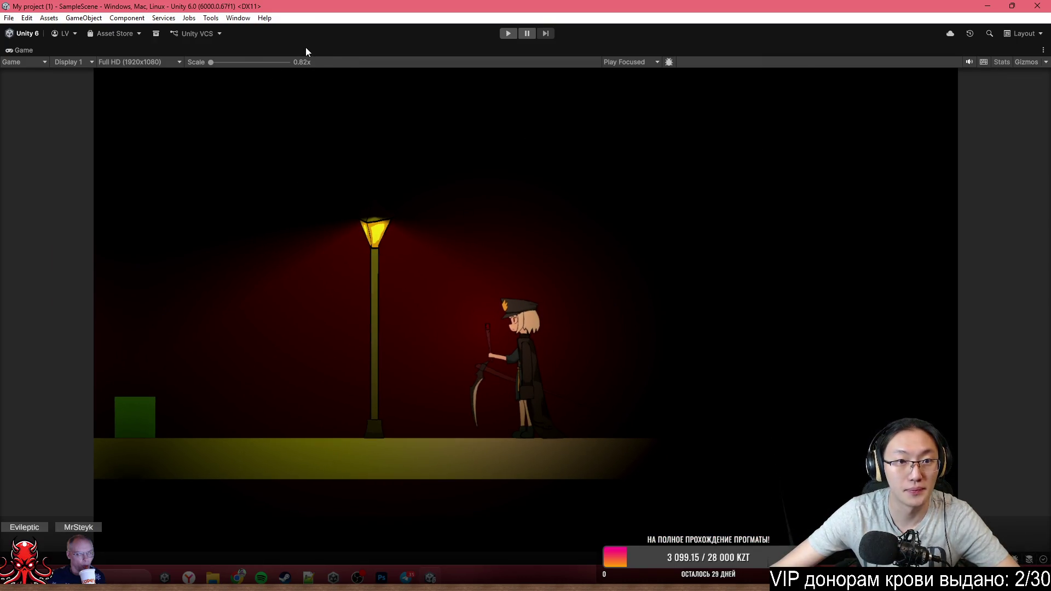
# - Restore the editor layout, show the Scene view and set Global Light 2D intensity to 1
pyautogui.doubleClick(305, 47)
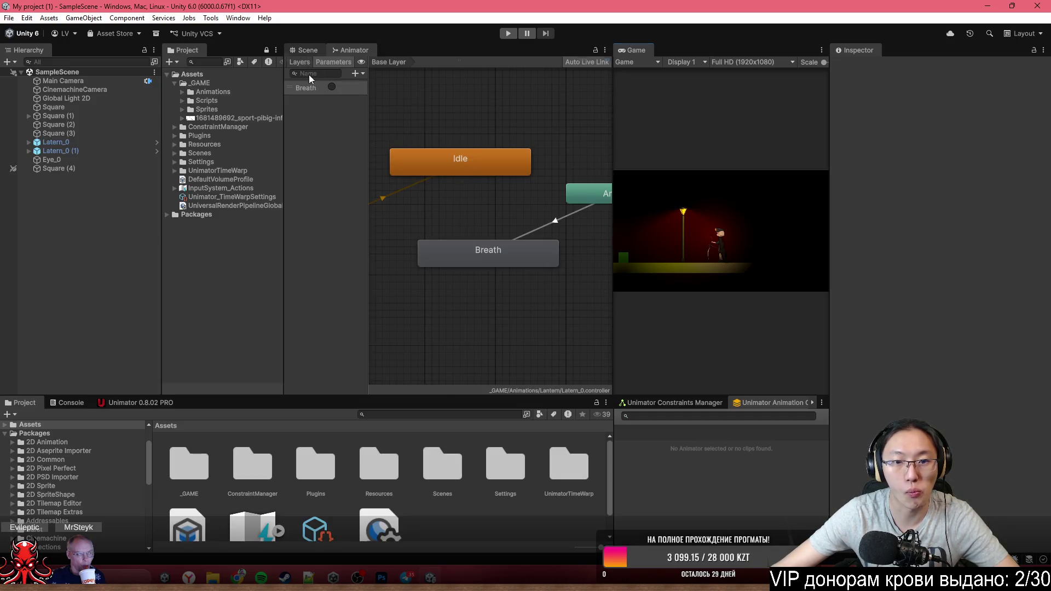
pyautogui.click(306, 50)
pyautogui.scroll(-2, 501, 248)
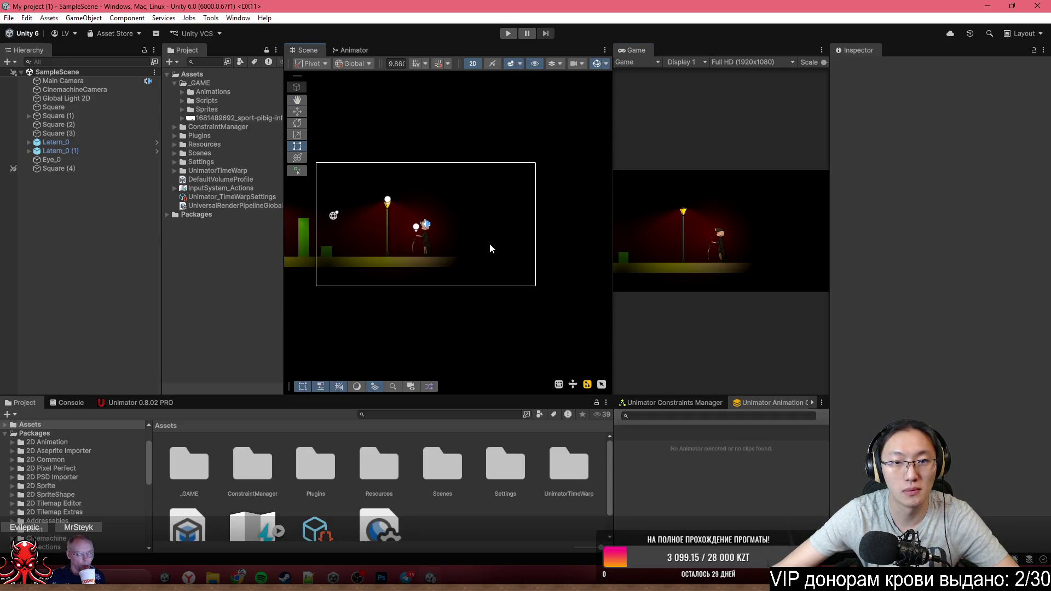
pyautogui.scroll(-2, 490, 243)
pyautogui.click(115, 98)
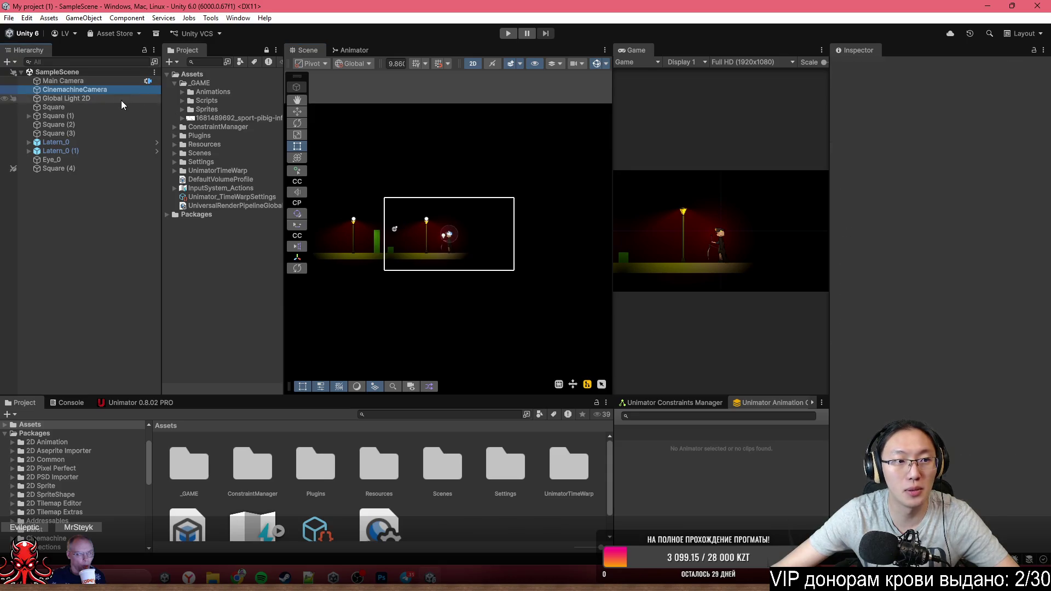
pyautogui.click(935, 182)
pyautogui.write('1')
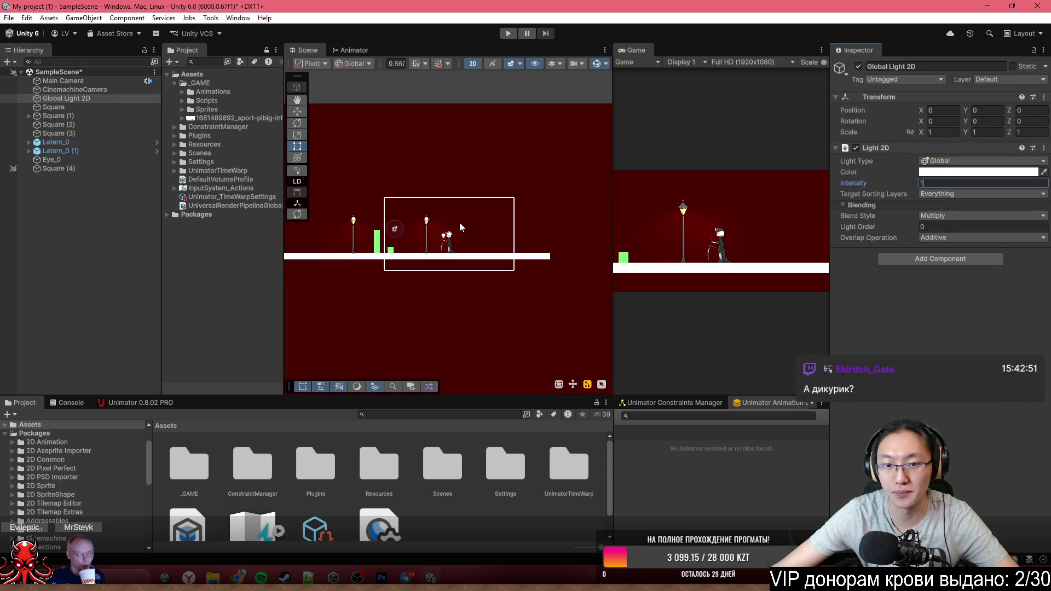
pyautogui.scroll(2, 428, 233)
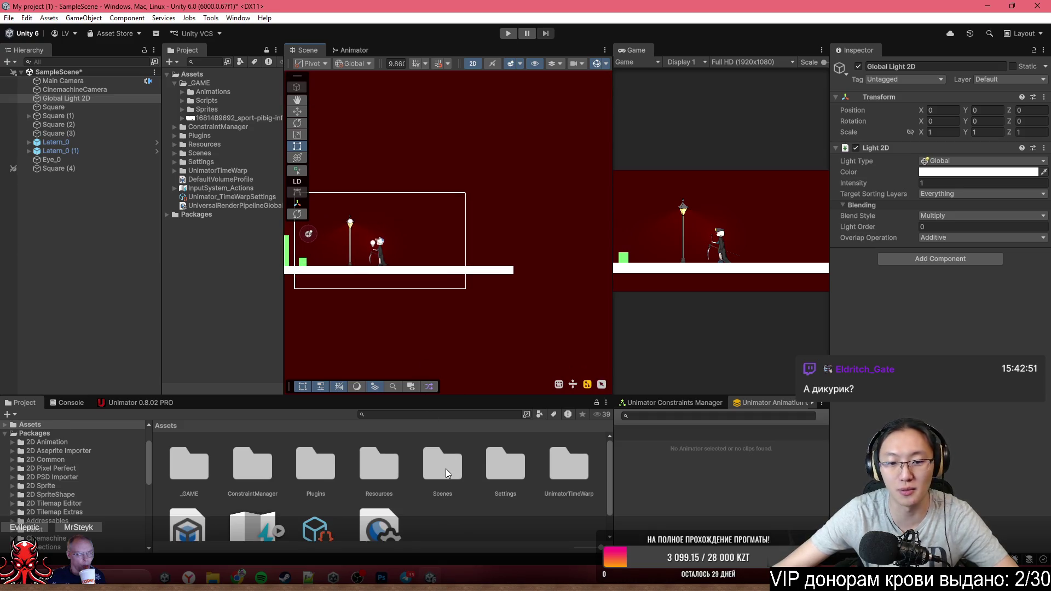
# - Browse into the _GAME assets folder and select its Sprites folder
pyautogui.doubleClick(181, 458)
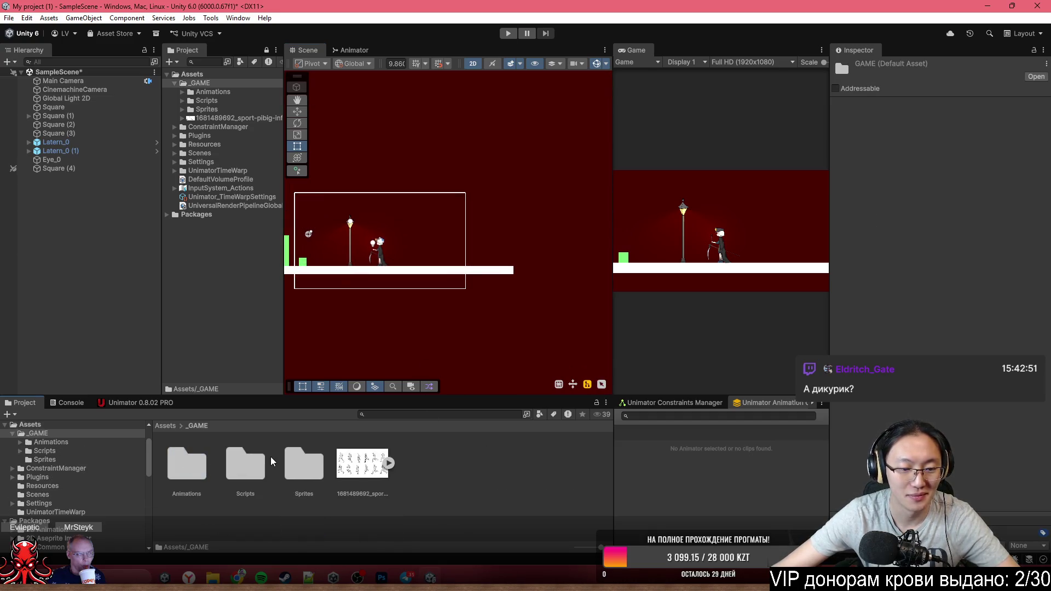
pyautogui.click(307, 480)
# - Drag the Tanya prefab from Sprites into the scene and view it in perspective with 2D off
pyautogui.doubleClick(308, 479)
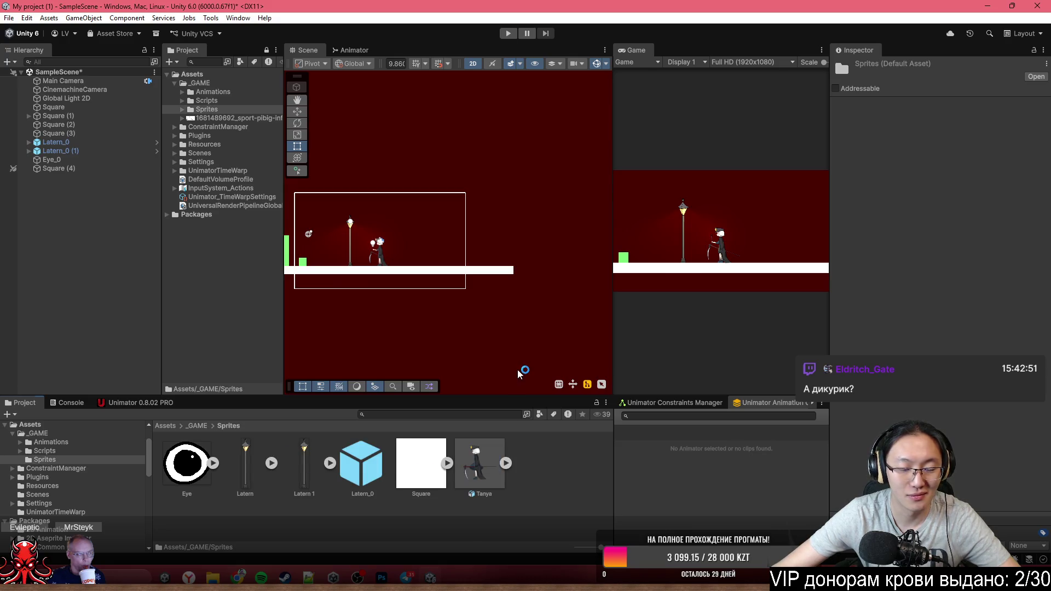
pyautogui.moveTo(476, 464); pyautogui.dragTo(450, 181)
pyautogui.scroll(2, 450, 181)
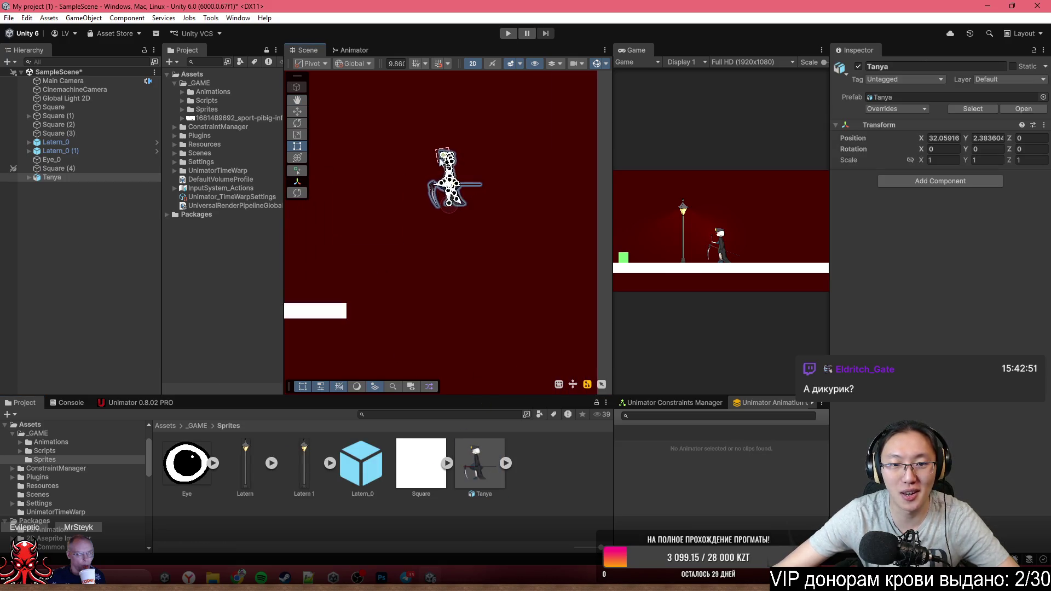
pyautogui.scroll(3, 450, 181)
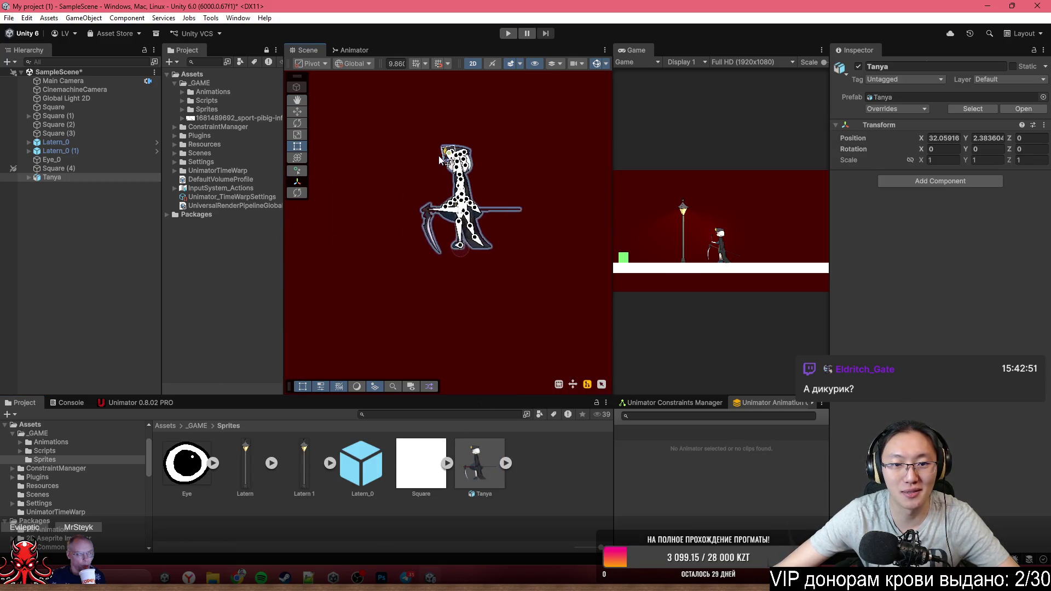
pyautogui.click(473, 64)
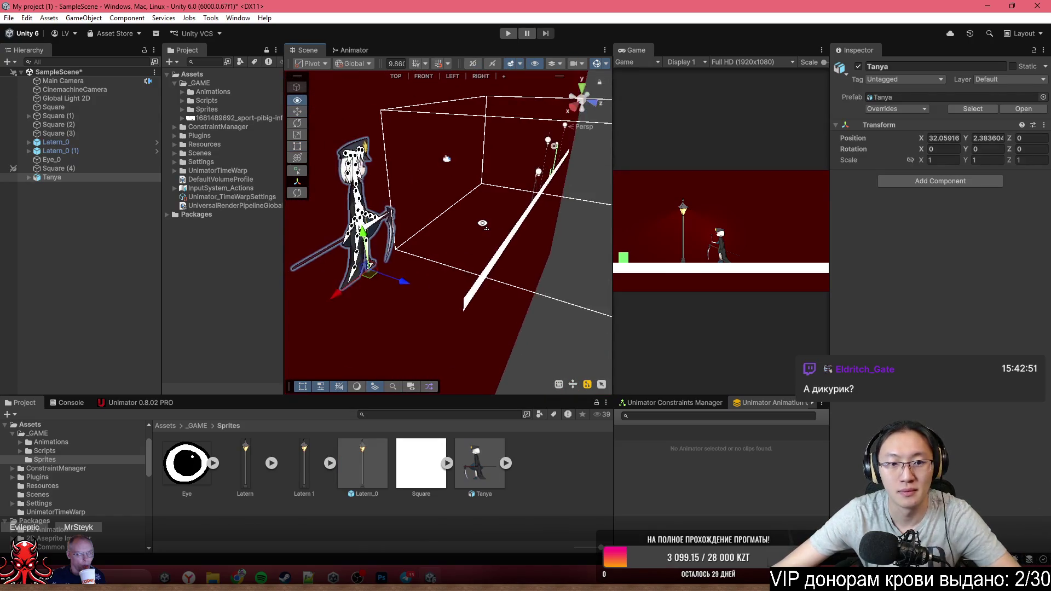
pyautogui.moveTo(475, 164)
pyautogui.mouseDown()
pyautogui.moveTo(573, 226)
pyautogui.moveTo(719, 236)
pyautogui.mouseUp()
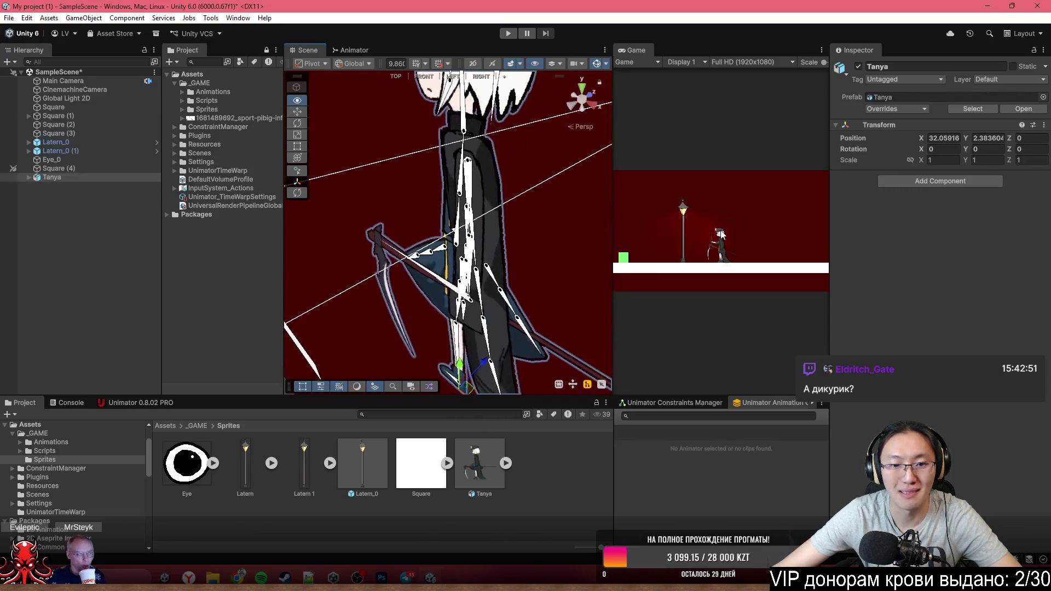
# - Rotate Tanya's scythe-arm bone_33 to X 36.21 and orbit around the rig to check it
pyautogui.click(447, 278)
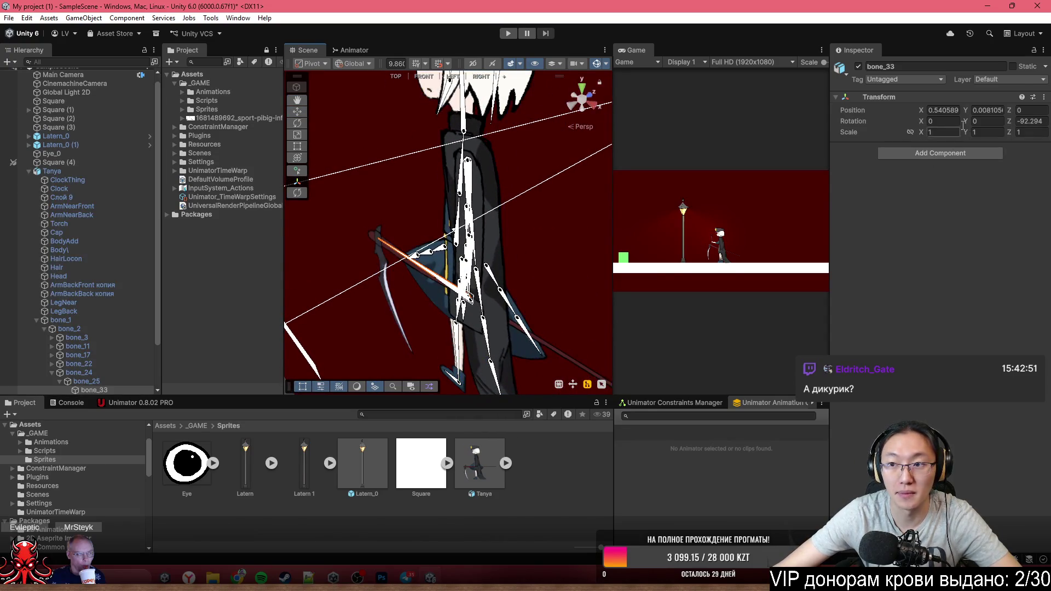
pyautogui.moveTo(929, 127)
pyautogui.mouseDown()
pyautogui.moveTo(291, 236)
pyautogui.moveTo(288, 302)
pyautogui.mouseUp()
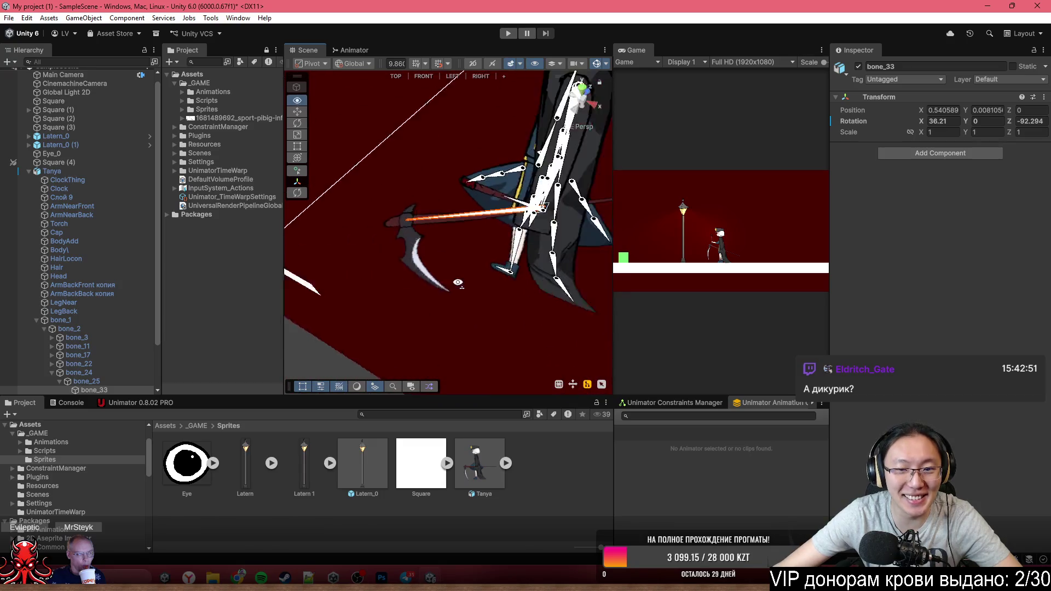
pyautogui.moveTo(453, 278)
pyautogui.keyDown('alt'); pyautogui.mouseDown()
pyautogui.moveTo(572, 244)
pyautogui.moveTo(529, 175)
pyautogui.moveTo(425, 181)
pyautogui.mouseUp(); pyautogui.keyUp('alt')
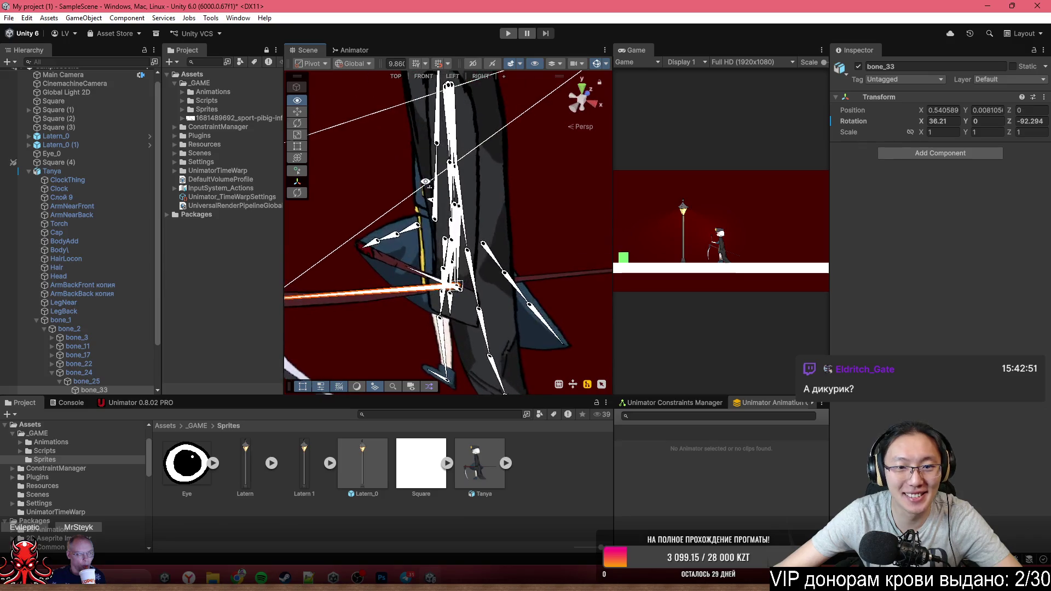
pyautogui.keyDown('alt'); pyautogui.moveTo(438, 134); pyautogui.dragTo(499, 107); pyautogui.keyUp('alt')
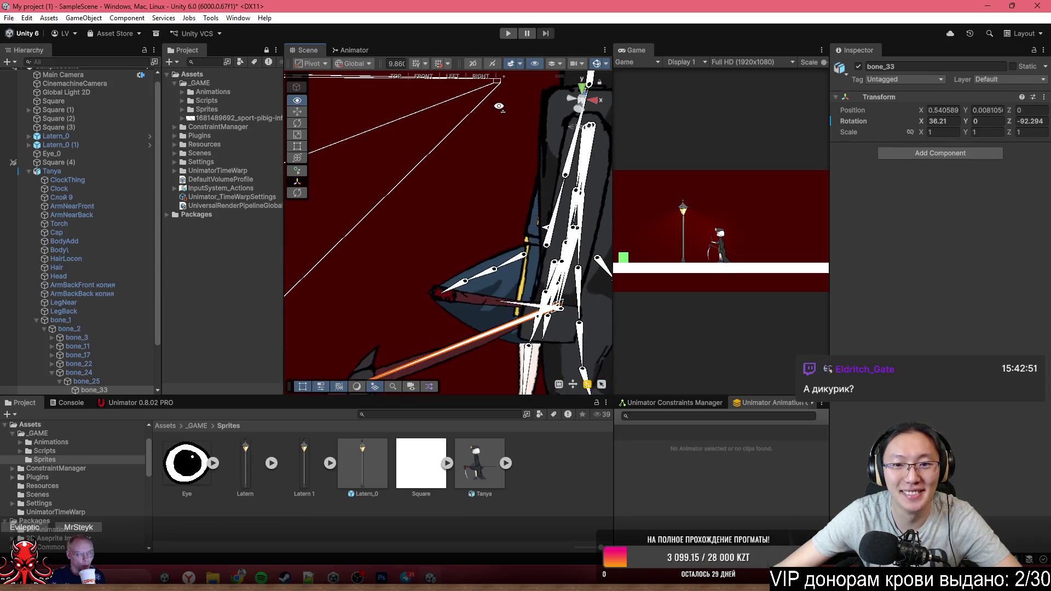
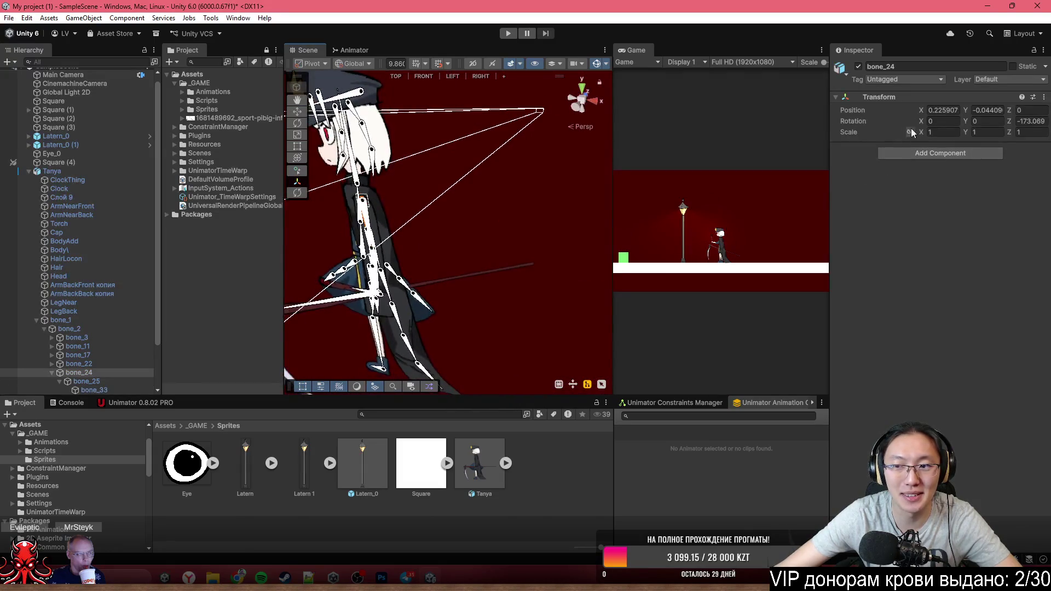
# - Tilt bone_24 to roughly 2.26 on X and -39.85 on Y, checking it on the character
pyautogui.moveTo(918, 126)
pyautogui.mouseDown()
pyautogui.moveTo(967, 131)
pyautogui.moveTo(461, 234)
pyautogui.moveTo(492, 247)
pyautogui.mouseUp()
pyautogui.scroll(5, 493, 246)
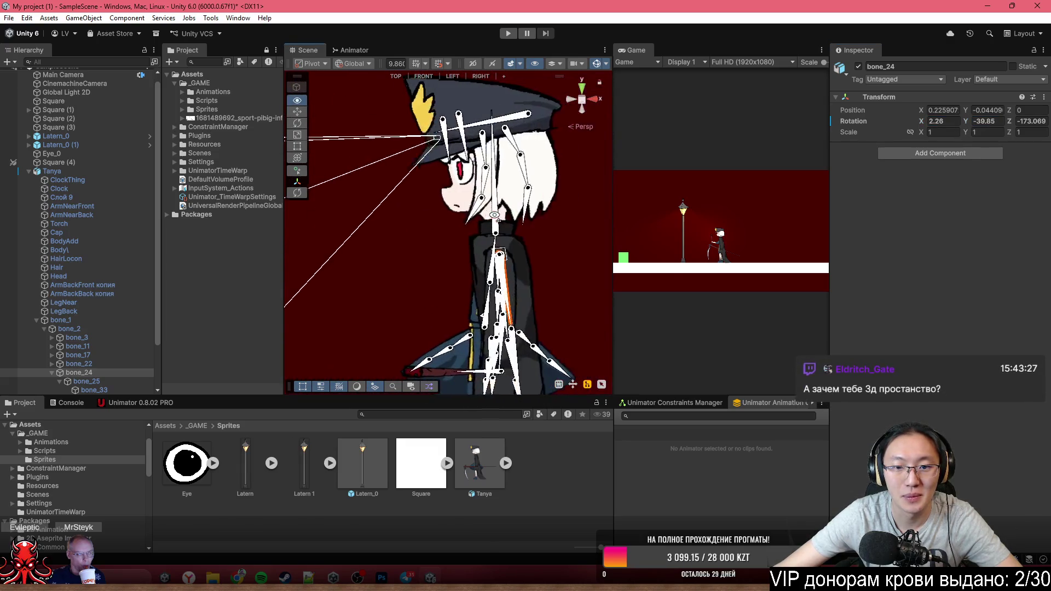
pyautogui.click(522, 256)
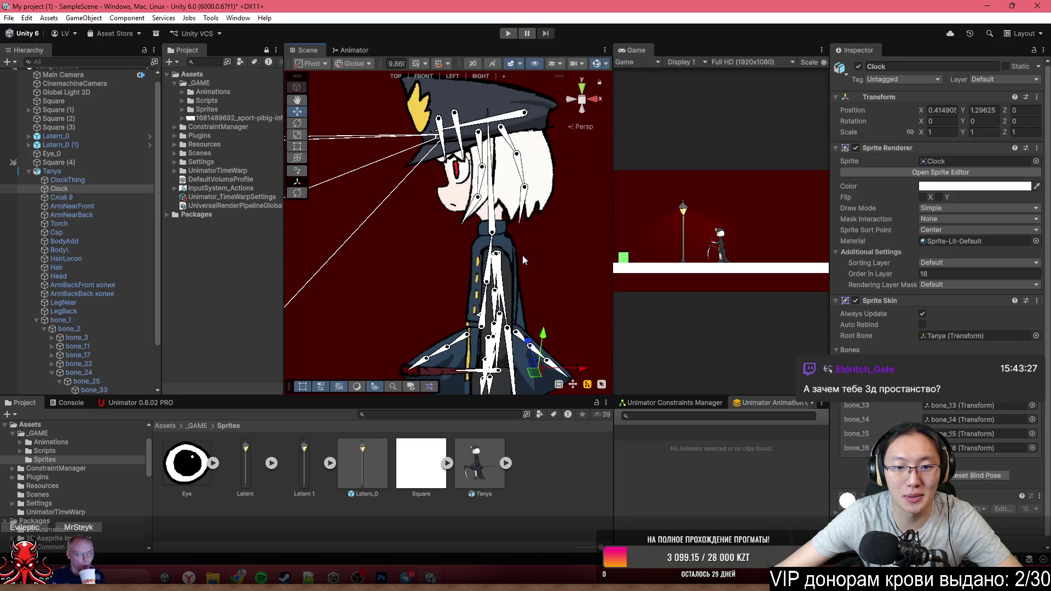
pyautogui.moveTo(546, 272); pyautogui.dragTo(338, 273)
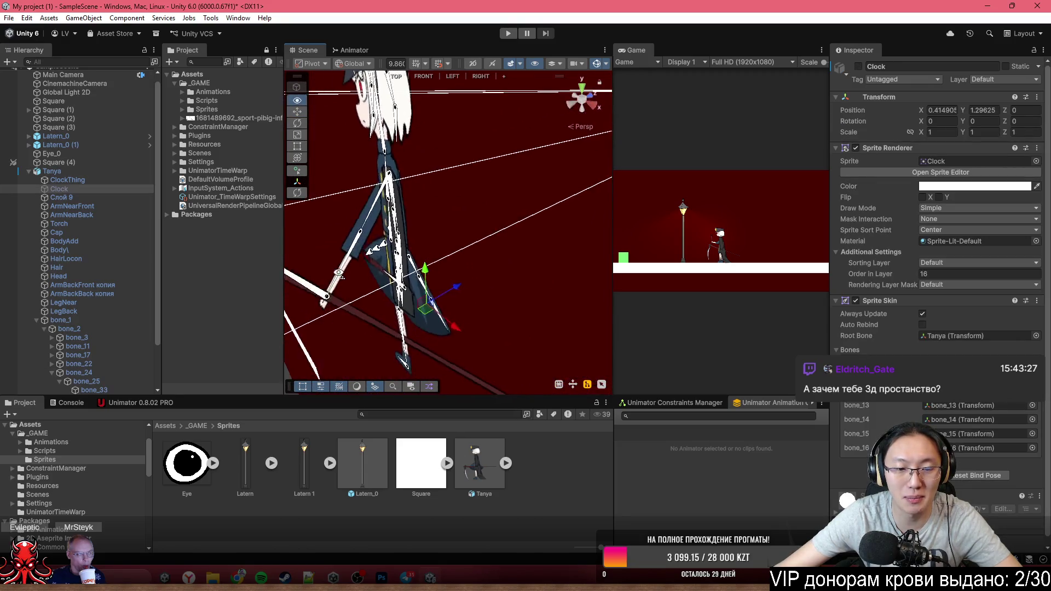
# - Inspect the rigged Tanya character from several angles, then select the Cinemachine camera
pyautogui.moveTo(338, 273)
pyautogui.mouseDown()
pyautogui.moveTo(633, 267)
pyautogui.moveTo(521, 201)
pyautogui.mouseUp()
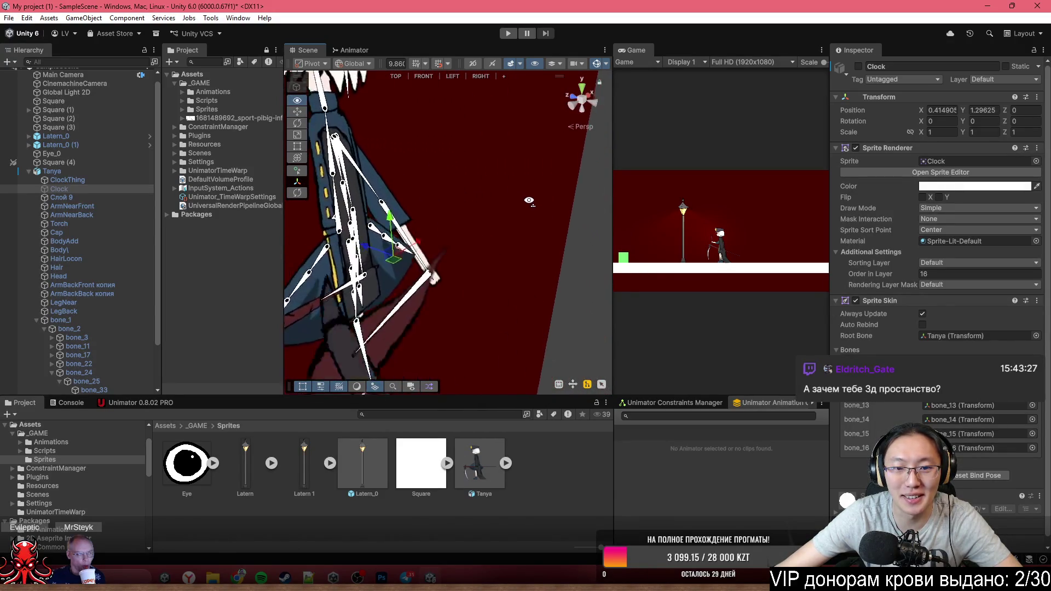
pyautogui.moveTo(520, 202); pyautogui.dragTo(271, 187)
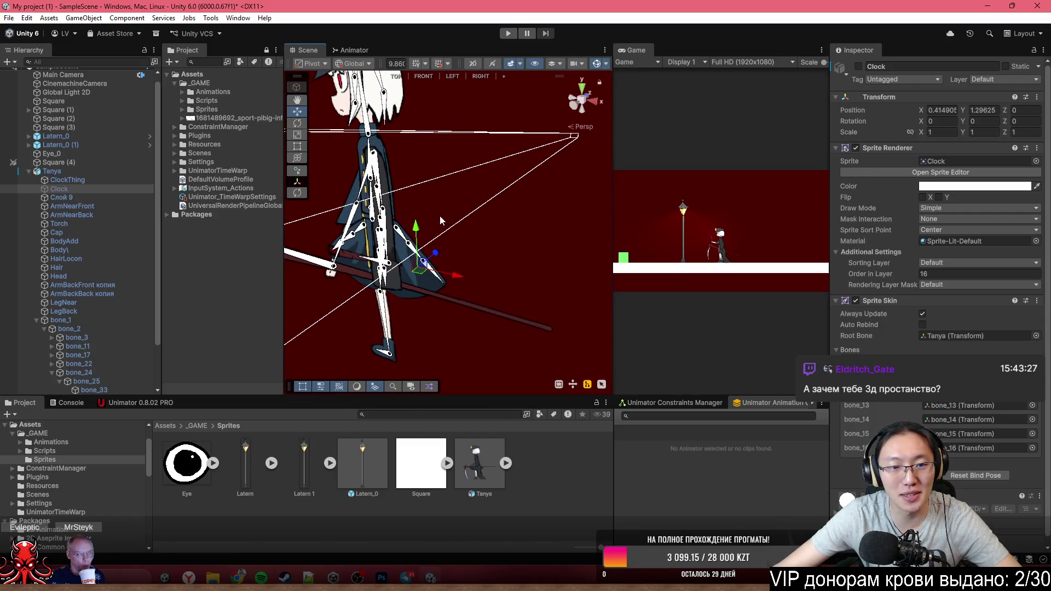
pyautogui.moveTo(326, 142)
pyautogui.mouseDown()
pyautogui.moveTo(285, 224)
pyautogui.moveTo(554, 154)
pyautogui.moveTo(629, 156)
pyautogui.mouseUp()
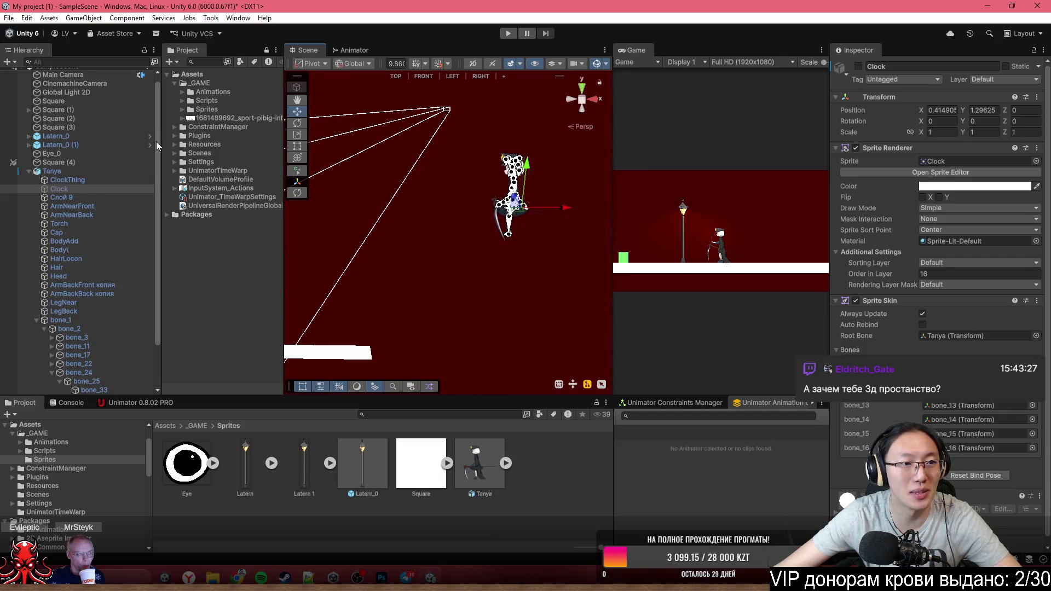
pyautogui.scroll(1, 103, 103)
pyautogui.click(91, 91)
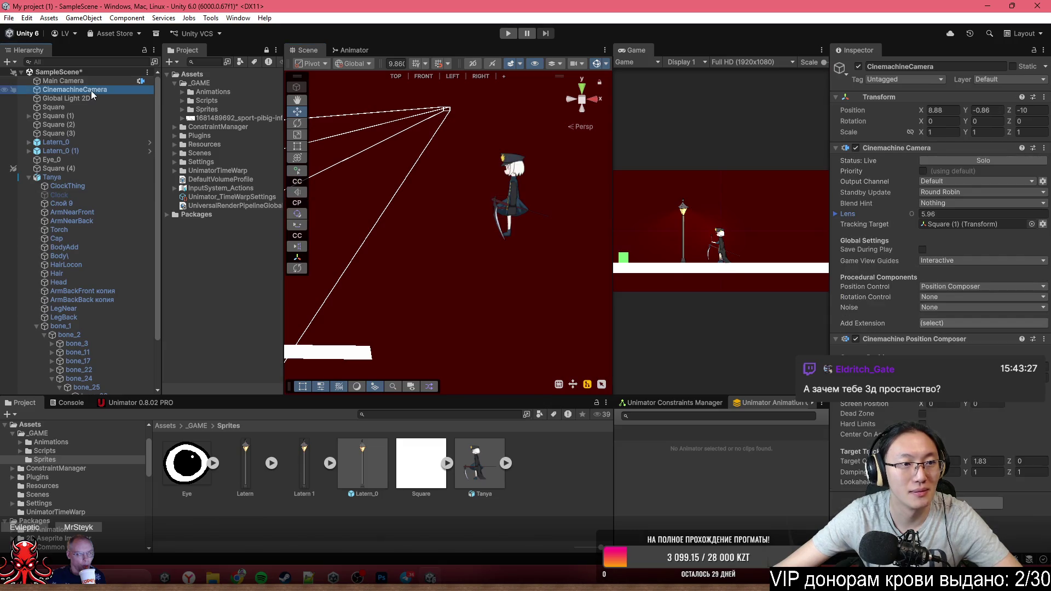
# - Duplicate the Cinemachine camera and remove the Position Composer component from the copy
pyautogui.hotkey('ctrl', 'd')
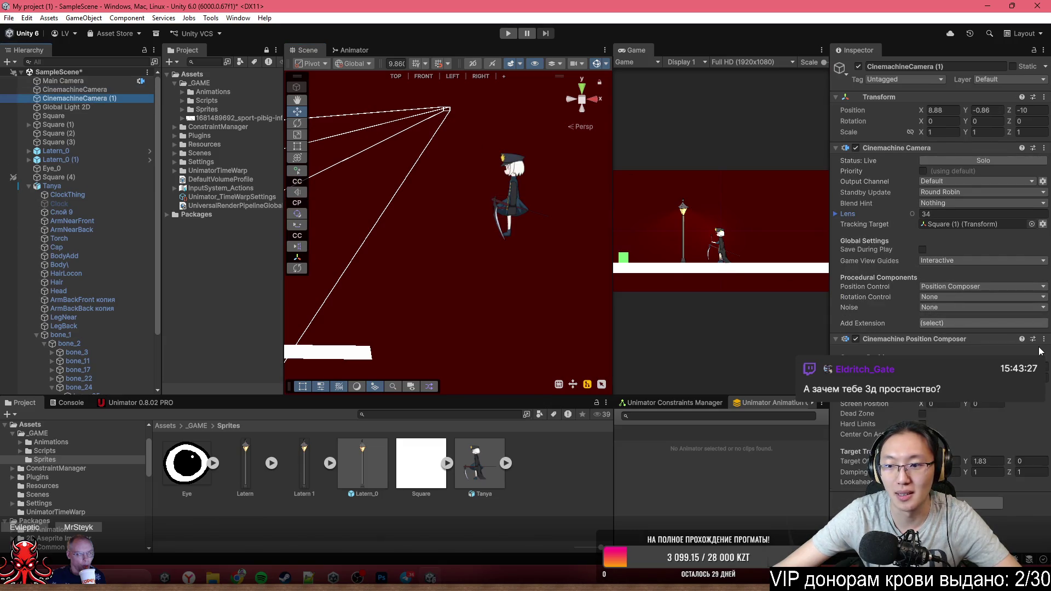
pyautogui.click(1042, 339)
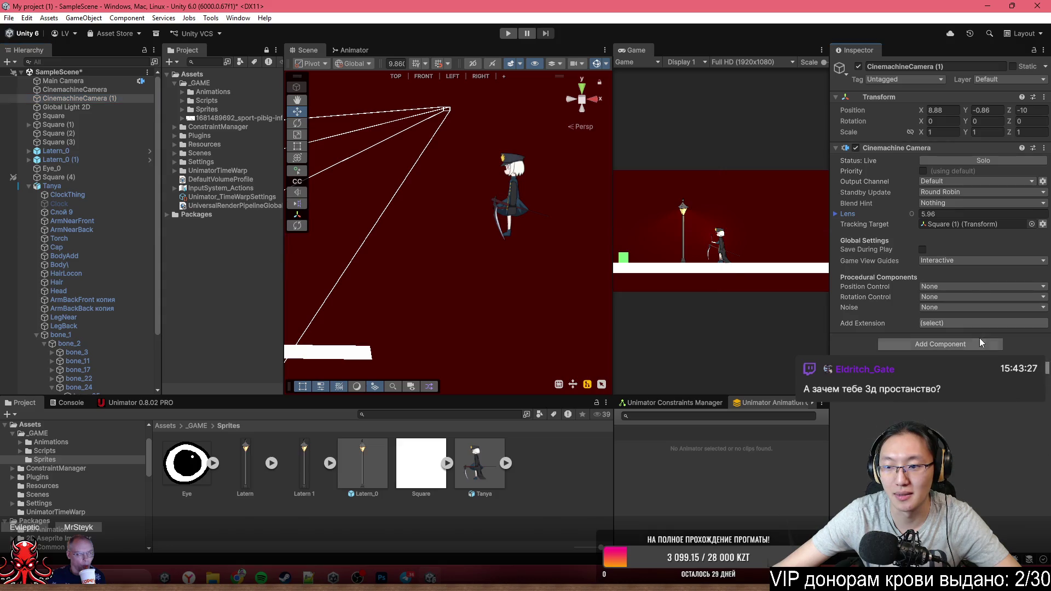
pyautogui.click(912, 373)
pyautogui.moveTo(437, 197)
pyautogui.mouseDown()
pyautogui.moveTo(362, 315)
pyautogui.moveTo(602, 253)
pyautogui.moveTo(886, 210)
pyautogui.mouseUp()
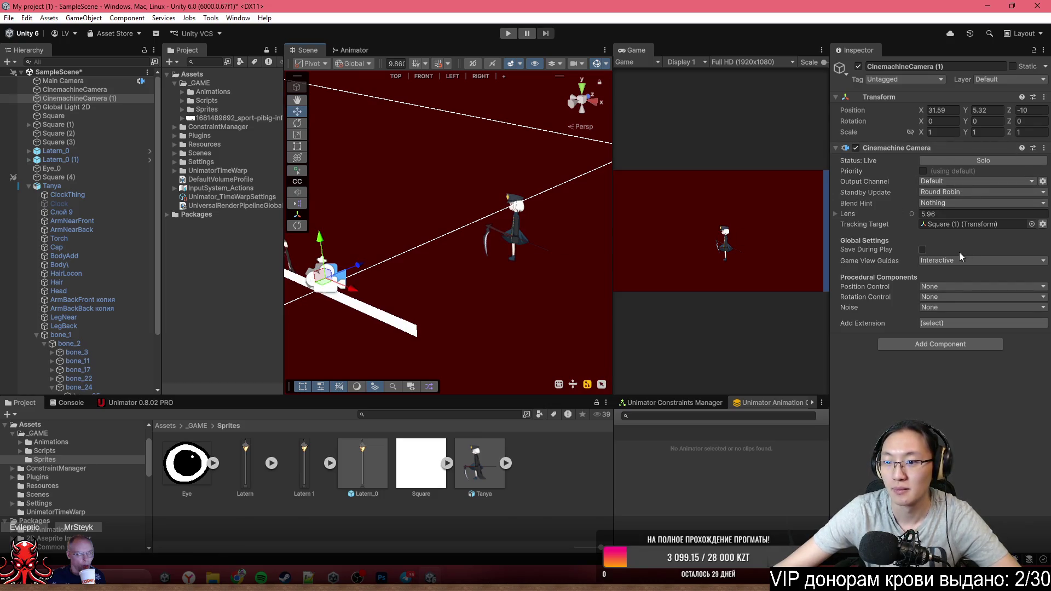
# - Set the Main Camera's projection to Perspective with a 34-degree field of view
pyautogui.click(108, 83)
pyautogui.click(941, 186)
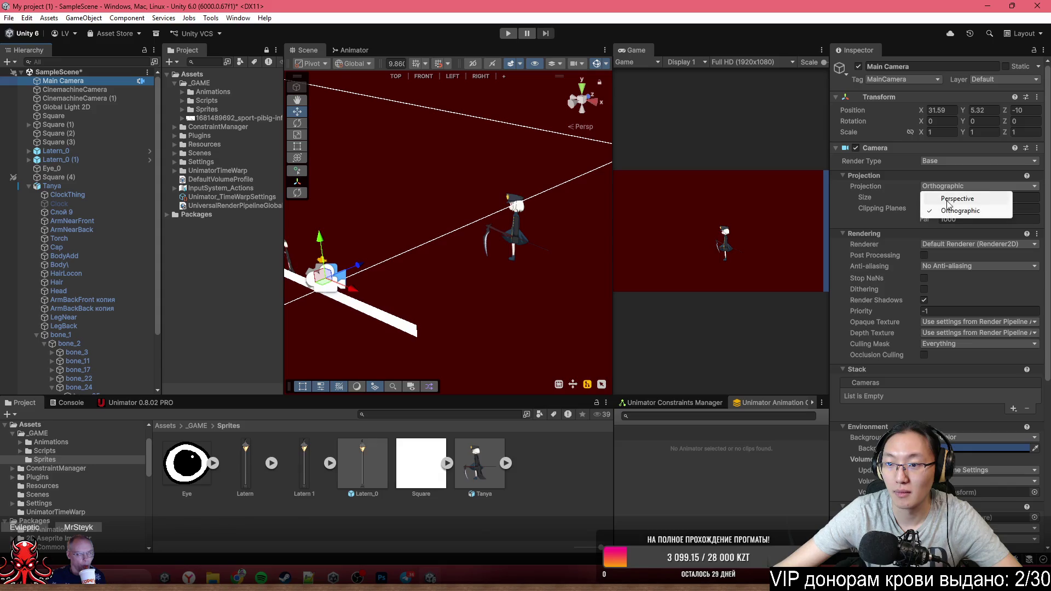
pyautogui.click(950, 200)
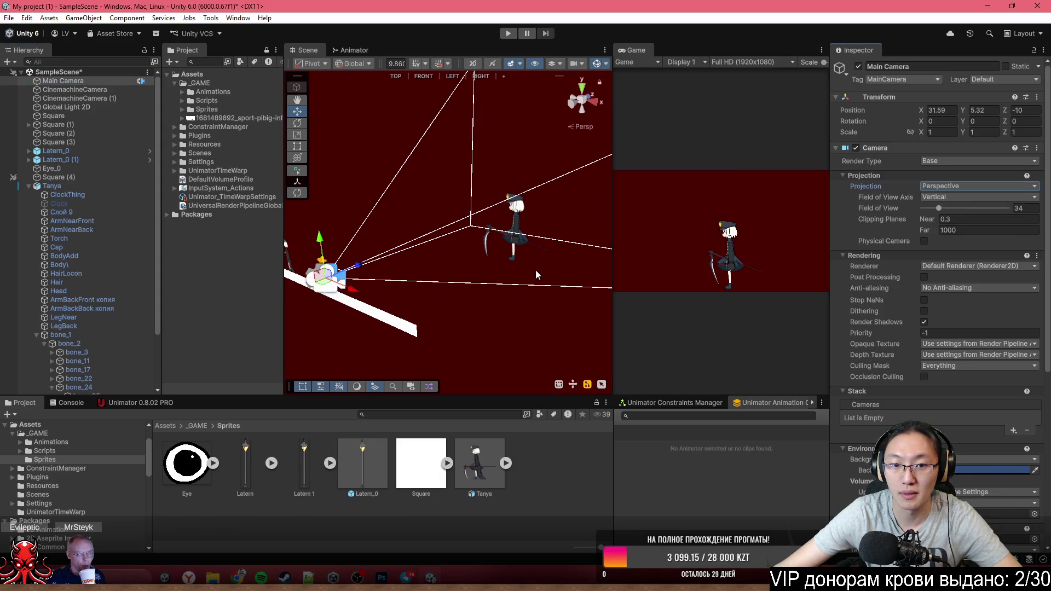
pyautogui.scroll(-5, 499, 269)
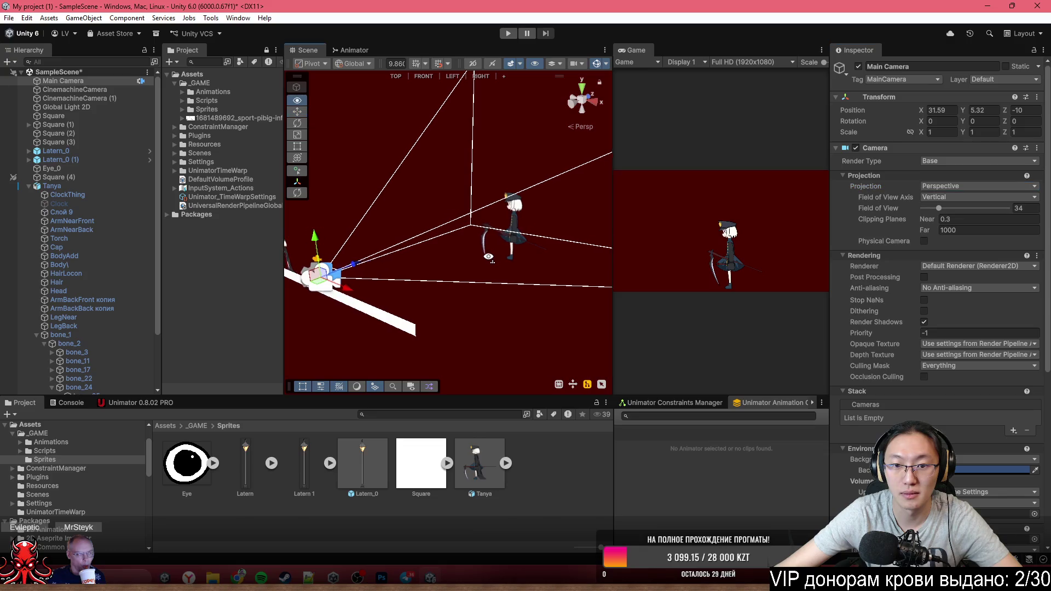
# - Review the Tanya character's rig from side angles and reselect the Main Camera
pyautogui.click(511, 226)
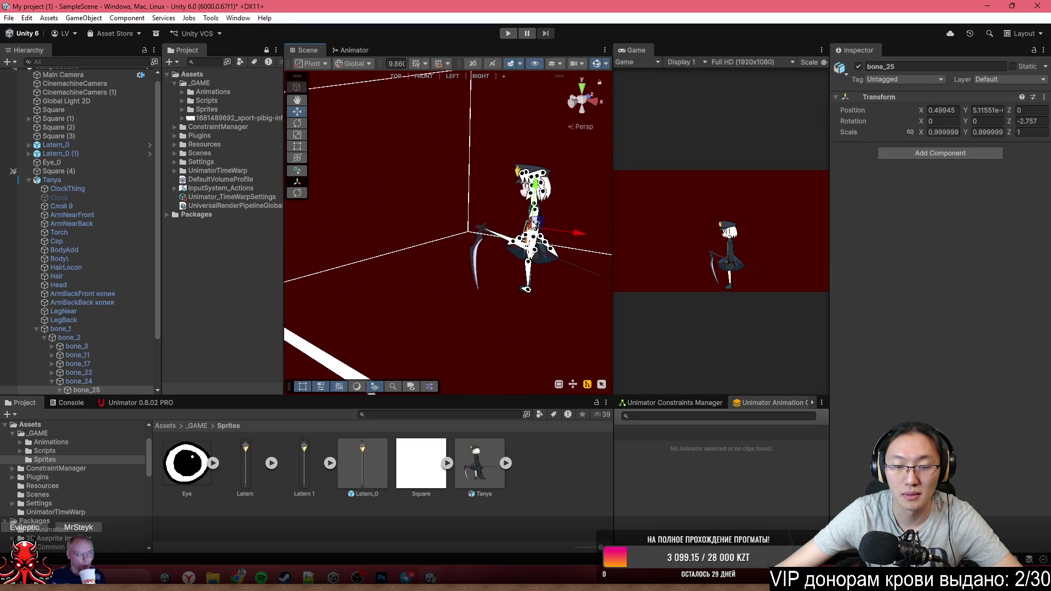
pyautogui.moveTo(511, 226); pyautogui.dragTo(517, 205)
pyautogui.scroll(5, 517, 205)
pyautogui.scroll(3, 518, 205)
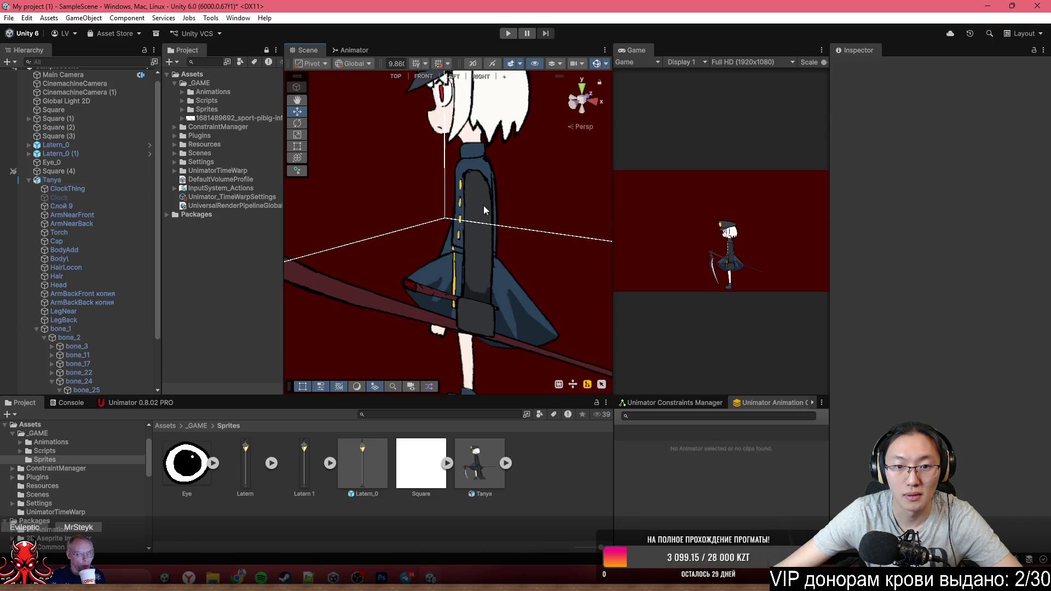
pyautogui.click(490, 206)
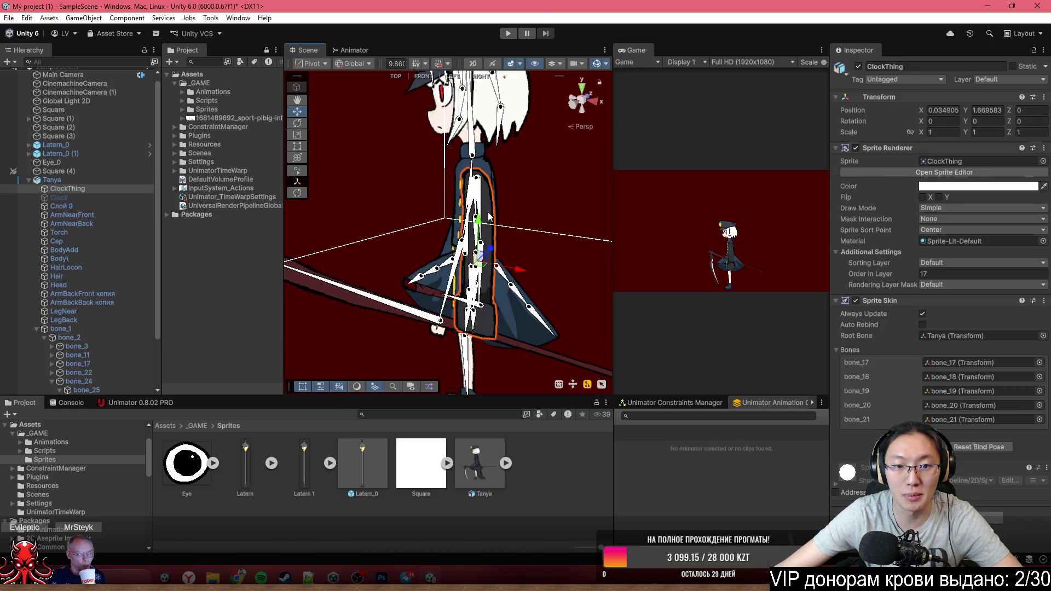
pyautogui.moveTo(490, 206)
pyautogui.mouseDown()
pyautogui.moveTo(494, 240)
pyautogui.moveTo(443, 222)
pyautogui.moveTo(302, 245)
pyautogui.moveTo(319, 238)
pyautogui.mouseUp()
pyautogui.click(321, 233)
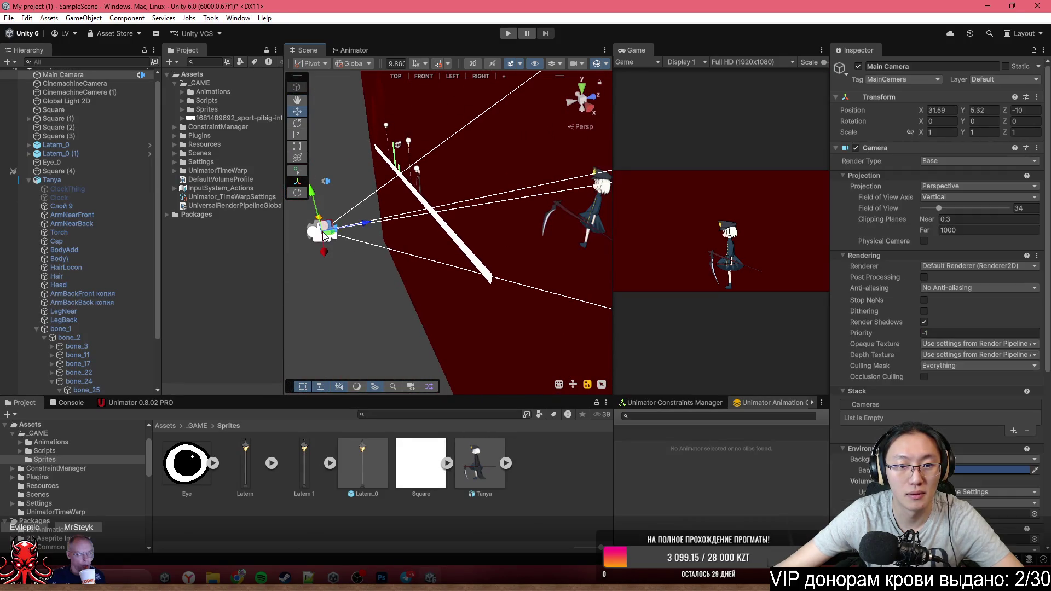
# - Move the Cinemachine camera copy along its depth axis toward the character
pyautogui.click(326, 235)
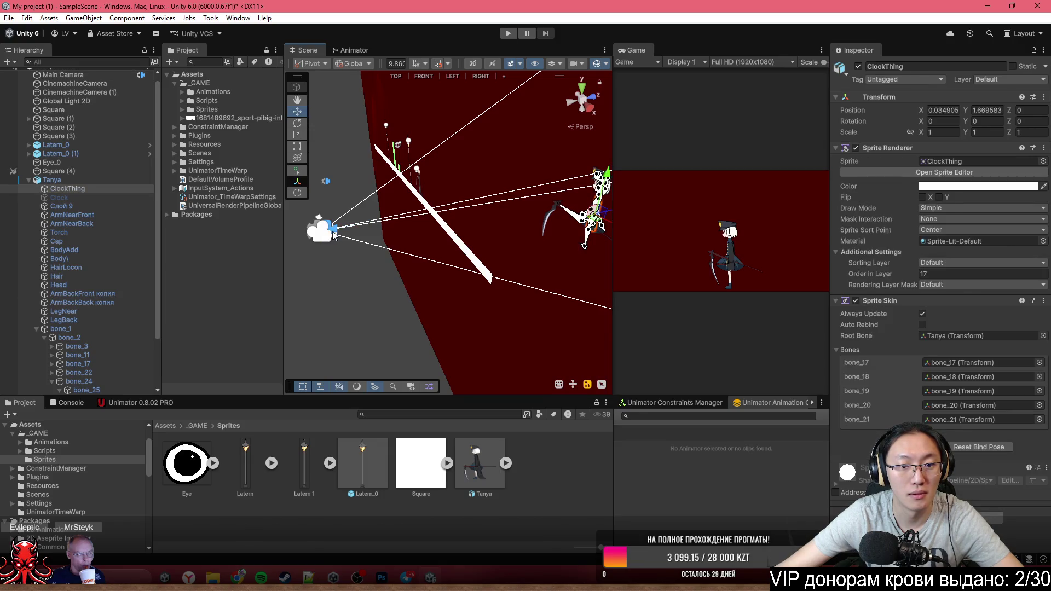
pyautogui.click(332, 231)
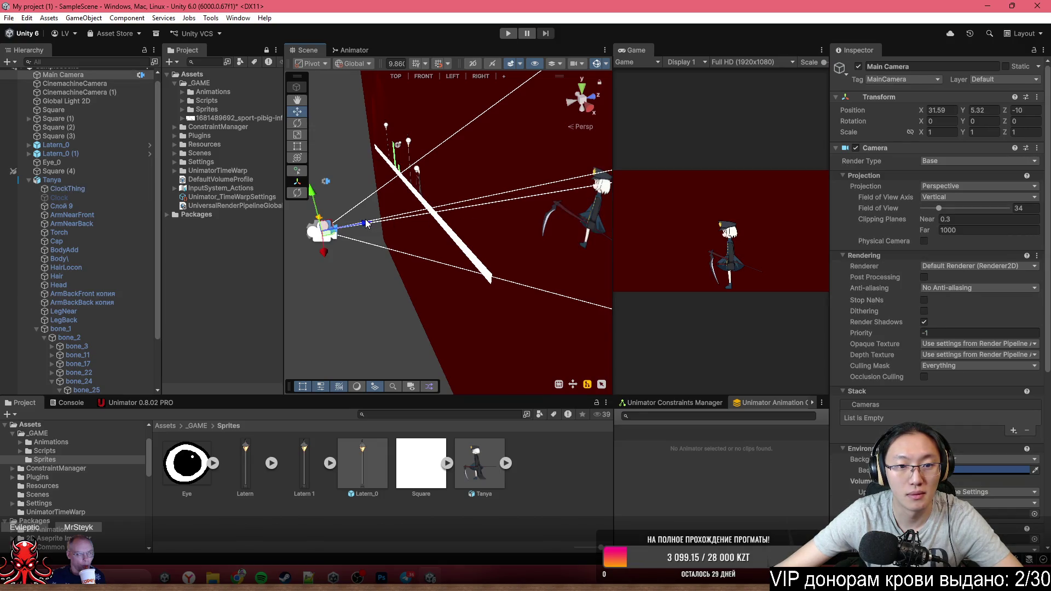
pyautogui.click(79, 93)
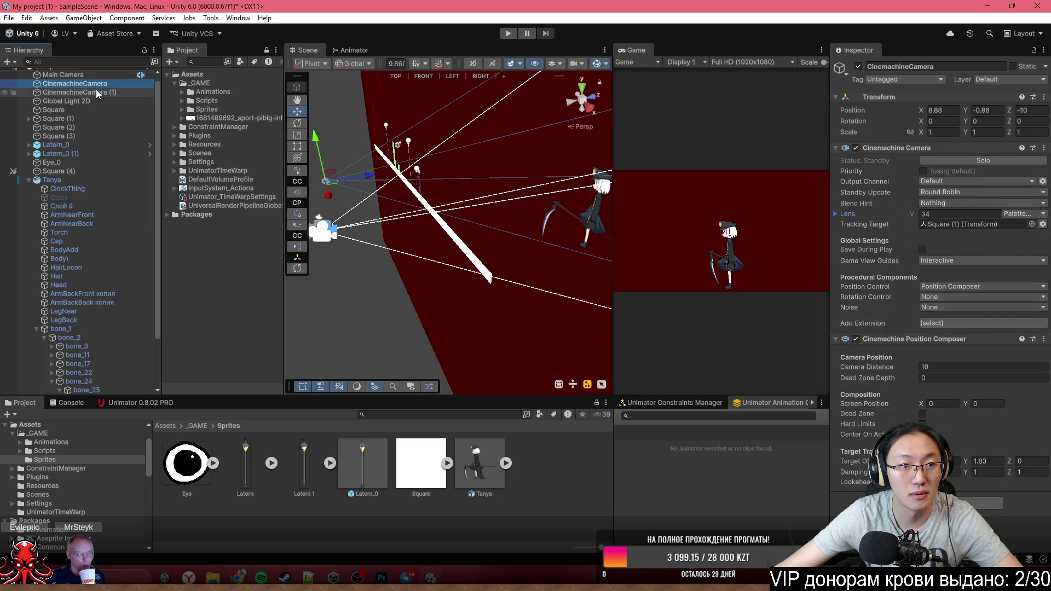
pyautogui.moveTo(370, 232)
pyautogui.mouseDown()
pyautogui.moveTo(532, 199)
pyautogui.moveTo(443, 217)
pyautogui.moveTo(490, 276)
pyautogui.moveTo(550, 274)
pyautogui.moveTo(566, 261)
pyautogui.moveTo(538, 251)
pyautogui.mouseUp()
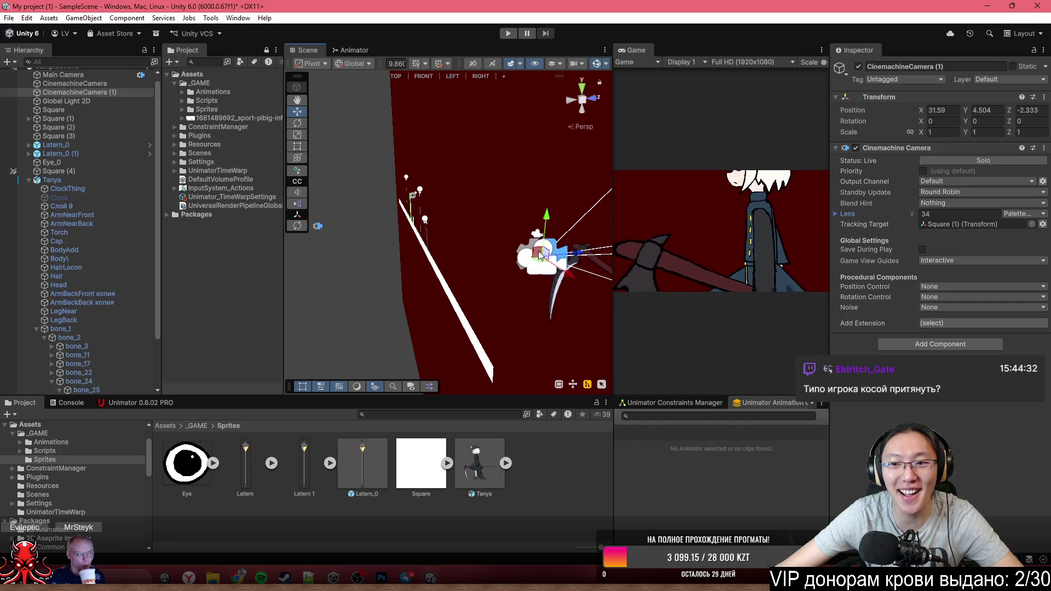
# - Restore the Main Camera to orthographic size 5.96 and the copy to Z -10
pyautogui.click(579, 219)
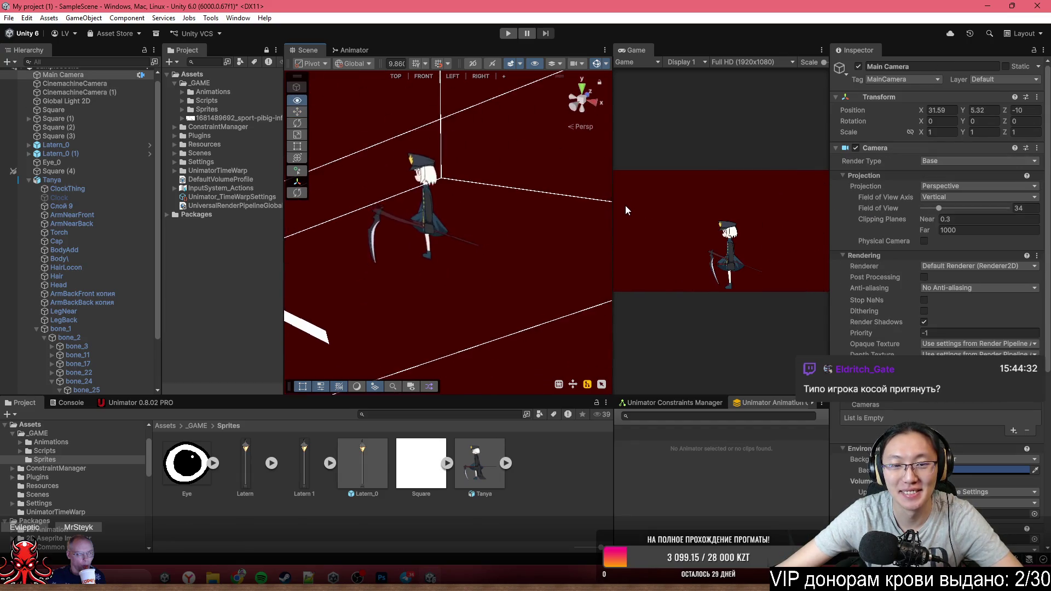
pyautogui.moveTo(467, 180); pyautogui.dragTo(525, 197)
pyautogui.click(474, 215)
pyautogui.click(578, 203)
pyautogui.click(537, 203)
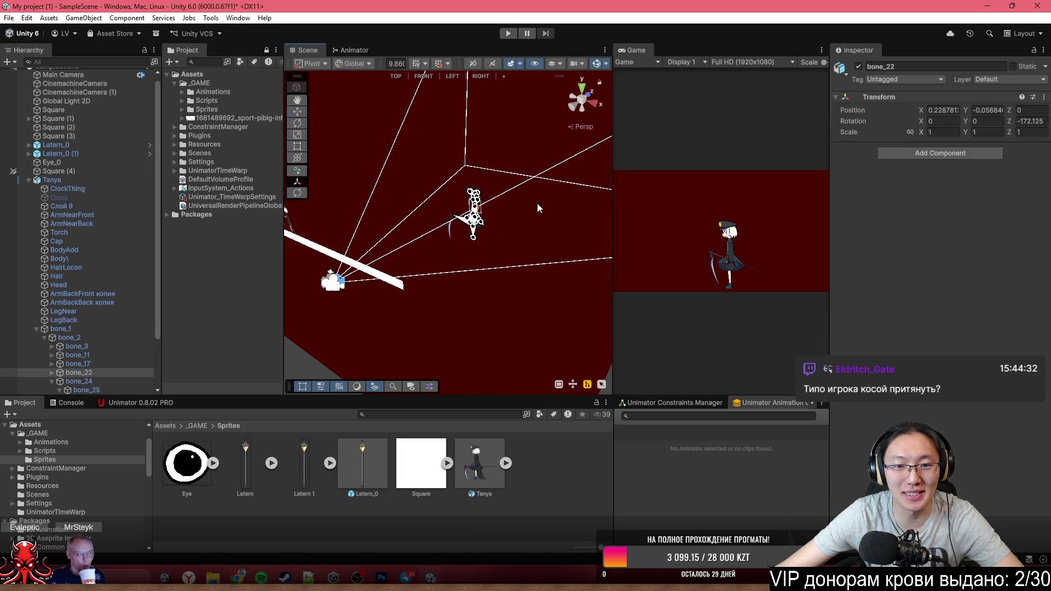
pyautogui.click(537, 203)
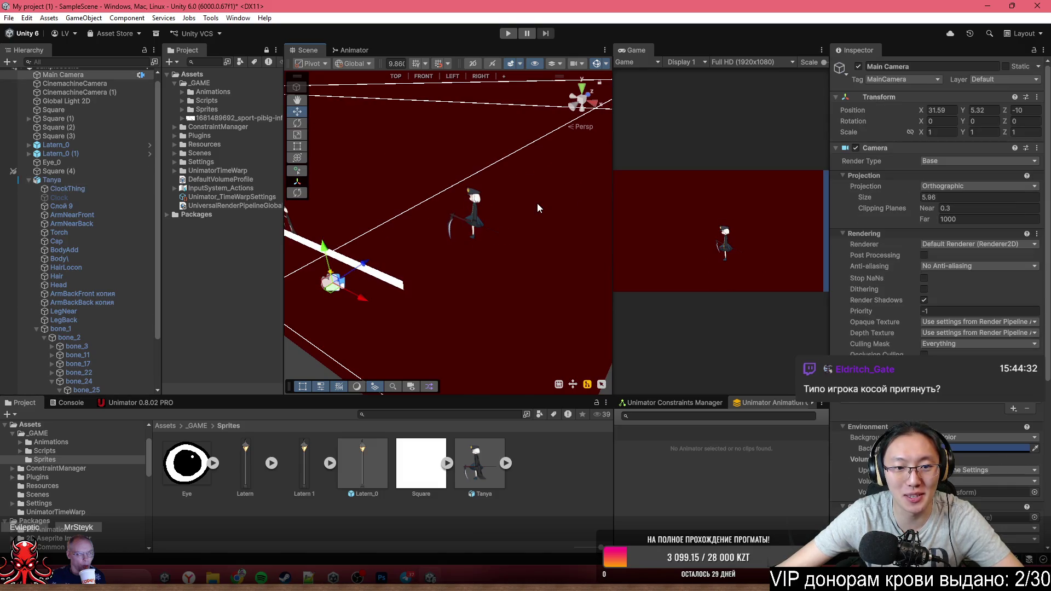
pyautogui.click(537, 203)
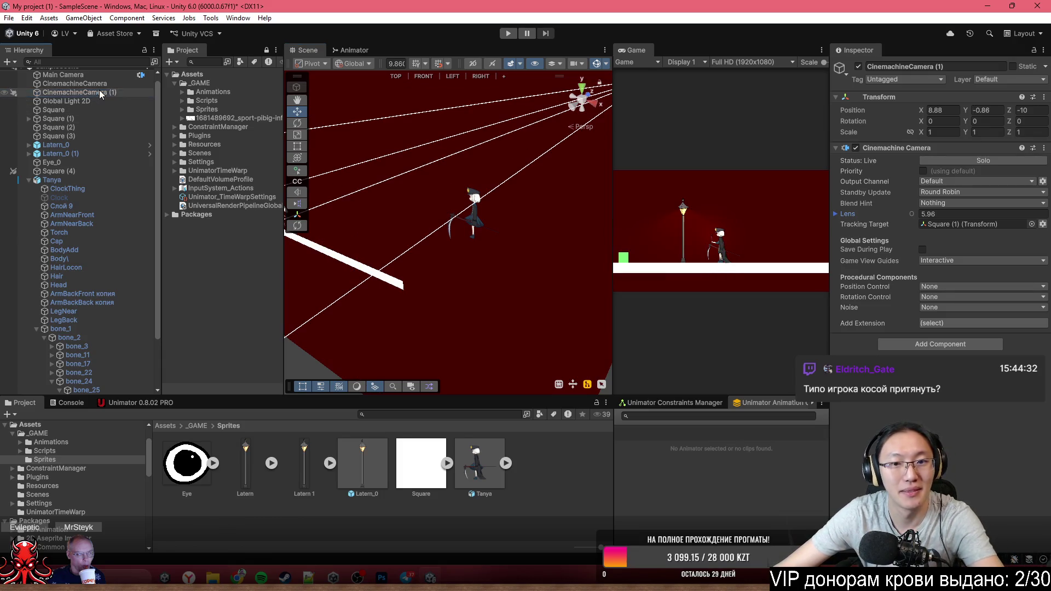
# - Delete the second Cinemachine camera and look over the scene
pyautogui.press('Delete')
pyautogui.moveTo(370, 166)
pyautogui.mouseDown()
pyautogui.moveTo(573, 164)
pyautogui.moveTo(536, 171)
pyautogui.mouseUp()
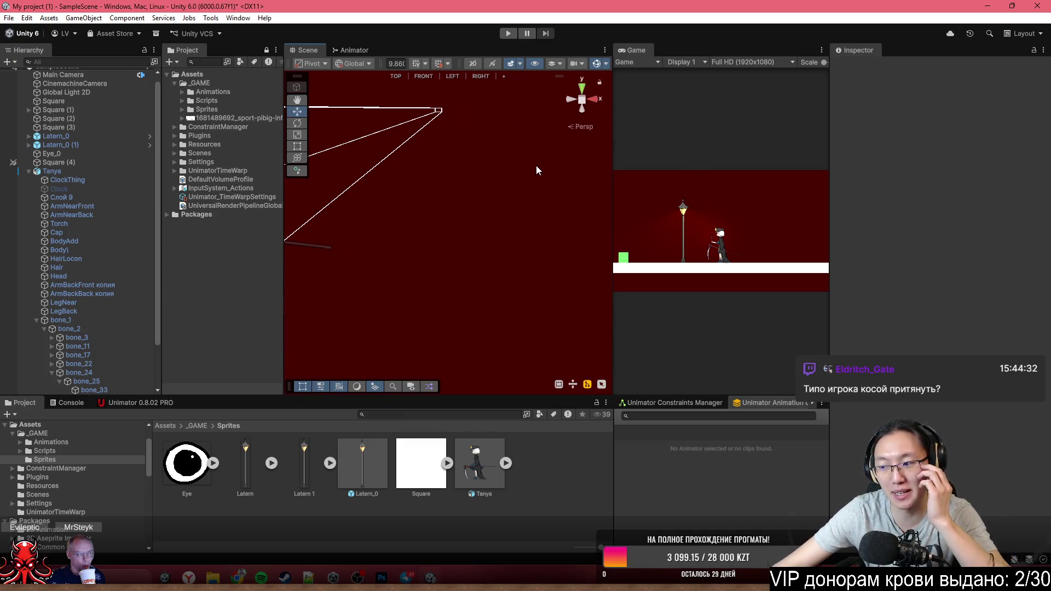
pyautogui.moveTo(547, 170)
pyautogui.mouseDown()
pyautogui.moveTo(514, 160)
pyautogui.moveTo(335, 190)
pyautogui.mouseUp()
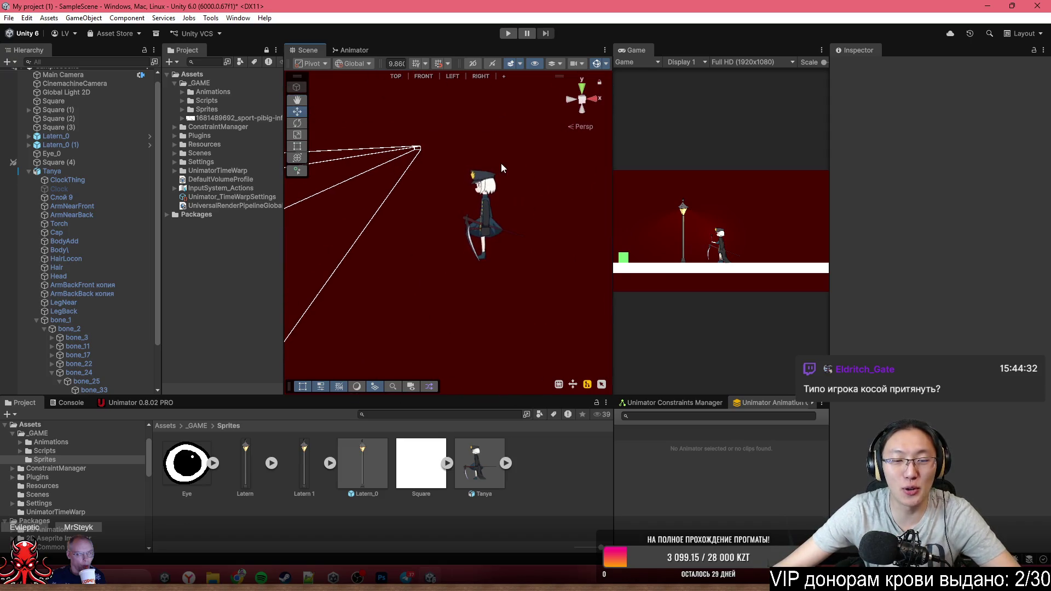
pyautogui.scroll(-3, 76, 167)
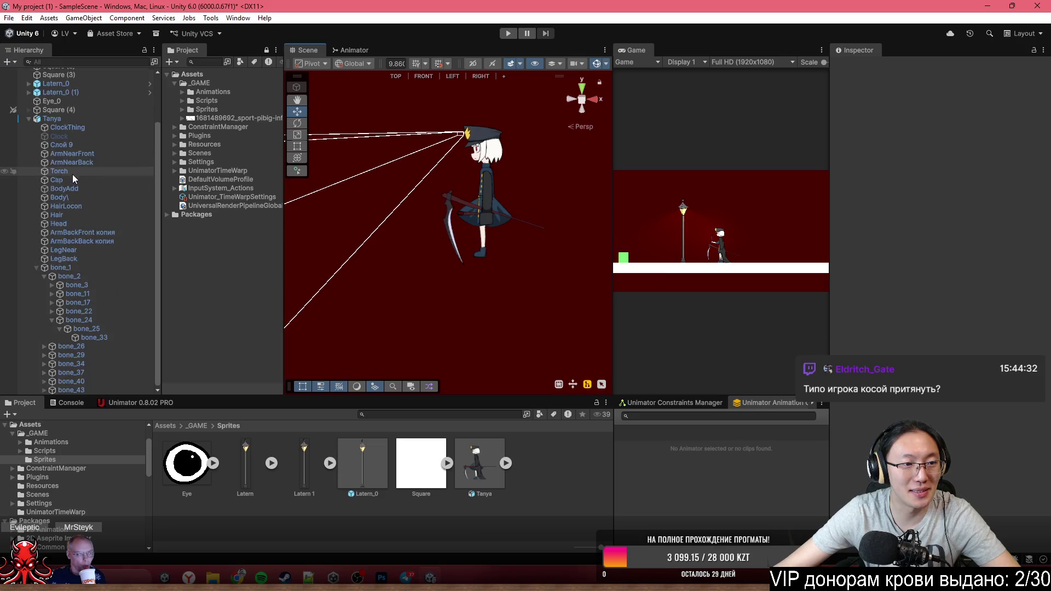
# - Delete the Tanya character from the scene, leaving it unsaved
pyautogui.click(67, 127)
pyautogui.press('Delete')
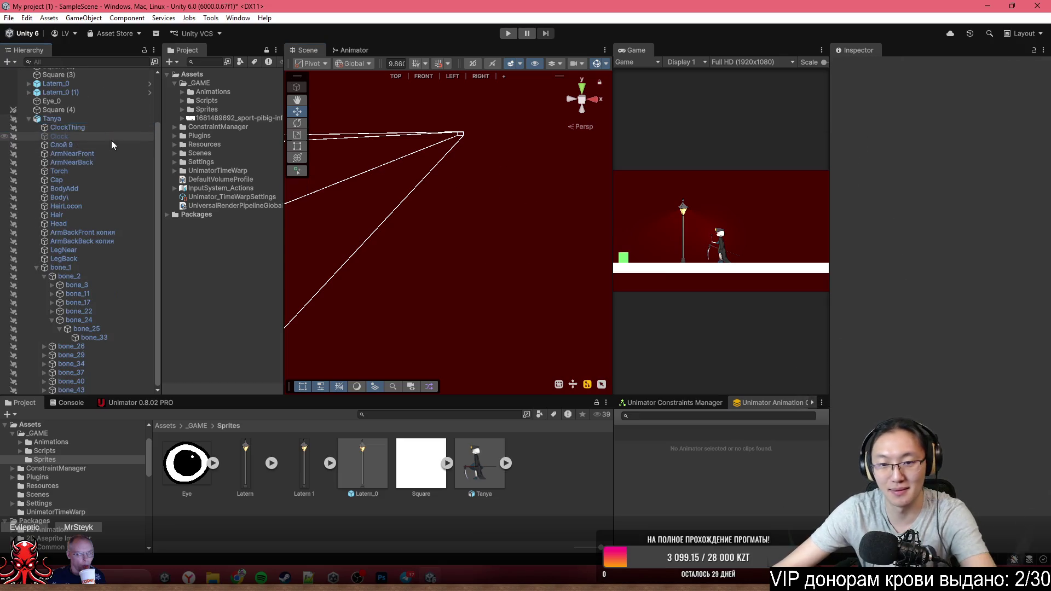
pyautogui.moveTo(515, 202)
pyautogui.mouseDown()
pyautogui.moveTo(301, 239)
pyautogui.moveTo(317, 23)
pyautogui.mouseUp()
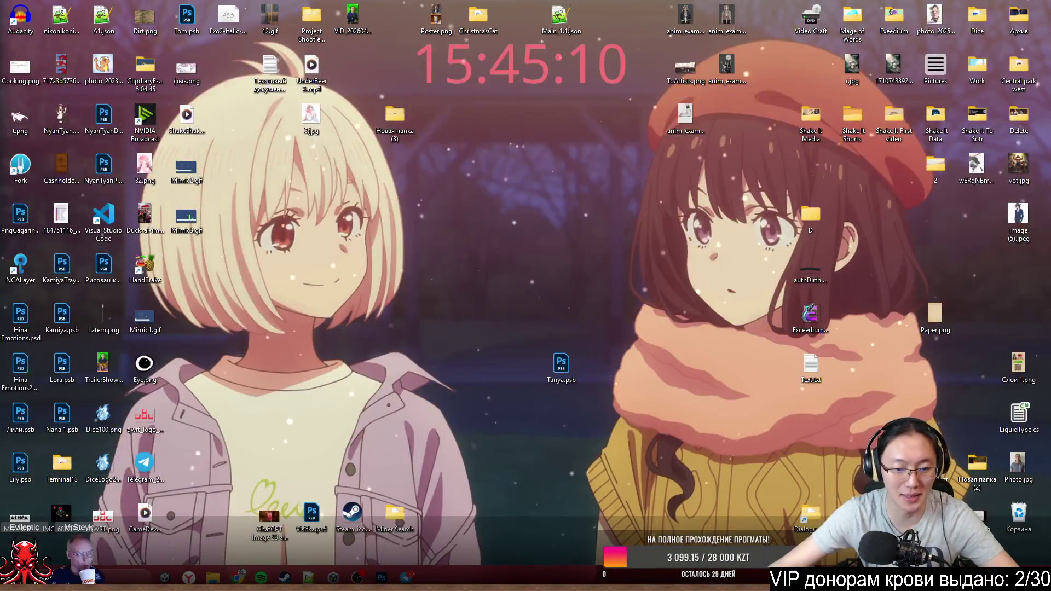
# - Switch to the Photoshop window with the red-canvas sketch
pyautogui.hotkey('alt', 'Tab')
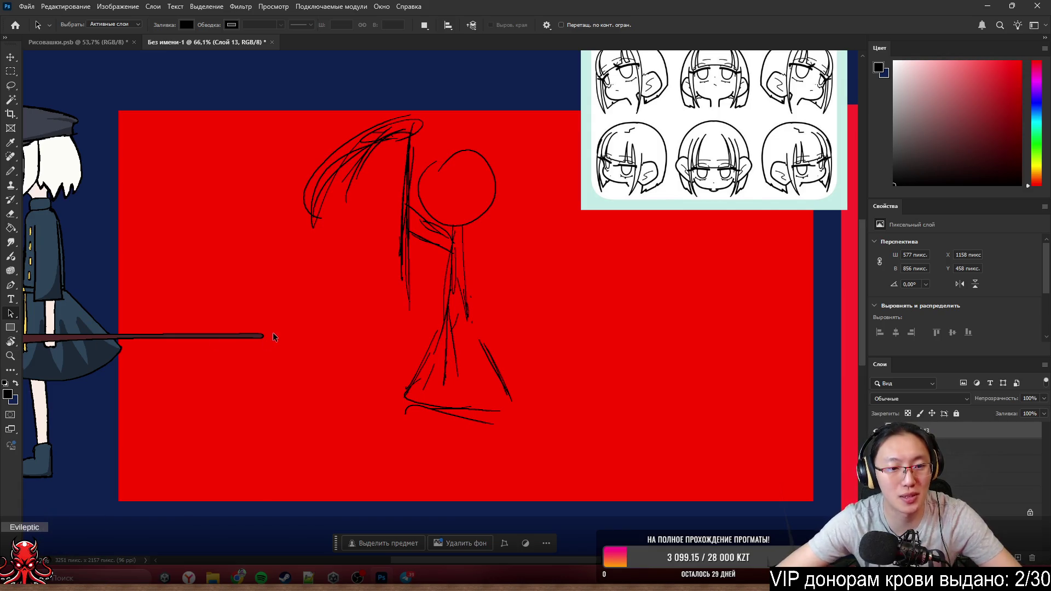
# - Test the brush, undo the stroke, and shift the girl sketch left on the canvas
pyautogui.press('b')
pyautogui.moveTo(246, 284); pyautogui.dragTo(386, 328)
pyautogui.hotkey('ctrl', 'z')
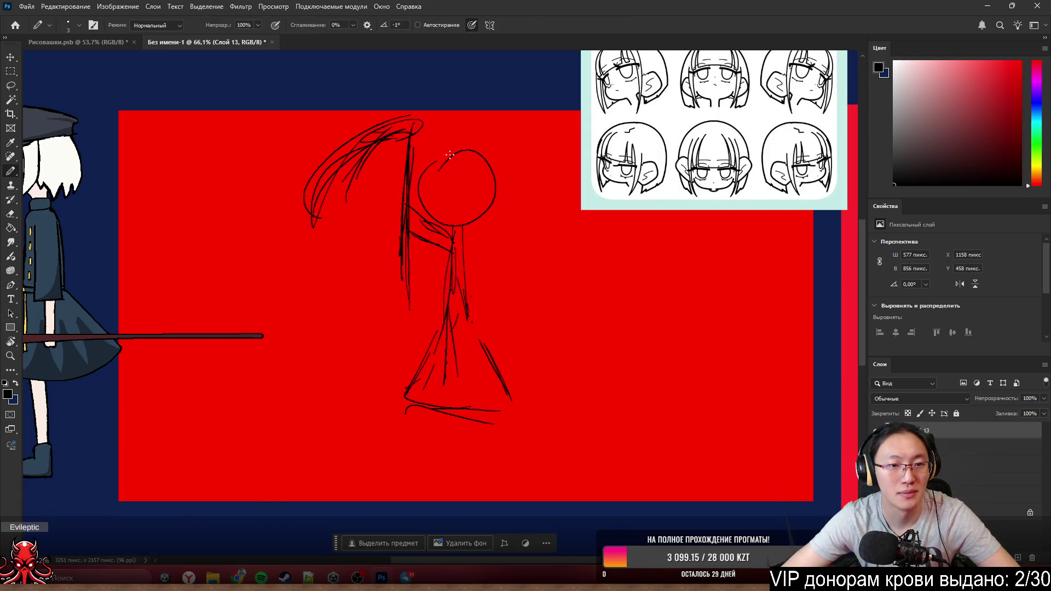
pyautogui.moveTo(411, 191); pyautogui.dragTo(287, 197)
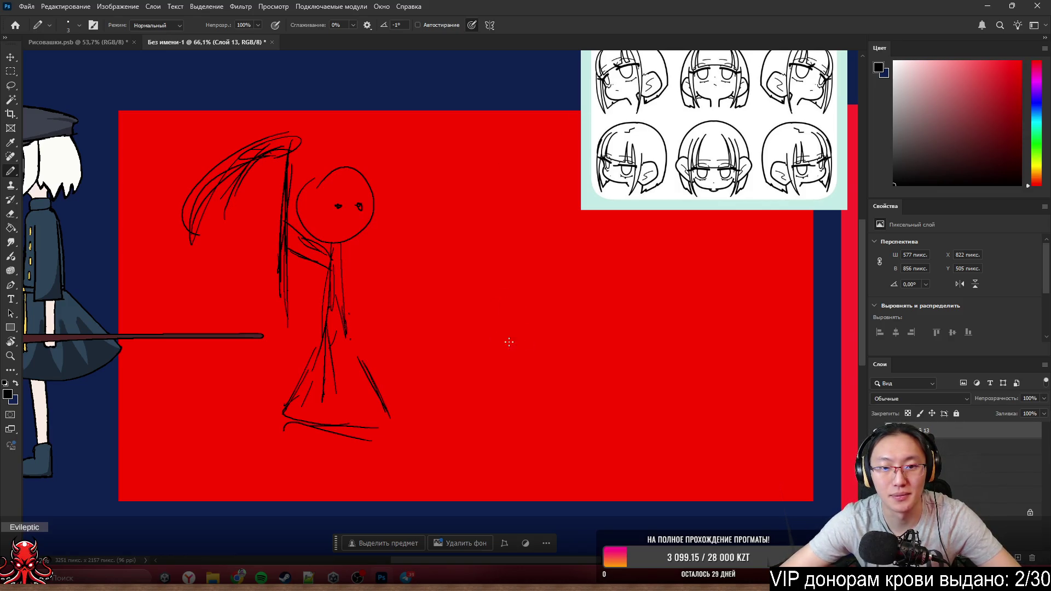
# - Draw a tall vertical line right of the girl, undoing failed attempts until it sits well
pyautogui.moveTo(569, 298); pyautogui.dragTo(550, 518)
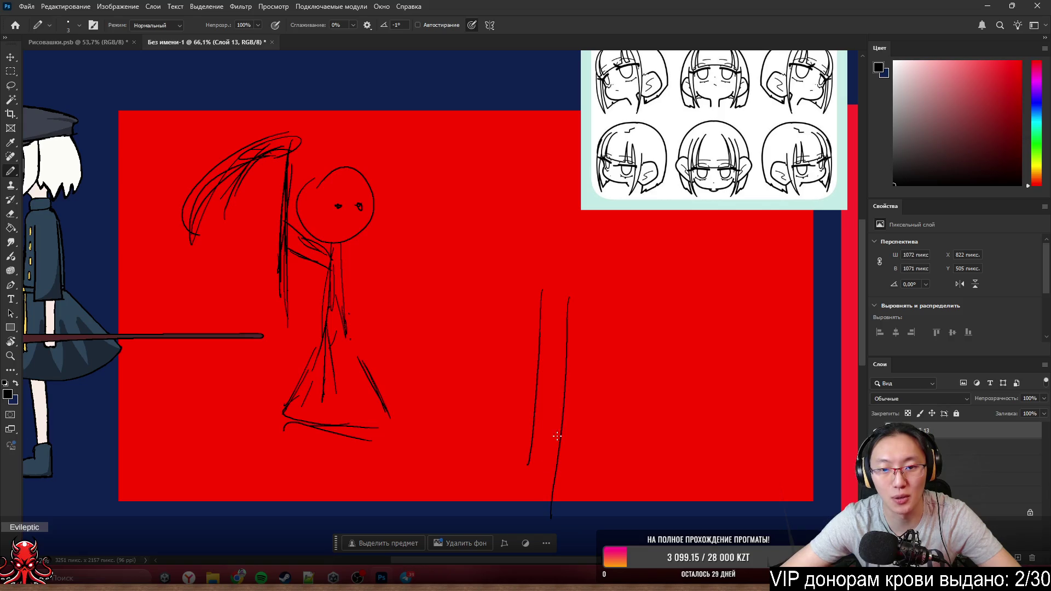
pyautogui.hotkey('ctrl', 'z')
pyautogui.hotkey('ctrl', 'z')
pyautogui.moveTo(537, 334); pyautogui.dragTo(542, 433)
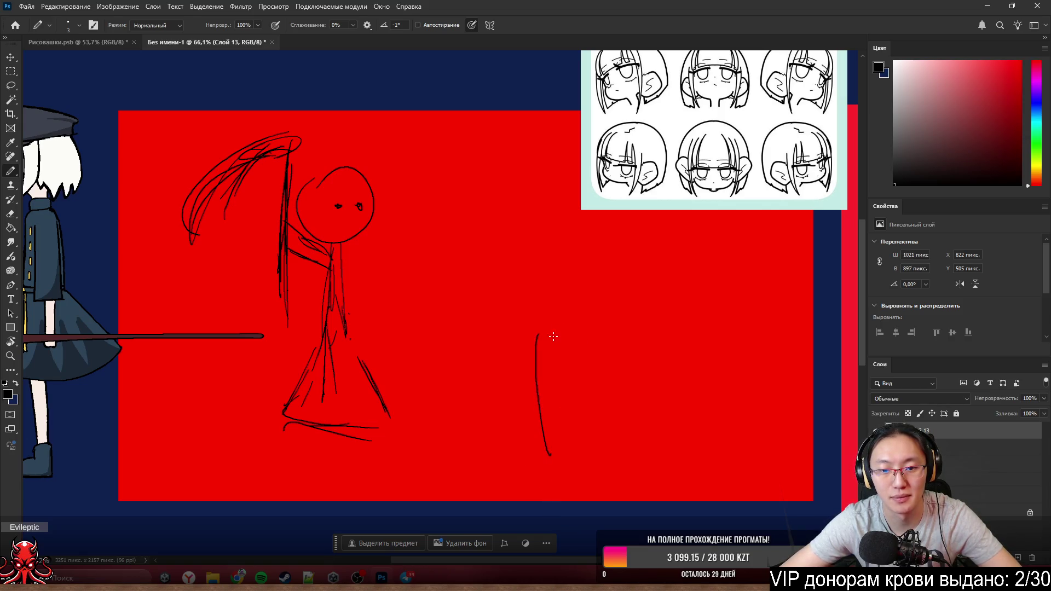
pyautogui.moveTo(613, 393); pyautogui.dragTo(544, 452)
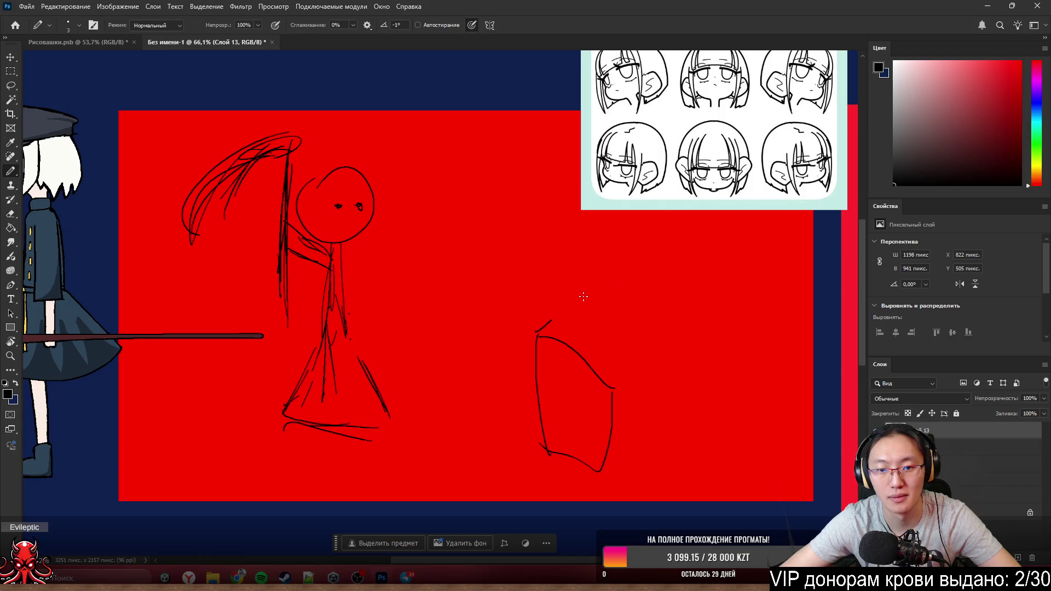
pyautogui.hotkey('ctrl', 'z')
pyautogui.hotkey('ctrl', 'z')
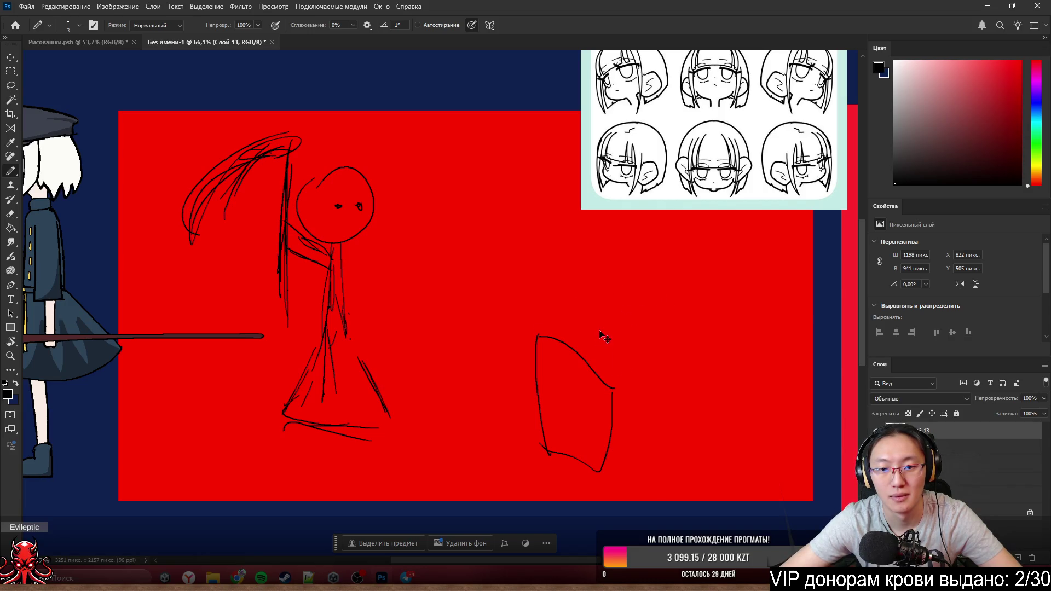
pyautogui.hotkey('ctrl', 'z')
pyautogui.hotkey('ctrl', 'z')
pyautogui.hotkey('ctrl', 'z')
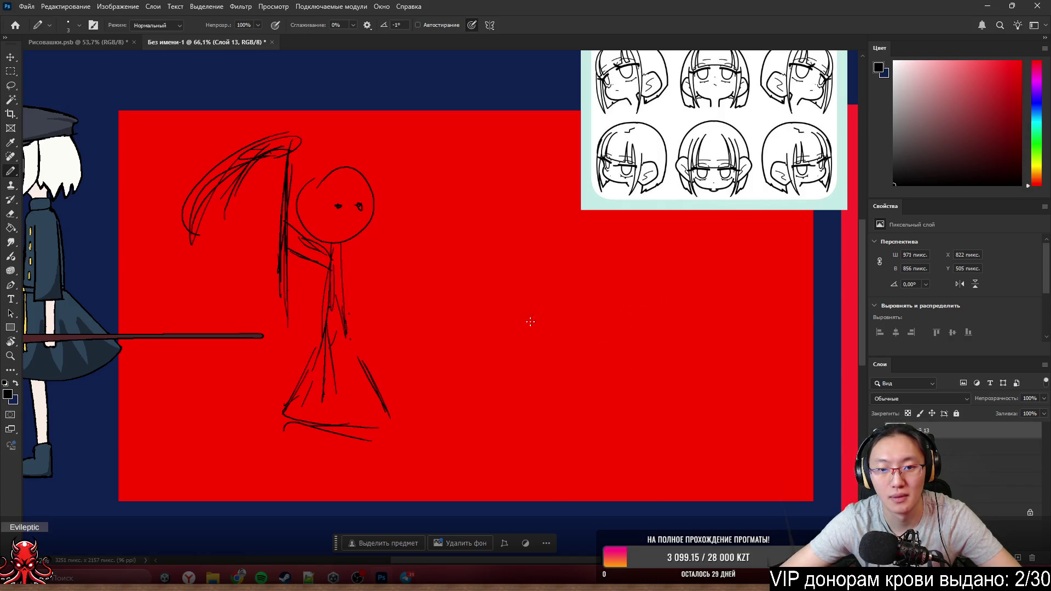
pyautogui.moveTo(532, 312); pyautogui.dragTo(522, 447)
pyautogui.hotkey('ctrl', 'z')
pyautogui.moveTo(530, 312); pyautogui.dragTo(518, 470)
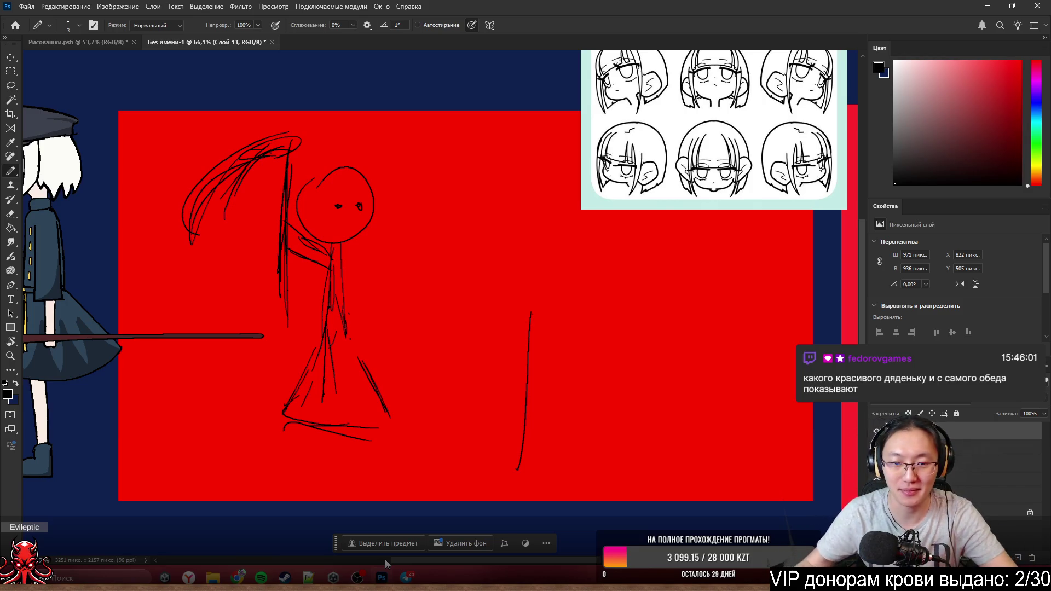
# - Sketch the box's top, right, bottom and left edges plus a lid line across it
pyautogui.moveTo(520, 313); pyautogui.dragTo(669, 325)
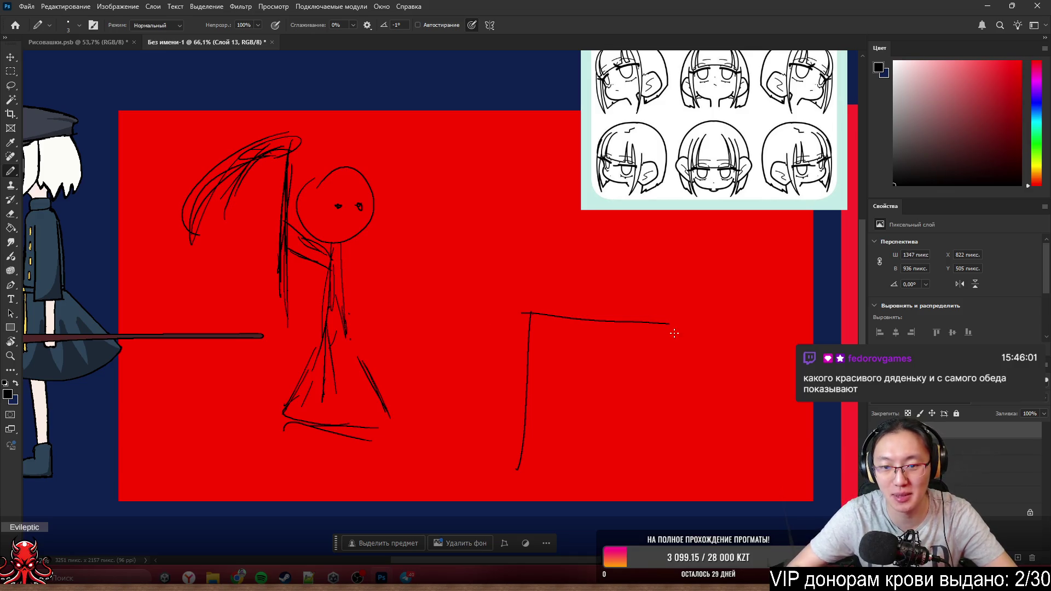
pyautogui.moveTo(738, 363); pyautogui.dragTo(734, 465)
pyautogui.moveTo(525, 467); pyautogui.dragTo(734, 462)
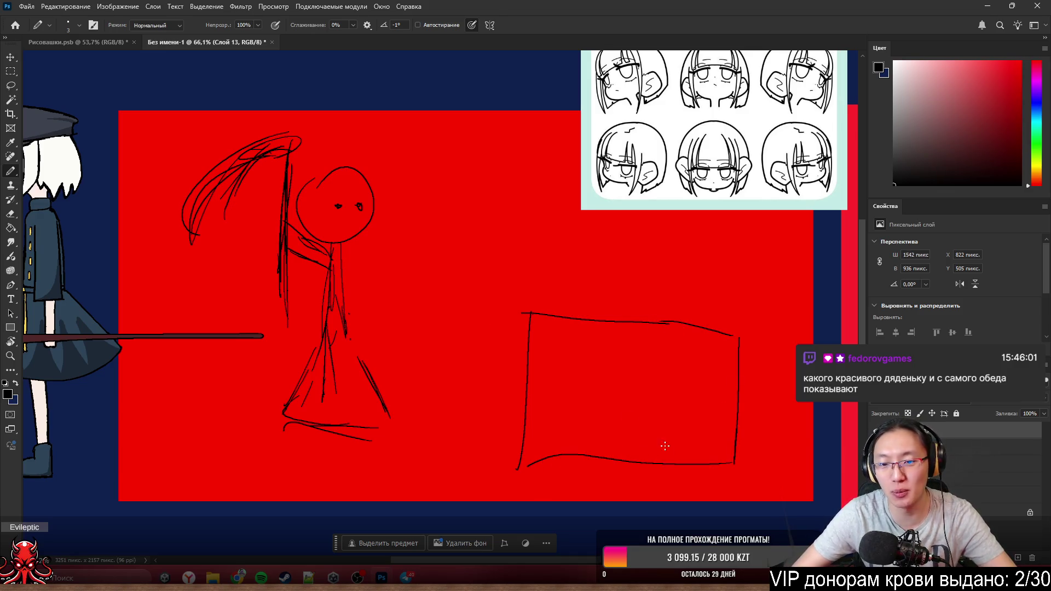
pyautogui.moveTo(526, 315); pyautogui.dragTo(521, 440)
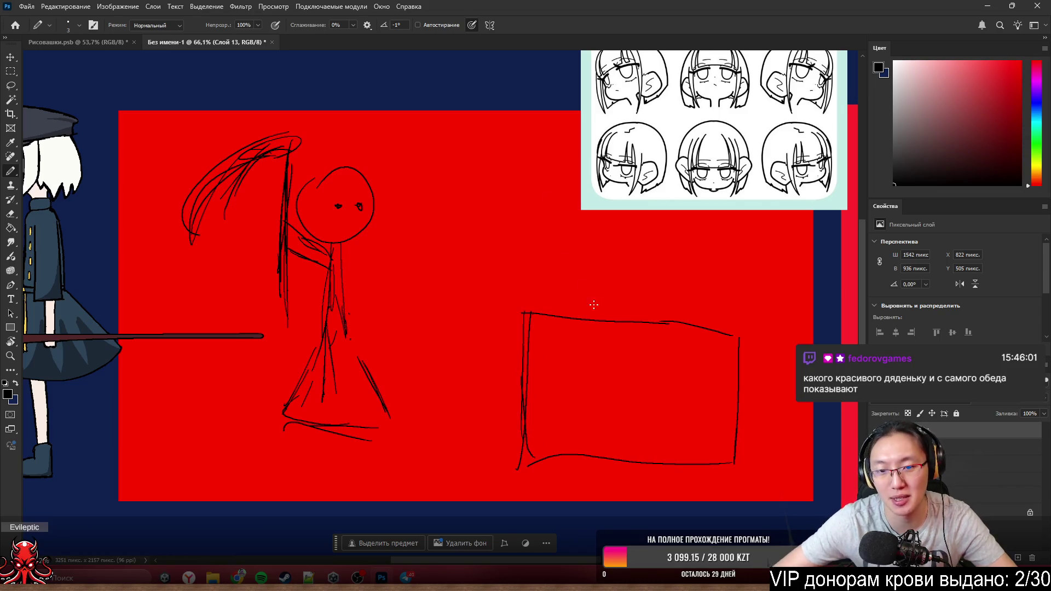
pyautogui.moveTo(526, 354); pyautogui.dragTo(711, 360)
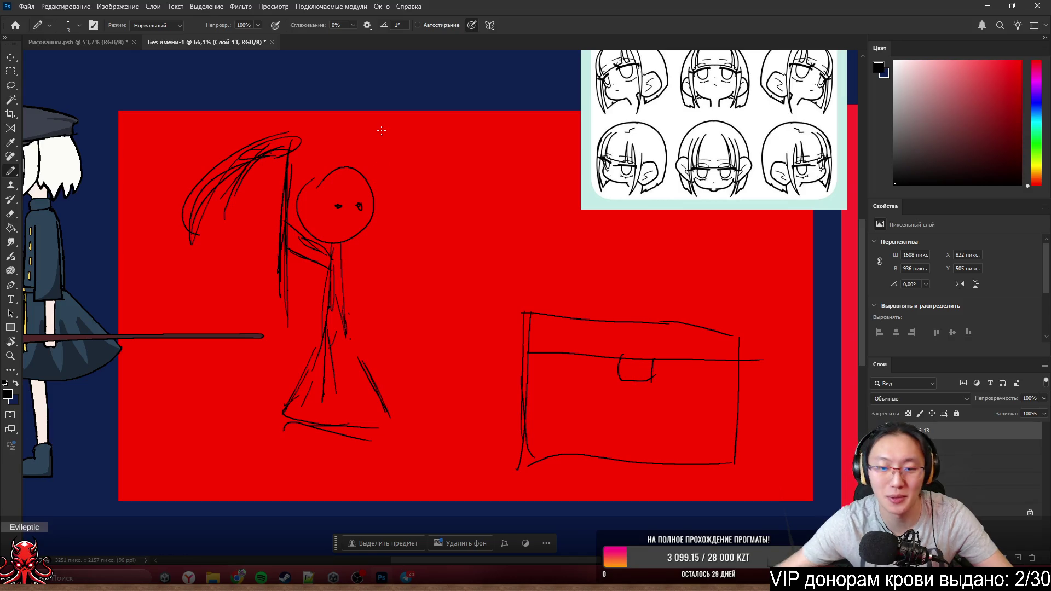
pyautogui.hscroll(3, 323, 201)
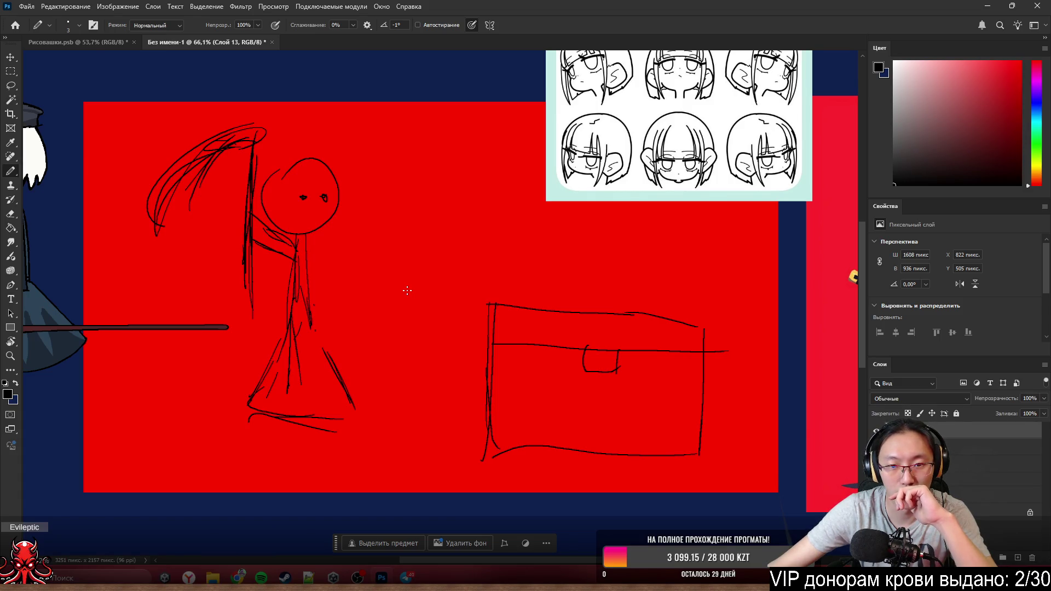
pyautogui.scroll(1, 464, 265)
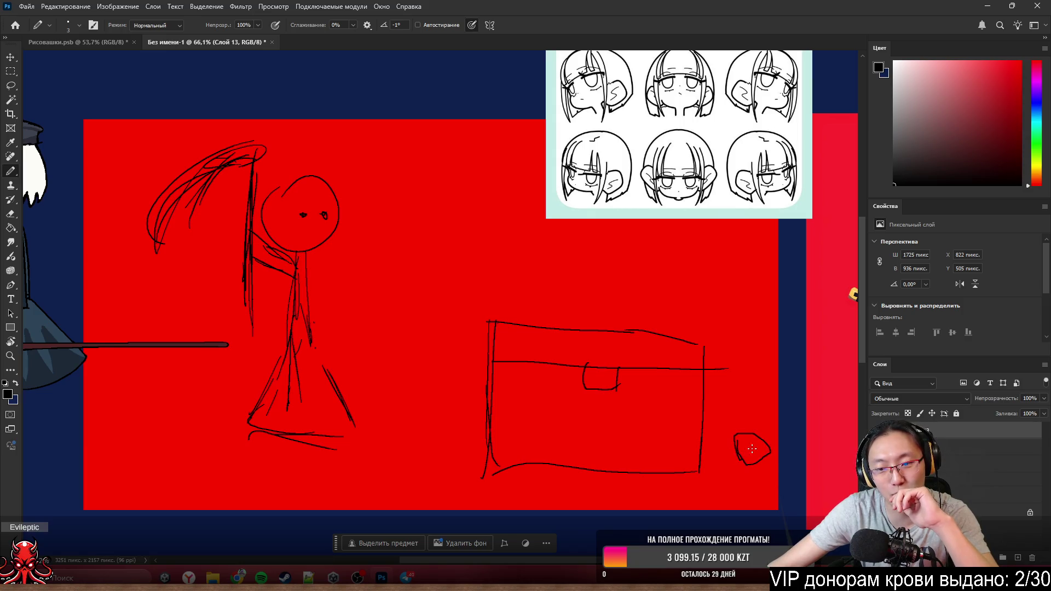
# - Draw a long stroke from the small rounded shape through the box
pyautogui.moveTo(752, 451)
pyautogui.mouseDown()
pyautogui.moveTo(534, 416)
pyautogui.moveTo(410, 371)
pyautogui.mouseUp()
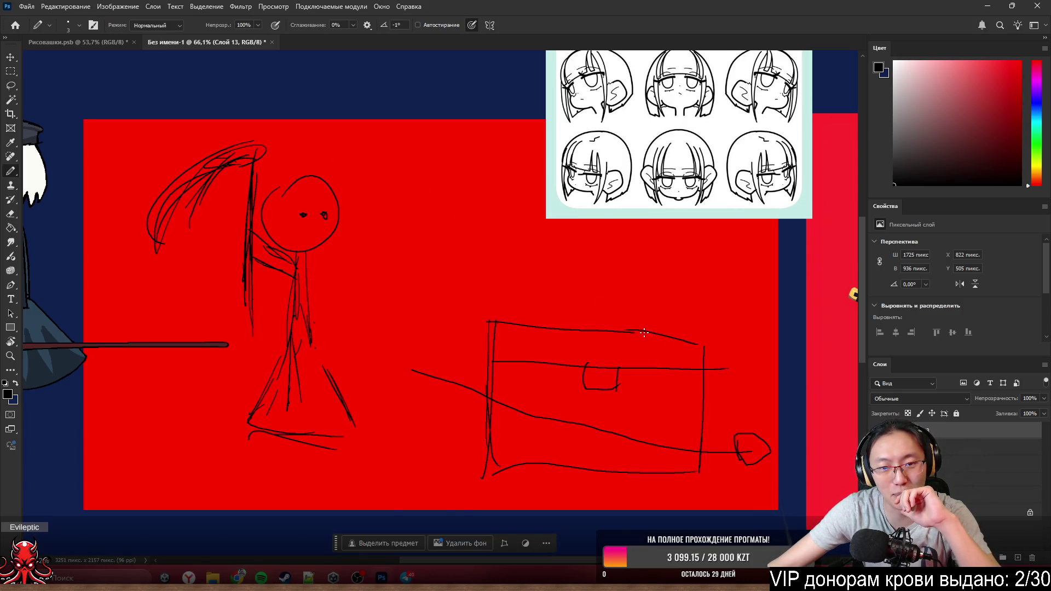
# - Loop strokes around the small shape and a diagonal, then undo both
pyautogui.moveTo(763, 469); pyautogui.dragTo(719, 437)
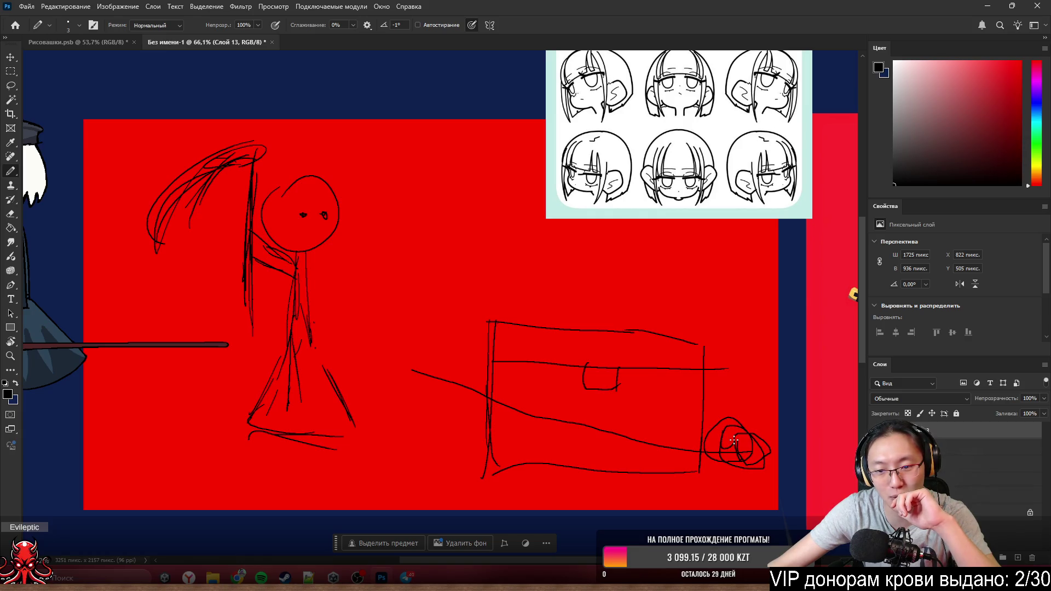
pyautogui.moveTo(617, 304); pyautogui.dragTo(701, 396)
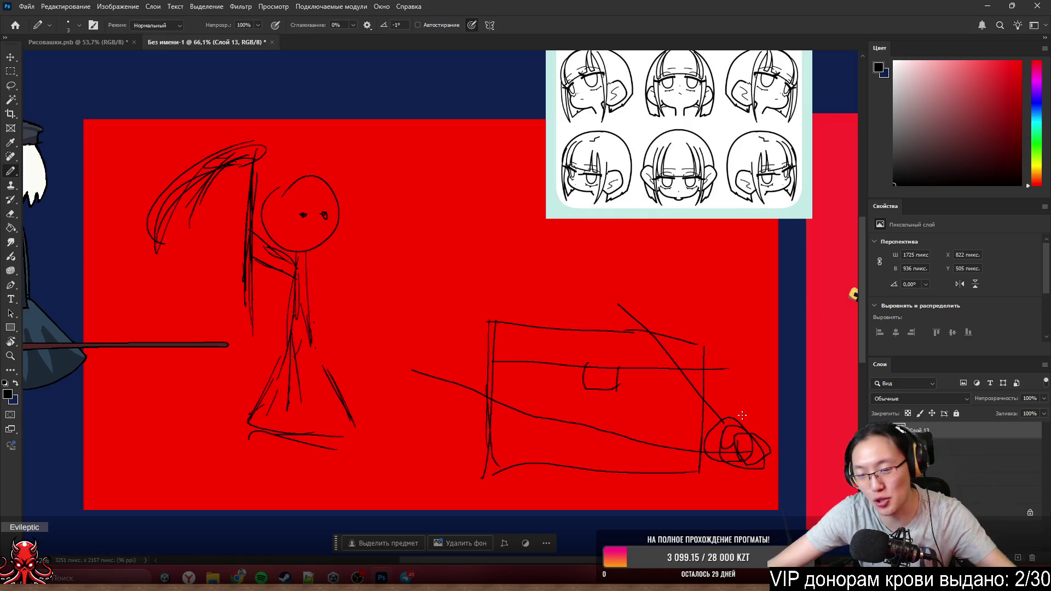
pyautogui.hotkey('ctrl', 'z')
pyautogui.hotkey('ctrl', 'z')
pyautogui.hotkey('ctrl', 'z')
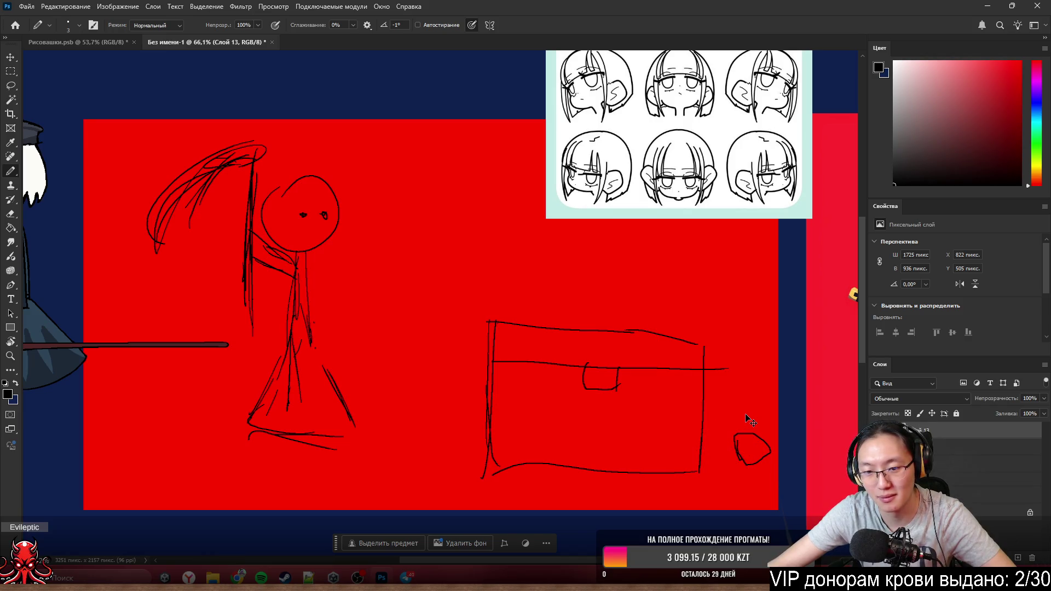
pyautogui.hotkey('ctrl', 'z')
# - Draw a long line and a small stroke below the box, then undo the extra strokes
pyautogui.moveTo(742, 442)
pyautogui.mouseDown()
pyautogui.moveTo(626, 238)
pyautogui.moveTo(381, 400)
pyautogui.mouseUp()
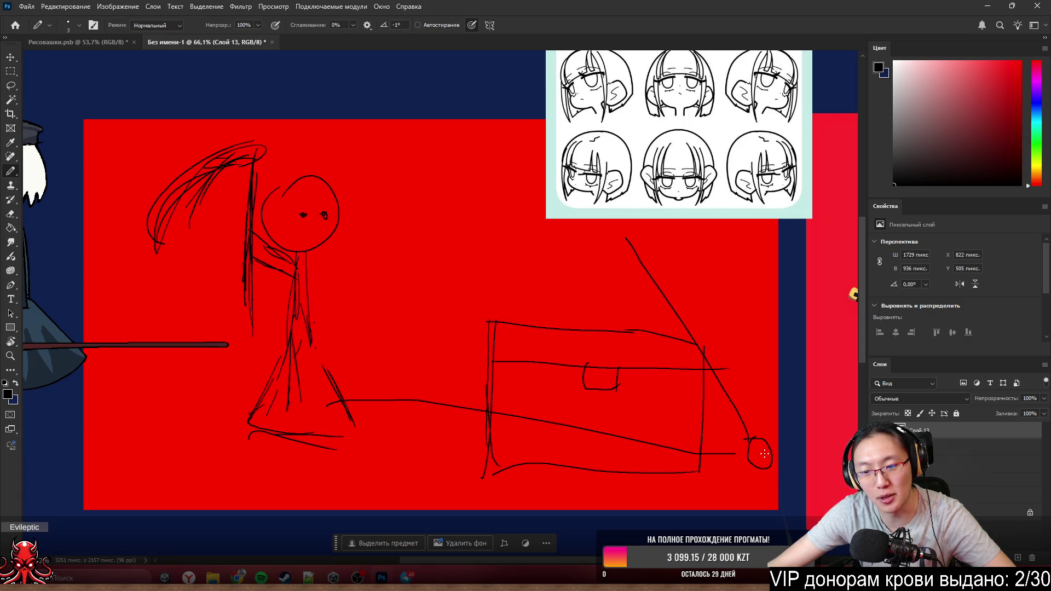
pyautogui.moveTo(434, 425); pyautogui.dragTo(421, 442)
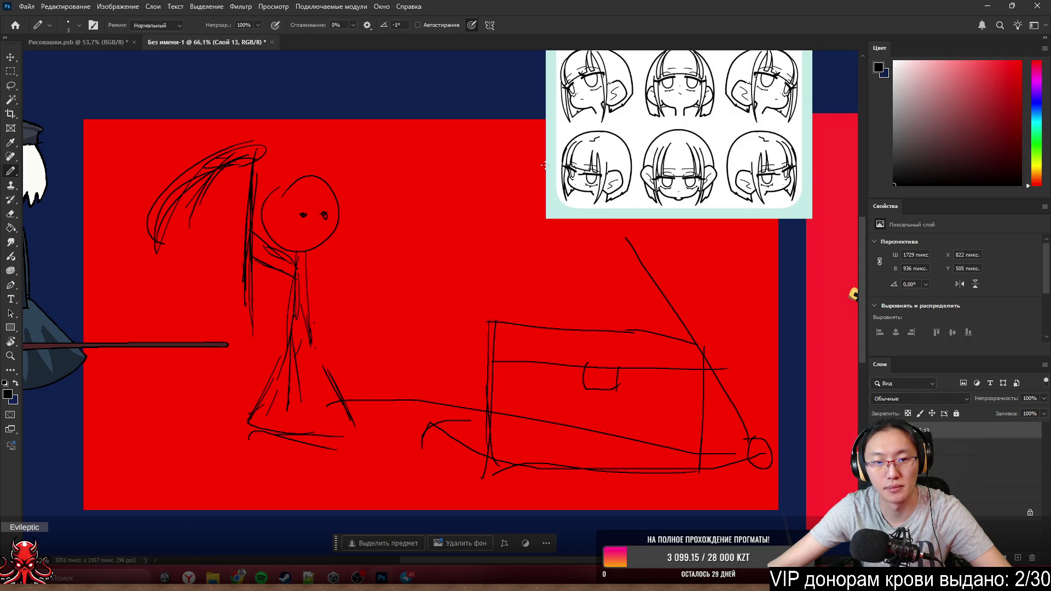
pyautogui.hotkey('ctrl', 'z')
pyautogui.hotkey('ctrl', 'z')
pyautogui.hotkey('ctrl', 'z')
pyautogui.hotkey('ctrl', 'z')
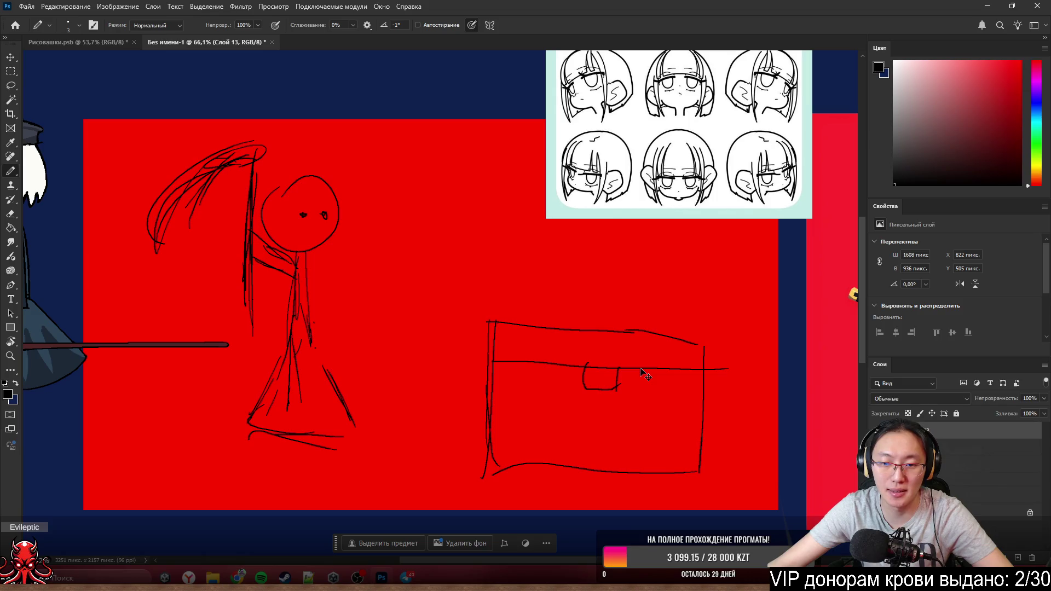
pyautogui.hotkey('ctrl', 'z')
pyautogui.hotkey('ctrl', 'z')
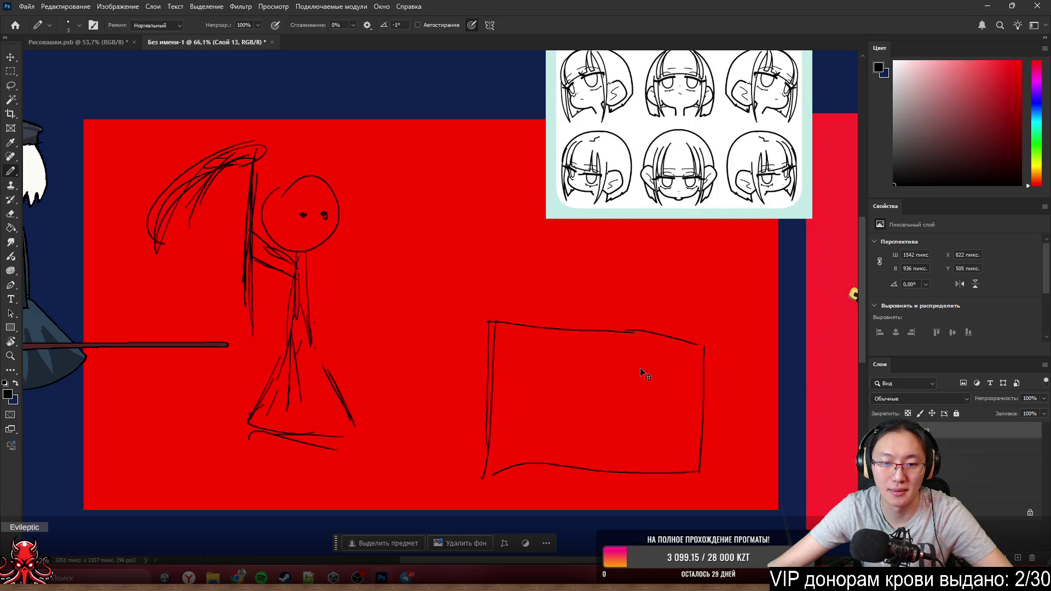
# - Undo the box strokes and move the girl sketch toward the canvas centre
pyautogui.hotkey('ctrl', 'z')
pyautogui.hotkey('ctrl', 'z')
pyautogui.hotkey('ctrl', 'z')
pyautogui.hotkey('ctrl', 'z')
pyautogui.hotkey('ctrl', 'z')
pyautogui.hotkey('ctrl', 'z')
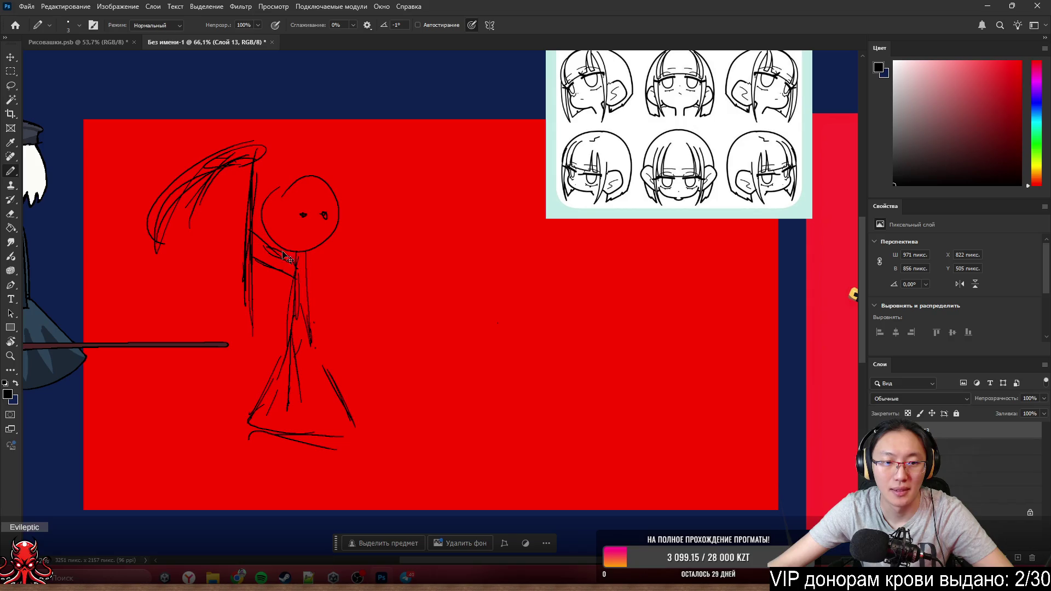
pyautogui.moveTo(252, 238); pyautogui.dragTo(428, 249)
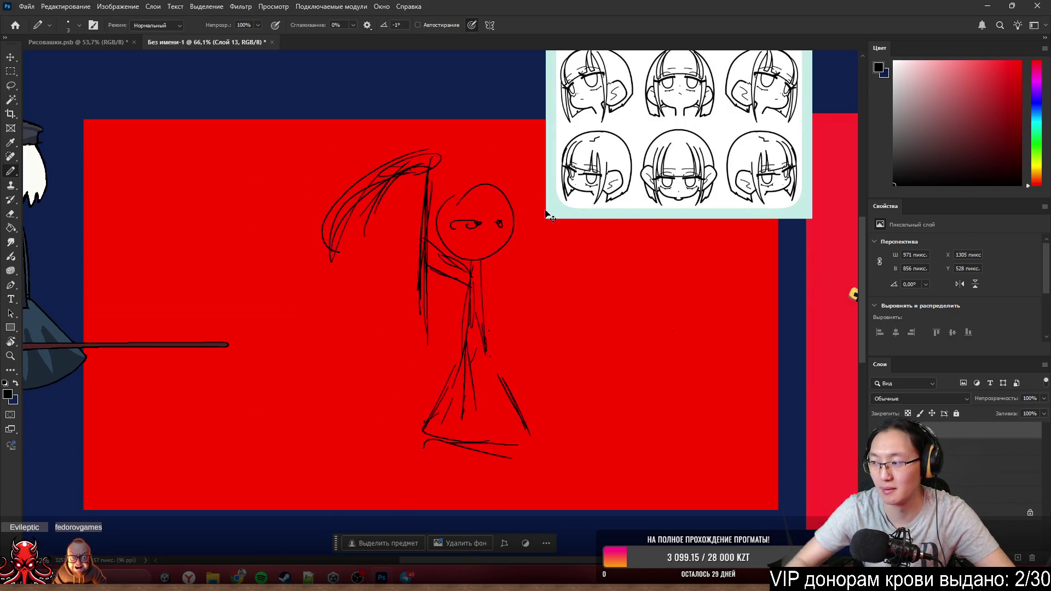
# - Redo the girl's eyes as small dots with a much smaller eraser
pyautogui.press('e')
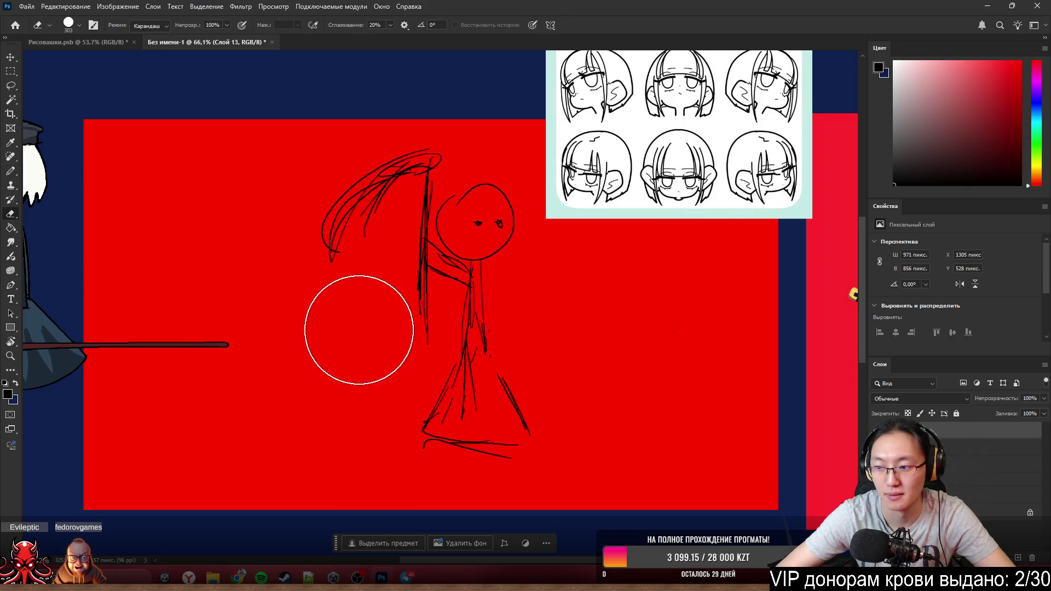
pyautogui.rightClick(350, 328)
pyautogui.moveTo(284, 327); pyautogui.dragTo(255, 341)
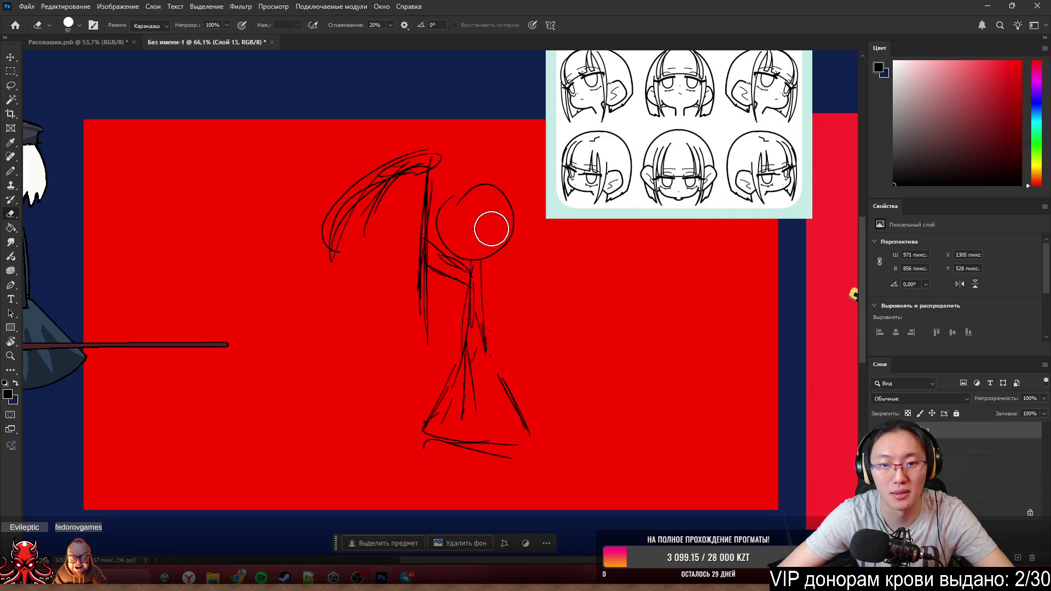
pyautogui.press('b')
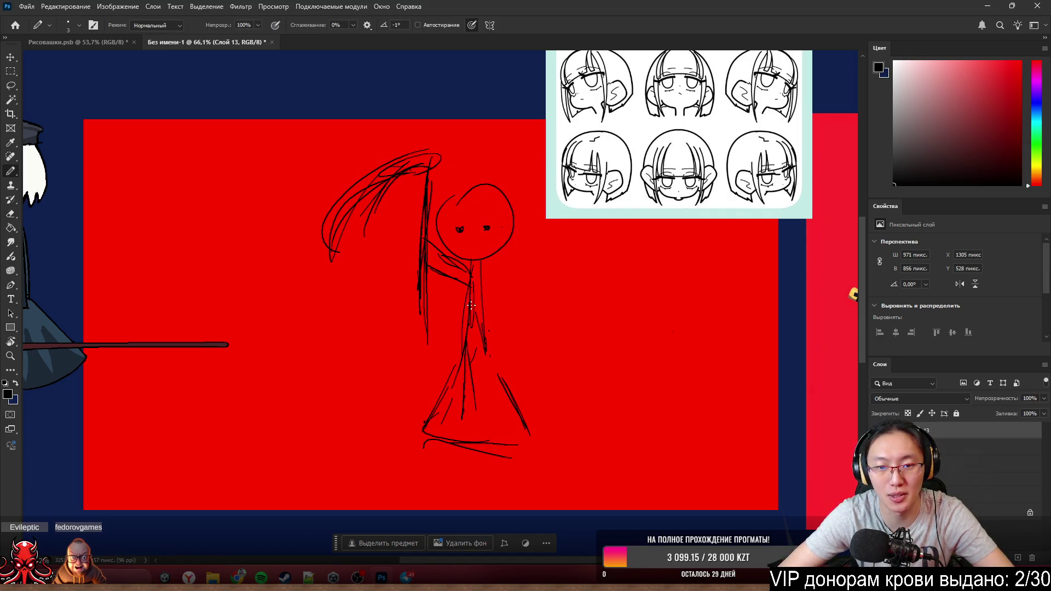
# - Draw a large rough rectangle framing the girl
pyautogui.moveTo(282, 191); pyautogui.dragTo(281, 457)
pyautogui.moveTo(282, 190); pyautogui.dragTo(292, 452)
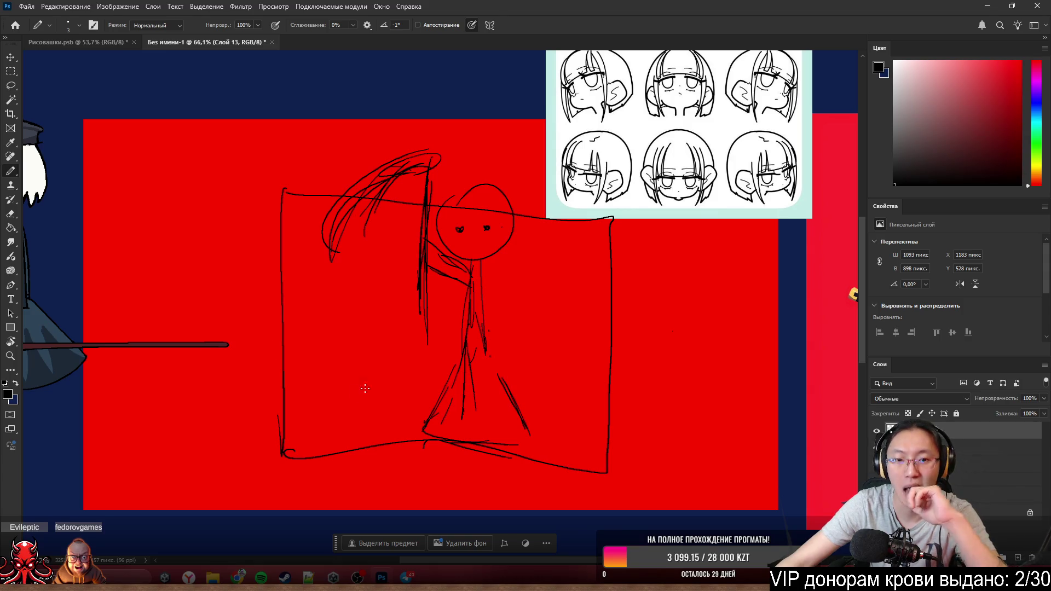
# - Undo the rectangle and the accidental move so only the girl remains, then bring more canvas into view
pyautogui.hotkey('ctrl', 'z')
pyautogui.hotkey('ctrl', 'z')
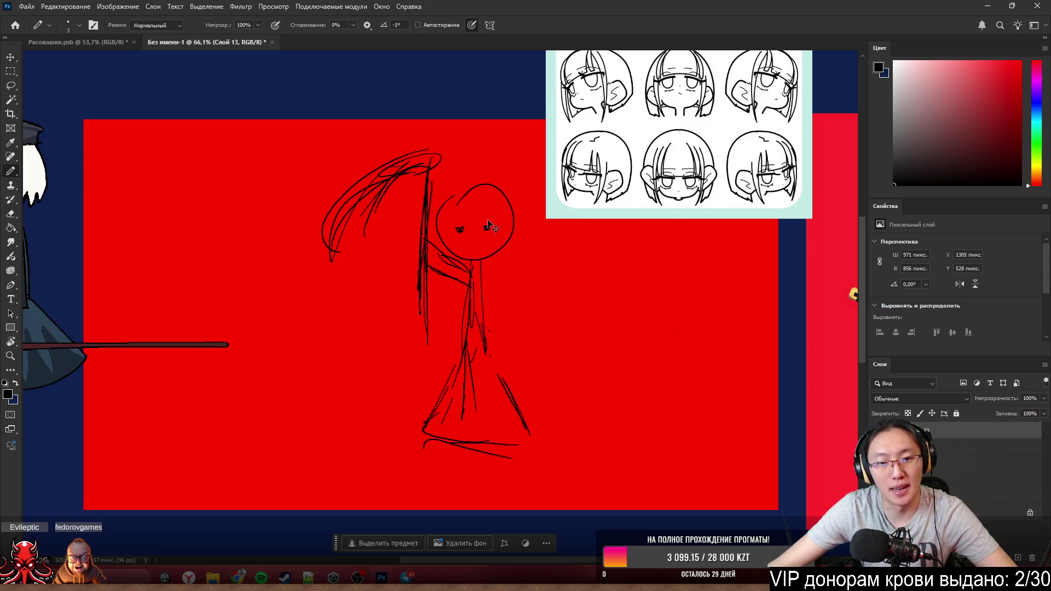
pyautogui.moveTo(427, 206)
pyautogui.mouseDown()
pyautogui.moveTo(410, 446)
pyautogui.moveTo(423, 521)
pyautogui.mouseUp()
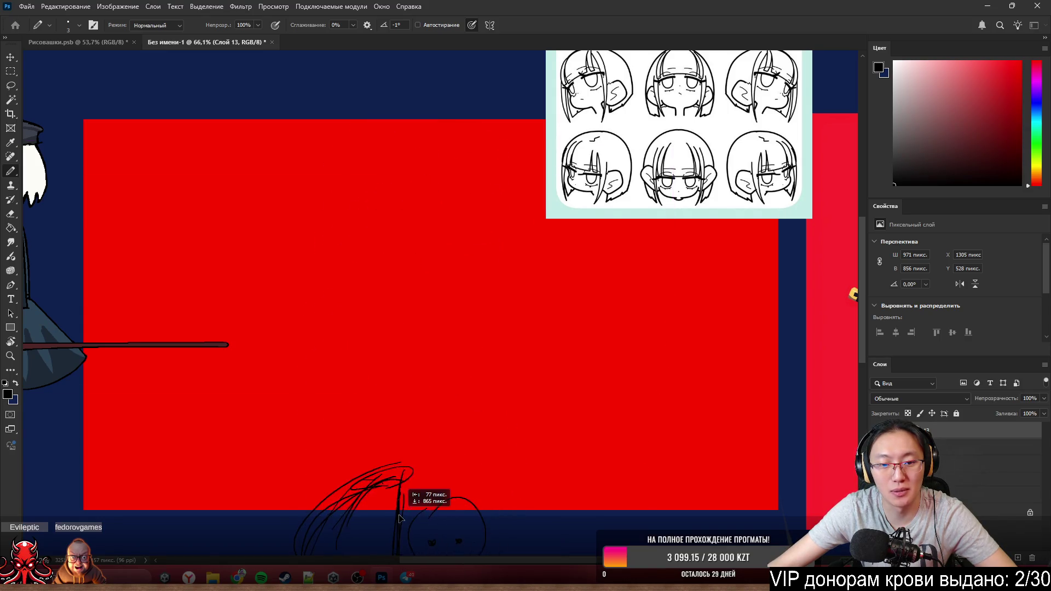
pyautogui.hotkey('ctrl', 'z')
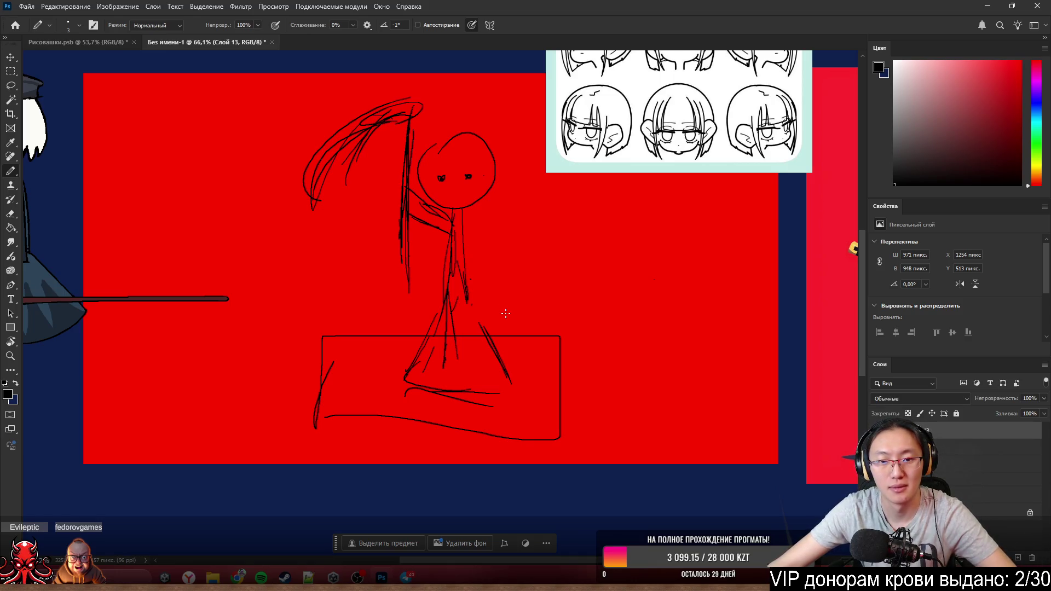
pyautogui.hotkey('ctrl', 'z')
pyautogui.moveTo(406, 213)
pyautogui.mouseDown()
pyautogui.moveTo(402, 380)
pyautogui.moveTo(401, 162)
pyautogui.moveTo(379, 307)
pyautogui.moveTo(363, 237)
pyautogui.moveTo(328, 424)
pyautogui.moveTo(330, 497)
pyautogui.moveTo(322, 441)
pyautogui.moveTo(144, 420)
pyautogui.moveTo(156, 229)
pyautogui.moveTo(415, 139)
pyautogui.moveTo(92, 152)
pyautogui.moveTo(293, 152)
pyautogui.moveTo(301, 214)
pyautogui.mouseUp()
pyautogui.moveTo(448, 206); pyautogui.dragTo(493, 242)
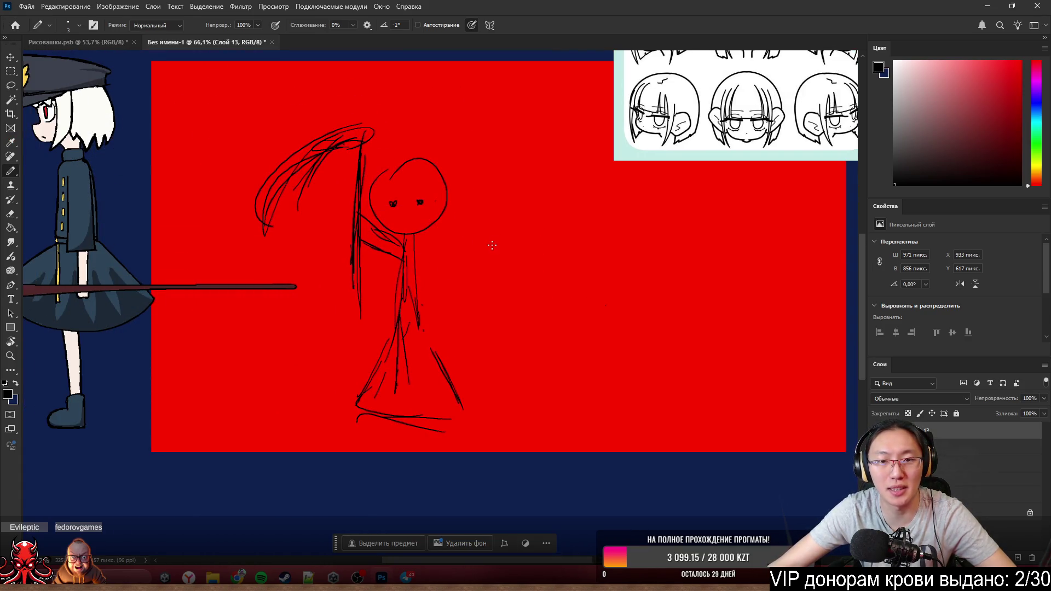
# - Erase both of the girl's eye dots so her face is blank
pyautogui.press('e')
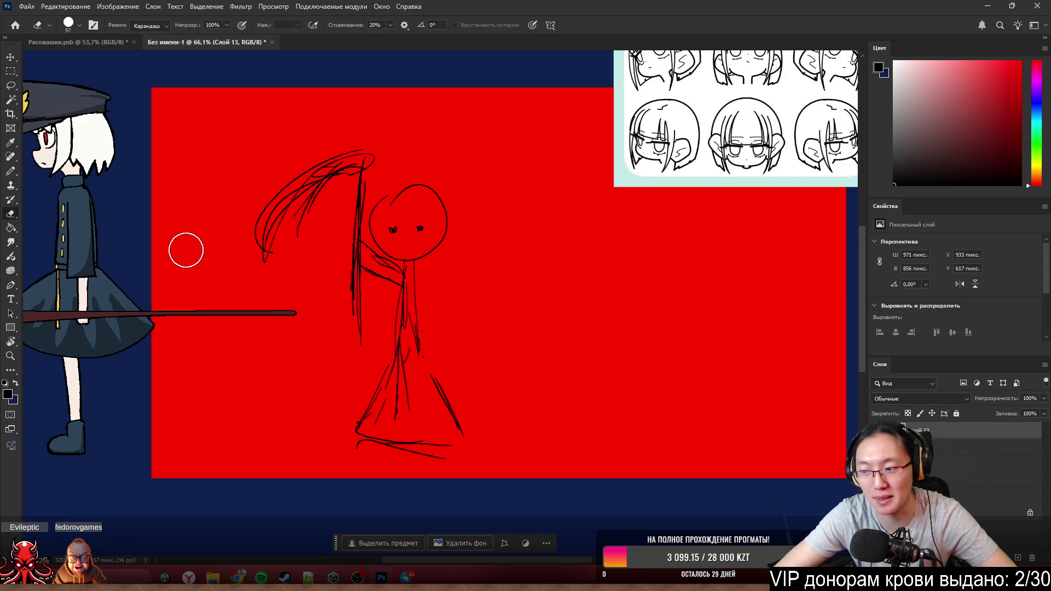
pyautogui.click(393, 230)
pyautogui.moveTo(392, 230)
pyautogui.mouseDown()
pyautogui.moveTo(405, 233)
pyautogui.moveTo(69, 219)
pyautogui.moveTo(315, 198)
pyautogui.mouseUp()
pyautogui.press('b')
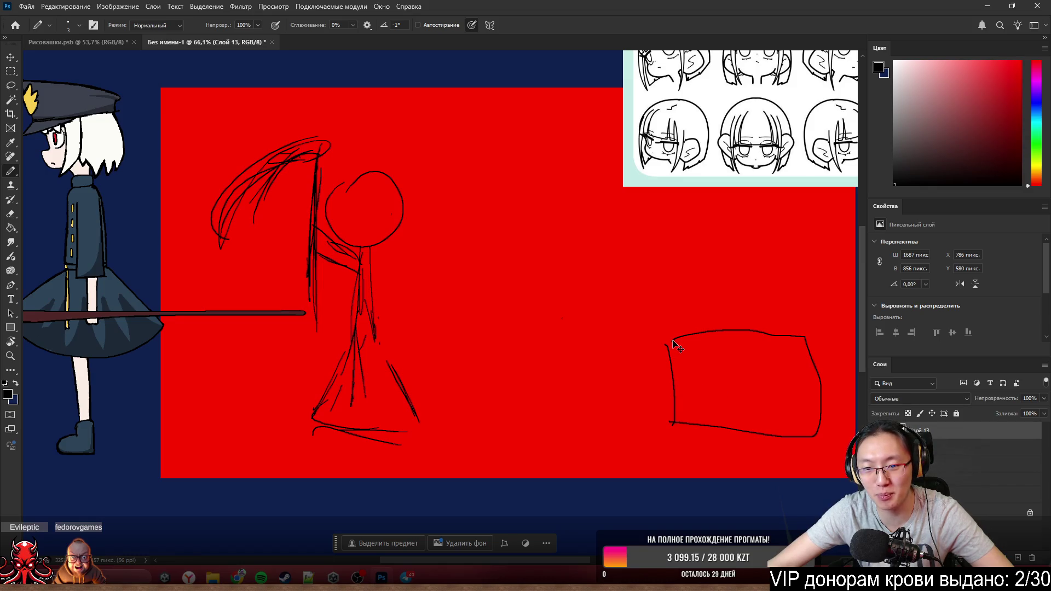
# - Undo the accidental layer shift and the box sketched on the right
pyautogui.moveTo(674, 345); pyautogui.dragTo(661, 316)
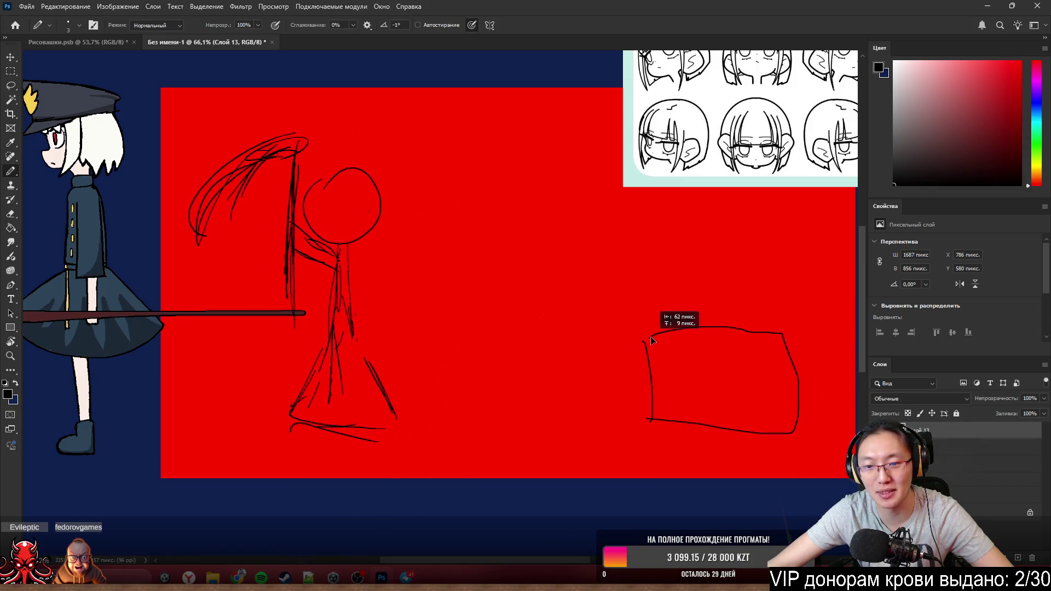
pyautogui.hotkey('ctrl', 'z')
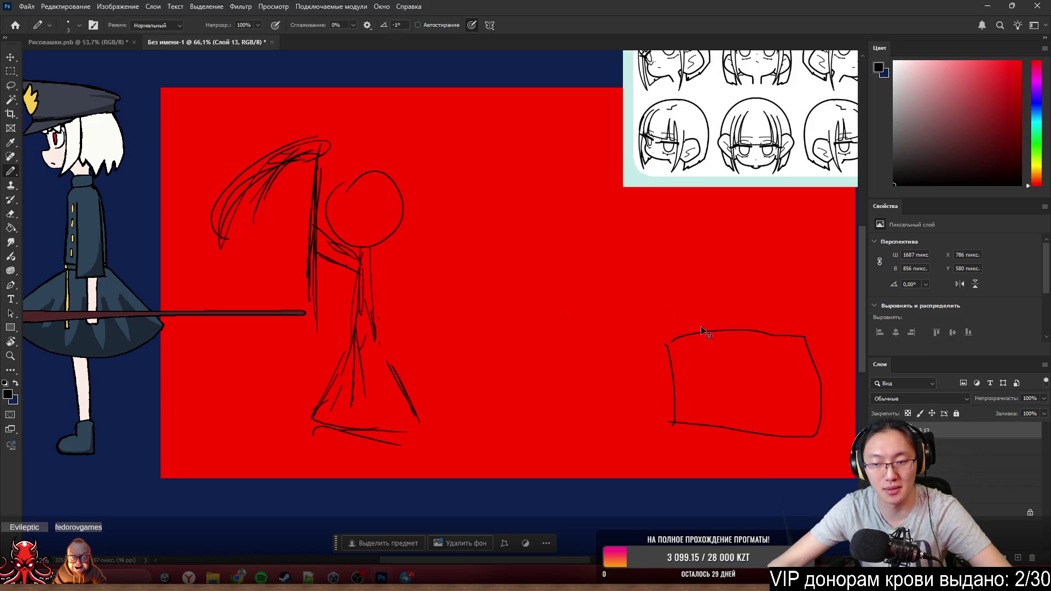
pyautogui.hotkey('ctrl', 'z')
pyautogui.hotkey('ctrl', 'z')
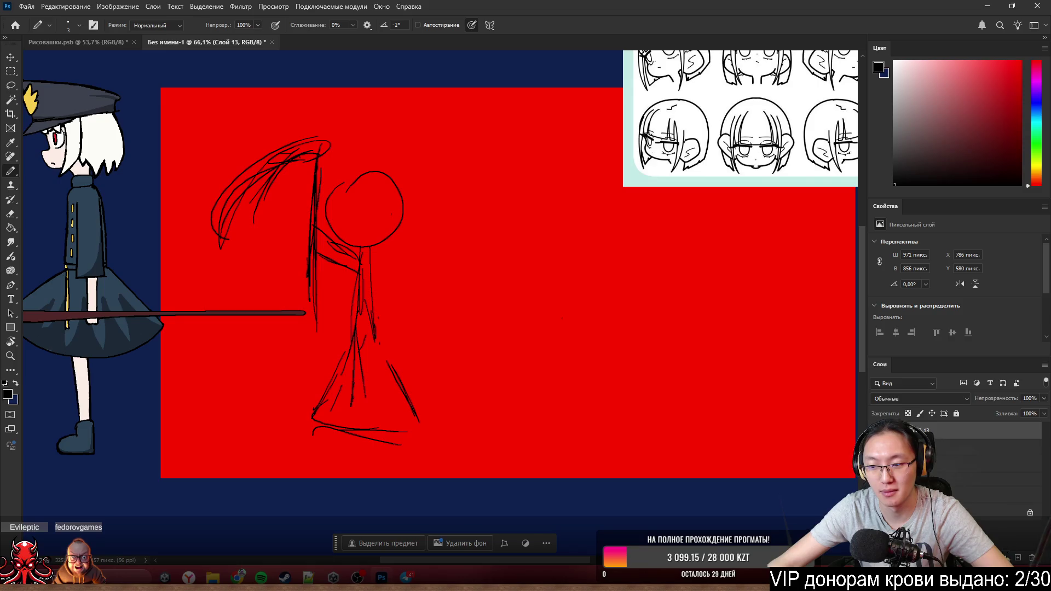
# - On a new layer, try a box and an arch on the right, undoing both
pyautogui.click(1018, 557)
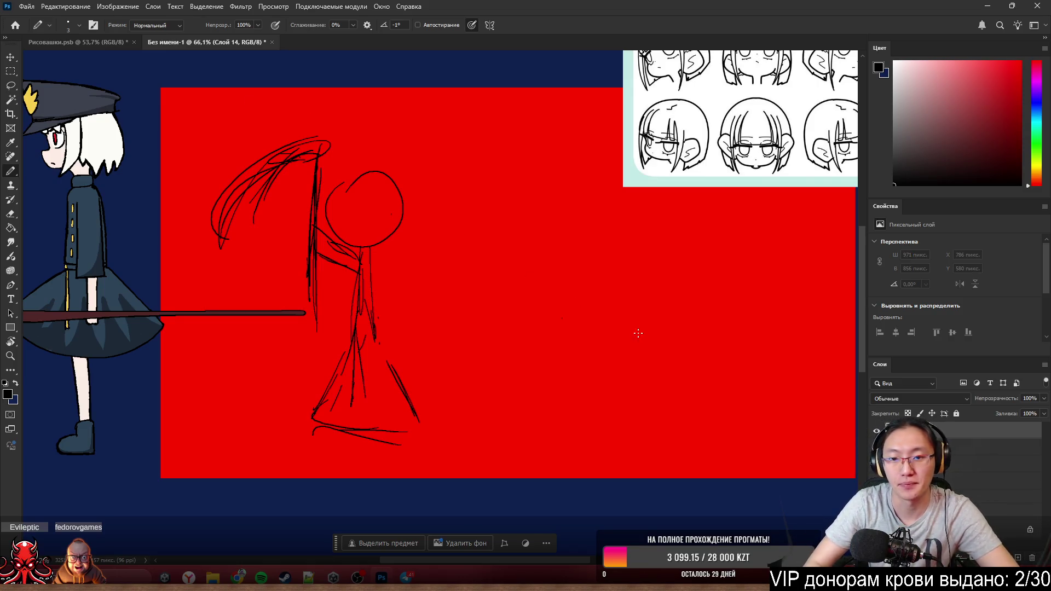
pyautogui.moveTo(675, 317); pyautogui.dragTo(664, 446)
pyautogui.moveTo(672, 321); pyautogui.dragTo(625, 439)
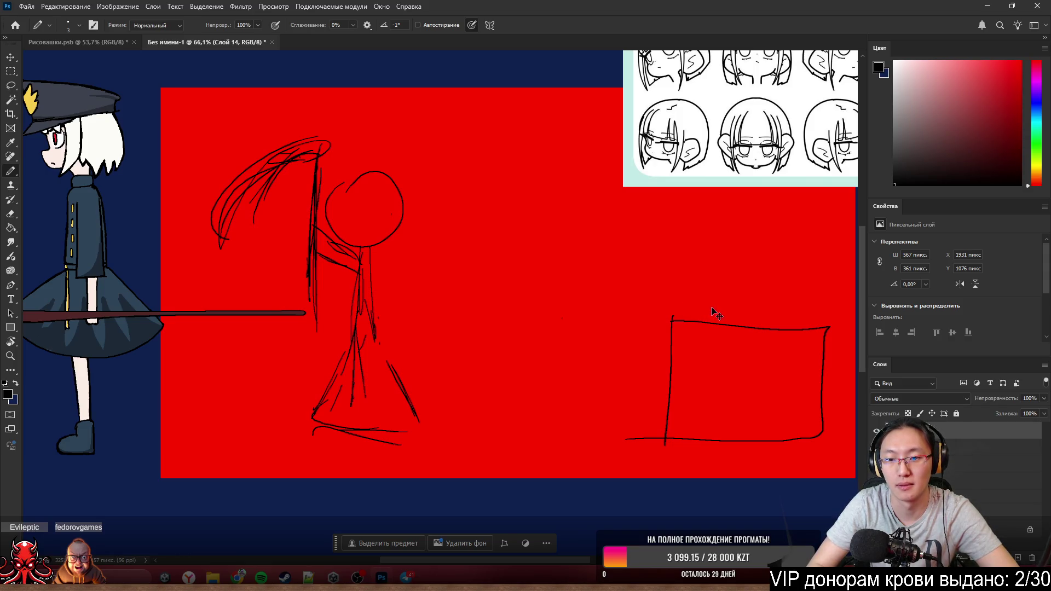
pyautogui.hotkey('ctrl', 'z')
pyautogui.hotkey('ctrl', 'z')
pyautogui.moveTo(678, 334); pyautogui.dragTo(680, 334)
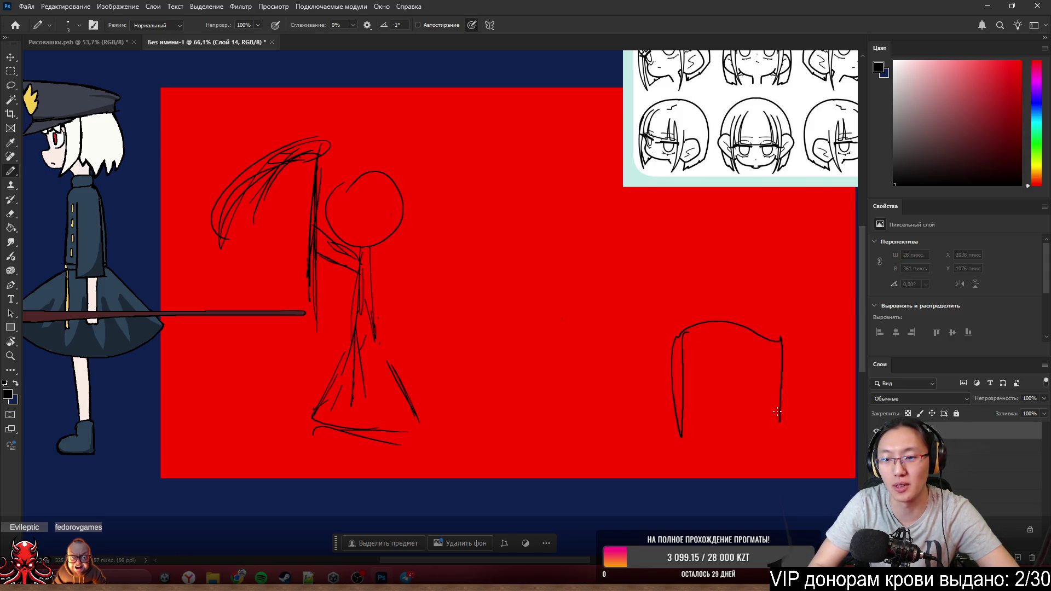
pyautogui.hotkey('ctrl', 'z')
pyautogui.hotkey('ctrl', 'z')
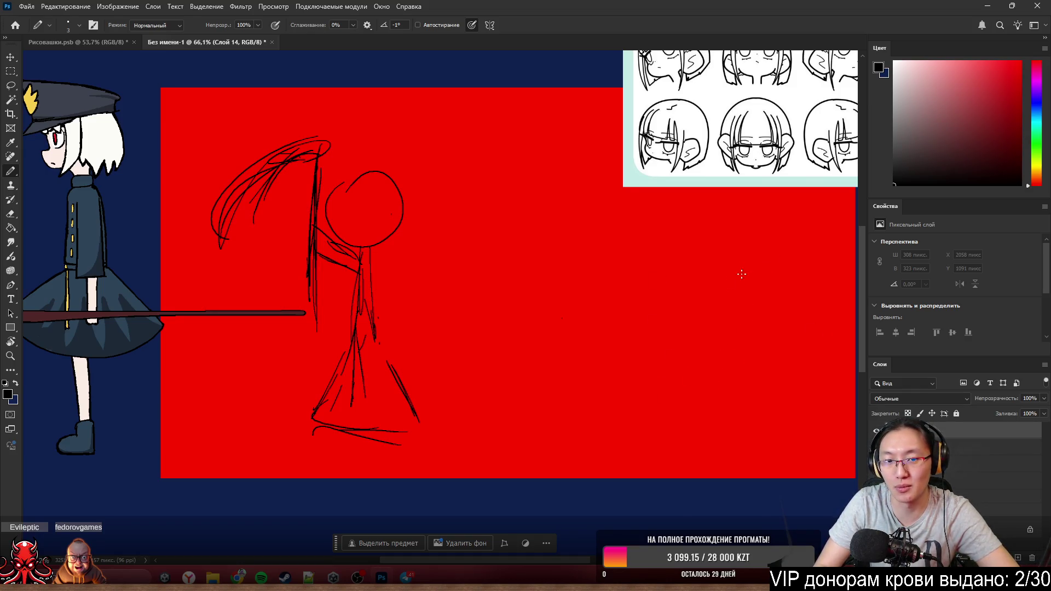
# - Draw the tall pillar's two sides and base, then move the girl sketch far left over the reference character
pyautogui.moveTo(701, 307); pyautogui.dragTo(708, 381)
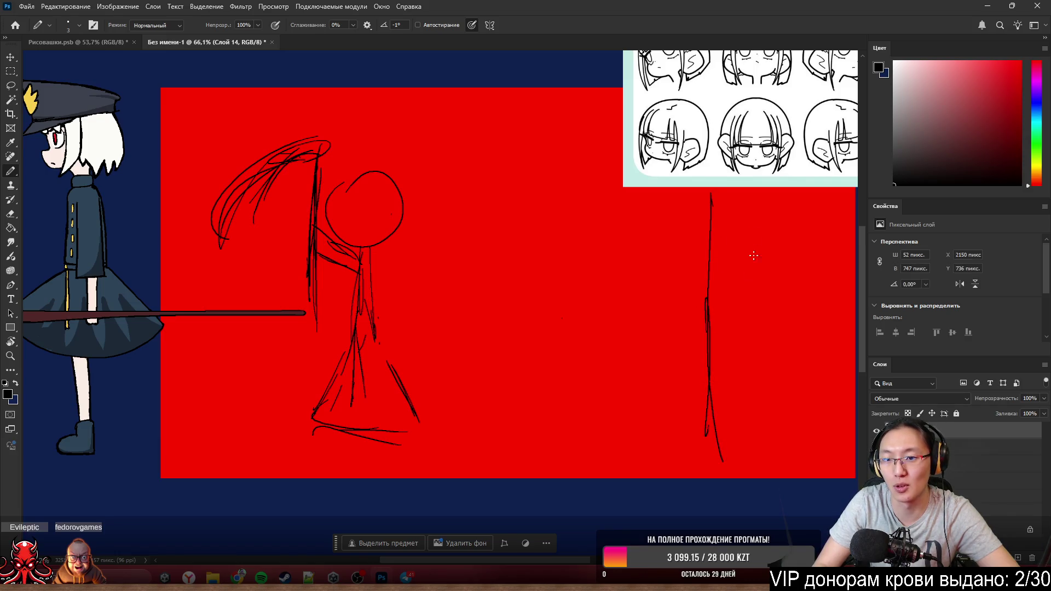
pyautogui.moveTo(740, 211); pyautogui.dragTo(731, 420)
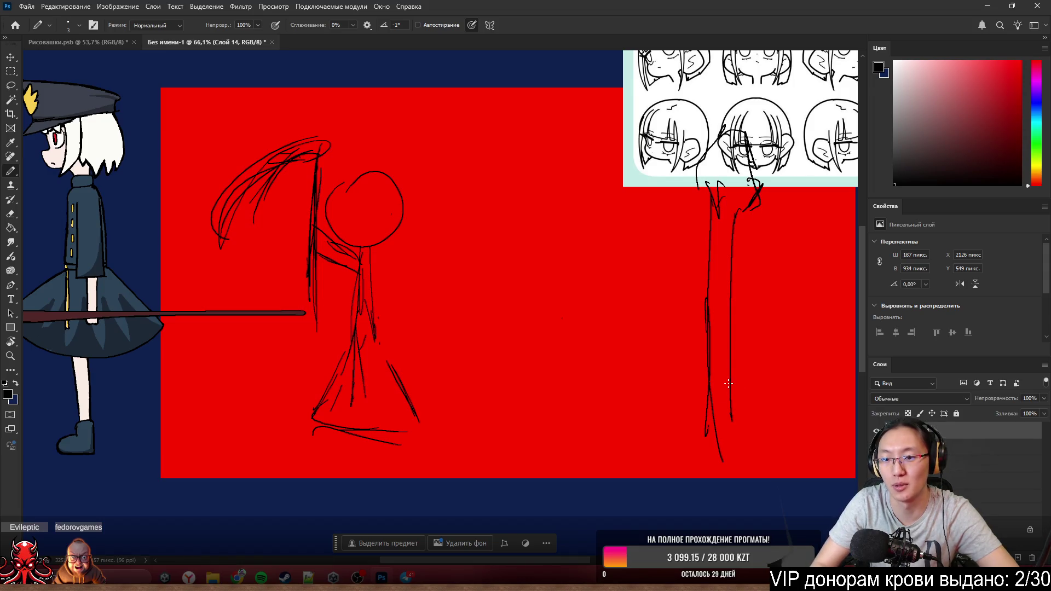
pyautogui.moveTo(706, 432); pyautogui.dragTo(745, 417)
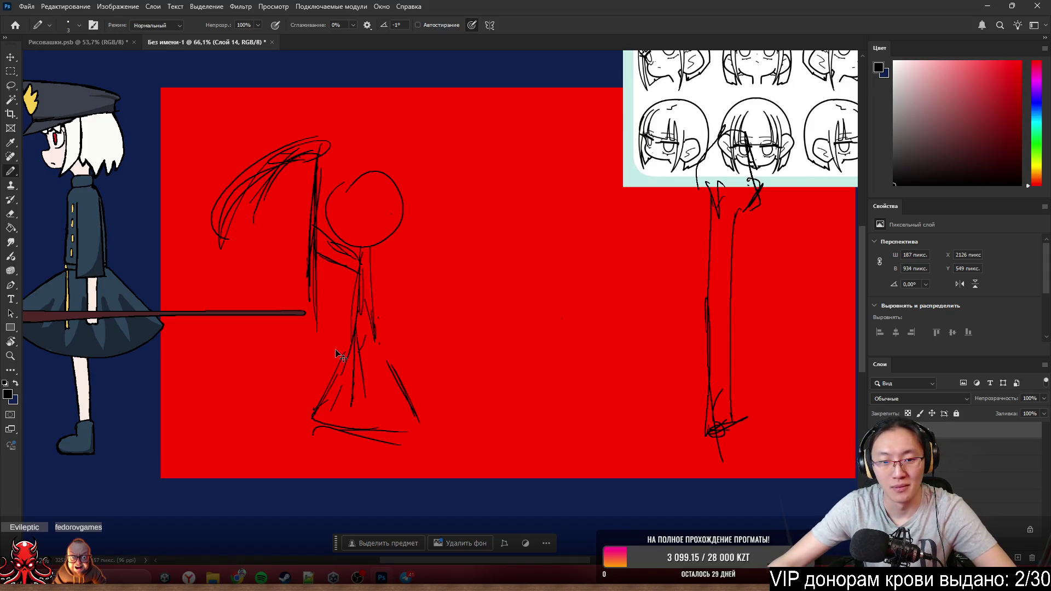
pyautogui.moveTo(362, 334)
pyautogui.mouseDown()
pyautogui.moveTo(210, 300)
pyautogui.moveTo(155, 304)
pyautogui.mouseUp()
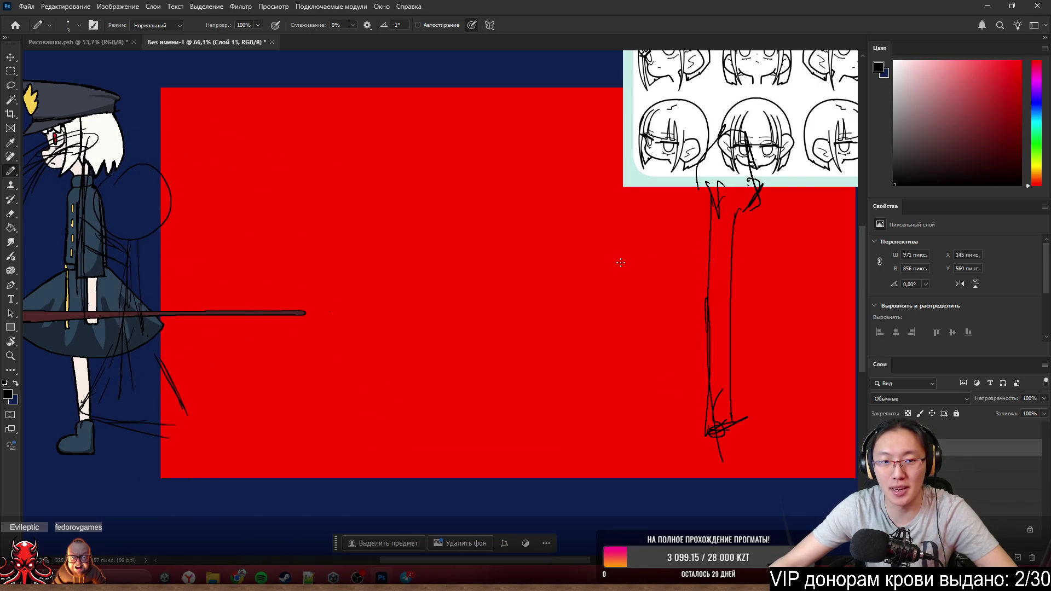
pyautogui.scroll(-3, 698, 361)
pyautogui.scroll(2, 697, 362)
# - Reselect the girl's layer (Слой 13) and drag her sketch back right onto the red canvas
pyautogui.moveTo(620, 378); pyautogui.dragTo(602, 402)
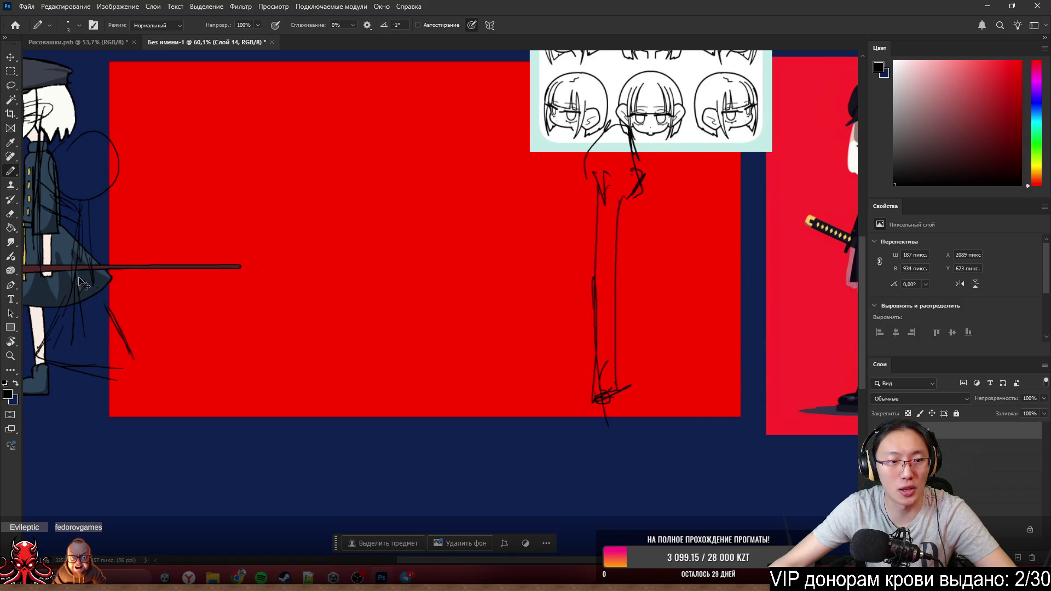
pyautogui.moveTo(80, 205); pyautogui.dragTo(80, 206)
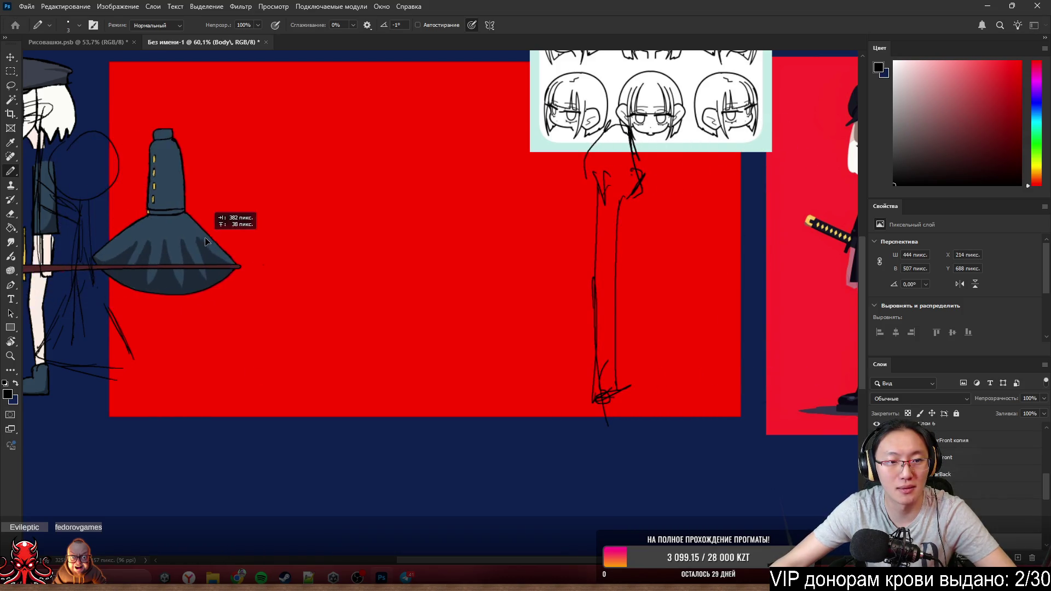
pyautogui.keyDown('ctrl'); pyautogui.click(81, 212); pyautogui.keyUp('ctrl')
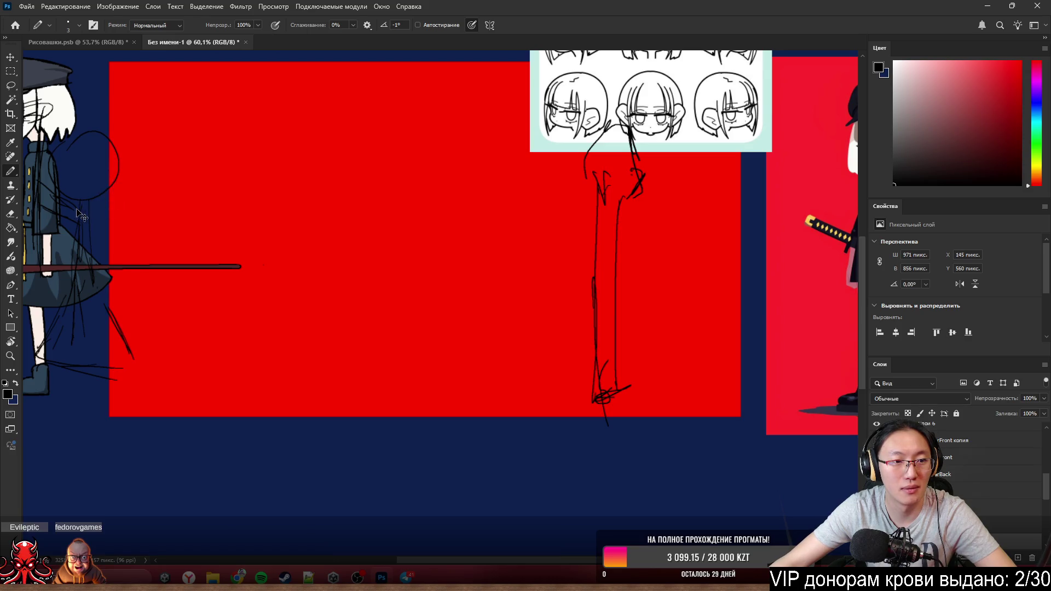
pyautogui.keyDown('ctrl'); pyautogui.keyDown('shift'); pyautogui.click(79, 216); pyautogui.keyUp('shift'); pyautogui.keyUp('ctrl')
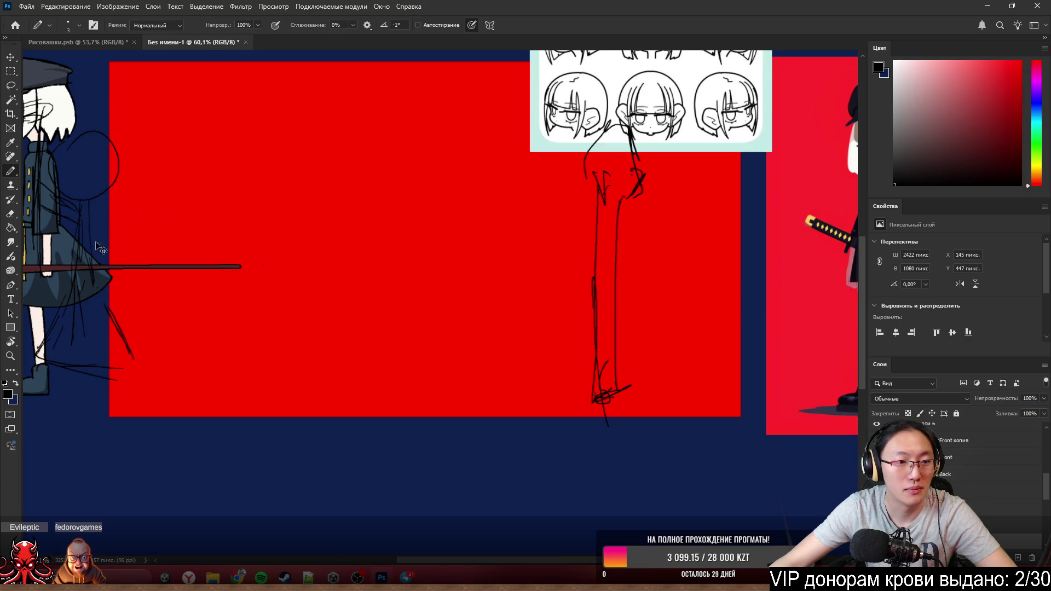
pyautogui.moveTo(119, 330)
pyautogui.mouseDown()
pyautogui.moveTo(137, 354)
pyautogui.moveTo(133, 343)
pyautogui.mouseUp()
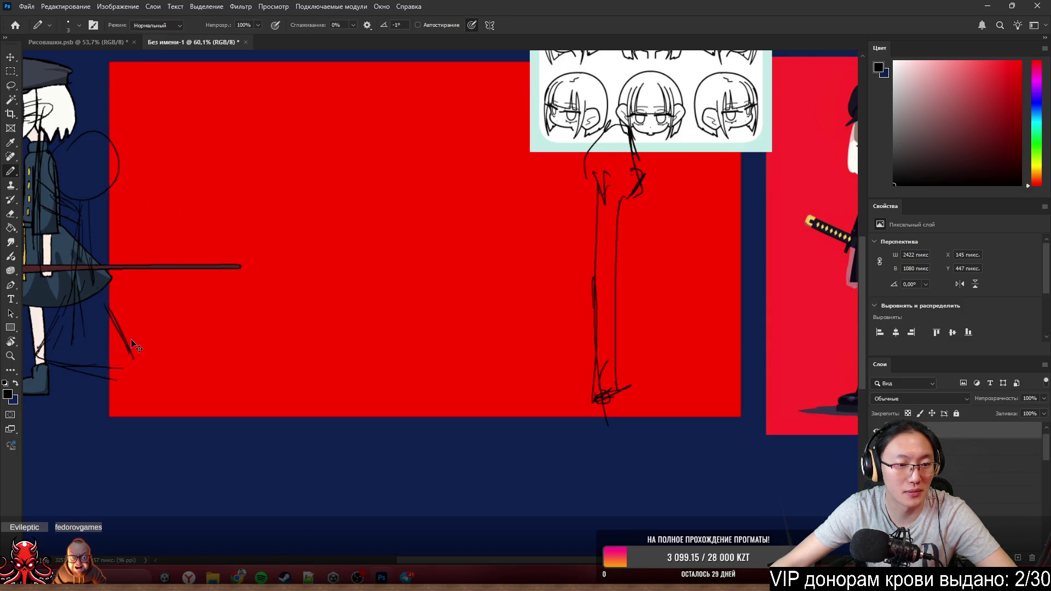
pyautogui.keyDown('ctrl'); pyautogui.click(150, 362); pyautogui.keyUp('ctrl')
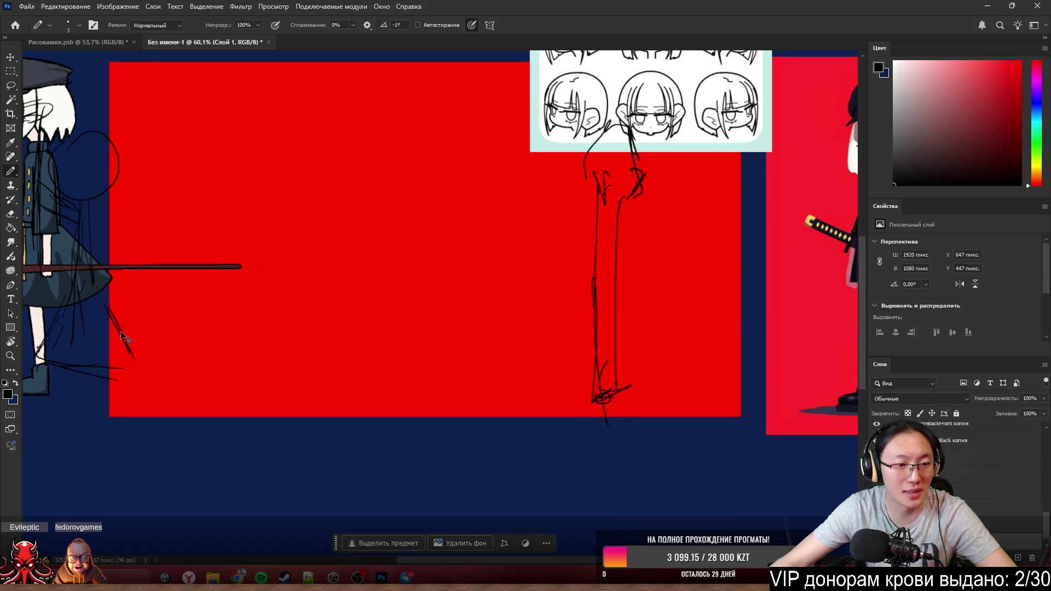
pyautogui.moveTo(123, 333); pyautogui.dragTo(375, 333)
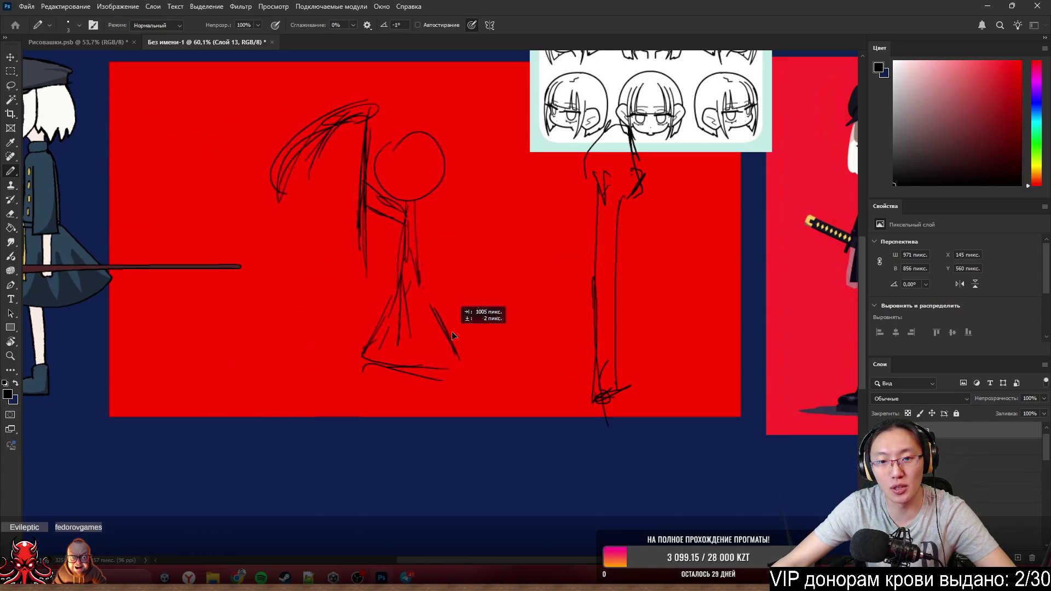
# - Move the girl further onto the canvas and place the pillar slightly left, closer to her
pyautogui.moveTo(375, 332); pyautogui.dragTo(477, 331)
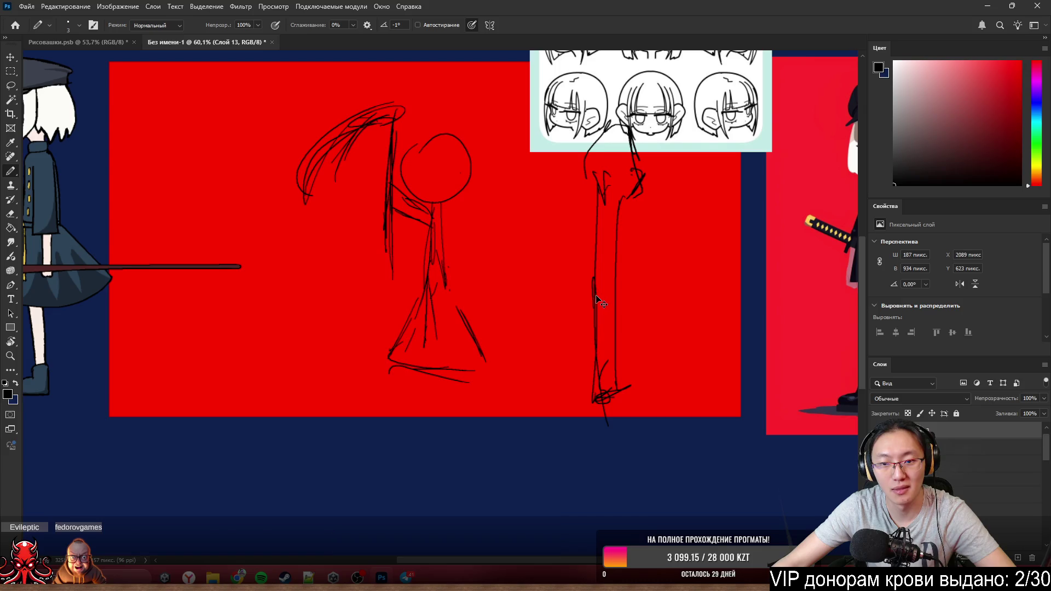
pyautogui.moveTo(599, 301)
pyautogui.mouseDown()
pyautogui.moveTo(456, 301)
pyautogui.moveTo(415, 290)
pyautogui.mouseUp()
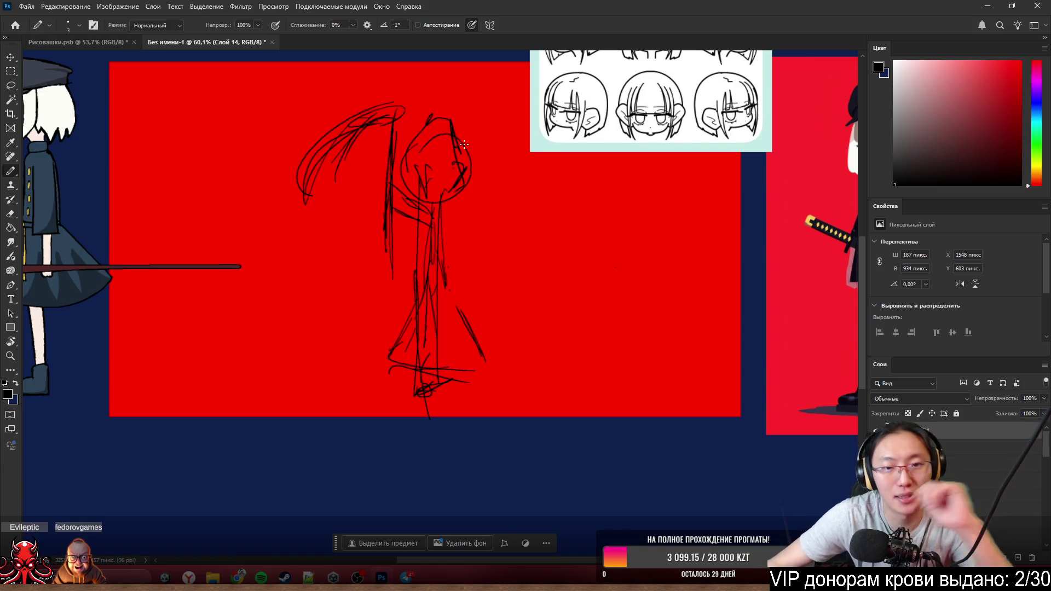
pyautogui.moveTo(450, 135)
pyautogui.mouseDown()
pyautogui.moveTo(620, 109)
pyautogui.moveTo(603, 110)
pyautogui.mouseUp()
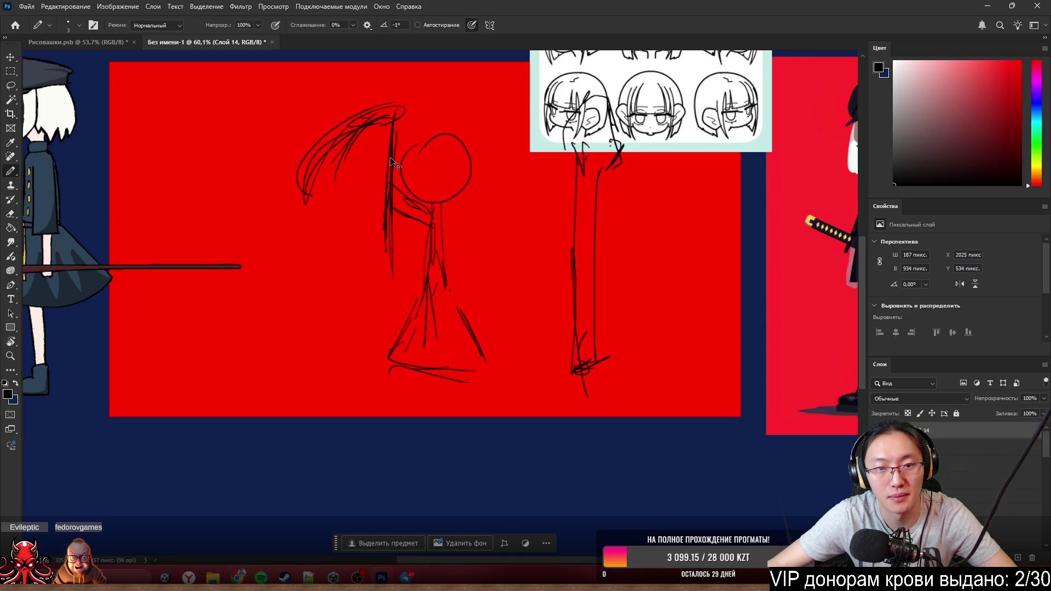
pyautogui.moveTo(392, 162); pyautogui.dragTo(230, 131)
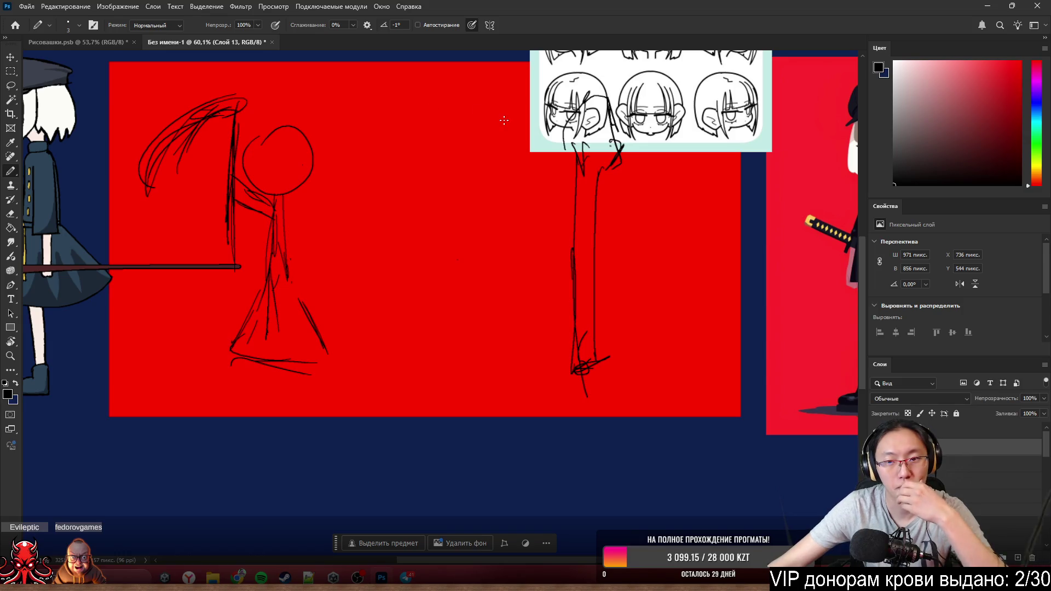
pyautogui.scroll(1, 496, 255)
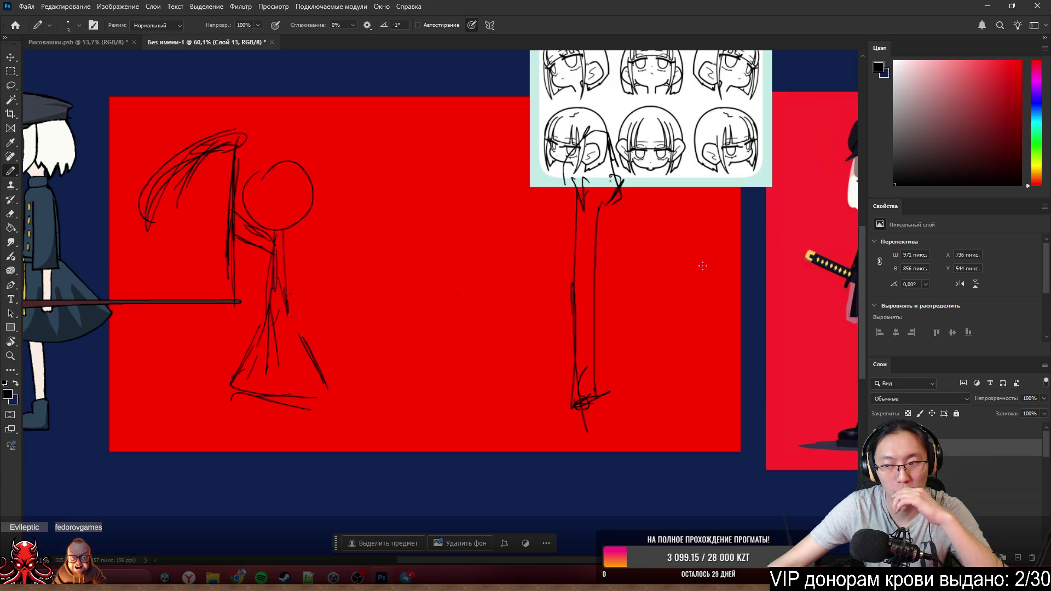
pyautogui.scroll(1, 702, 265)
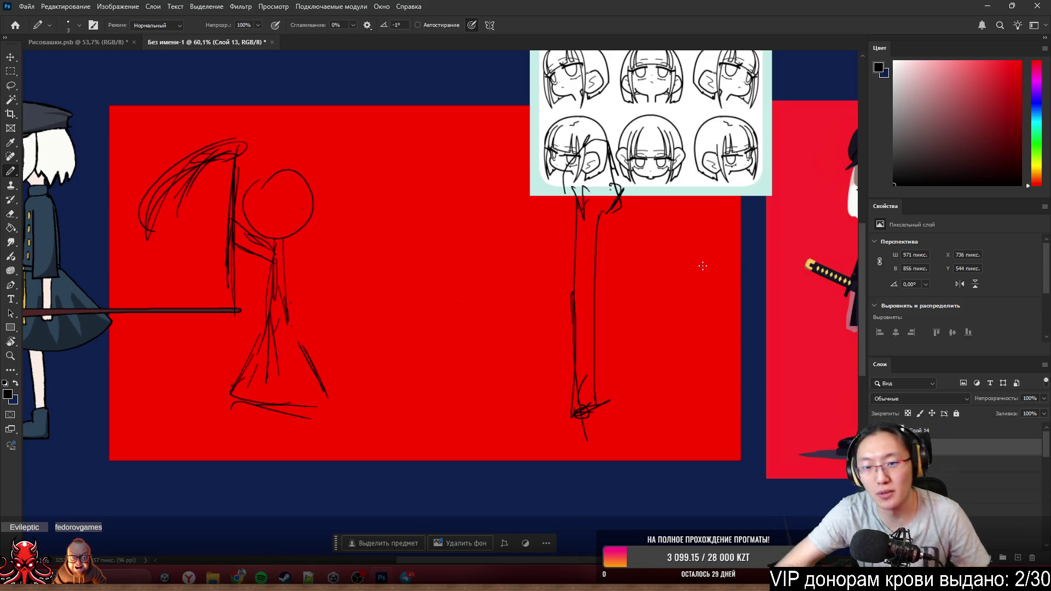
# - Sketch a box between the girl and the pillar, undoing a stray diagonal line
pyautogui.moveTo(391, 338)
pyautogui.mouseDown()
pyautogui.moveTo(532, 324)
pyautogui.moveTo(399, 411)
pyautogui.mouseUp()
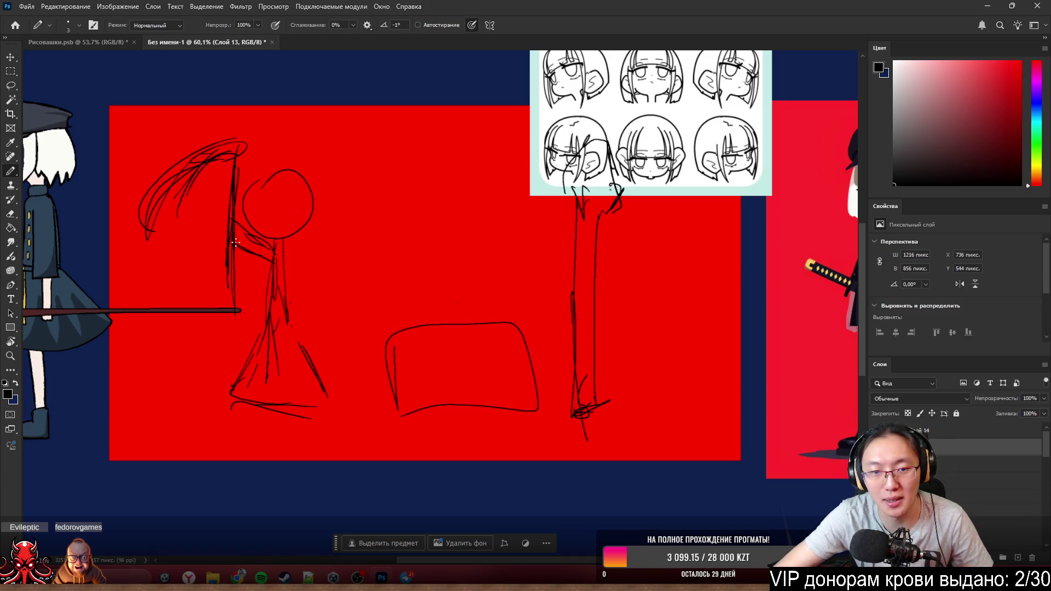
pyautogui.moveTo(86, 101); pyautogui.dragTo(808, 494)
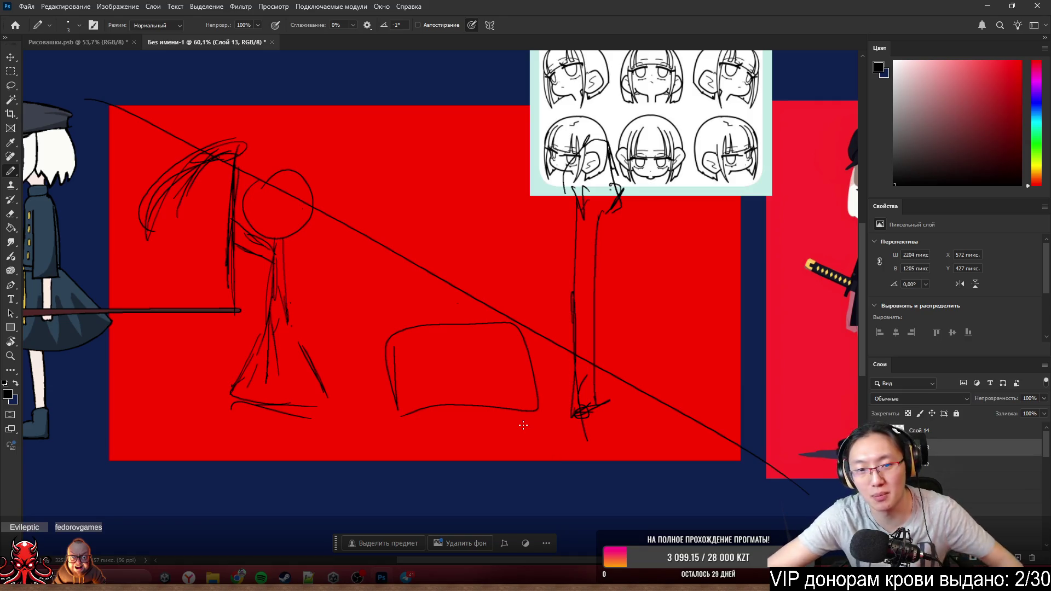
pyautogui.hotkey('ctrl', 'z')
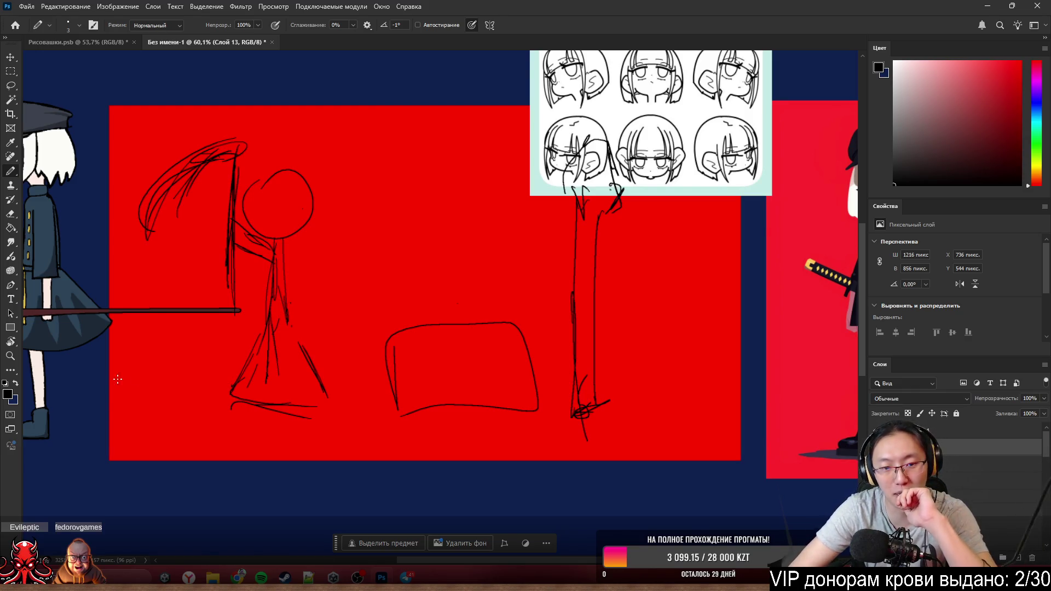
# - Draw a larger outline around the middle box
pyautogui.moveTo(368, 309); pyautogui.dragTo(370, 421)
pyautogui.moveTo(355, 291); pyautogui.dragTo(548, 440)
pyautogui.moveTo(368, 420); pyautogui.dragTo(548, 440)
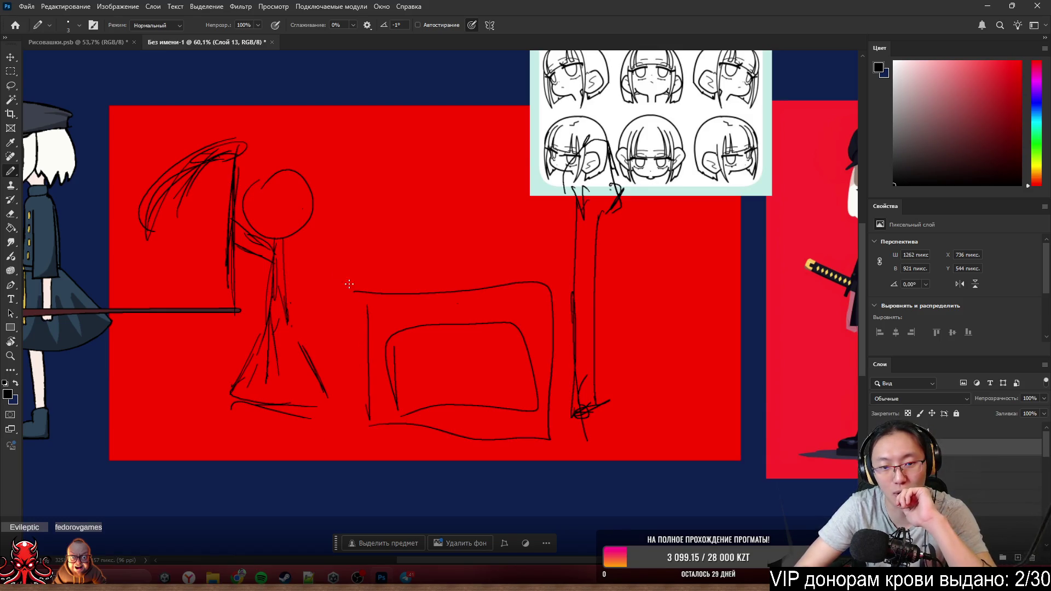
pyautogui.moveTo(338, 262); pyautogui.dragTo(571, 461)
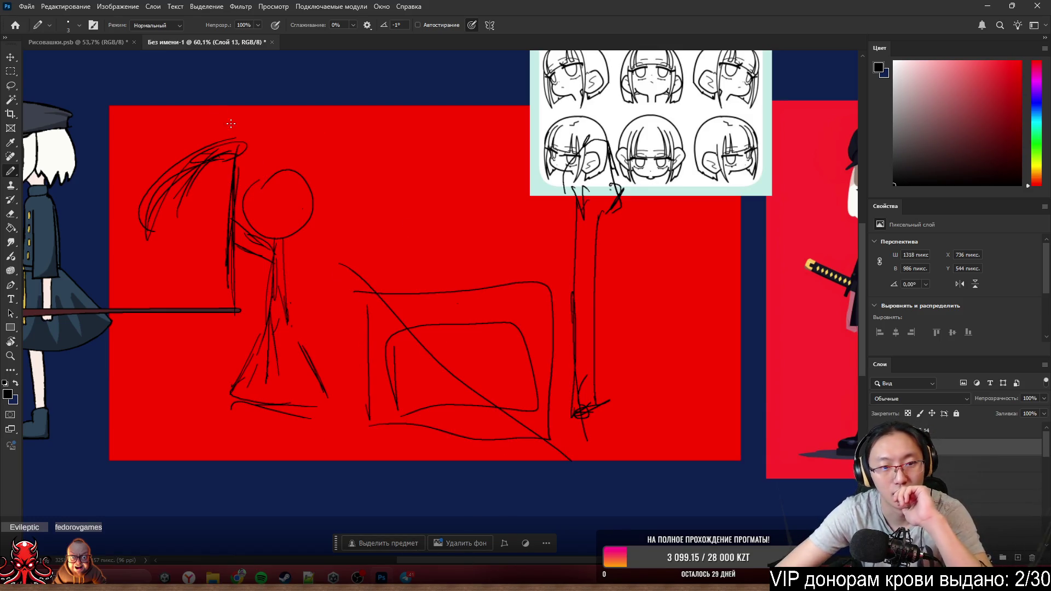
# - Draw a long diagonal line from upper left to lower right across the canvas
pyautogui.moveTo(206, 105); pyautogui.dragTo(609, 457)
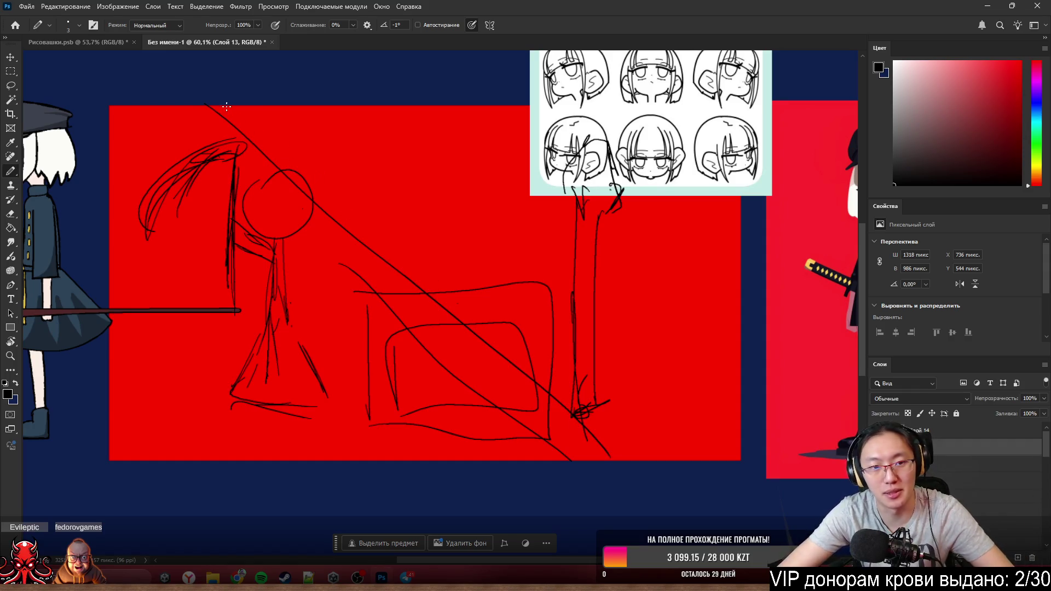
pyautogui.hotkey('ctrl', 'z')
pyautogui.moveTo(220, 96); pyautogui.dragTo(643, 530)
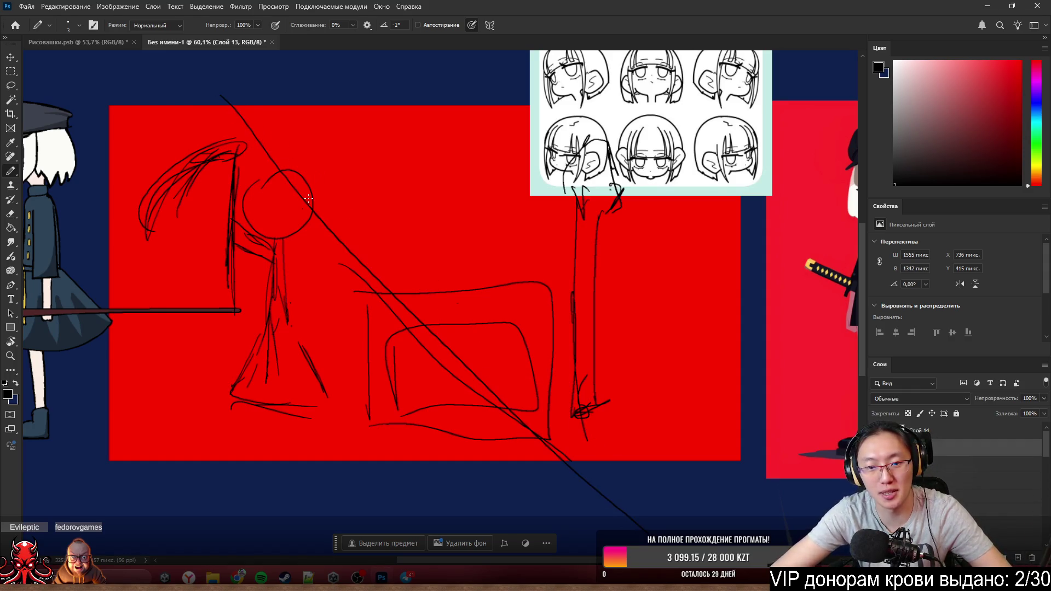
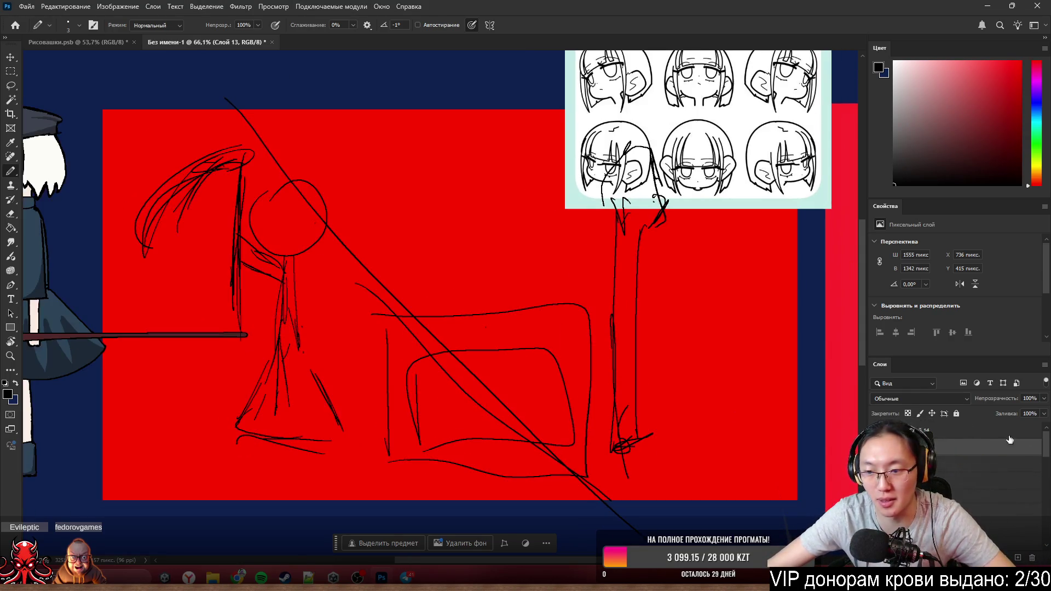
# - Shift the rough figure sketch right toward the canvas centre on its own layer
pyautogui.press('Delete')
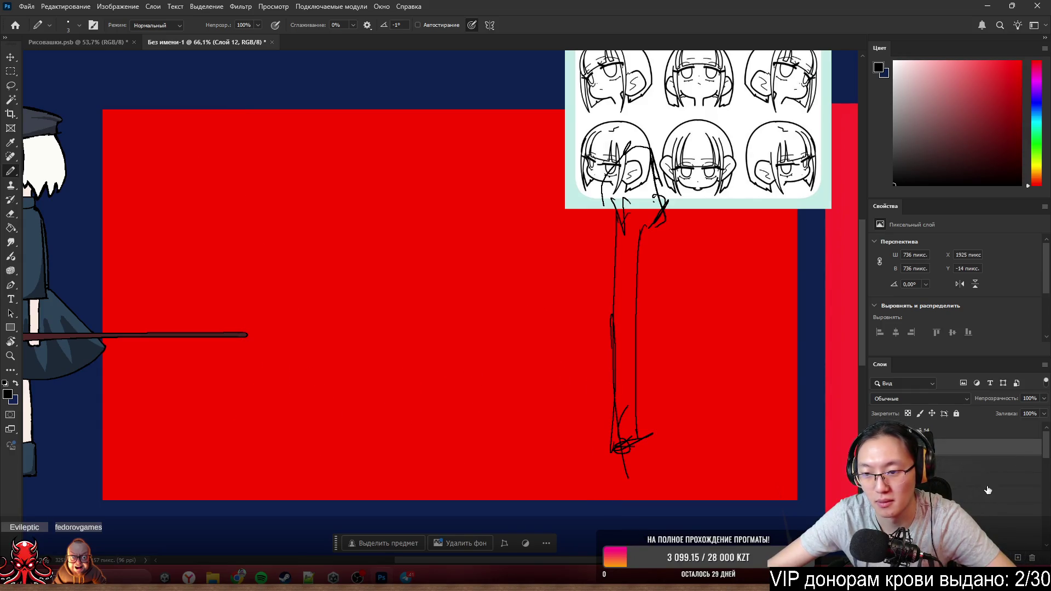
pyautogui.hotkey('ctrl', 'z')
pyautogui.scroll(1, 360, 398)
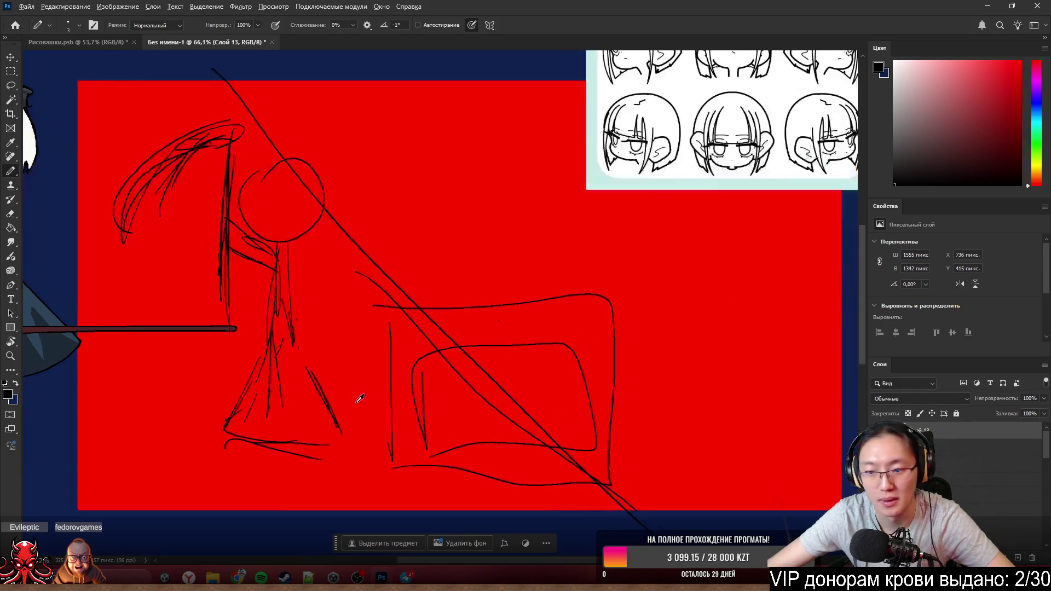
pyautogui.scroll(1, 360, 399)
pyautogui.click(1032, 559)
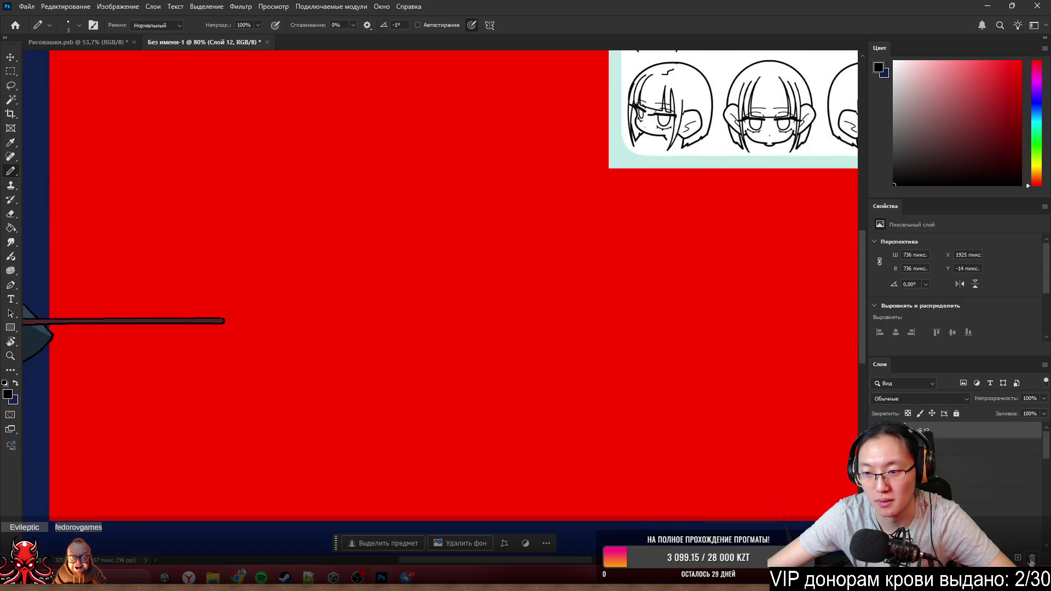
pyautogui.hotkey('ctrl', 'z')
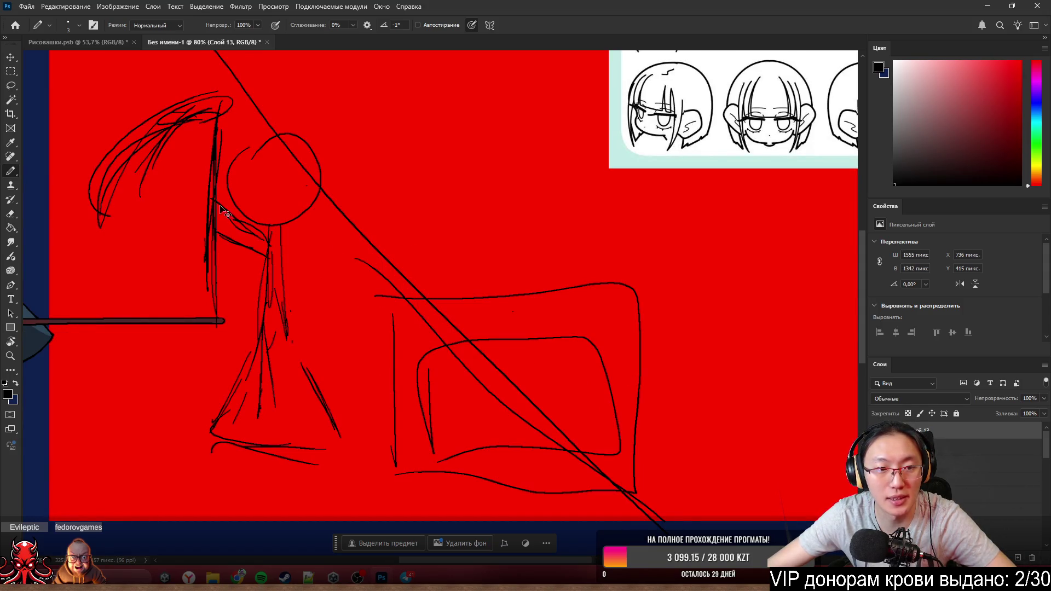
pyautogui.moveTo(220, 207); pyautogui.dragTo(445, 191)
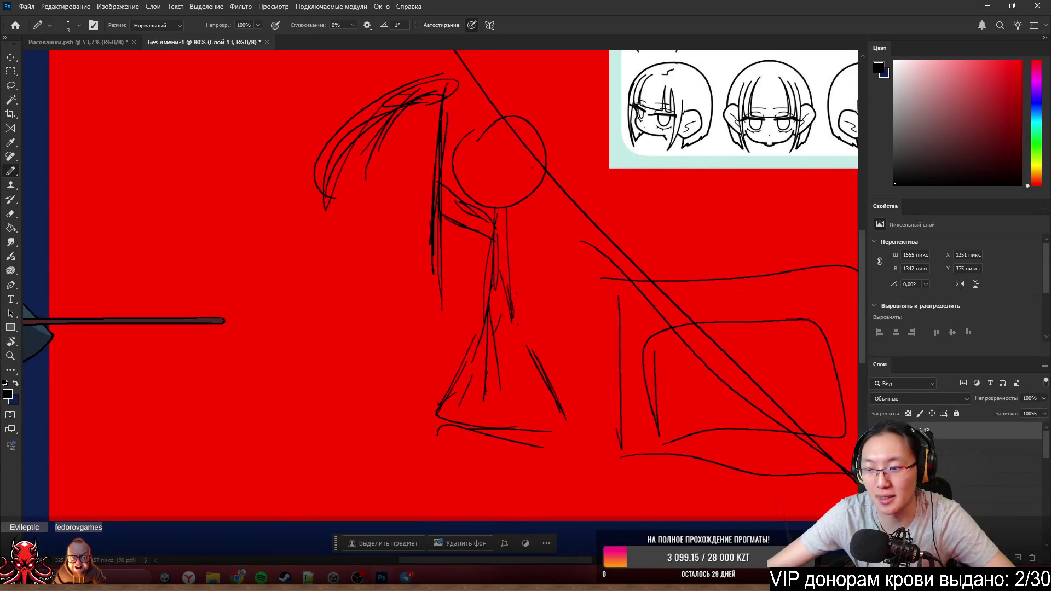
pyautogui.scroll(-2, 954, 372)
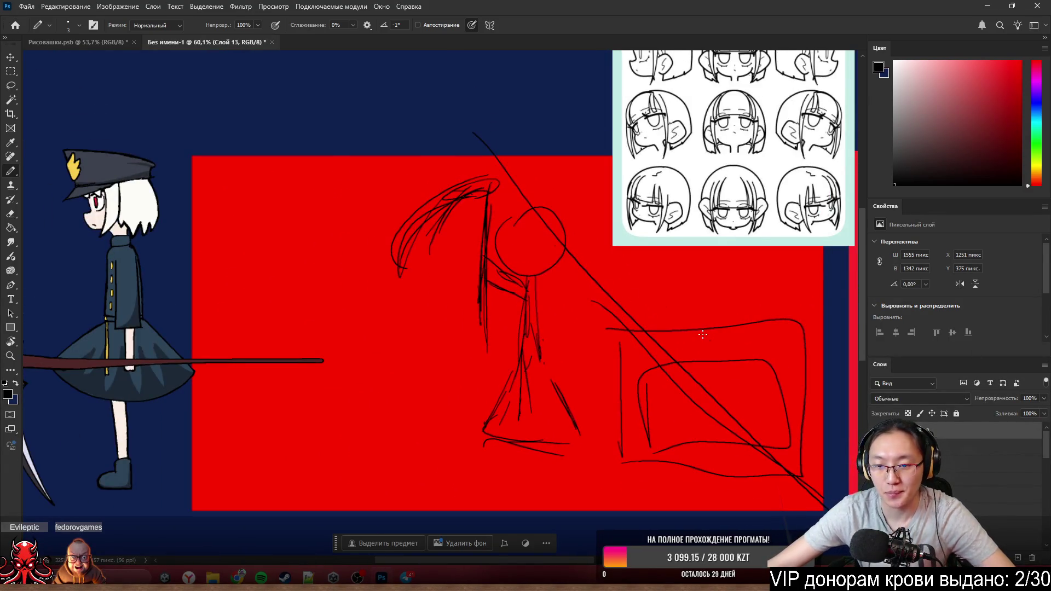
# - Erase the stray diagonal strokes, rectangle and curved line beside the figure
pyautogui.press('e')
pyautogui.moveTo(654, 484)
pyautogui.mouseDown()
pyautogui.moveTo(629, 452)
pyautogui.moveTo(606, 285)
pyautogui.moveTo(643, 315)
pyautogui.moveTo(845, 331)
pyautogui.moveTo(816, 492)
pyautogui.moveTo(833, 478)
pyautogui.moveTo(645, 294)
pyautogui.mouseUp()
pyautogui.moveTo(668, 352)
pyautogui.mouseDown()
pyautogui.moveTo(832, 488)
pyautogui.moveTo(728, 363)
pyautogui.moveTo(599, 465)
pyautogui.moveTo(746, 467)
pyautogui.moveTo(673, 502)
pyautogui.moveTo(616, 440)
pyautogui.moveTo(783, 424)
pyautogui.moveTo(624, 314)
pyautogui.moveTo(579, 256)
pyautogui.mouseUp()
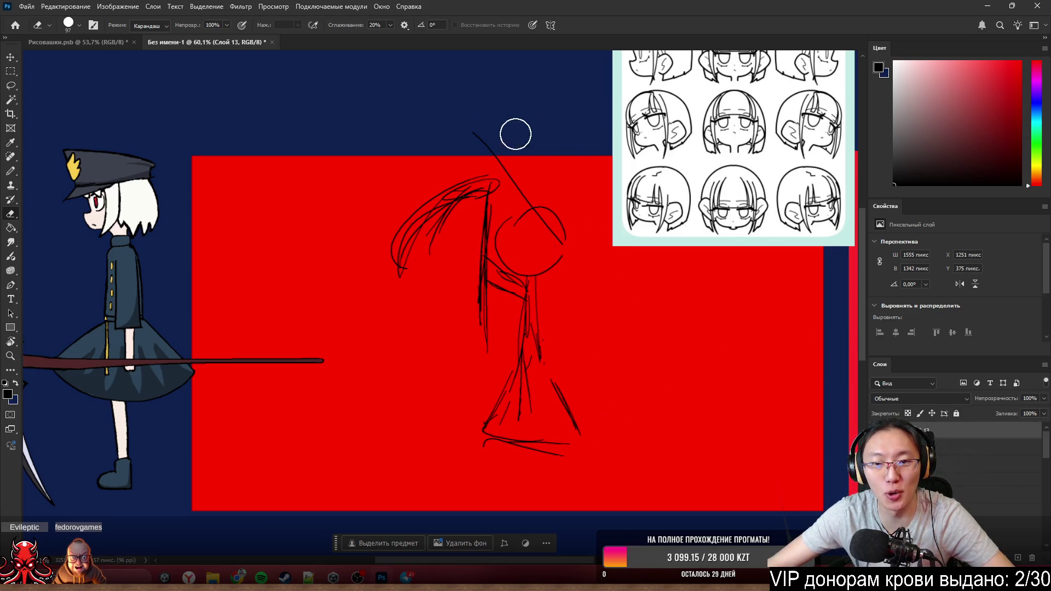
# - Erase the diagonal stroke crossing the head circle and return to the drawing tool
pyautogui.moveTo(516, 133)
pyautogui.mouseDown()
pyautogui.moveTo(507, 185)
pyautogui.moveTo(553, 247)
pyautogui.moveTo(548, 269)
pyautogui.mouseUp()
pyautogui.press('b')
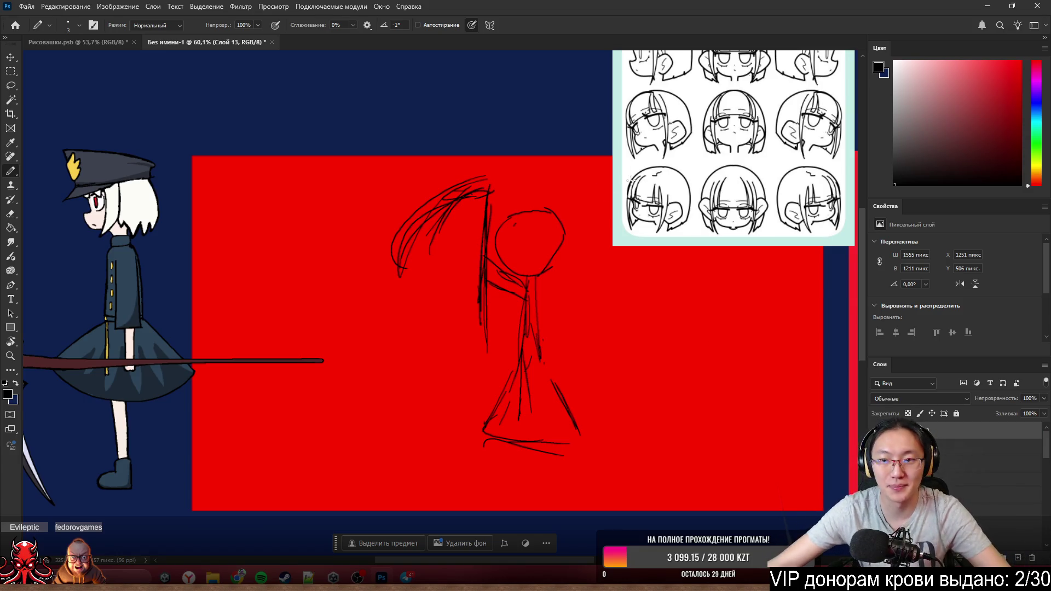
pyautogui.scroll(1, 518, 309)
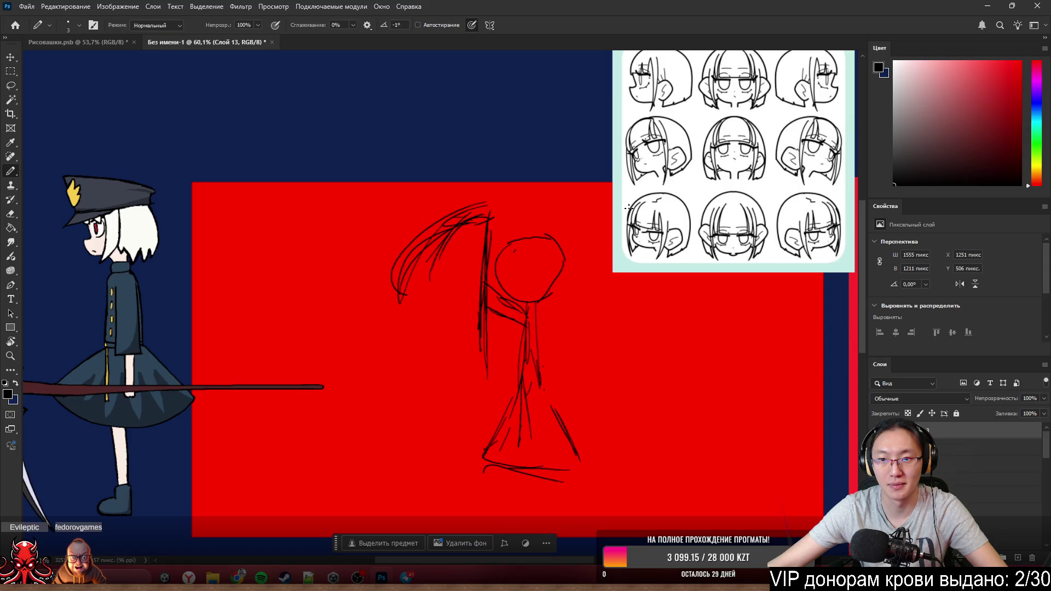
pyautogui.scroll(2, 515, 255)
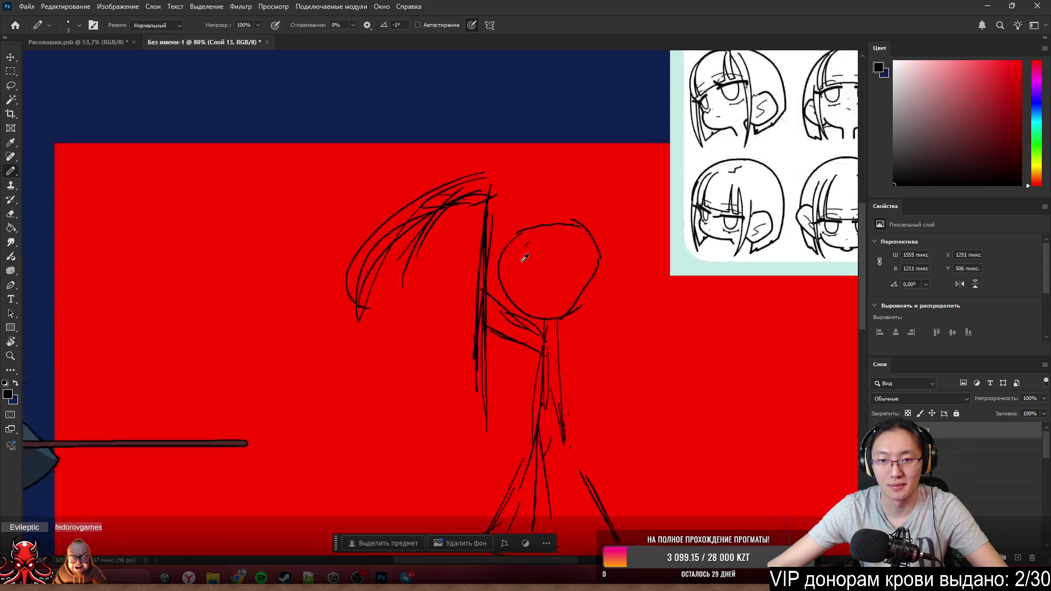
pyautogui.scroll(1, 515, 255)
pyautogui.scroll(-1, 516, 255)
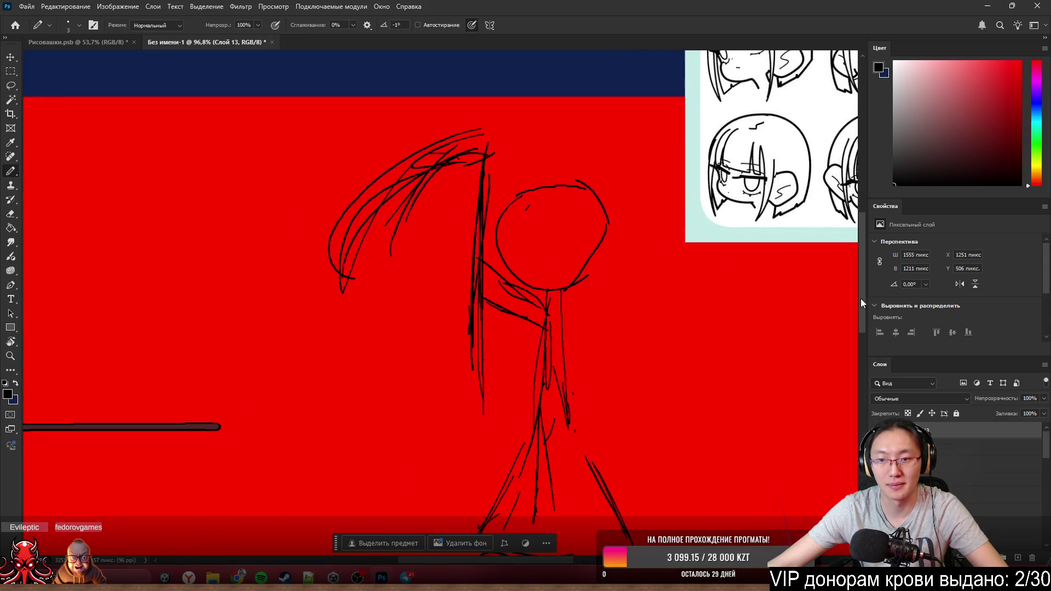
# - Lower the sketch layer to about 14% opacity and select the left character's group
pyautogui.click(1044, 398)
pyautogui.moveTo(1019, 413); pyautogui.dragTo(997, 411)
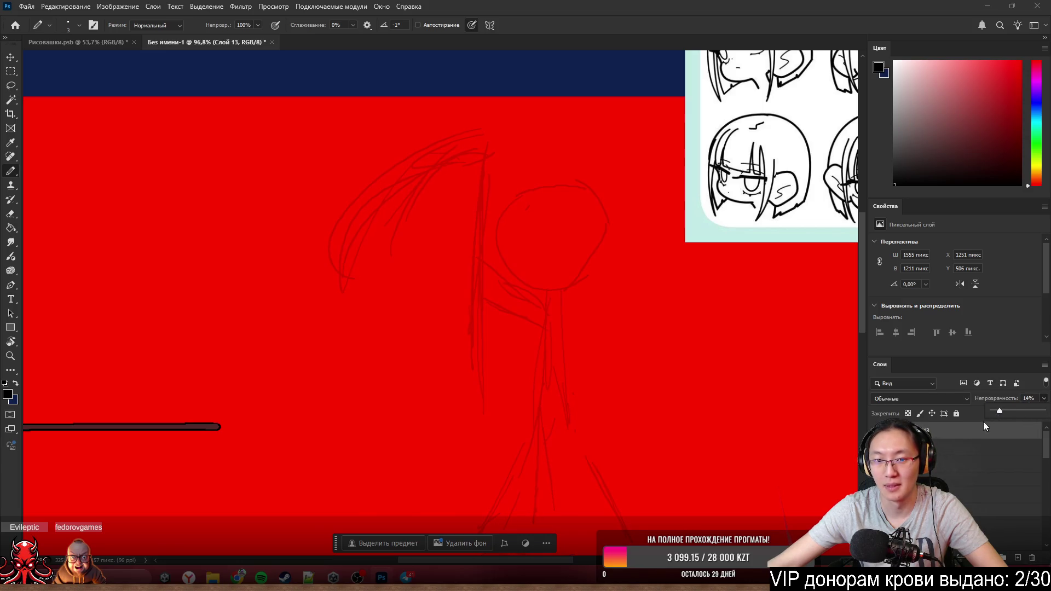
pyautogui.scroll(-3, 321, 392)
pyautogui.scroll(-1, 247, 302)
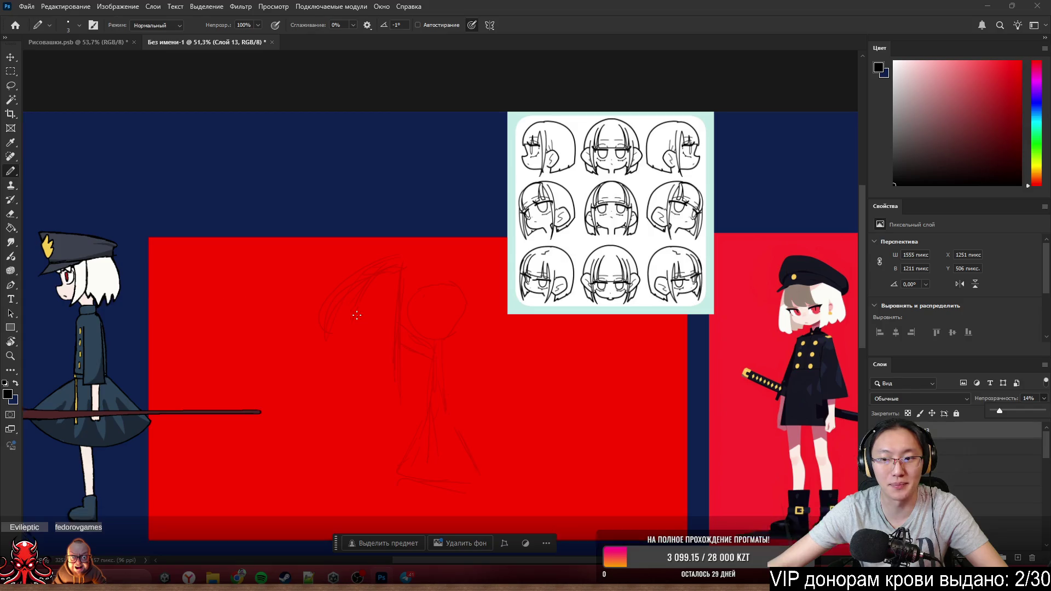
pyautogui.keyDown('ctrl'); pyautogui.click(94, 267); pyautogui.keyUp('ctrl')
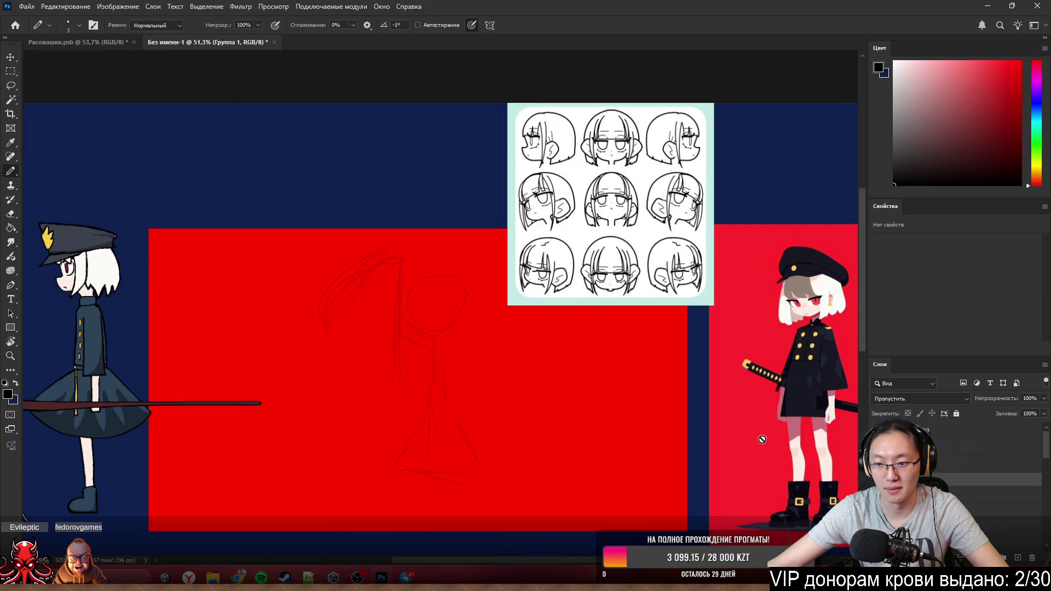
# - Move the left girl with scythe and the right girl toward the canvas centre
pyautogui.hotkey('ctrl', 't')
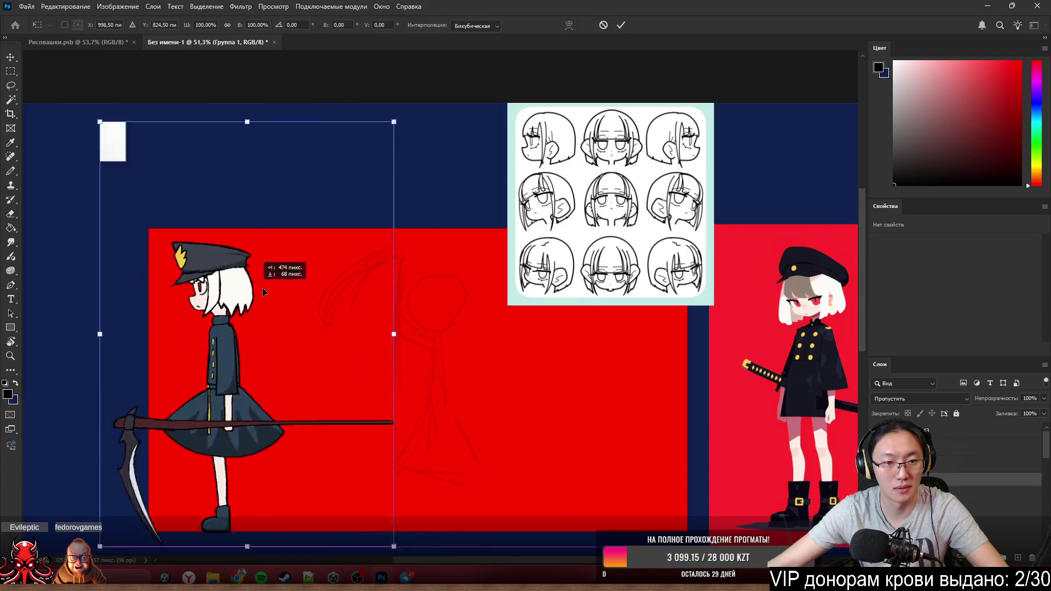
pyautogui.moveTo(95, 266); pyautogui.dragTo(347, 304)
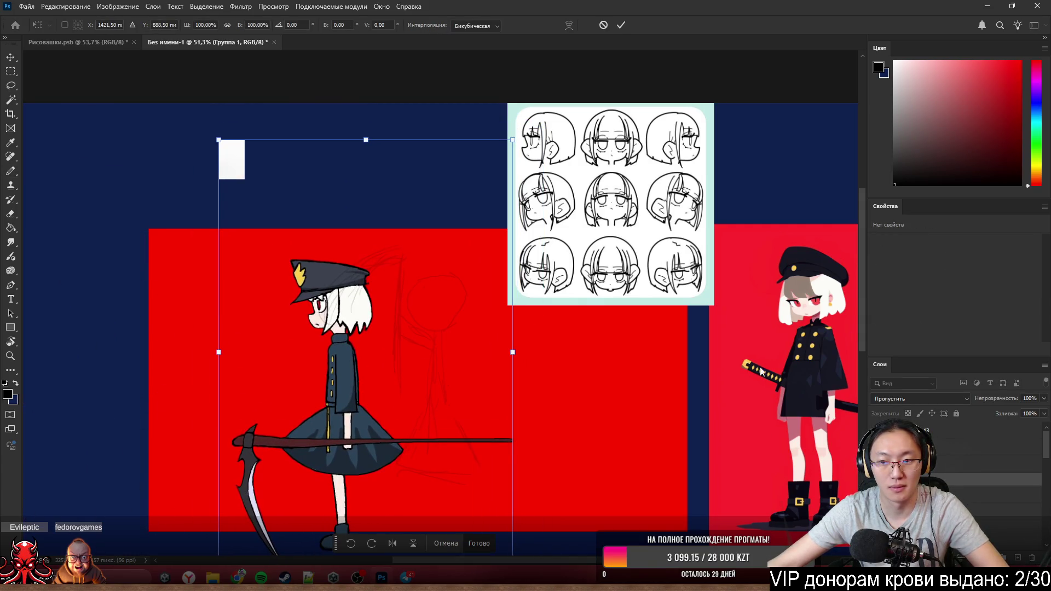
pyautogui.press('Return')
pyautogui.moveTo(830, 411); pyautogui.dragTo(566, 411)
# - Delete the pink backdrop behind the right girl and move the reference faces image up-left
pyautogui.press('w')
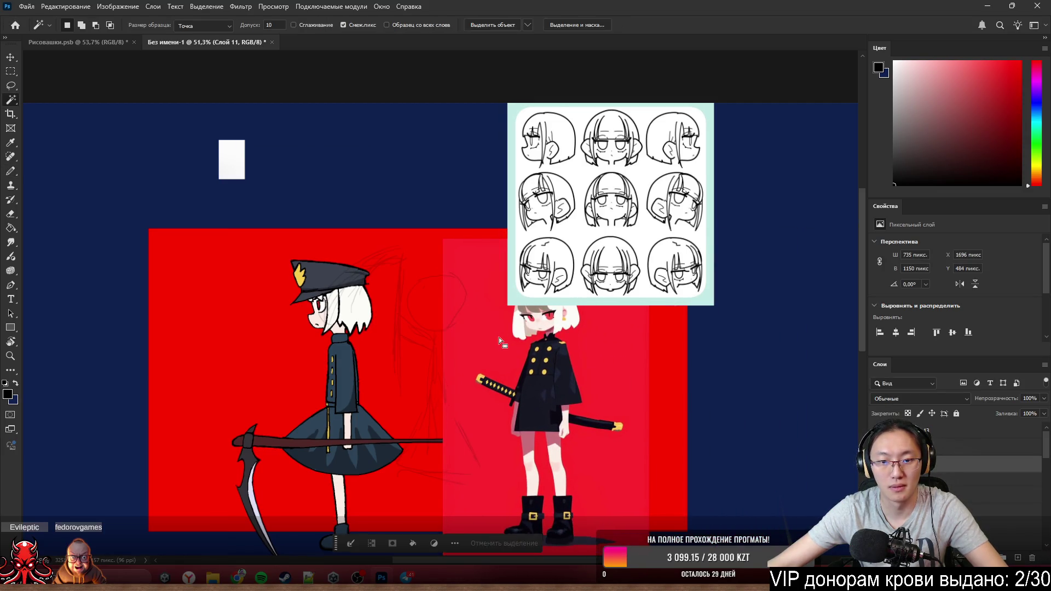
pyautogui.click(606, 352)
pyautogui.press('Delete')
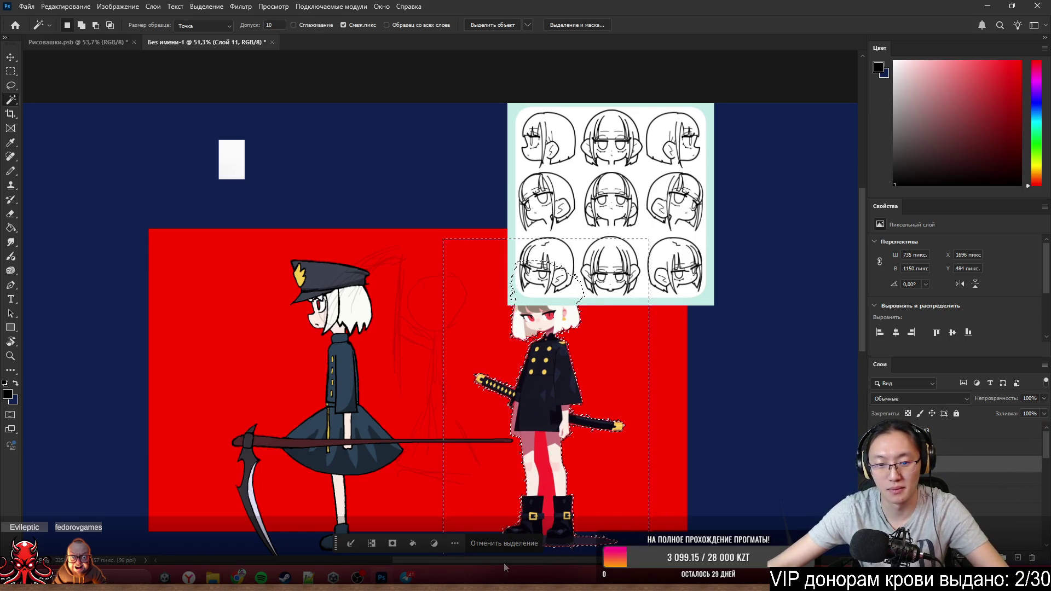
pyautogui.click(490, 548)
pyautogui.scroll(1, 479, 348)
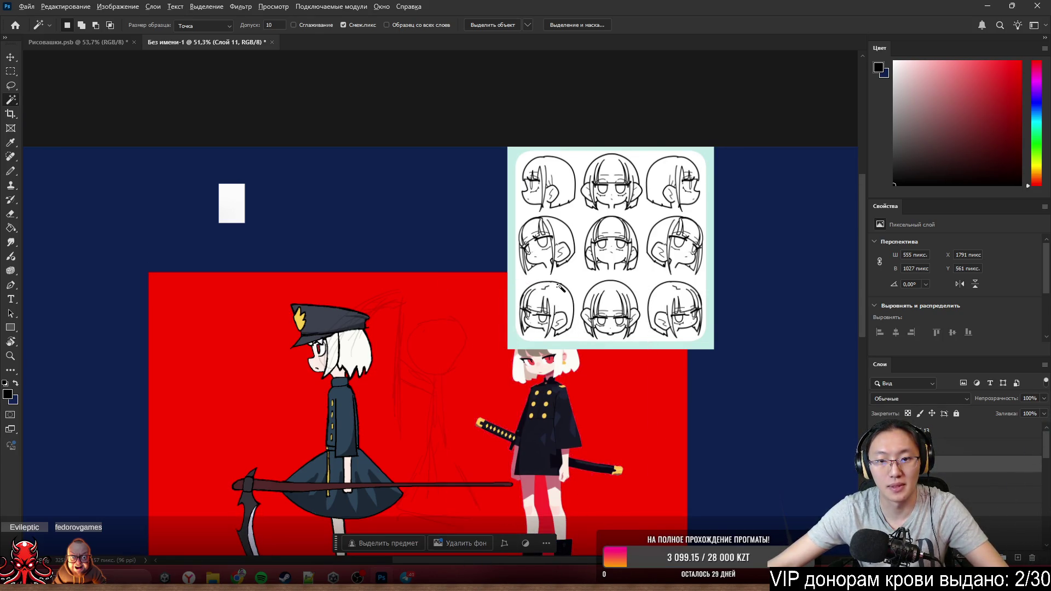
pyautogui.hotkey('ctrl', 'v')
pyautogui.moveTo(561, 287)
pyautogui.mouseDown()
pyautogui.moveTo(409, 213)
pyautogui.moveTo(408, 230)
pyautogui.mouseUp()
pyautogui.scroll(5, 421, 353)
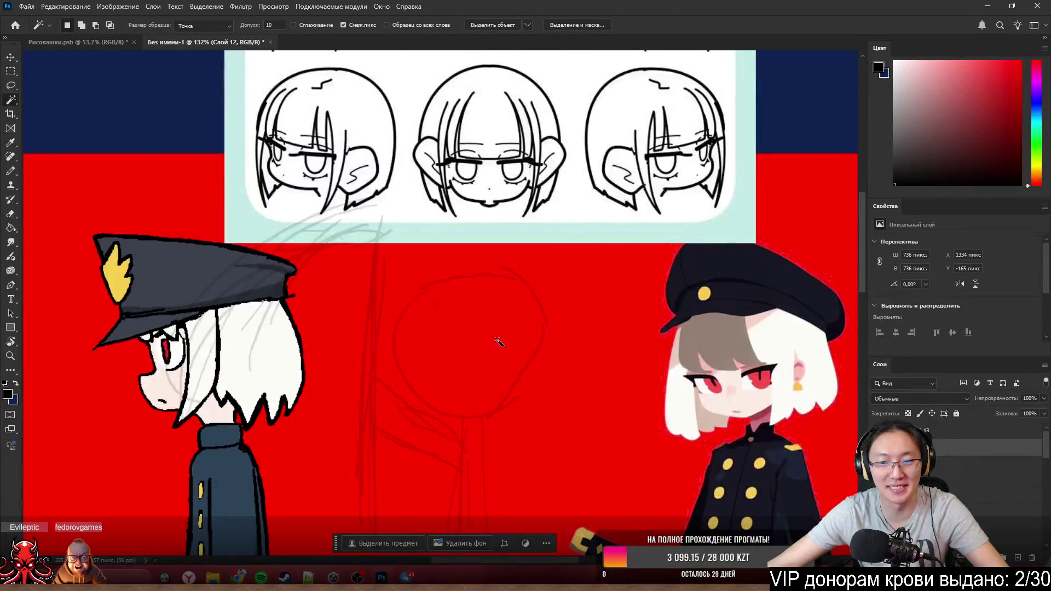
pyautogui.scroll(-2, 498, 342)
pyautogui.scroll(-1, 493, 305)
# - Create a new empty layer (Слой 14) above the reference image for ink lines
pyautogui.press('b')
pyautogui.scroll(-1, 622, 323)
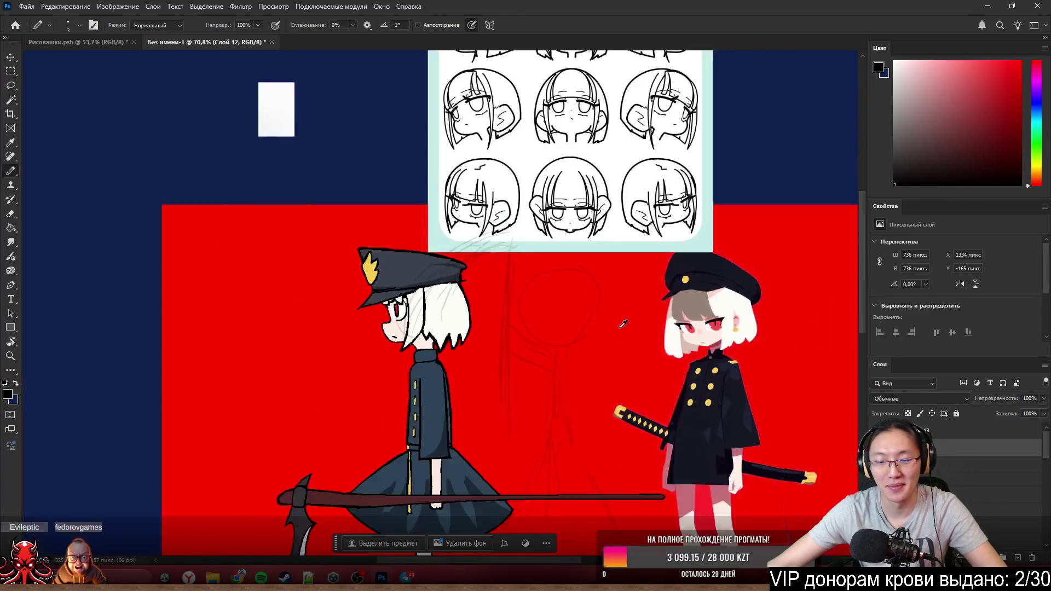
pyautogui.scroll(-3, 623, 323)
pyautogui.scroll(2, 562, 377)
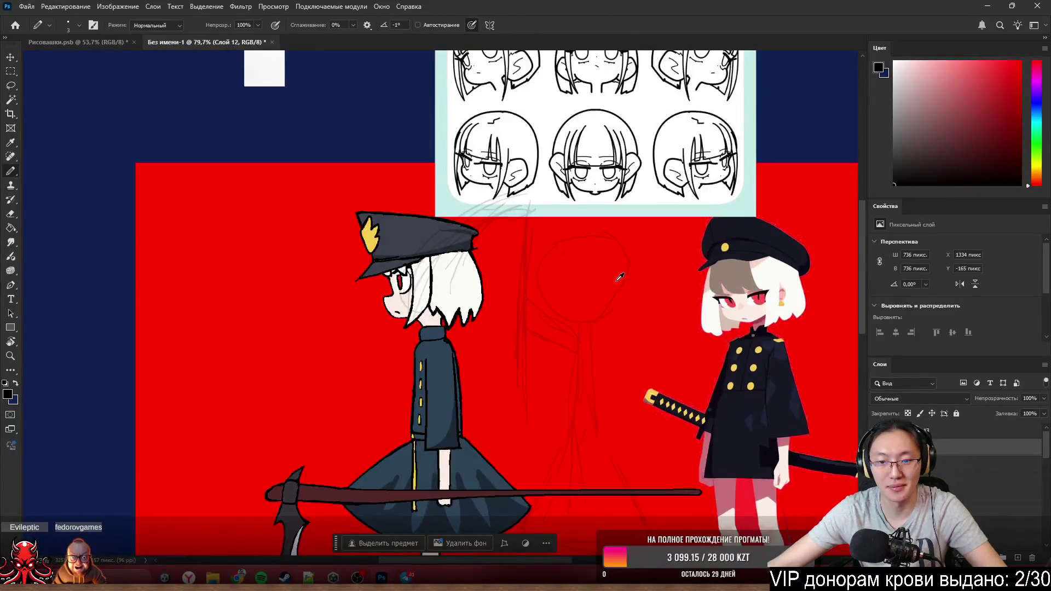
pyautogui.scroll(1, 617, 277)
pyautogui.scroll(2, 626, 270)
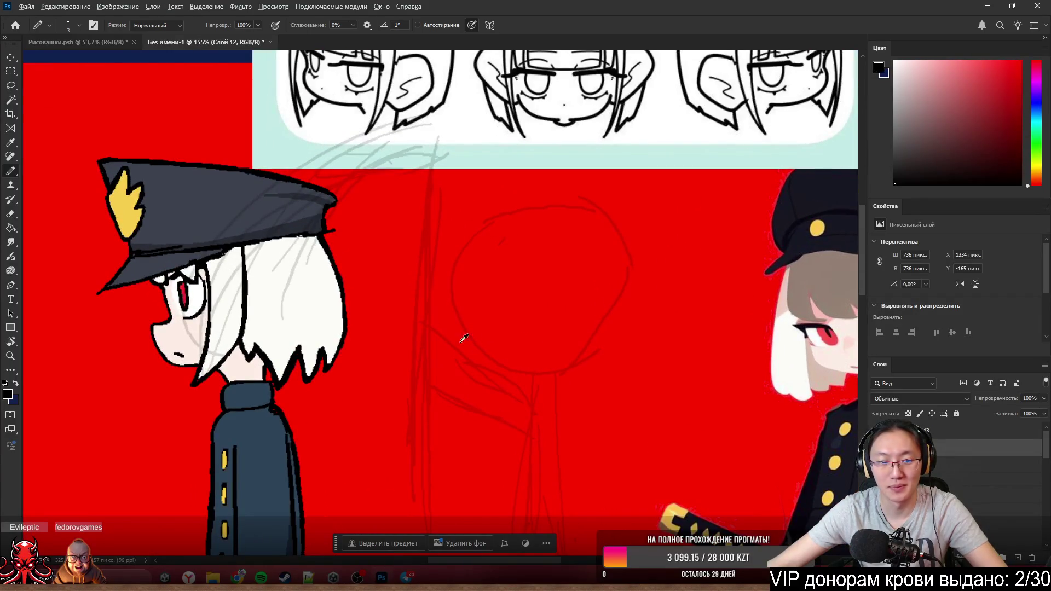
pyautogui.scroll(2, 341, 328)
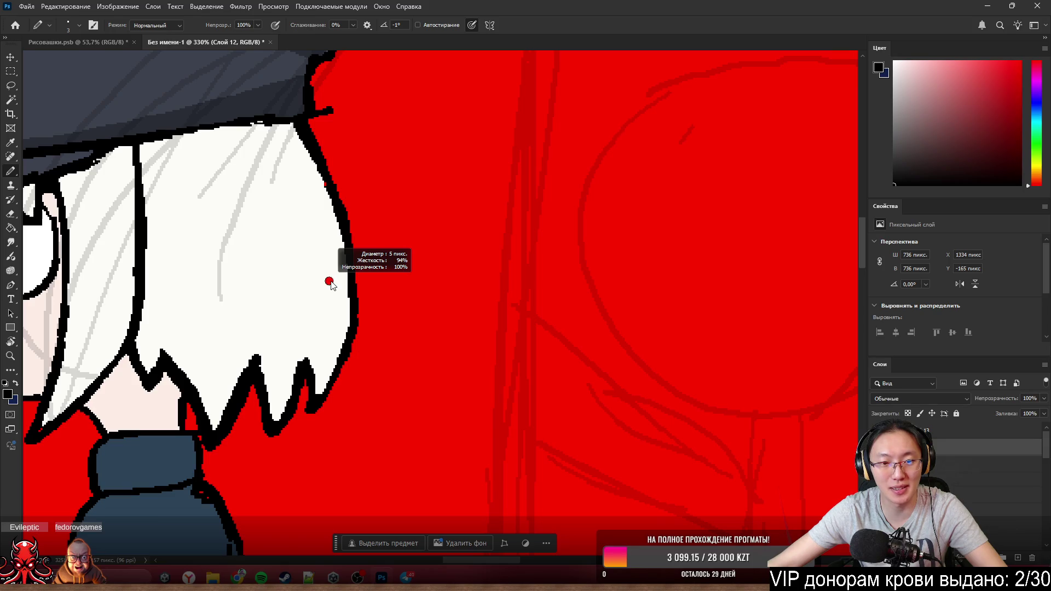
pyautogui.scroll(-2, 323, 254)
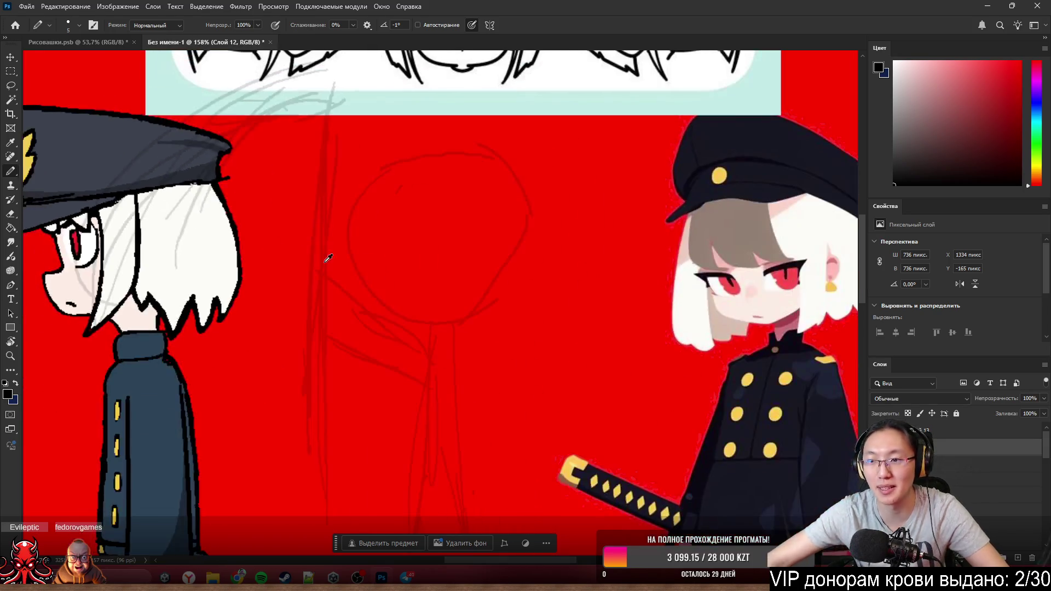
pyautogui.scroll(-1, 403, 248)
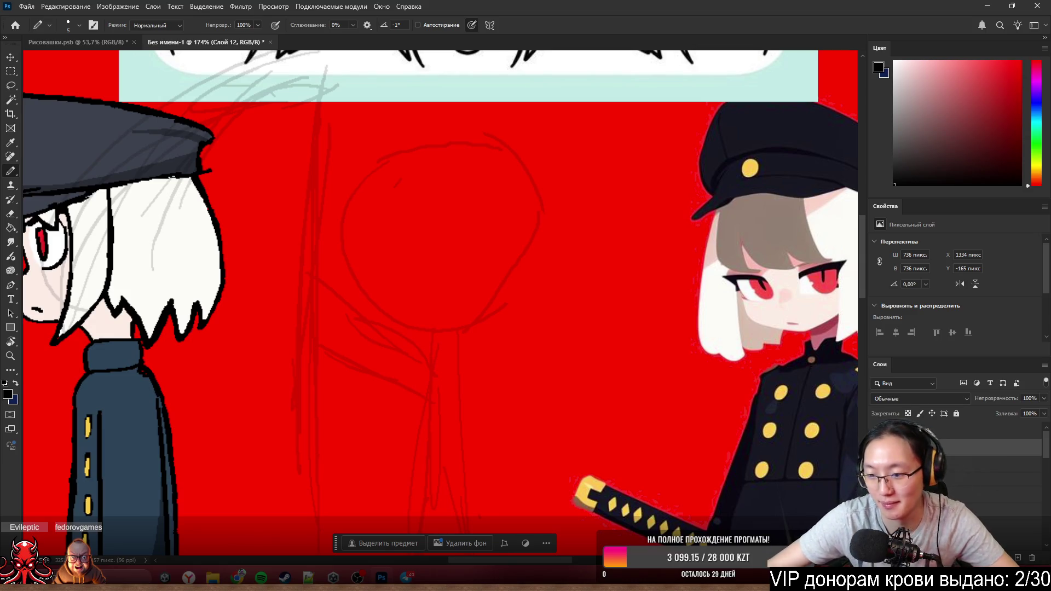
pyautogui.press('Delete')
pyautogui.hotkey('ctrl', 'z')
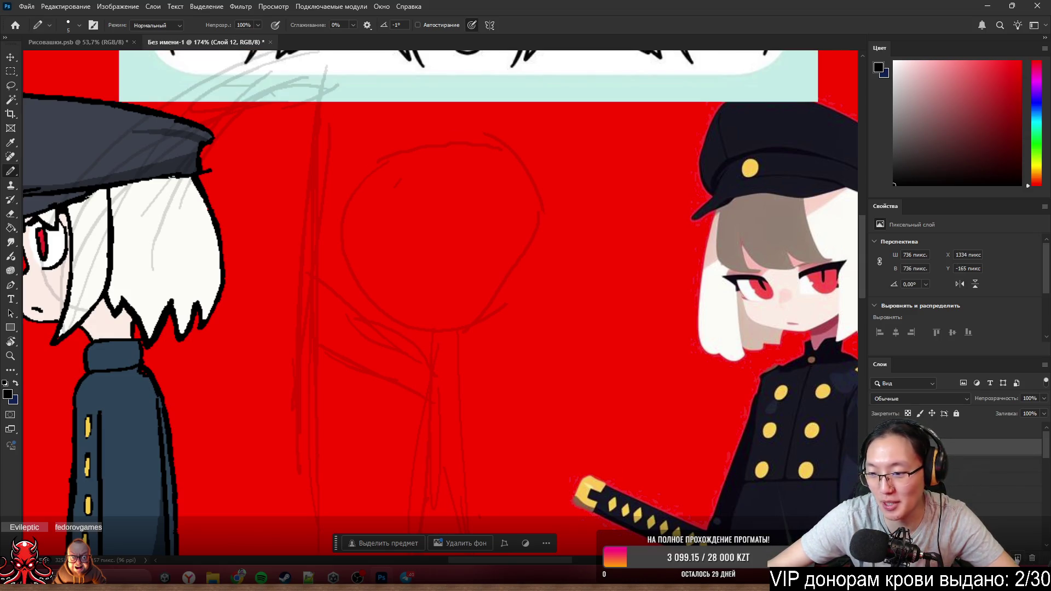
pyautogui.hotkey('ctrl', 'shift', 'alt', 'n')
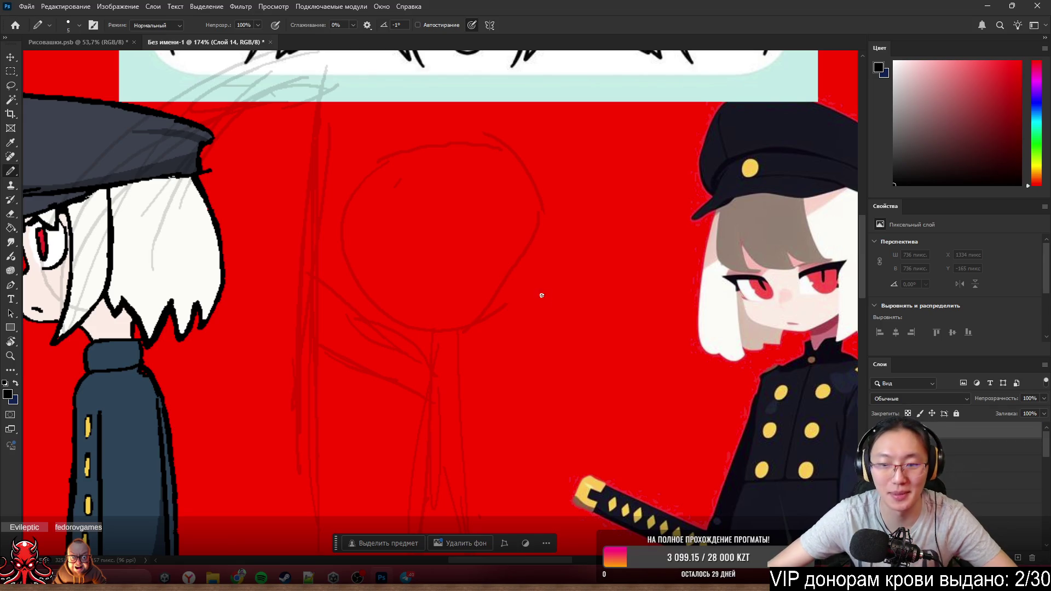
pyautogui.scroll(3, 378, 221)
pyautogui.scroll(-3, 379, 220)
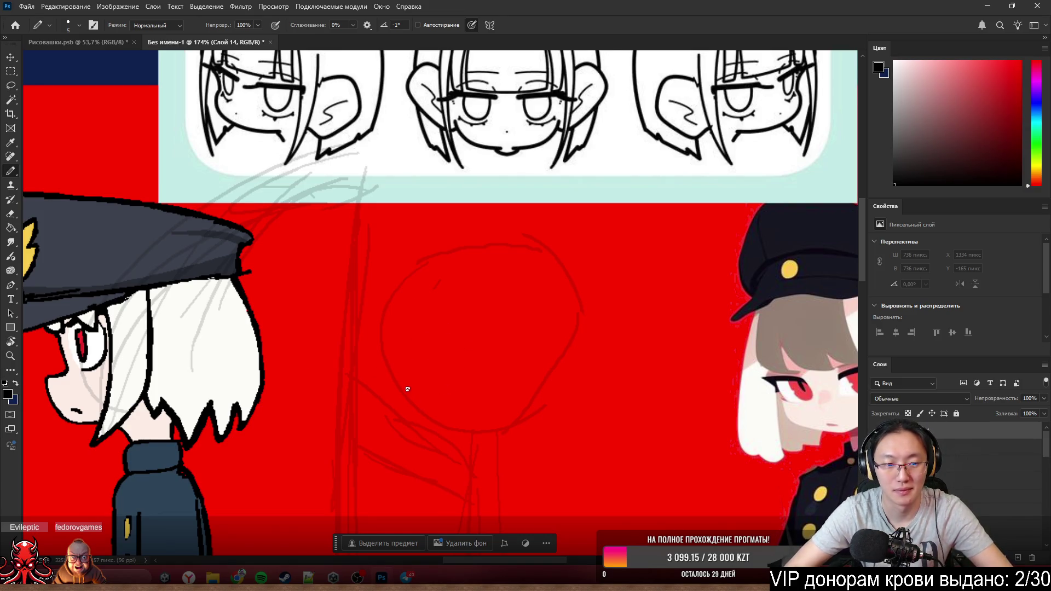
# - Ink the left curve of the wide grin, retrying the stroke many times
pyautogui.moveTo(403, 383); pyautogui.dragTo(471, 421)
pyautogui.hotkey('ctrl', 'z')
pyautogui.moveTo(391, 371); pyautogui.dragTo(464, 415)
pyautogui.hotkey('ctrl', 'z')
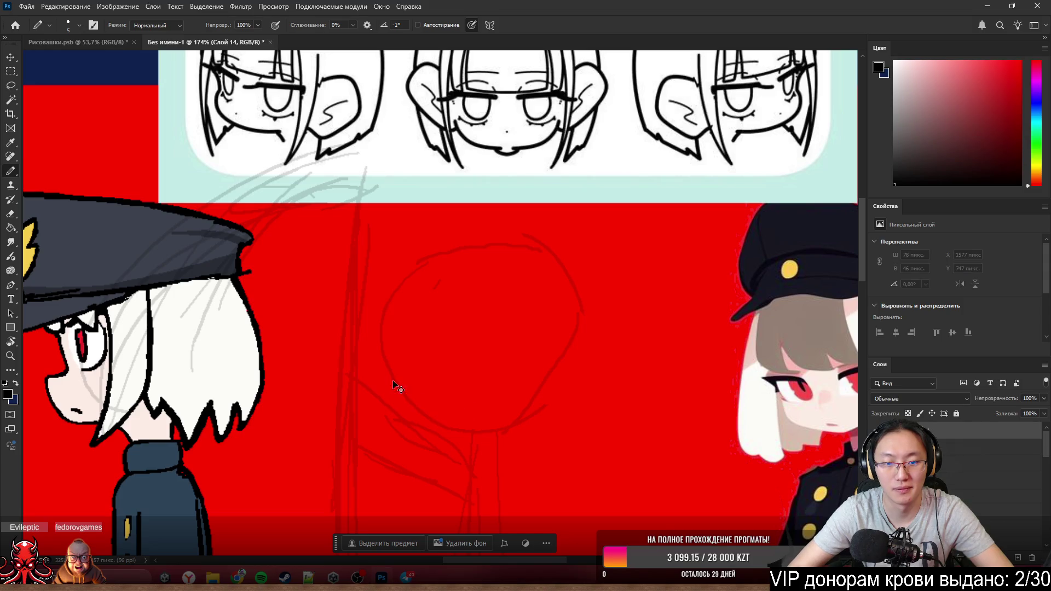
pyautogui.moveTo(394, 382); pyautogui.dragTo(471, 420)
pyautogui.hotkey('ctrl', 'z')
pyautogui.moveTo(399, 374); pyautogui.dragTo(468, 415)
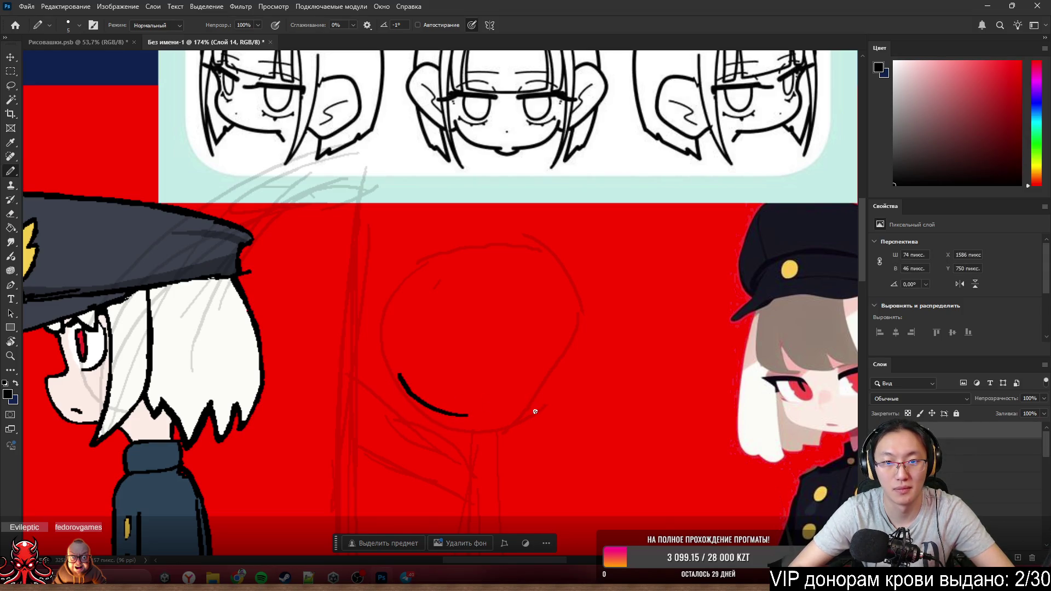
pyautogui.hotkey('ctrl', 'z')
pyautogui.moveTo(400, 373); pyautogui.dragTo(465, 406)
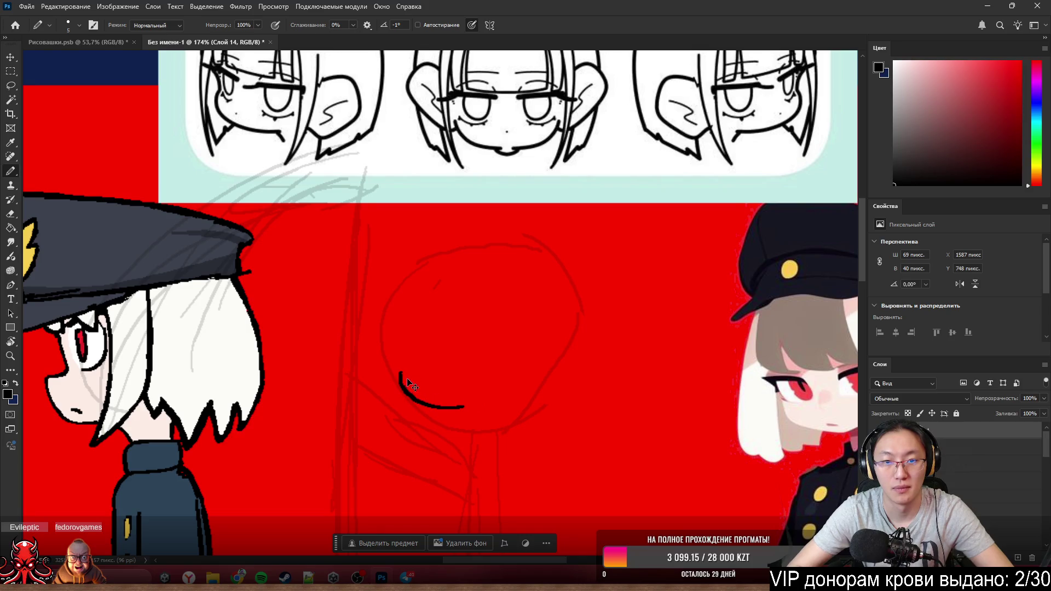
pyautogui.hotkey('ctrl', 'z')
pyautogui.moveTo(395, 377); pyautogui.dragTo(473, 408)
pyautogui.hotkey('ctrl', 'z')
pyautogui.moveTo(395, 368); pyautogui.dragTo(454, 409)
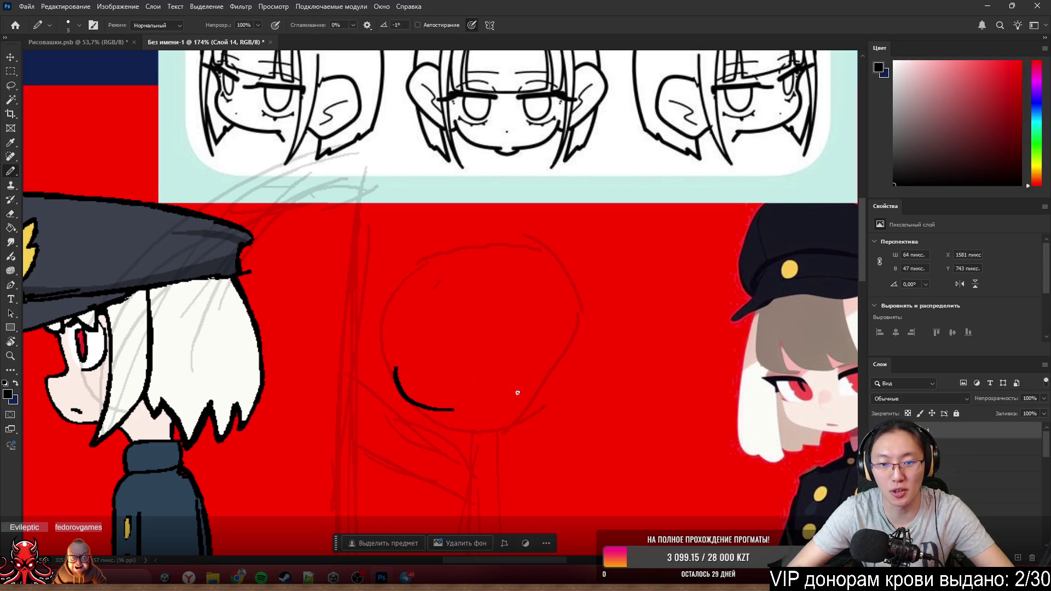
pyautogui.hotkey('ctrl', 'z')
pyautogui.moveTo(395, 368); pyautogui.dragTo(477, 410)
pyautogui.hotkey('ctrl', 'z')
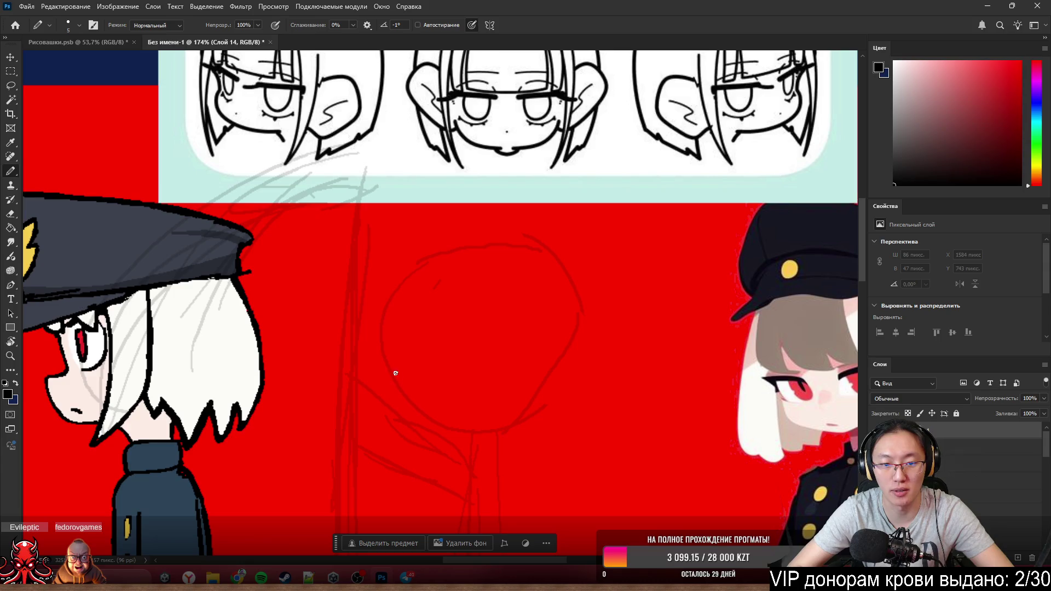
pyautogui.moveTo(395, 368); pyautogui.dragTo(465, 410)
pyautogui.hotkey('ctrl', 'z')
pyautogui.moveTo(395, 379); pyautogui.dragTo(467, 421)
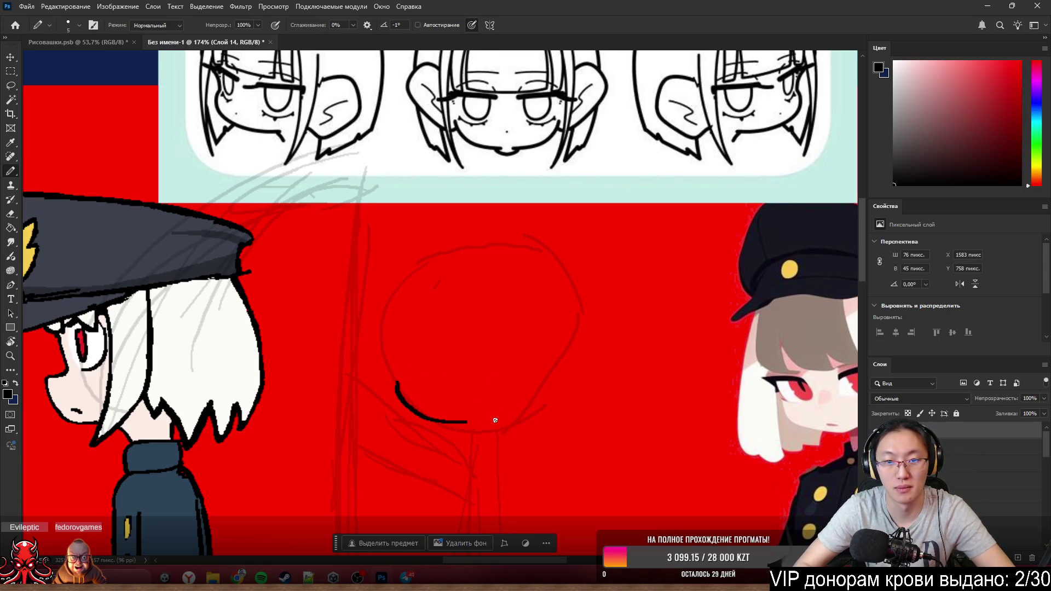
pyautogui.hotkey('ctrl', 'z')
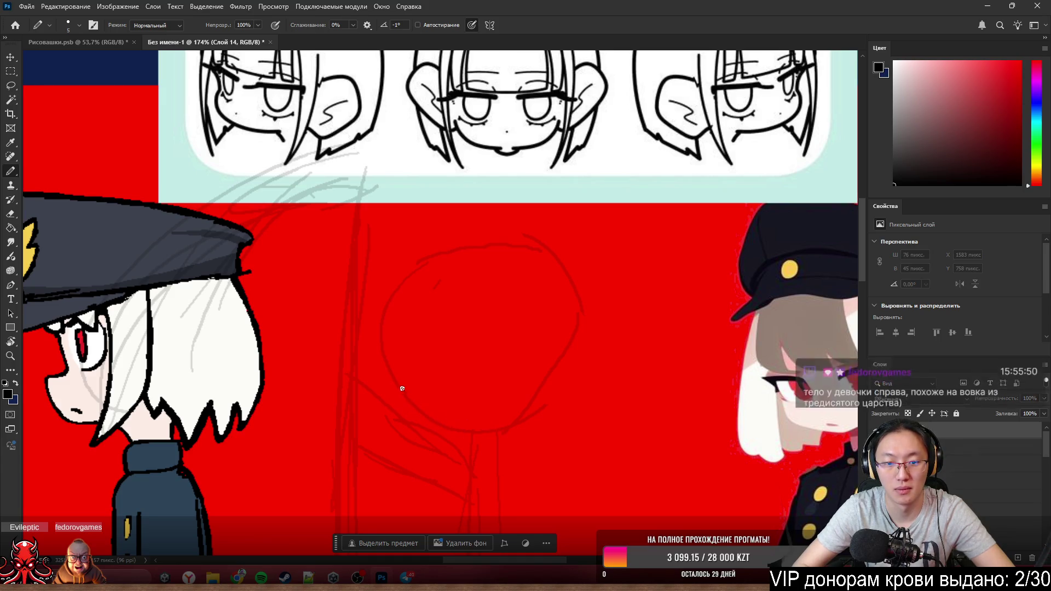
pyautogui.moveTo(399, 384); pyautogui.dragTo(459, 422)
pyautogui.hotkey('ctrl', 'z')
pyautogui.moveTo(399, 386); pyautogui.dragTo(457, 417)
pyautogui.hotkey('ctrl', 'z')
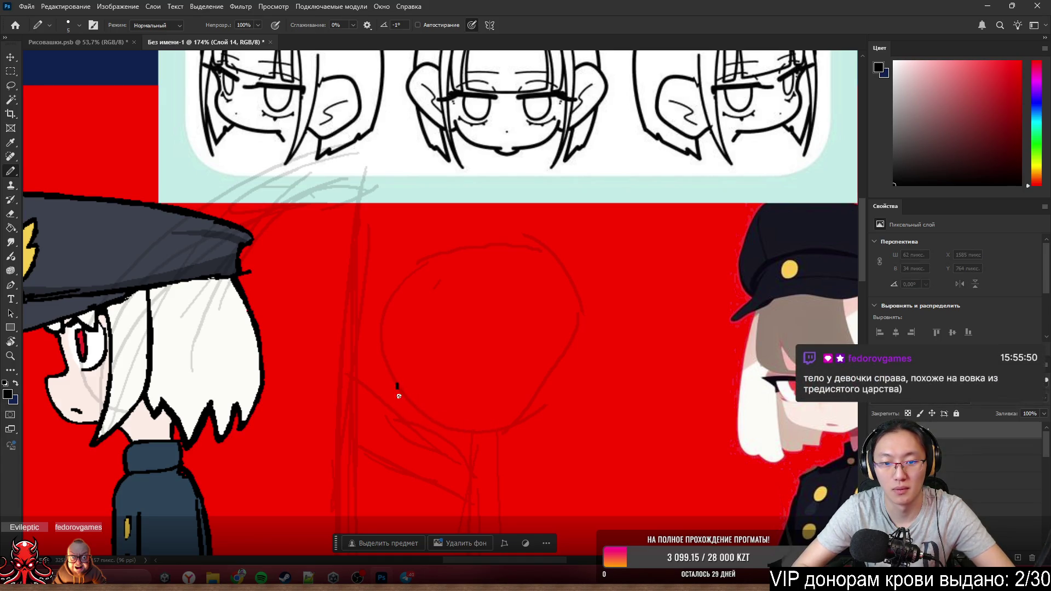
pyautogui.moveTo(397, 388); pyautogui.dragTo(463, 419)
pyautogui.hotkey('ctrl', 'z')
pyautogui.hotkey('ctrl', 'z')
pyautogui.moveTo(394, 389)
pyautogui.mouseDown()
pyautogui.moveTo(452, 428)
pyautogui.moveTo(525, 404)
pyautogui.mouseUp()
# - Ink the grin's right side, the nose dot and both fanged teeth lines
pyautogui.hotkey('ctrl', 'z')
pyautogui.moveTo(473, 429); pyautogui.dragTo(533, 391)
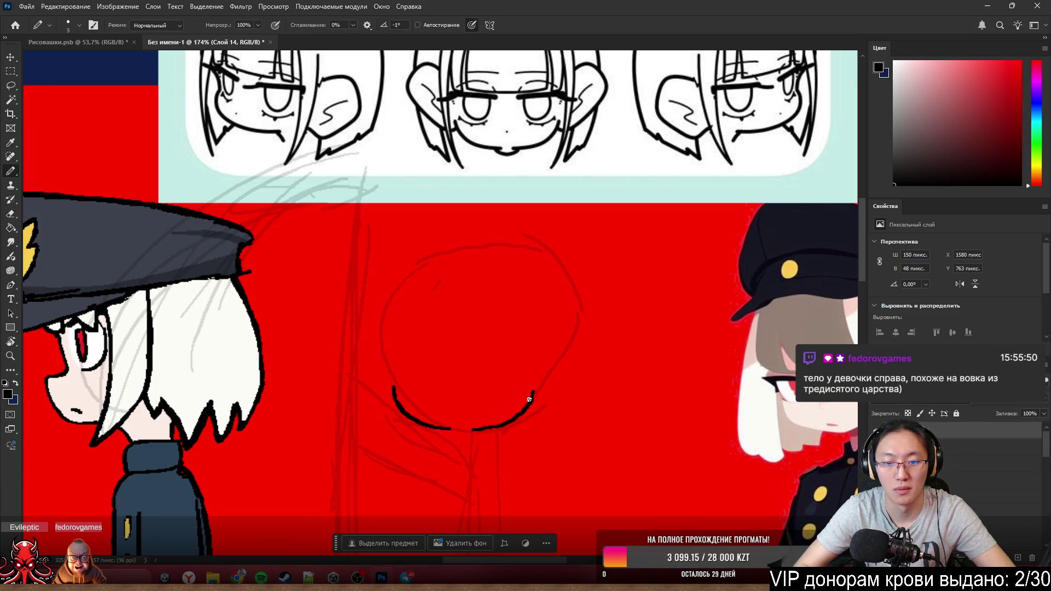
pyautogui.hotkey('ctrl', 'z')
pyautogui.moveTo(474, 429); pyautogui.dragTo(534, 389)
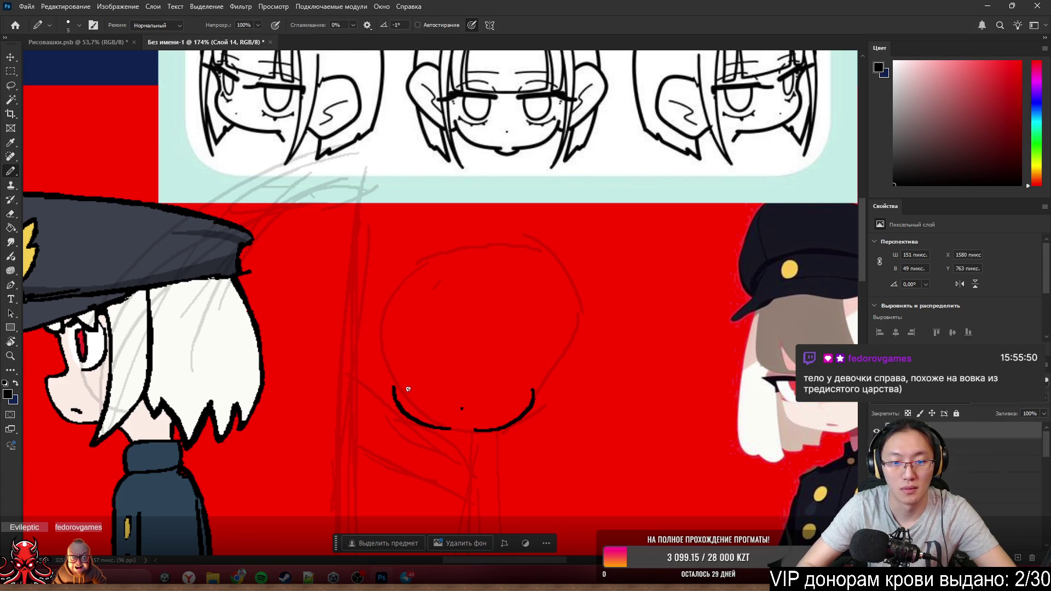
pyautogui.click(435, 396)
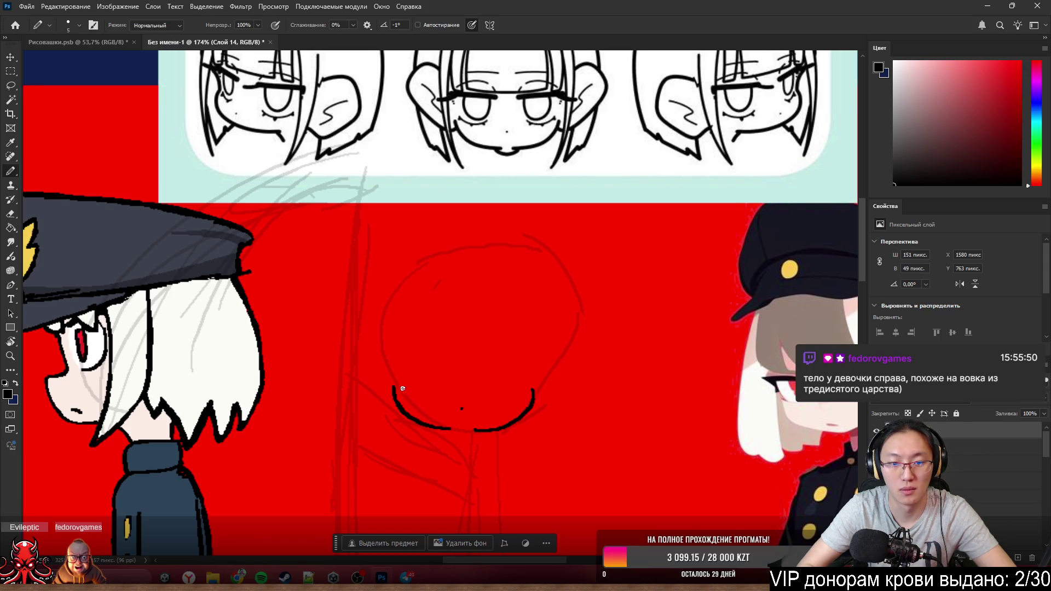
pyautogui.moveTo(402, 388); pyautogui.dragTo(436, 392)
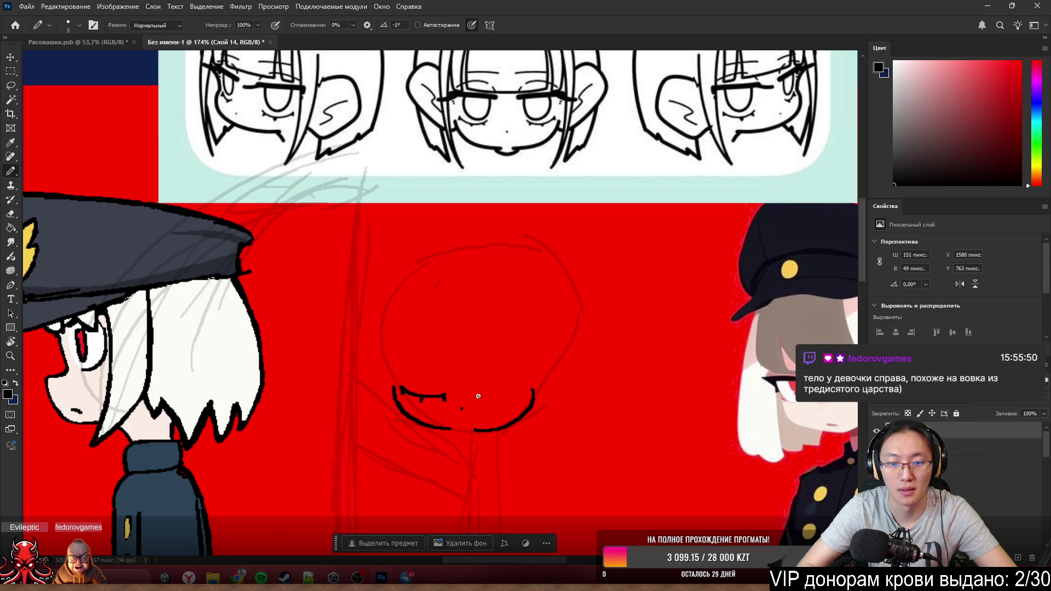
pyautogui.moveTo(478, 397); pyautogui.dragTo(510, 395)
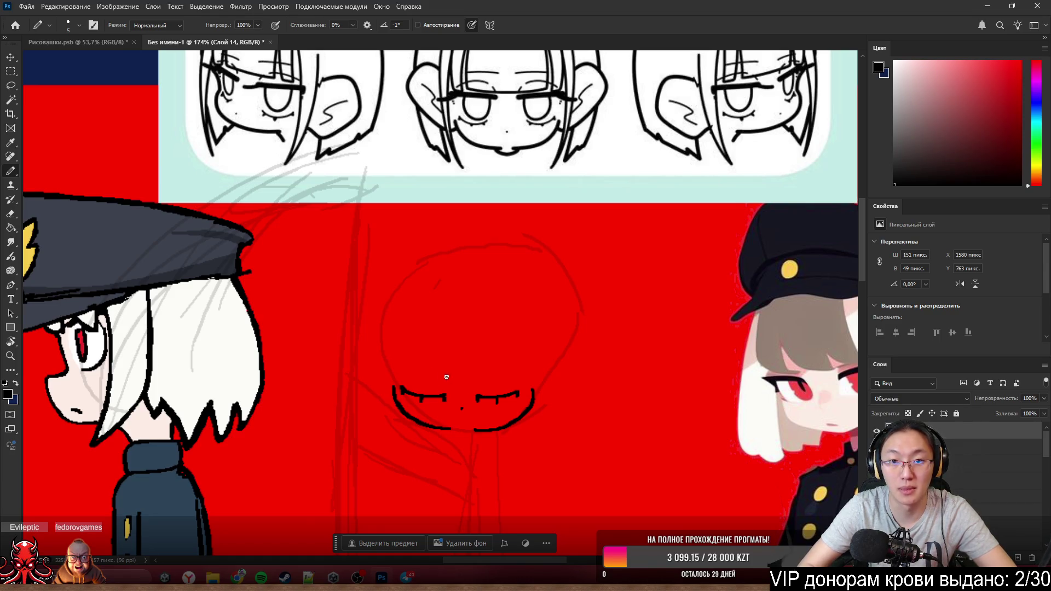
# - Ink the left eye curve and attempt a thick left eyebrow above it
pyautogui.moveTo(444, 363)
pyautogui.mouseDown()
pyautogui.moveTo(428, 391)
pyautogui.moveTo(417, 368)
pyautogui.moveTo(446, 374)
pyautogui.moveTo(433, 369)
pyautogui.moveTo(443, 365)
pyautogui.mouseUp()
pyautogui.hotkey('ctrl', 'z')
pyautogui.hotkey('ctrl', 'z')
pyautogui.hotkey('ctrl', 'z')
pyautogui.hotkey('ctrl', 'z')
pyautogui.hotkey('ctrl', 'z')
pyautogui.hotkey('ctrl', 'z')
pyautogui.hotkey('ctrl', 'z')
pyautogui.hotkey('ctrl', 'z')
pyautogui.hotkey('ctrl', 'z')
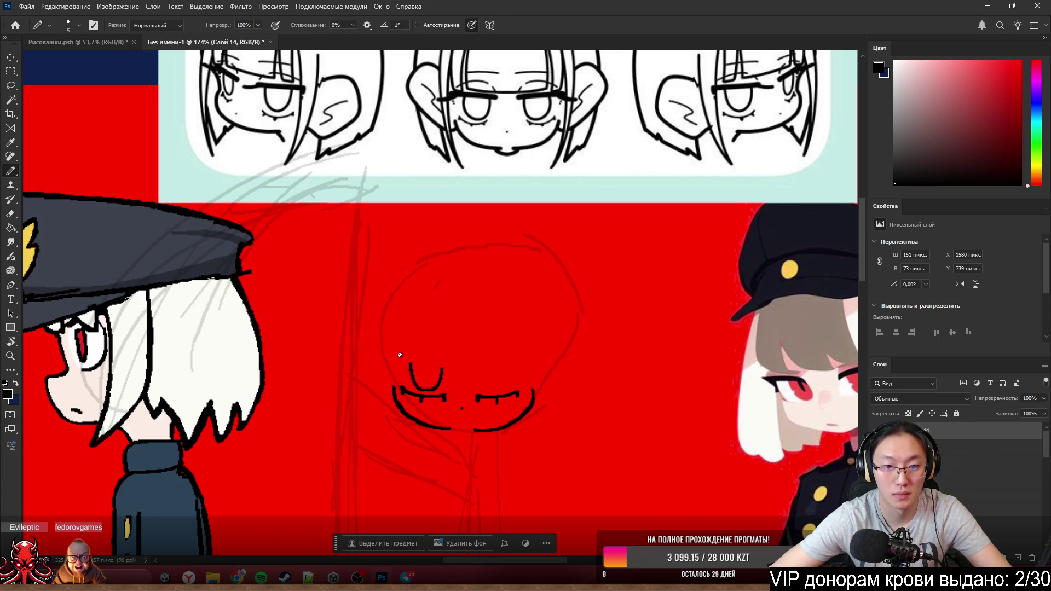
pyautogui.moveTo(392, 352)
pyautogui.mouseDown()
pyautogui.moveTo(452, 359)
pyautogui.moveTo(444, 362)
pyautogui.mouseUp()
pyautogui.hotkey('ctrl', 'z')
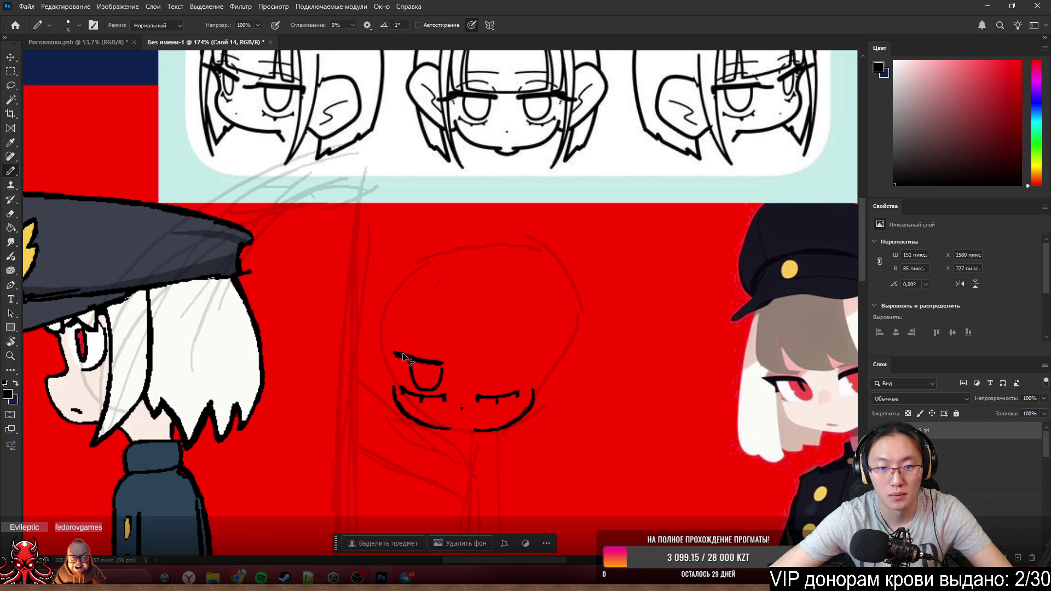
pyautogui.hotkey('ctrl', 'z')
pyautogui.moveTo(406, 356); pyautogui.dragTo(480, 367)
pyautogui.hotkey('ctrl', 'z')
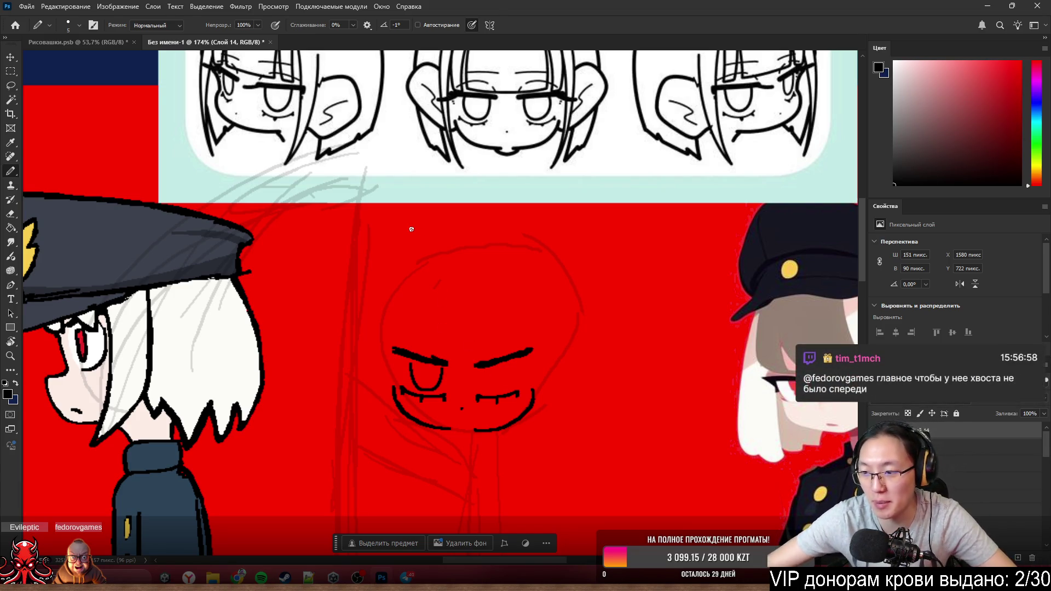
pyautogui.scroll(-5, 412, 230)
pyautogui.scroll(2, 374, 284)
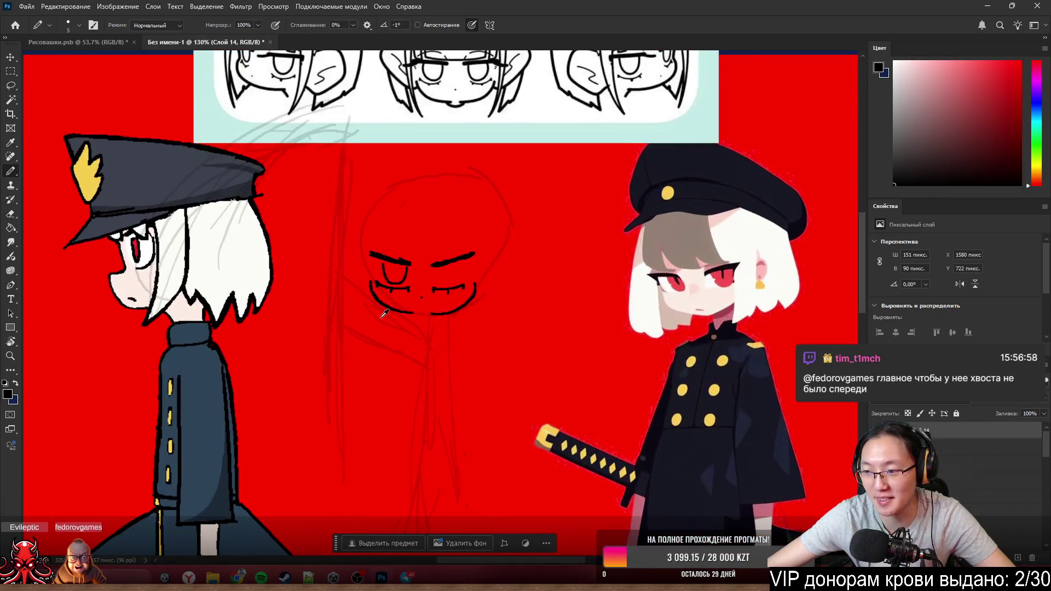
pyautogui.scroll(2, 382, 304)
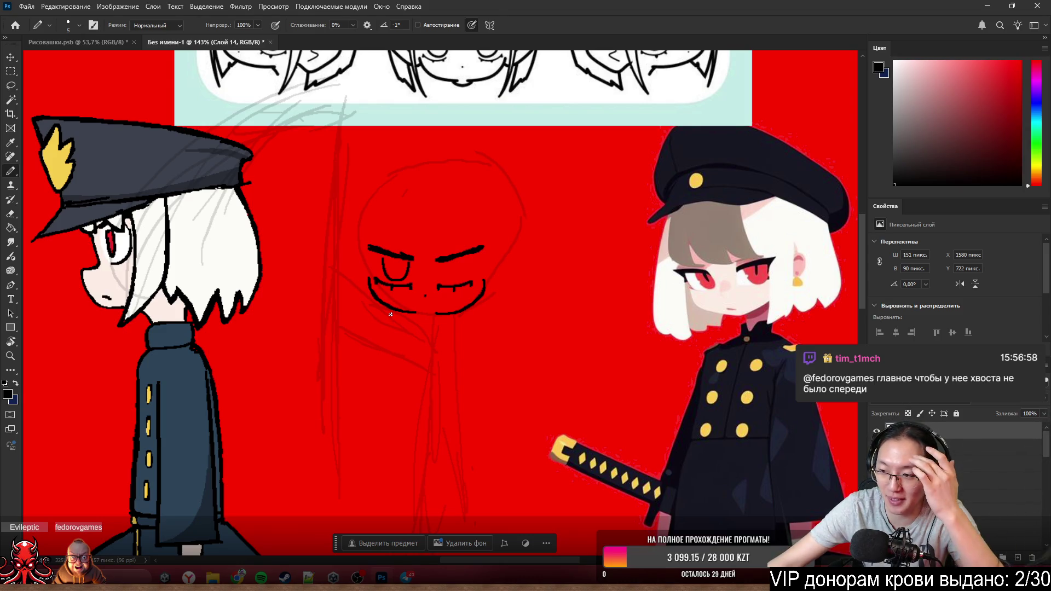
pyautogui.scroll(-2, 391, 347)
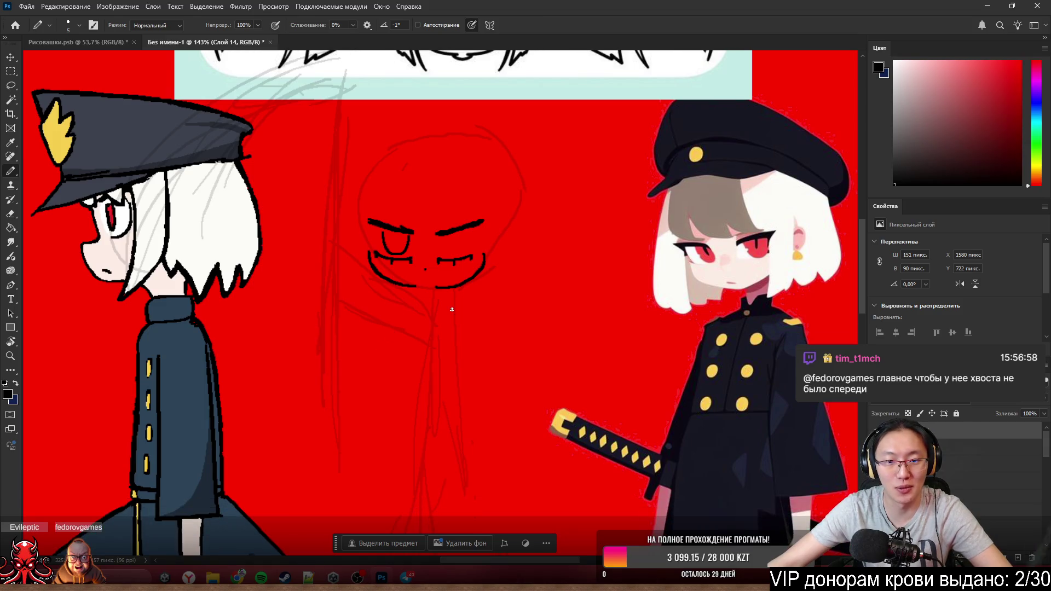
pyautogui.hscroll(-2, 452, 310)
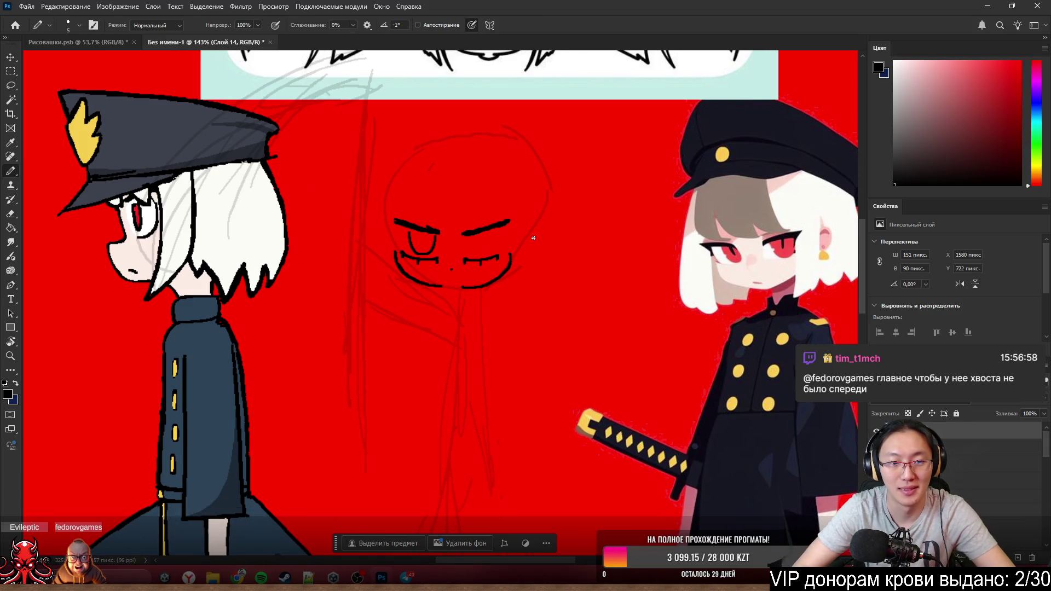
pyautogui.scroll(4, 493, 213)
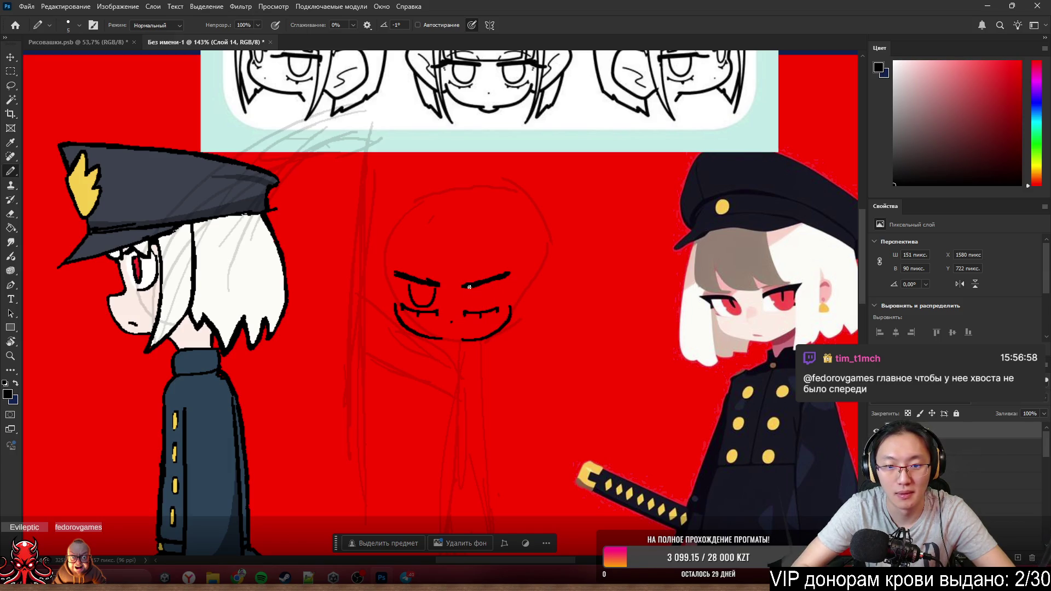
# - Attempt the right eye outline under the brow several times, undoing each stroke
pyautogui.moveTo(465, 286)
pyautogui.mouseDown()
pyautogui.moveTo(483, 304)
pyautogui.moveTo(494, 278)
pyautogui.mouseUp()
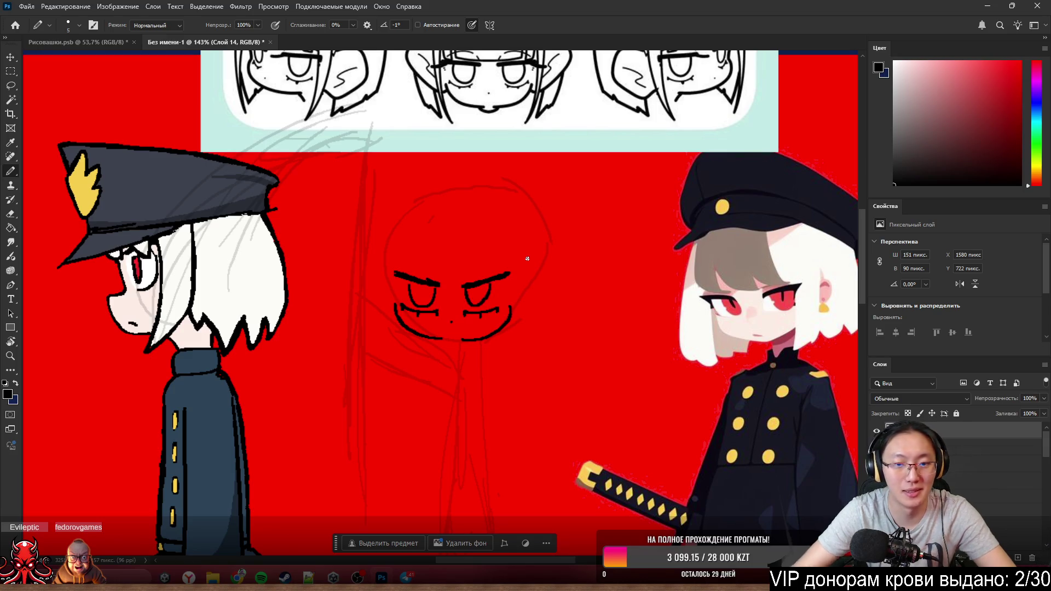
pyautogui.scroll(3, 500, 271)
pyautogui.scroll(1, 603, 299)
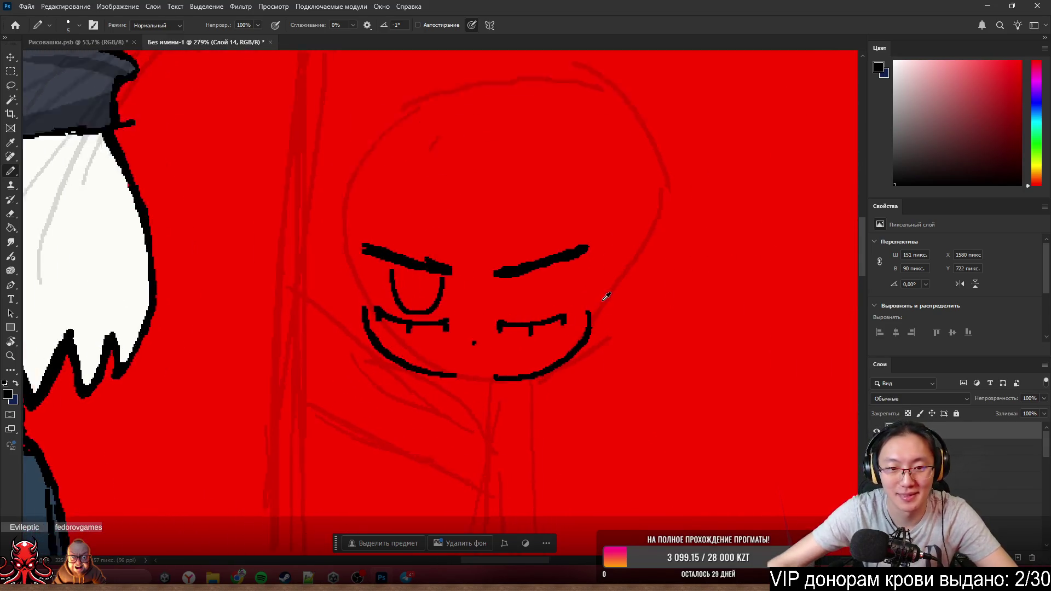
pyautogui.scroll(3, 622, 284)
pyautogui.hscroll(-2, 575, 164)
pyautogui.hscroll(-1, 643, 241)
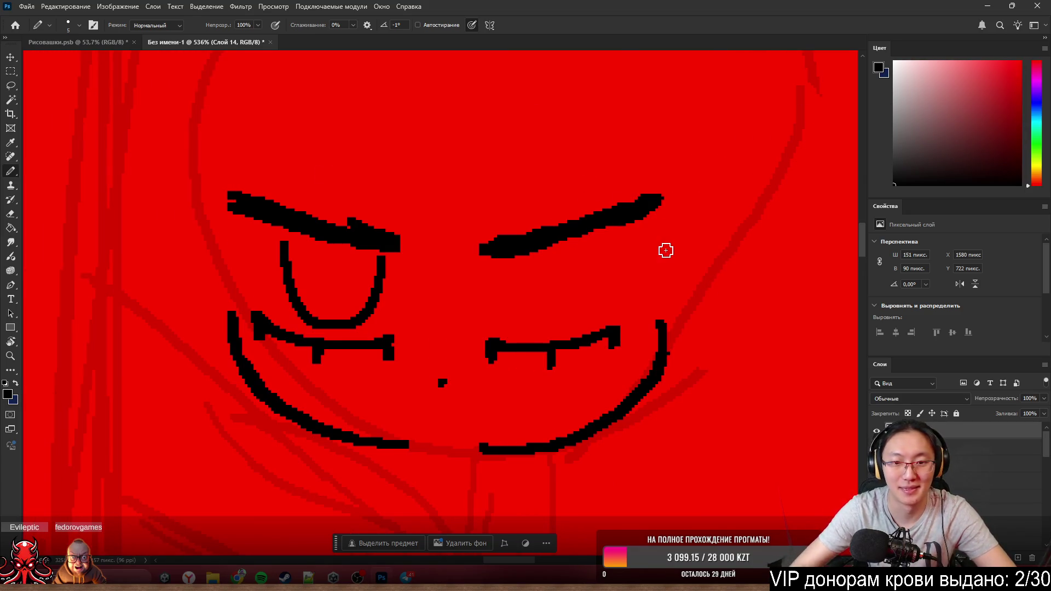
pyautogui.moveTo(493, 265); pyautogui.dragTo(558, 233)
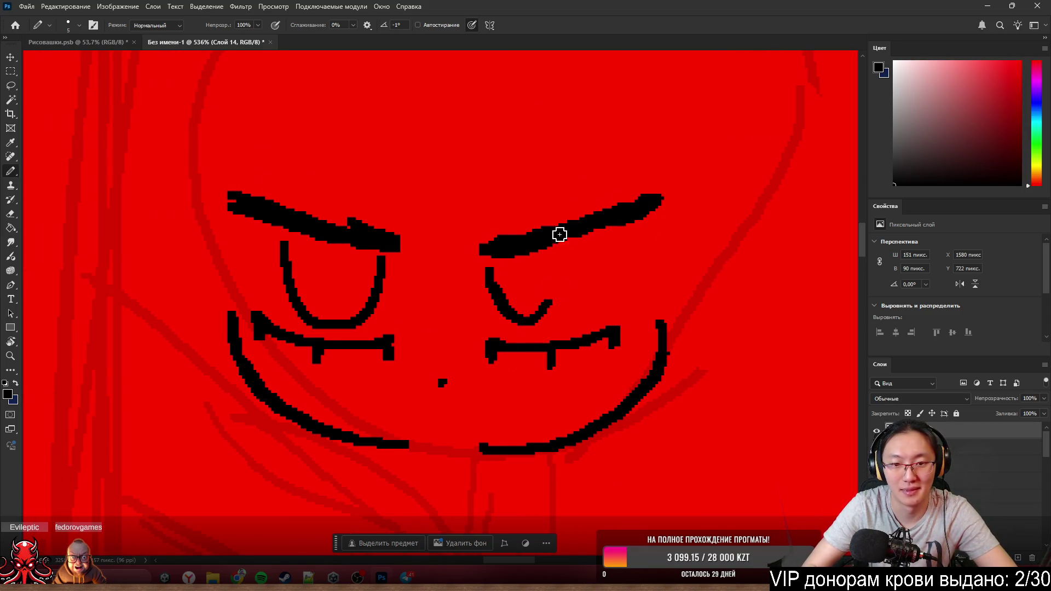
pyautogui.hotkey('ctrl', 'z')
pyautogui.moveTo(499, 263); pyautogui.dragTo(603, 235)
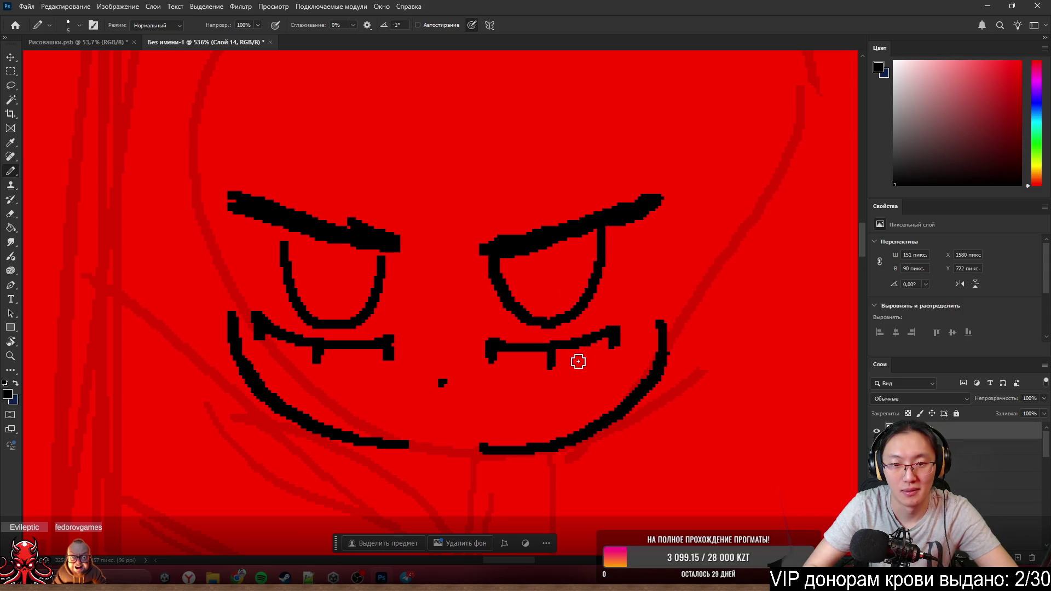
pyautogui.scroll(-2, 624, 336)
pyautogui.scroll(-2, 637, 326)
pyautogui.scroll(-1, 639, 327)
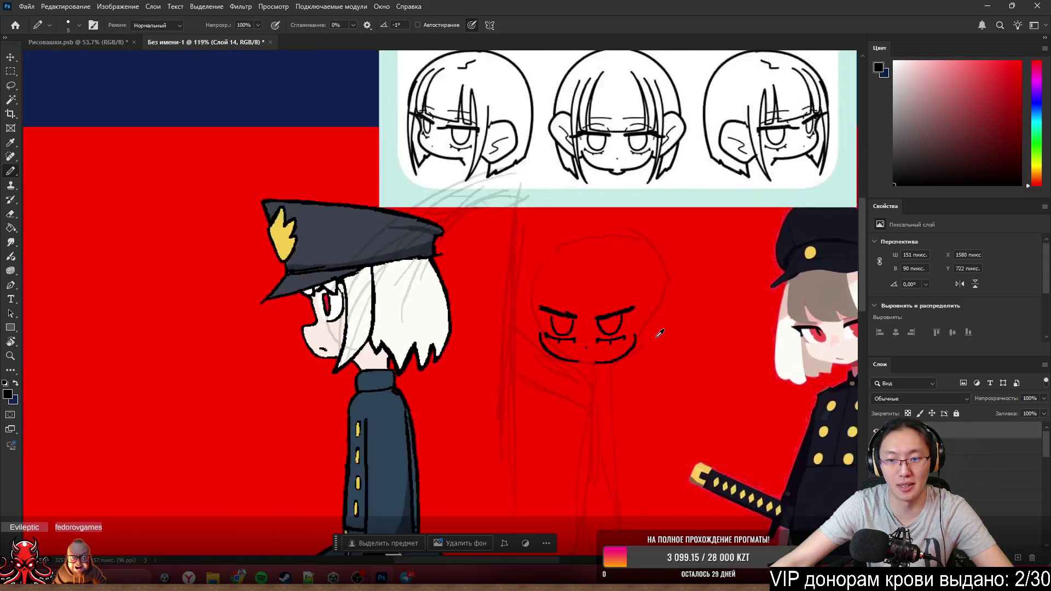
pyautogui.scroll(-1, 657, 335)
pyautogui.scroll(3, 661, 337)
pyautogui.scroll(2, 649, 335)
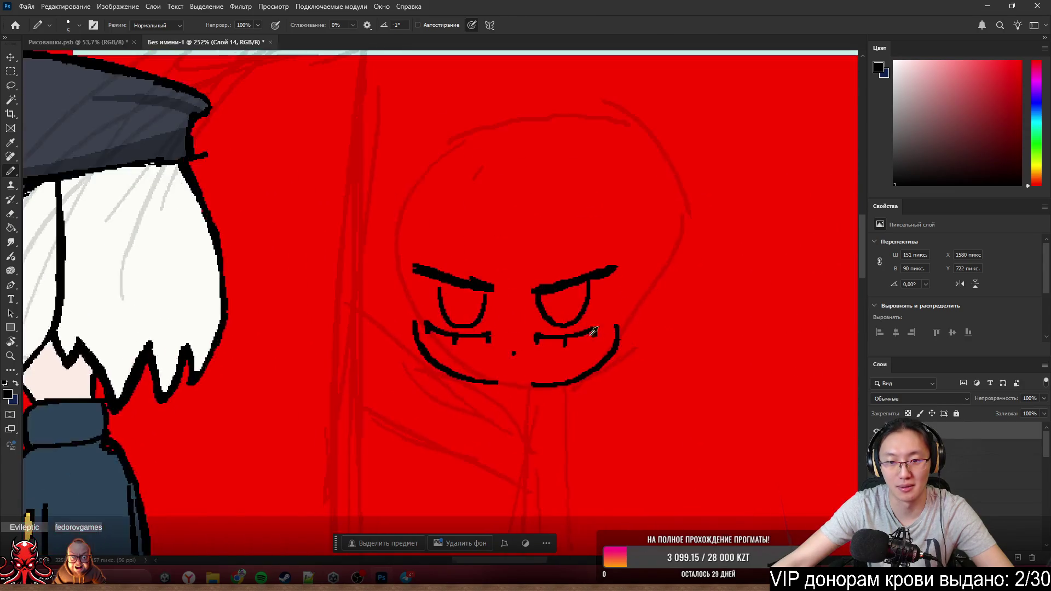
pyautogui.scroll(2, 608, 334)
pyautogui.scroll(1, 574, 332)
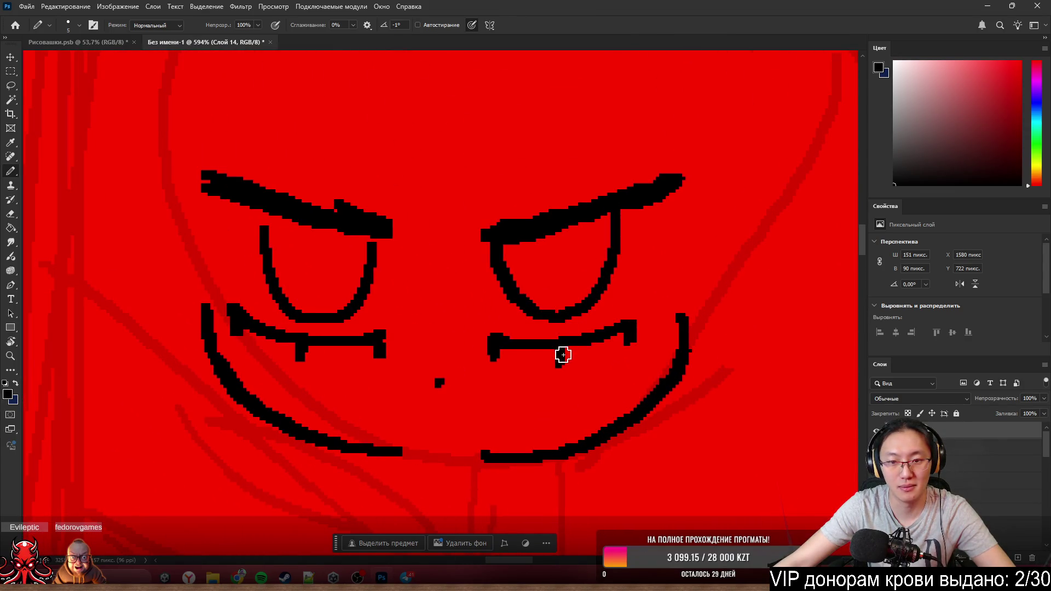
pyautogui.scroll(-3, 562, 354)
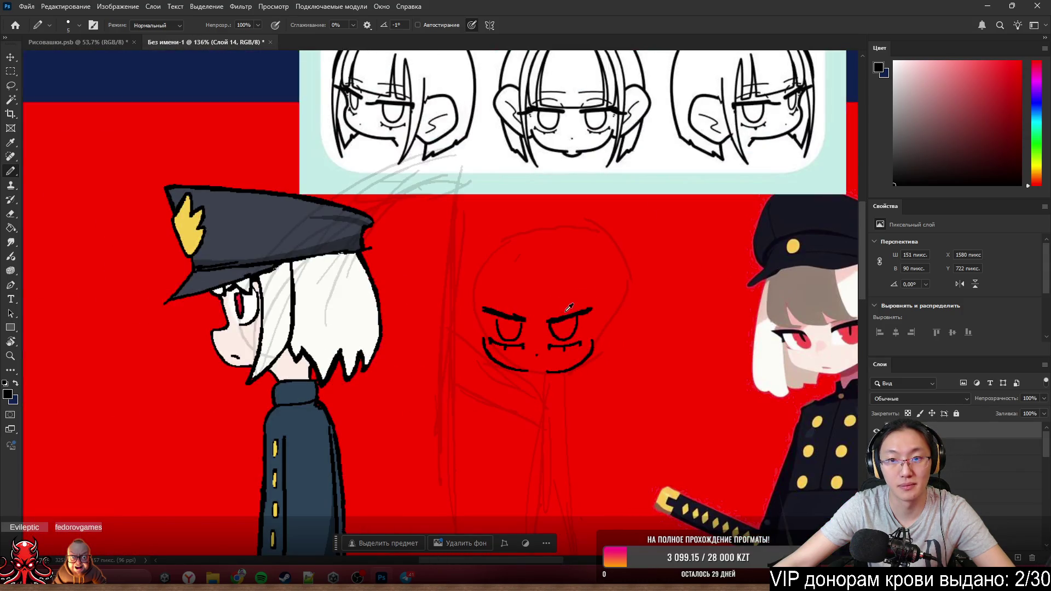
pyautogui.scroll(3, 548, 377)
pyautogui.scroll(2, 548, 378)
pyautogui.scroll(-1, 549, 377)
pyautogui.hotkey('ctrl', 'z')
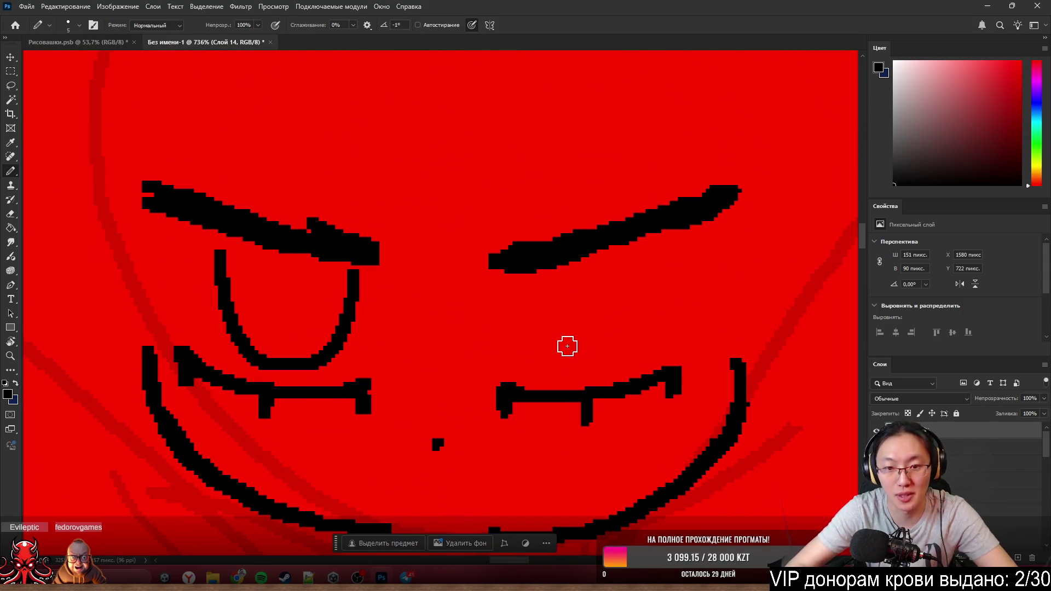
pyautogui.moveTo(537, 360); pyautogui.dragTo(530, 305)
pyautogui.hotkey('ctrl', 'z')
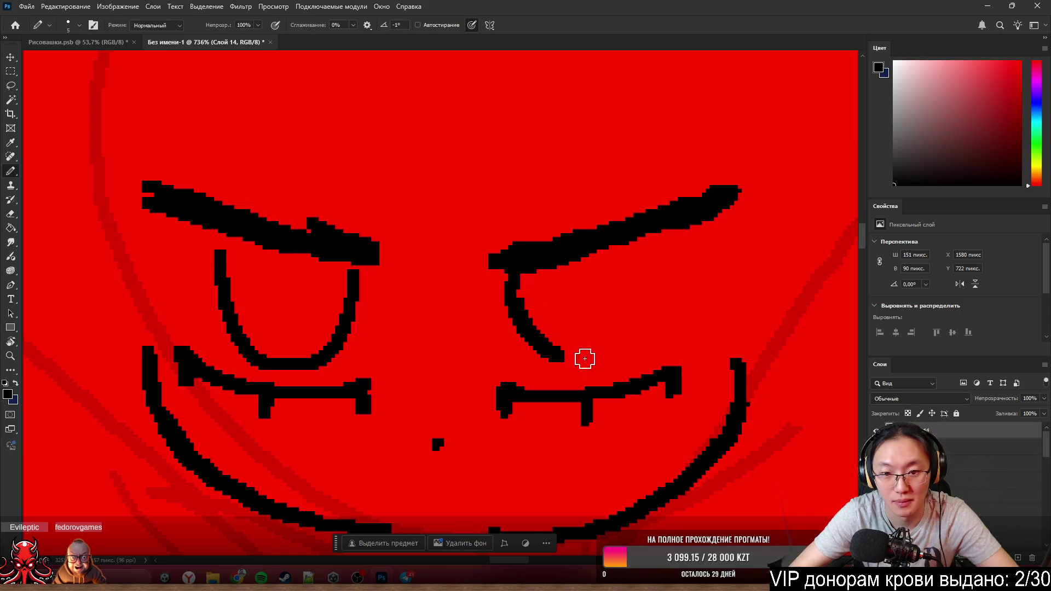
pyautogui.moveTo(584, 357); pyautogui.dragTo(566, 305)
pyautogui.hotkey('ctrl', 'z')
pyautogui.hotkey('ctrl', 'z')
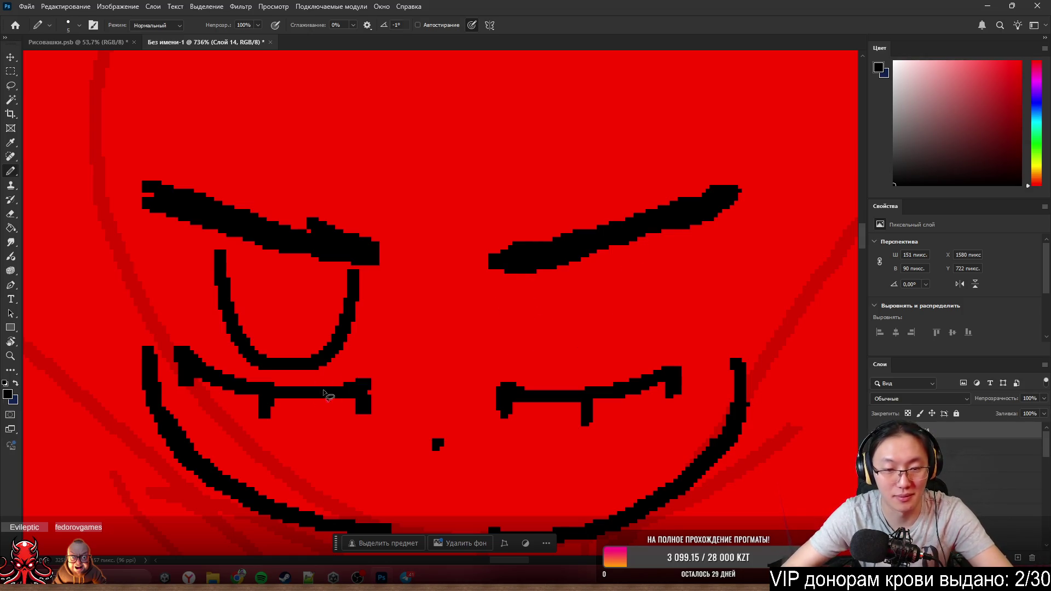
# - Lasso-select the left eye with its eyebrow for copying
pyautogui.press('l')
pyautogui.moveTo(375, 271)
pyautogui.mouseDown()
pyautogui.moveTo(350, 372)
pyautogui.moveTo(197, 255)
pyautogui.moveTo(417, 298)
pyautogui.mouseUp()
pyautogui.press('b')
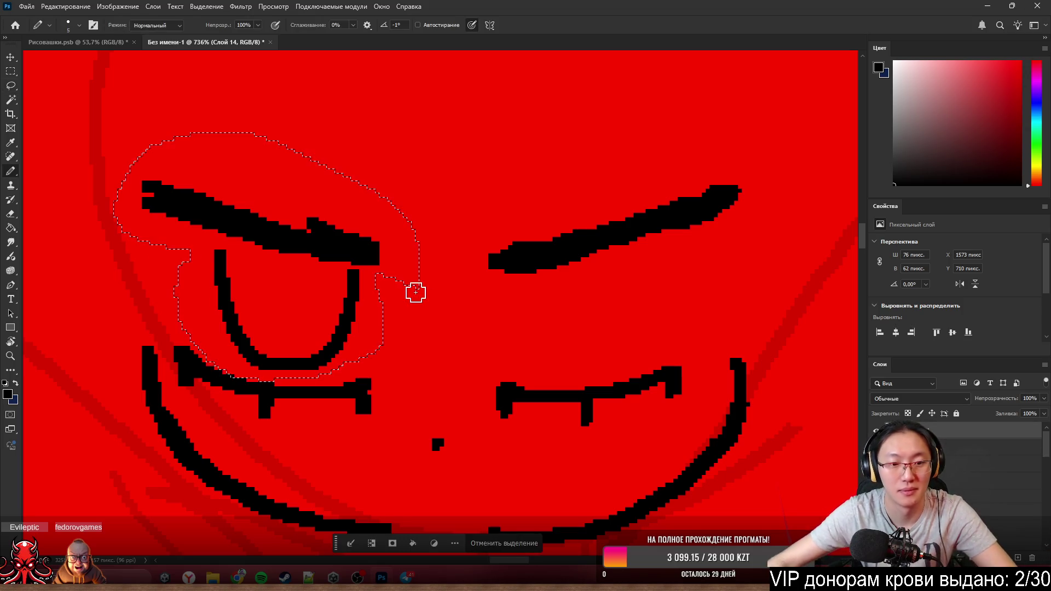
# - Duplicate the left eye and brow, flip it horizontally and place it as the right eye
pyautogui.hotkey('ctrl', 'j')
pyautogui.hotkey('ctrl', 'Up')
pyautogui.hotkey('ctrl', 'Up')
pyautogui.hotkey('ctrl', 'Up')
pyautogui.hotkey('ctrl', 't')
pyautogui.moveTo(377, 247); pyautogui.dragTo(641, 280)
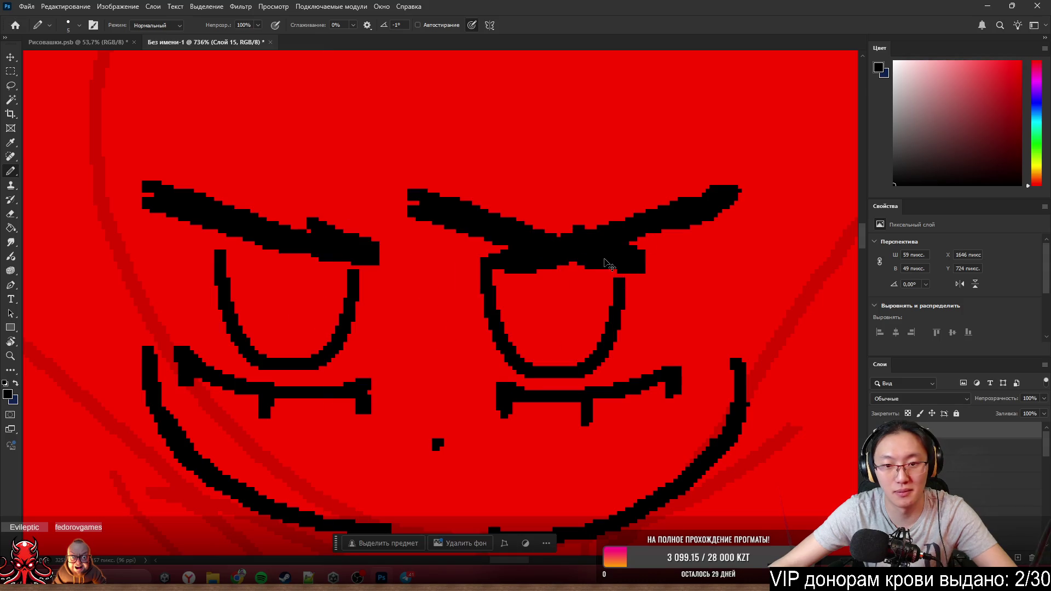
pyautogui.click(392, 542)
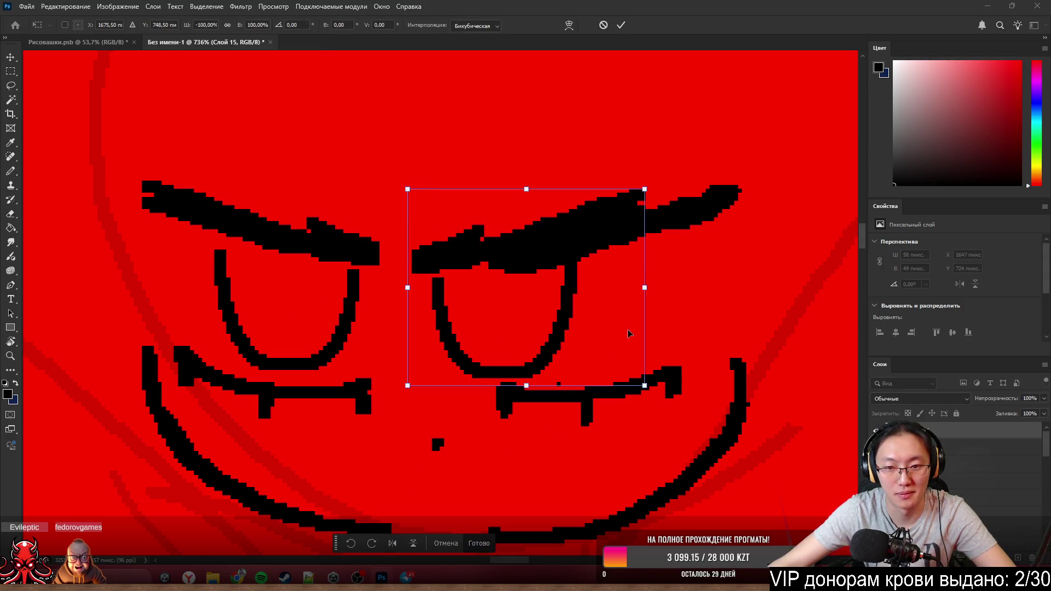
pyautogui.moveTo(548, 241); pyautogui.dragTo(642, 239)
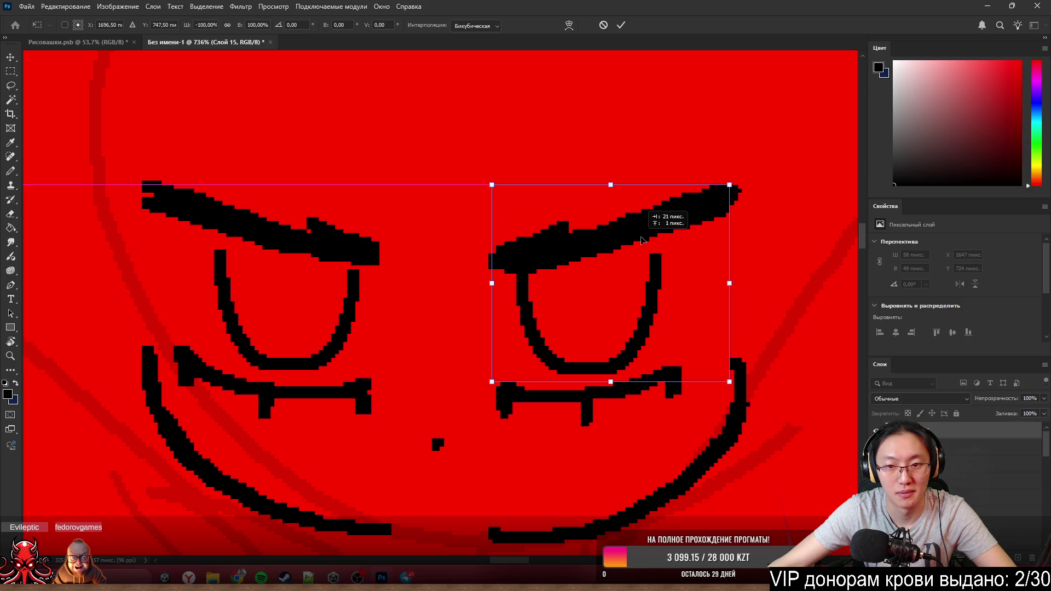
pyautogui.press('Return')
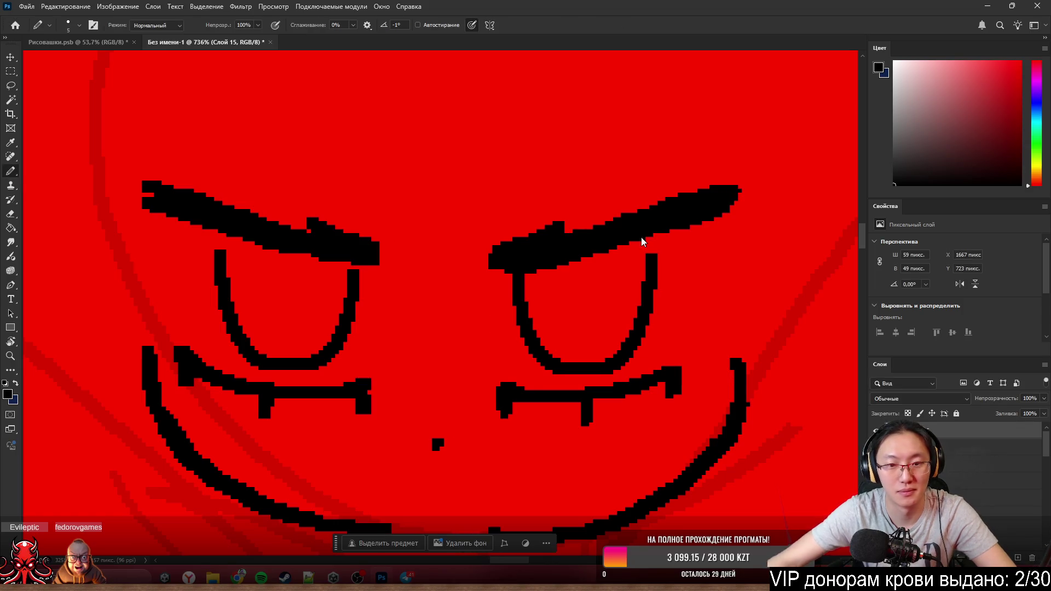
pyautogui.scroll(-3, 640, 239)
pyautogui.scroll(-2, 761, 238)
pyautogui.scroll(-2, 730, 205)
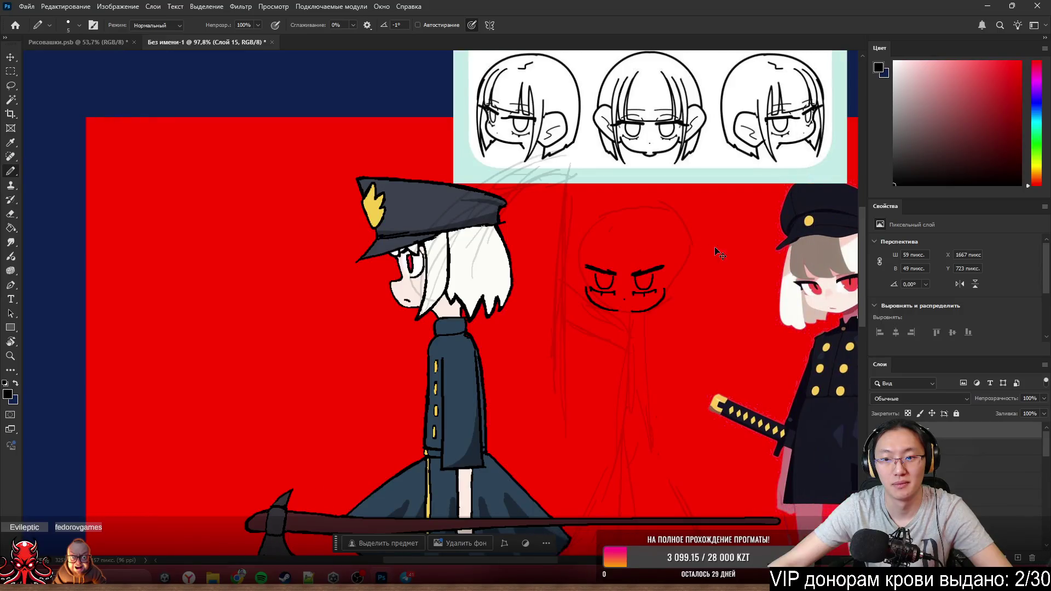
pyautogui.scroll(-1, 703, 292)
pyautogui.scroll(2, 586, 275)
pyautogui.scroll(1, 575, 300)
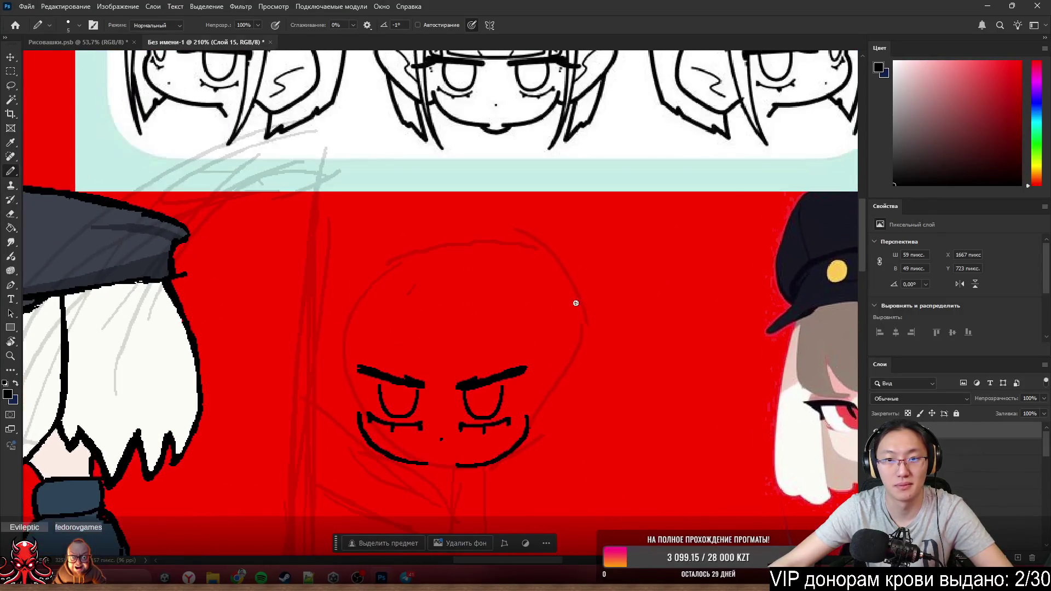
pyautogui.scroll(1, 555, 343)
pyautogui.scroll(1, 481, 424)
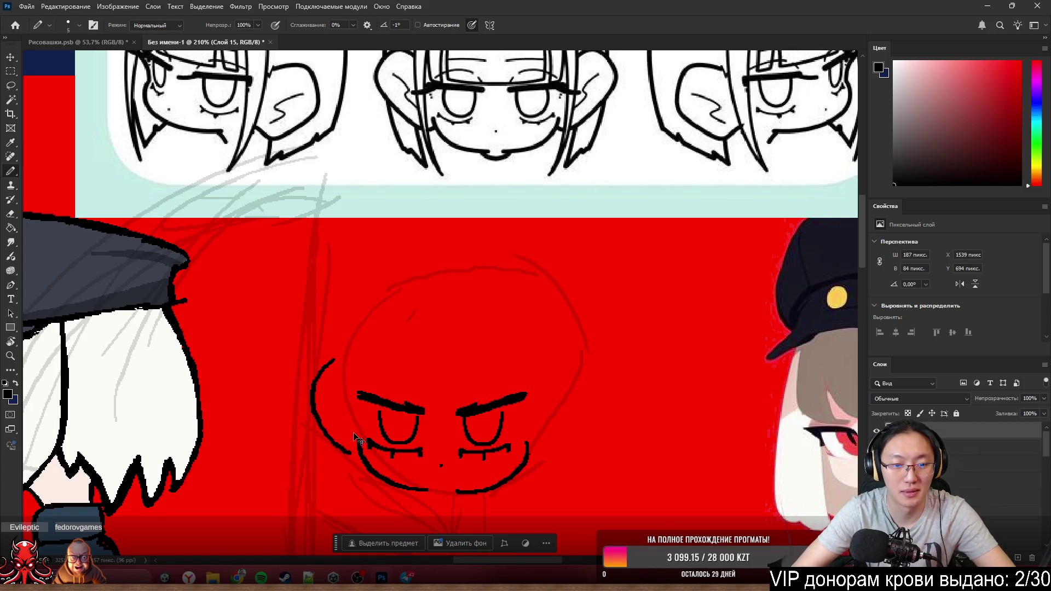
# - Ink the left cheek outline and, after many retries, the upward right cheek curve
pyautogui.moveTo(346, 367); pyautogui.dragTo(360, 450)
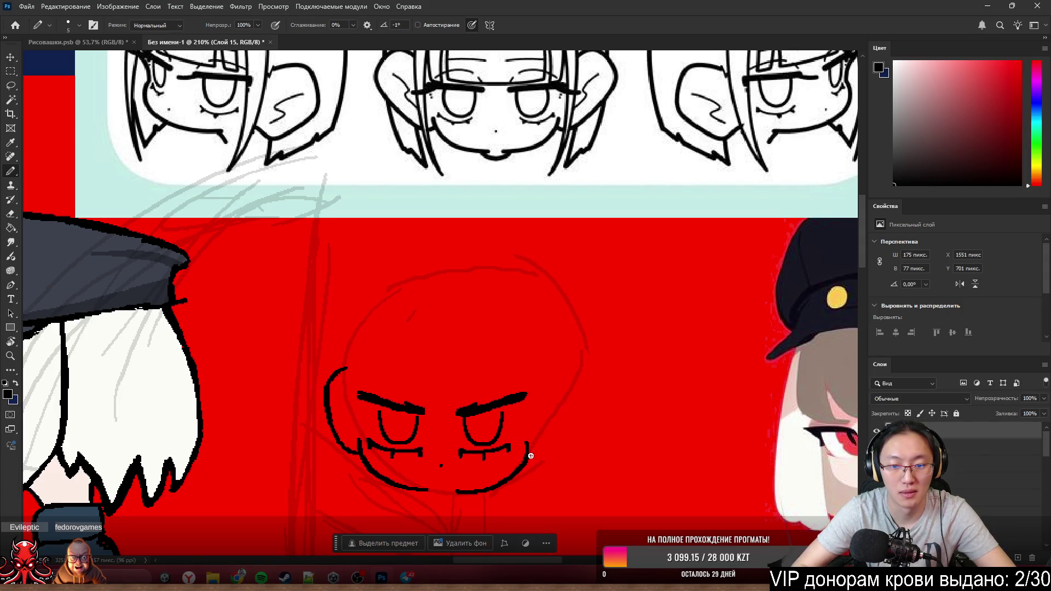
pyautogui.moveTo(530, 453); pyautogui.dragTo(561, 352)
pyautogui.hotkey('ctrl', 'z')
pyautogui.moveTo(530, 453); pyautogui.dragTo(556, 369)
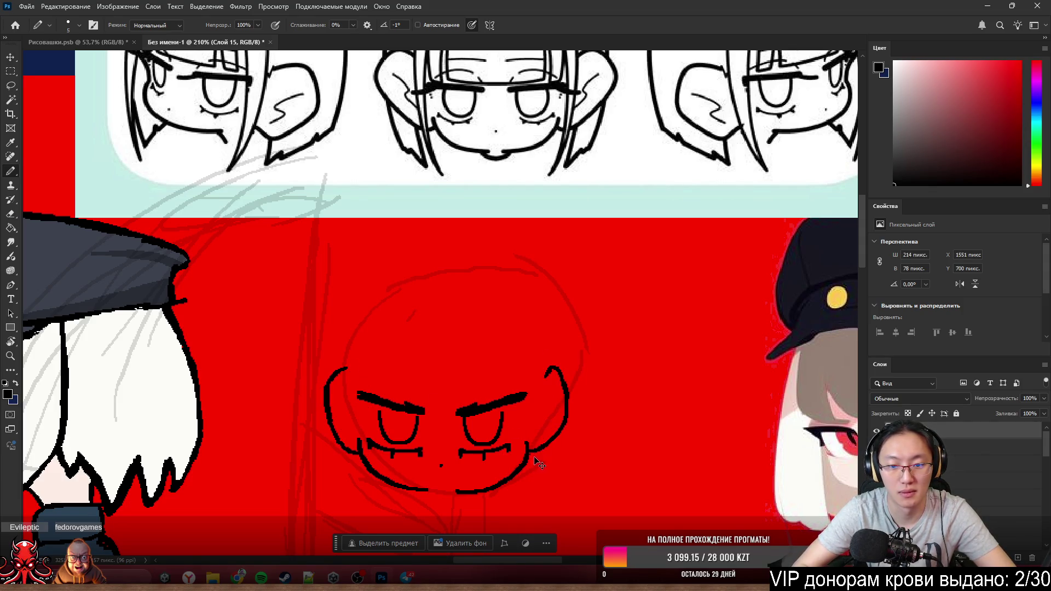
pyautogui.hotkey('ctrl', 'z')
pyautogui.moveTo(528, 454)
pyautogui.mouseDown()
pyautogui.moveTo(546, 445)
pyautogui.moveTo(562, 371)
pyautogui.mouseUp()
pyautogui.hotkey('ctrl', 'z')
pyautogui.moveTo(530, 453); pyautogui.dragTo(556, 367)
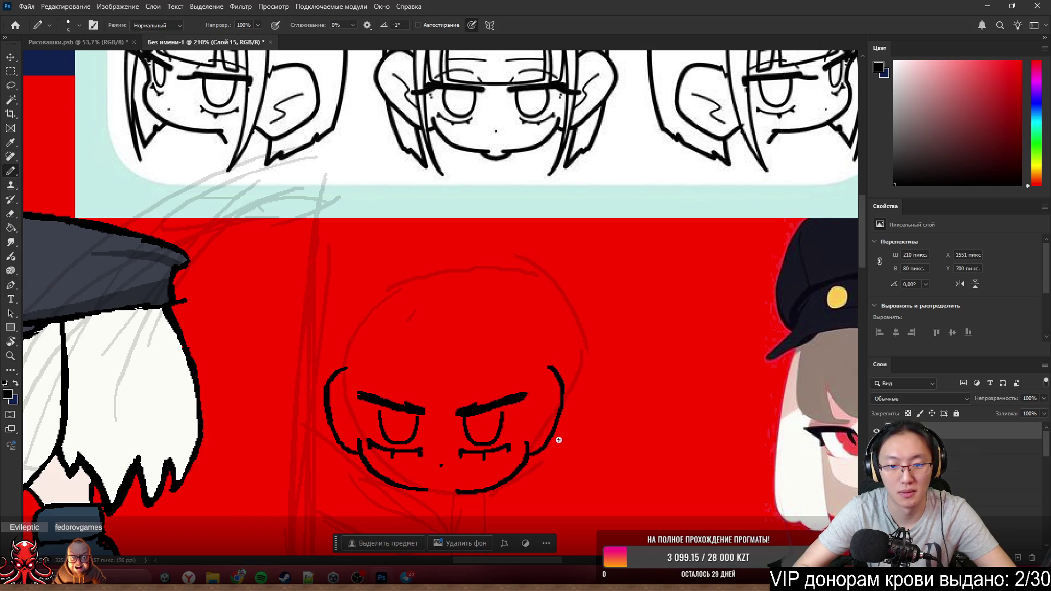
pyautogui.hotkey('ctrl', 'z')
pyautogui.moveTo(529, 454); pyautogui.dragTo(558, 371)
pyautogui.hotkey('ctrl', 'z')
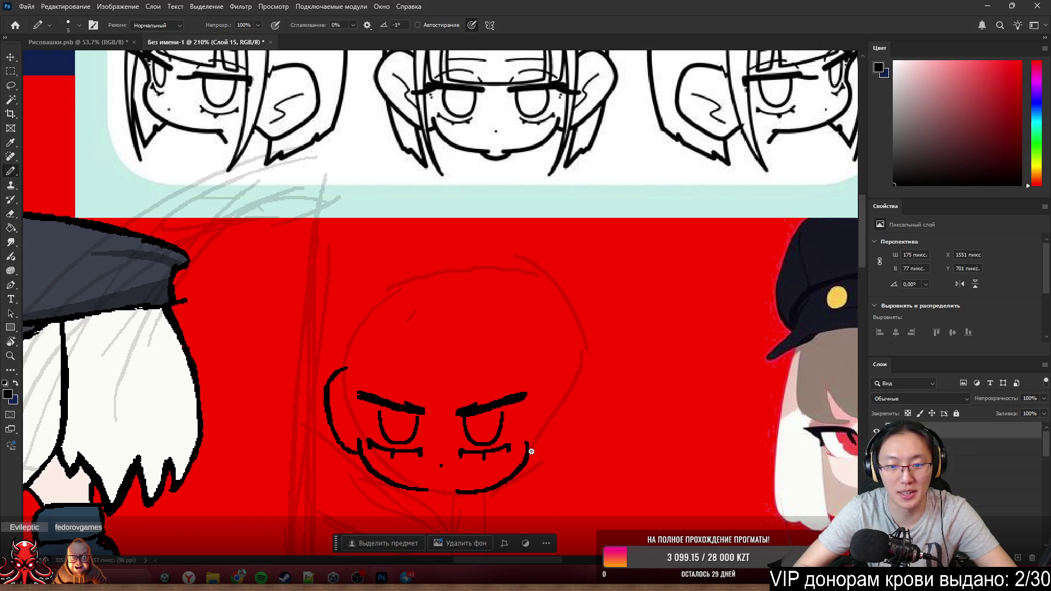
pyautogui.moveTo(527, 453); pyautogui.dragTo(543, 373)
pyautogui.hotkey('ctrl', 'z')
pyautogui.moveTo(528, 453); pyautogui.dragTo(558, 371)
pyautogui.hotkey('ctrl', 'z')
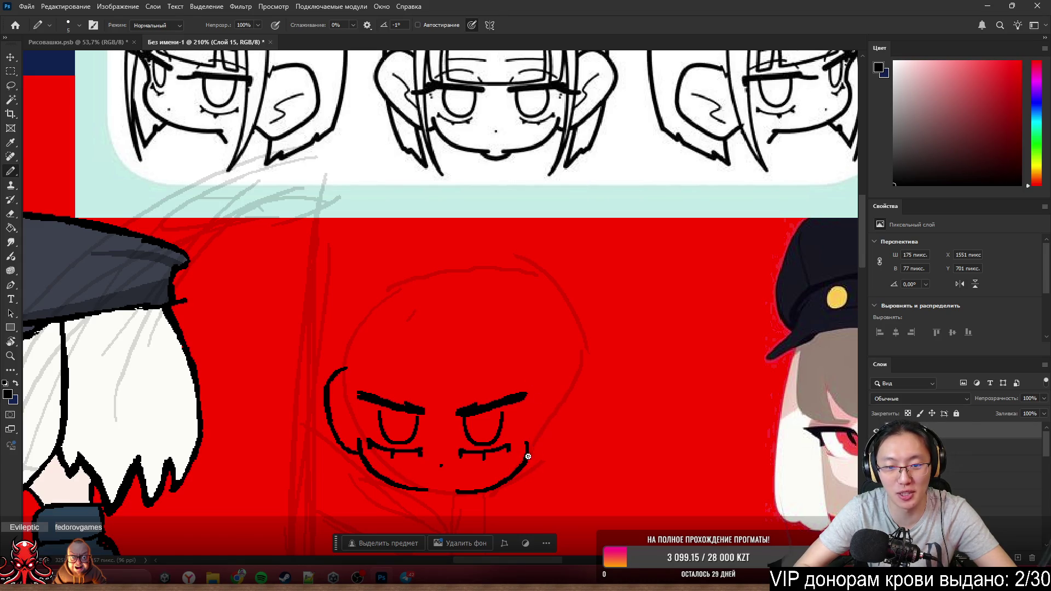
pyautogui.moveTo(528, 454); pyautogui.dragTo(542, 373)
pyautogui.hotkey('ctrl', 'z')
pyautogui.moveTo(526, 451); pyautogui.dragTo(548, 371)
pyautogui.hotkey('ctrl', 'z')
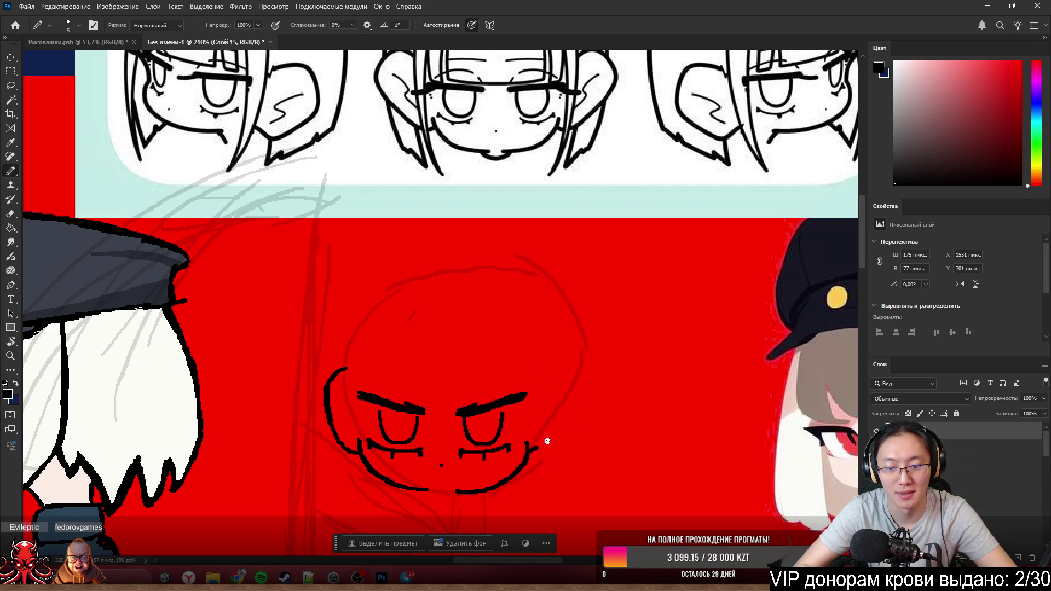
pyautogui.moveTo(529, 453); pyautogui.dragTo(535, 380)
pyautogui.hotkey('ctrl', 'z')
pyautogui.moveTo(528, 451); pyautogui.dragTo(552, 380)
pyautogui.hotkey('ctrl', 'z')
pyautogui.moveTo(528, 451); pyautogui.dragTo(542, 380)
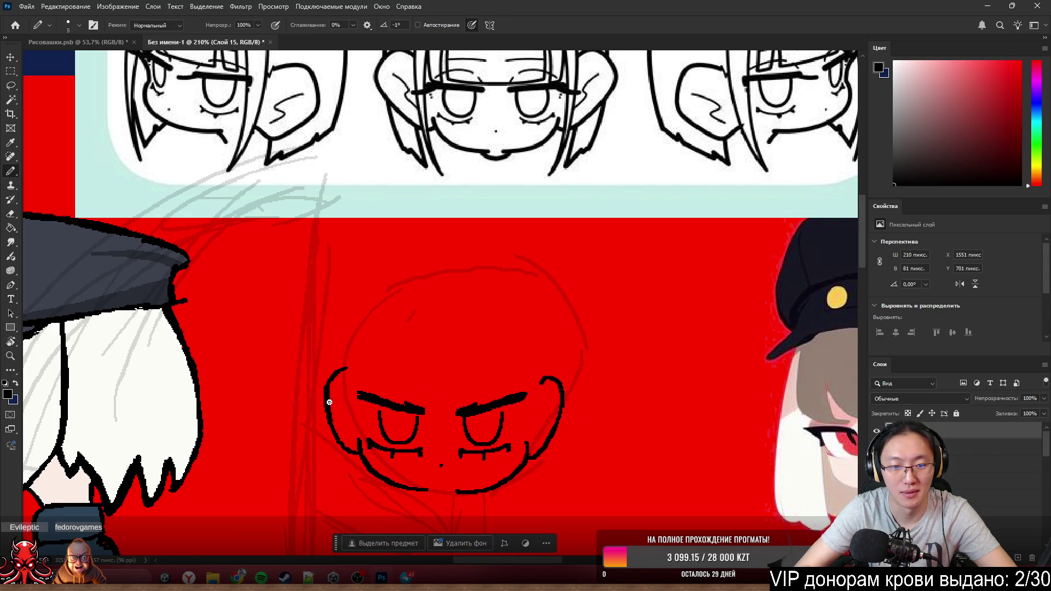
# - Retry the top of the left cheek, briefly switching to the Eraser and back
pyautogui.moveTo(345, 369)
pyautogui.mouseDown()
pyautogui.moveTo(330, 389)
pyautogui.moveTo(353, 383)
pyautogui.mouseUp()
pyautogui.hotkey('ctrl', 'z')
pyautogui.hotkey('ctrl', 'z')
pyautogui.hotkey('ctrl', 'z')
pyautogui.hotkey('ctrl', 'z')
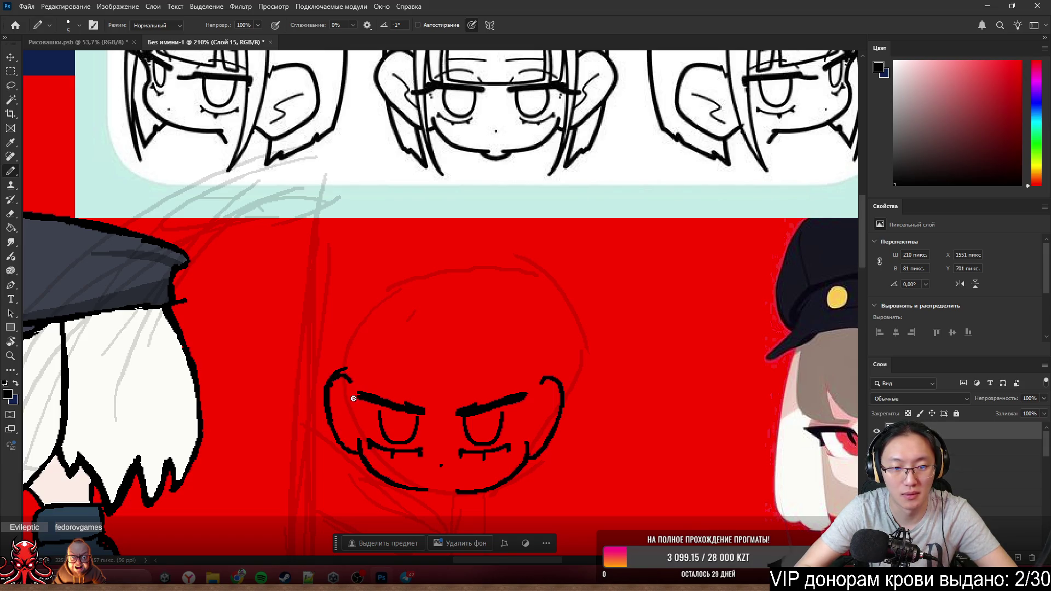
pyautogui.press('e')
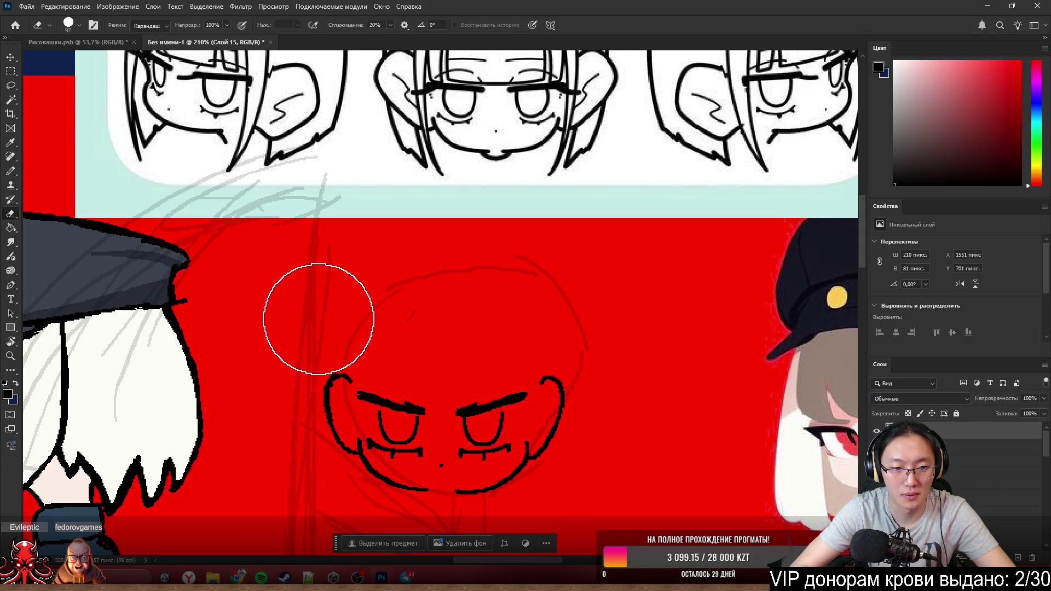
pyautogui.press('b')
pyautogui.scroll(-5, 345, 320)
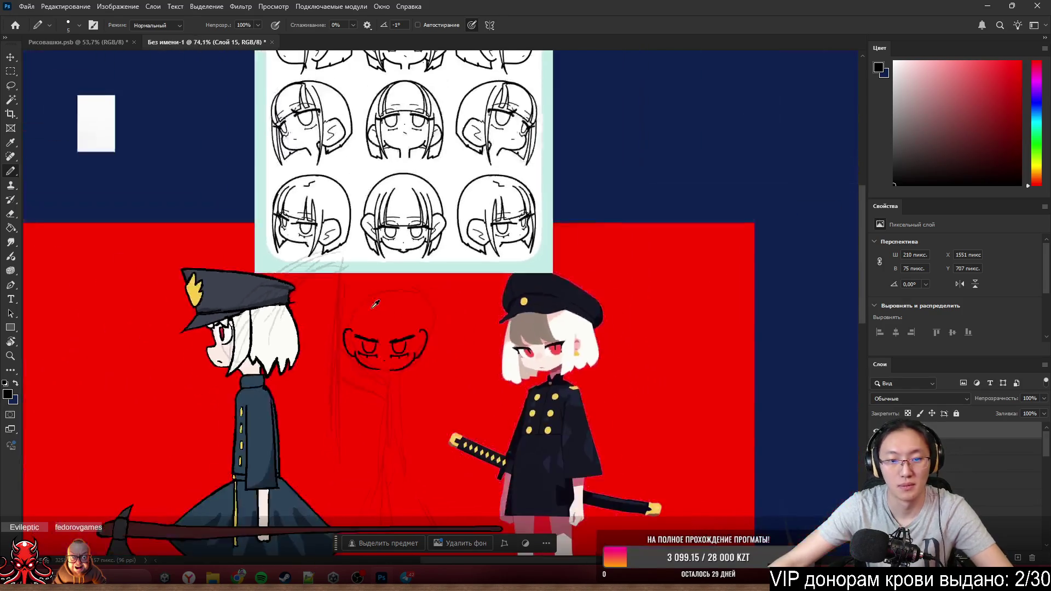
pyautogui.scroll(3, 362, 330)
pyautogui.scroll(2, 361, 330)
pyautogui.scroll(2, 460, 301)
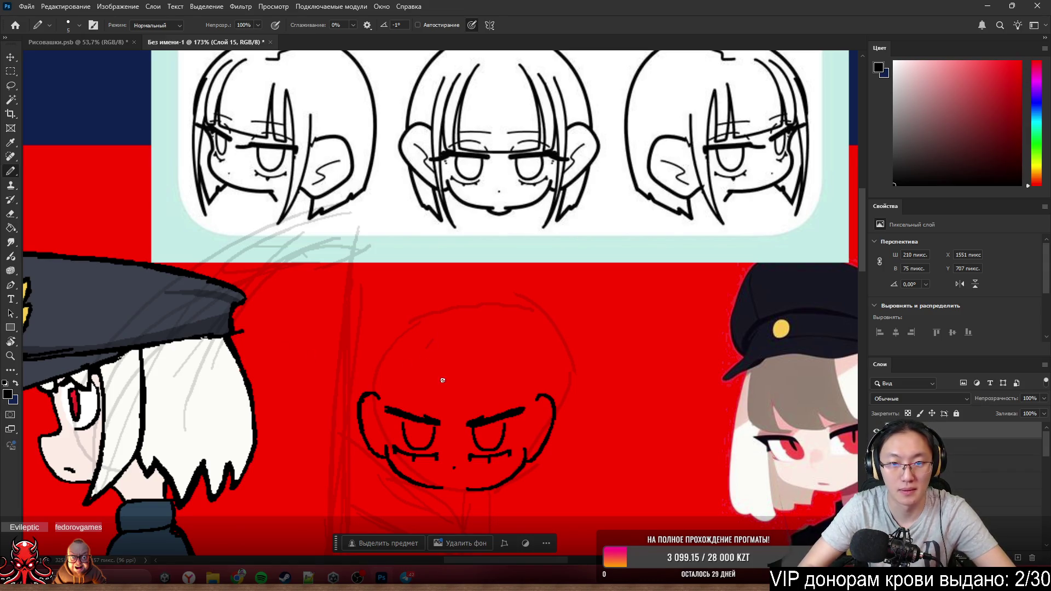
# - Ink the blunt bangs line above the eyes with vertical hair partings
pyautogui.moveTo(424, 393); pyautogui.dragTo(502, 391)
pyautogui.hotkey('ctrl', 'z')
pyautogui.moveTo(417, 393); pyautogui.dragTo(485, 398)
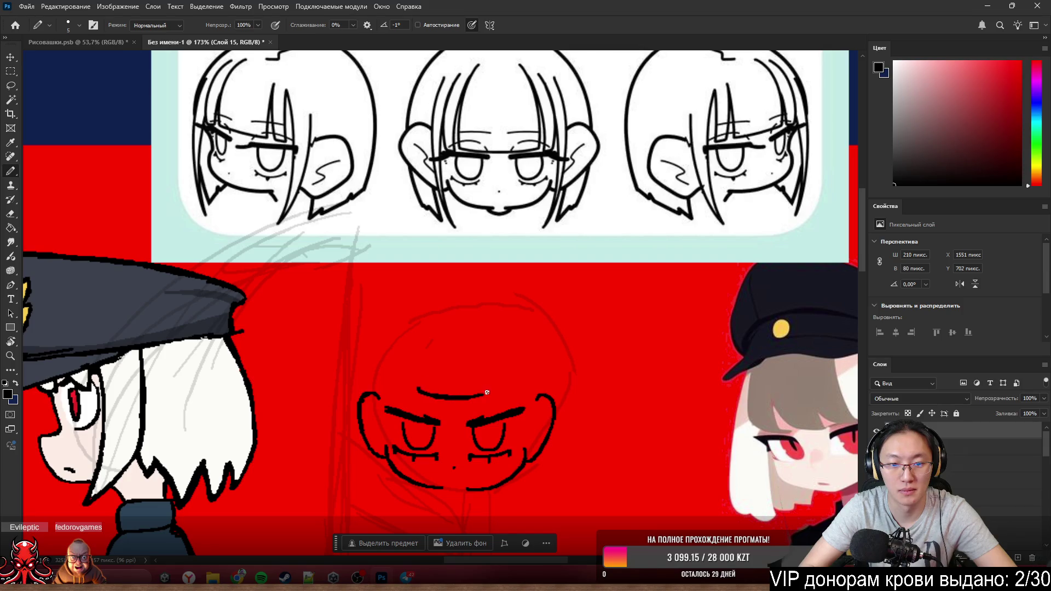
pyautogui.moveTo(419, 390); pyautogui.dragTo(437, 333)
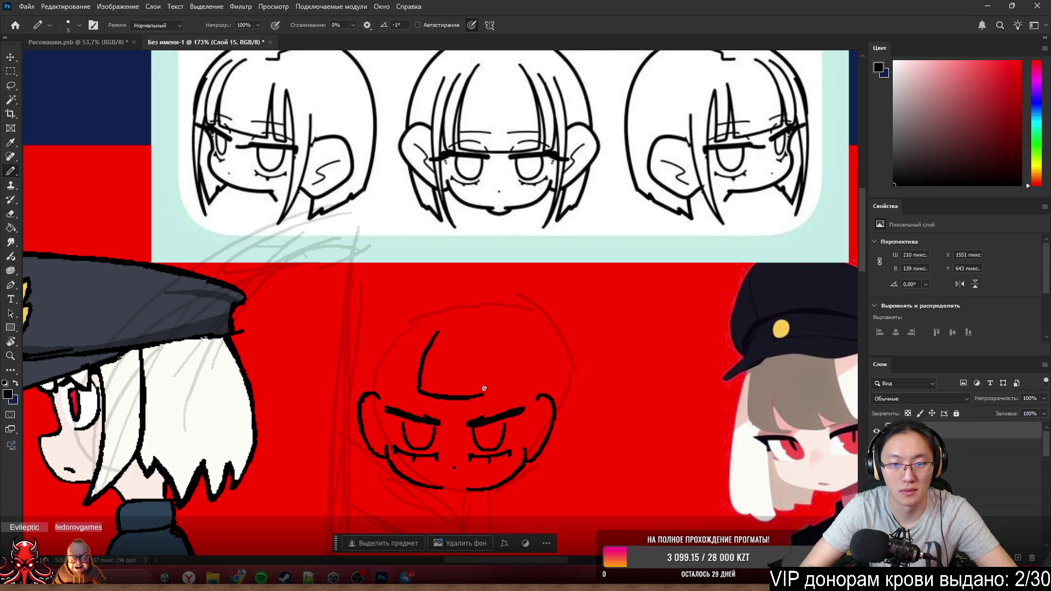
pyautogui.moveTo(485, 395)
pyautogui.mouseDown()
pyautogui.moveTo(486, 324)
pyautogui.moveTo(405, 398)
pyautogui.mouseUp()
pyautogui.hotkey('ctrl', 'z')
# - Redraw the leftmost hair strand as a long curve and undo the stray stroke below
pyautogui.moveTo(439, 332)
pyautogui.mouseDown()
pyautogui.moveTo(405, 398)
pyautogui.moveTo(401, 353)
pyautogui.mouseUp()
pyautogui.hotkey('ctrl', 'z')
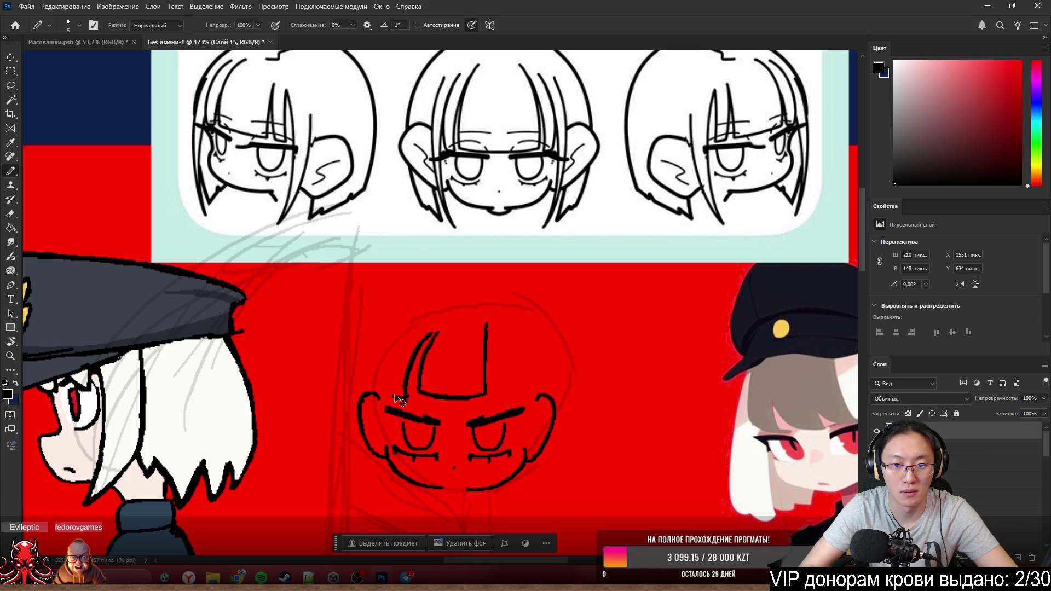
pyautogui.moveTo(391, 396)
pyautogui.mouseDown()
pyautogui.moveTo(438, 327)
pyautogui.moveTo(382, 467)
pyautogui.mouseUp()
pyautogui.hotkey('ctrl', 'z')
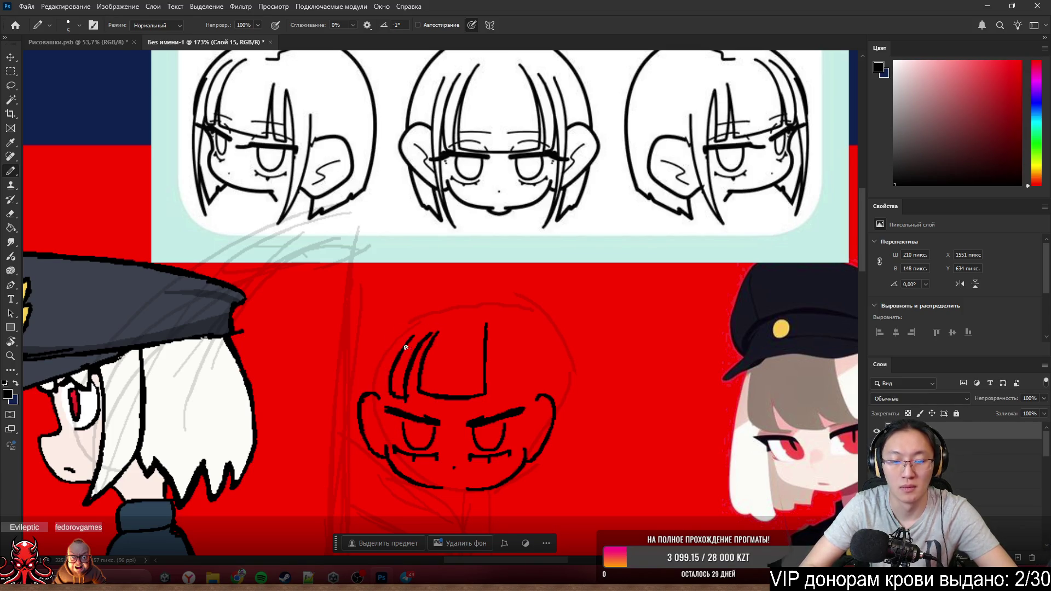
pyautogui.scroll(-2, 459, 255)
pyautogui.scroll(-1, 463, 262)
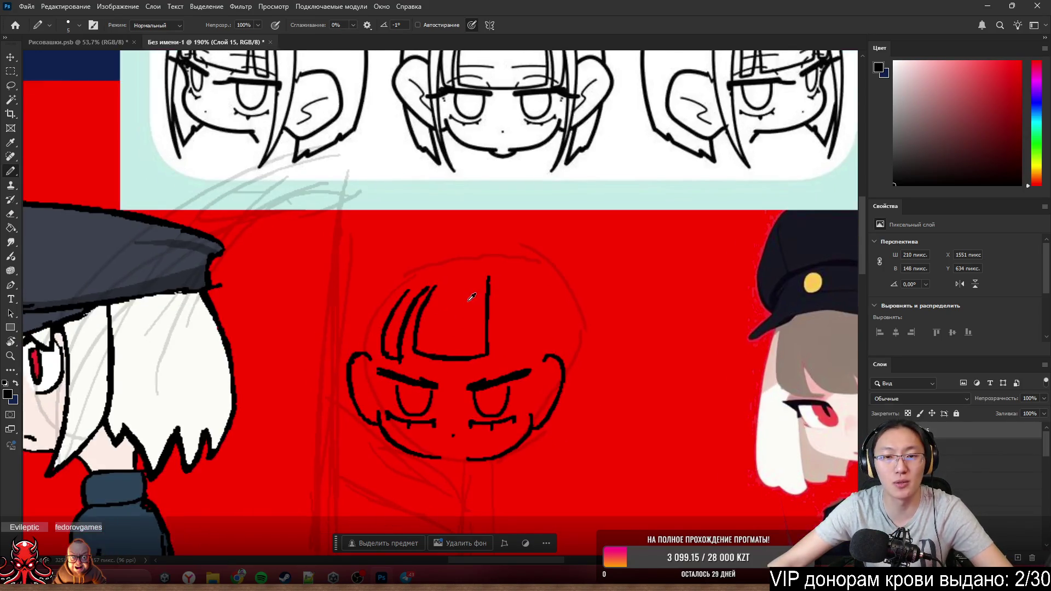
pyautogui.scroll(-2, 472, 283)
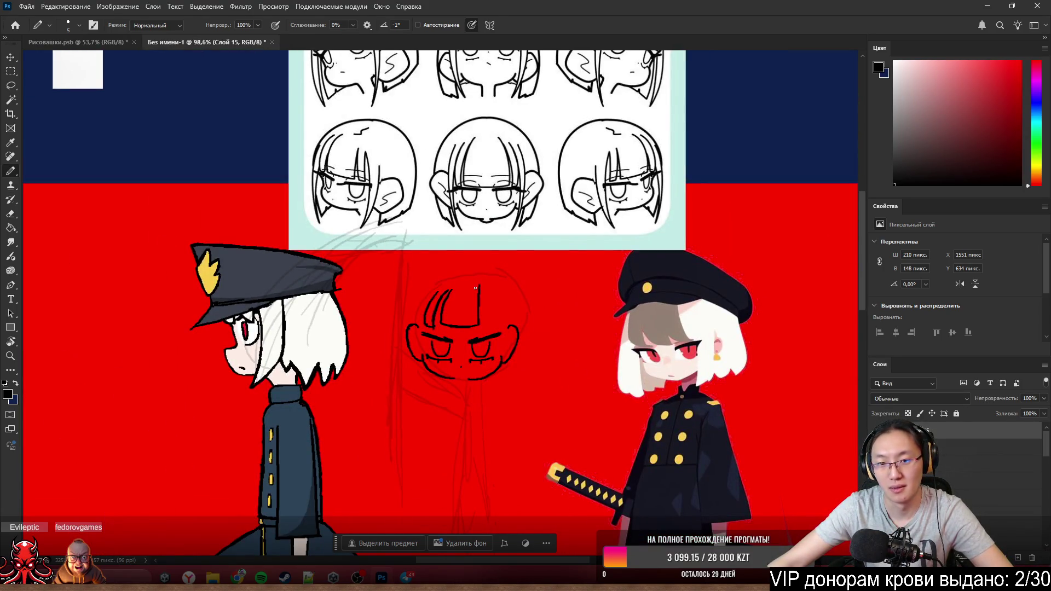
pyautogui.scroll(2, 479, 308)
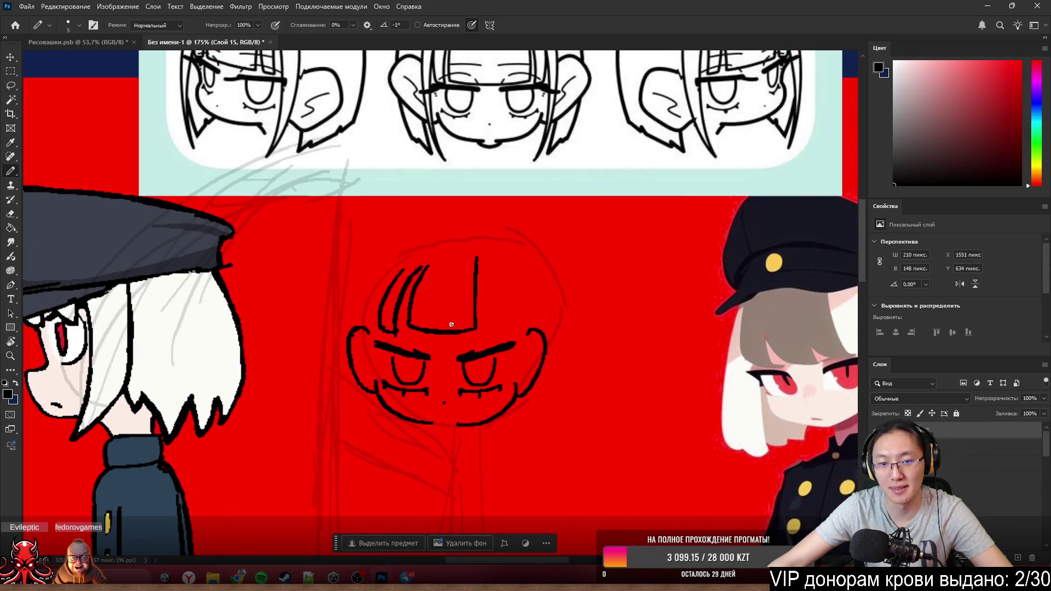
pyautogui.scroll(2, 451, 324)
pyautogui.scroll(3, 453, 316)
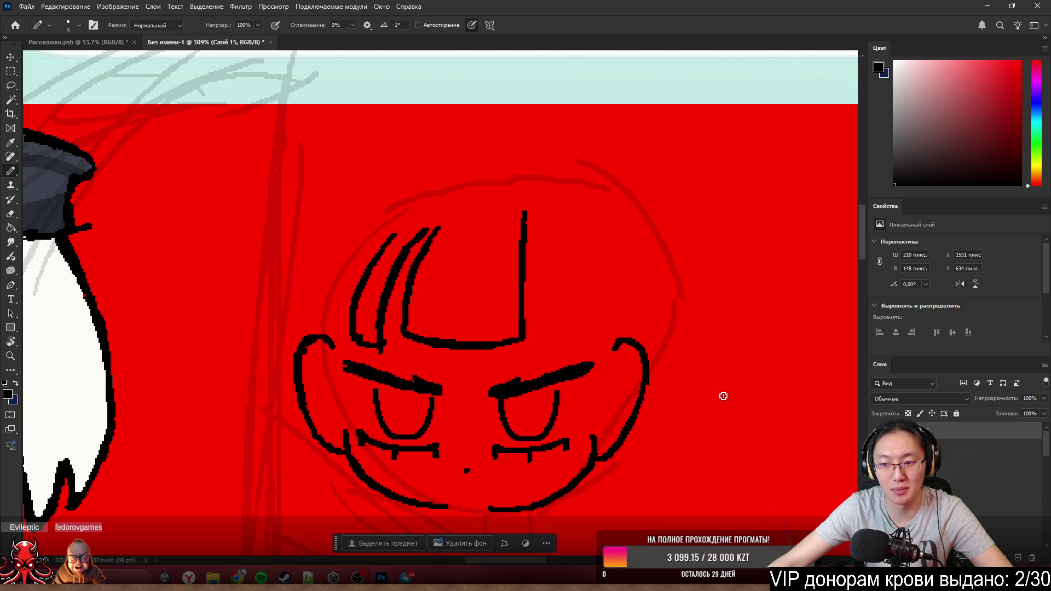
pyautogui.write('Main')
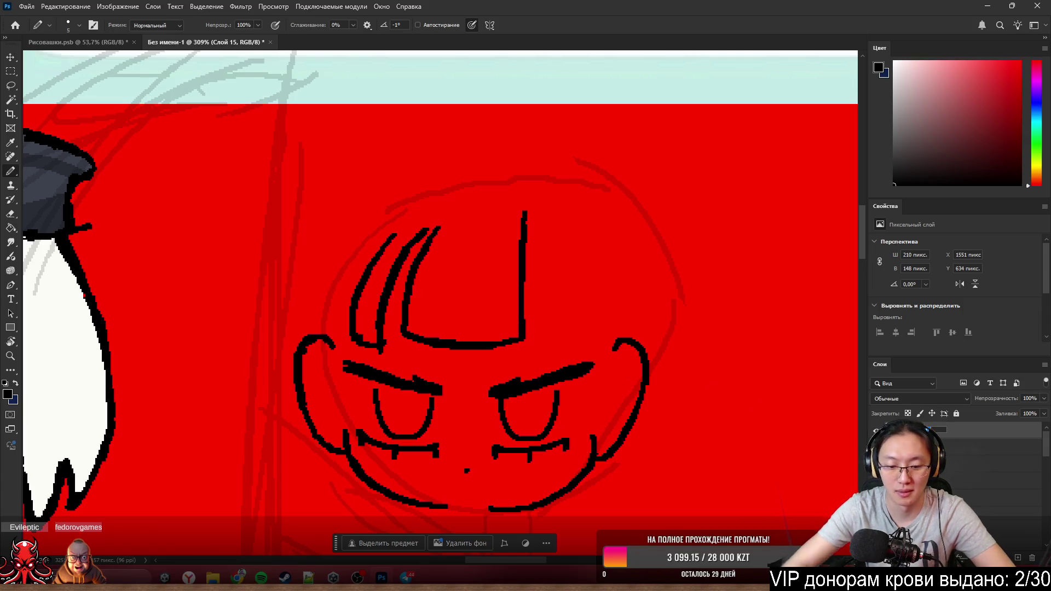
# - Confirm the inking layer's new name Main
pyautogui.press('Return')
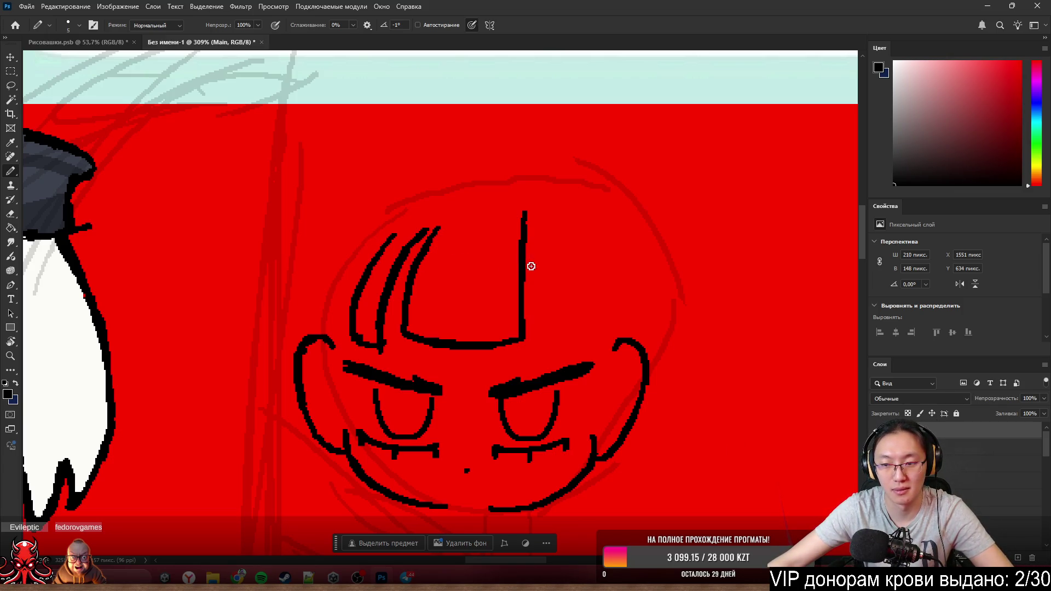
pyautogui.scroll(-1, 376, 232)
pyautogui.scroll(-1, 537, 299)
pyautogui.scroll(1, 510, 299)
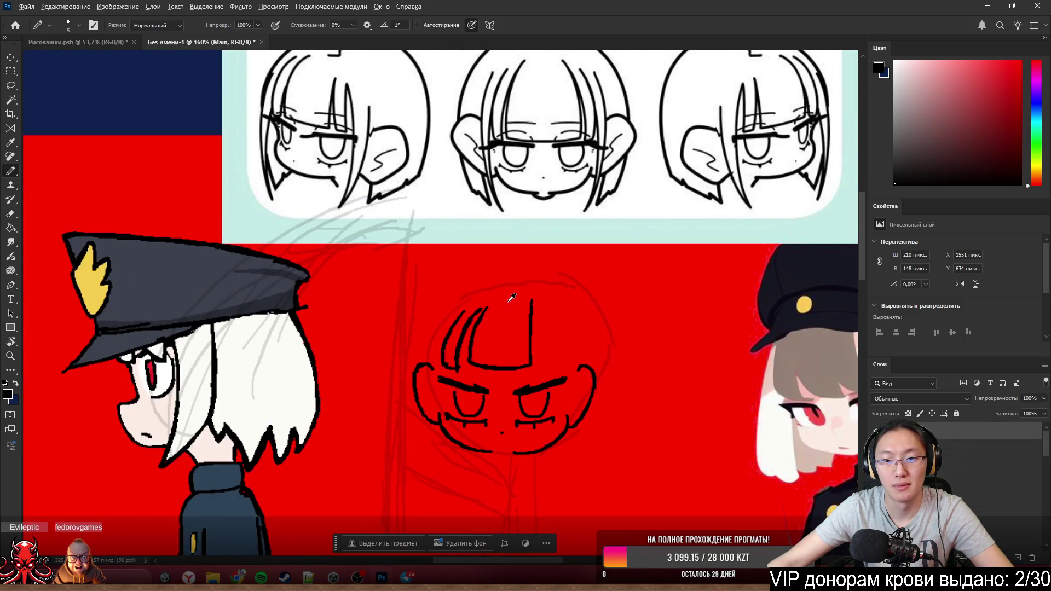
pyautogui.scroll(1, 540, 290)
pyautogui.scroll(1, 574, 292)
pyautogui.scroll(1, 581, 303)
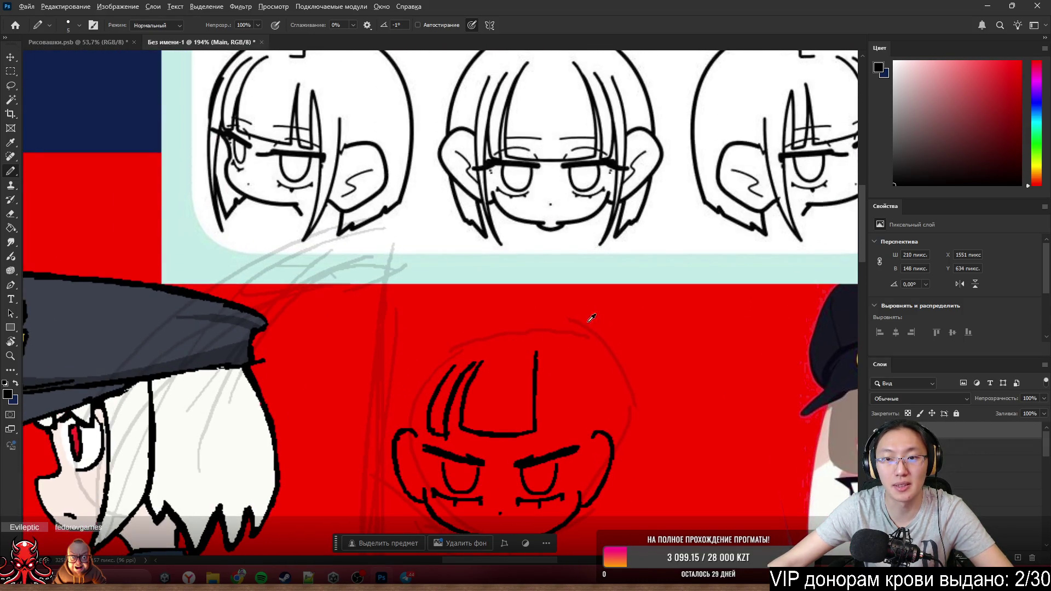
pyautogui.scroll(1, 612, 379)
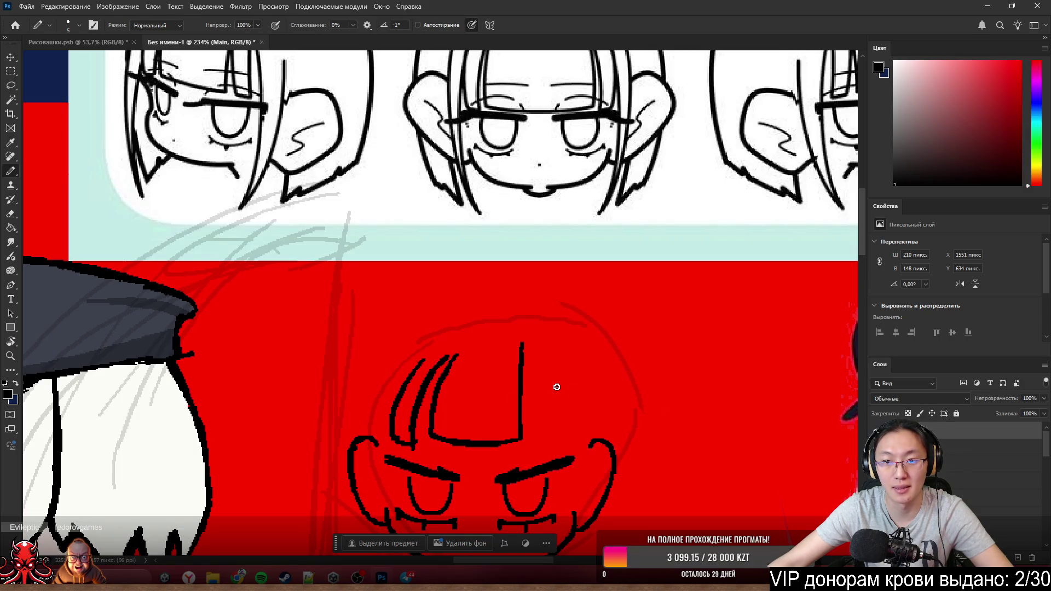
pyautogui.scroll(-1, 556, 386)
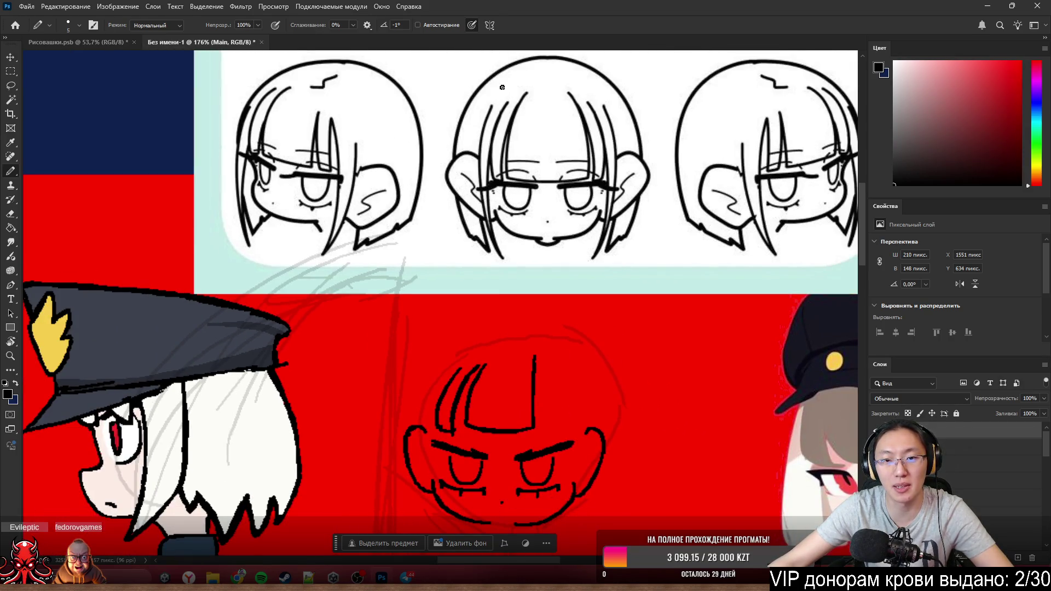
pyautogui.scroll(-1, 574, 246)
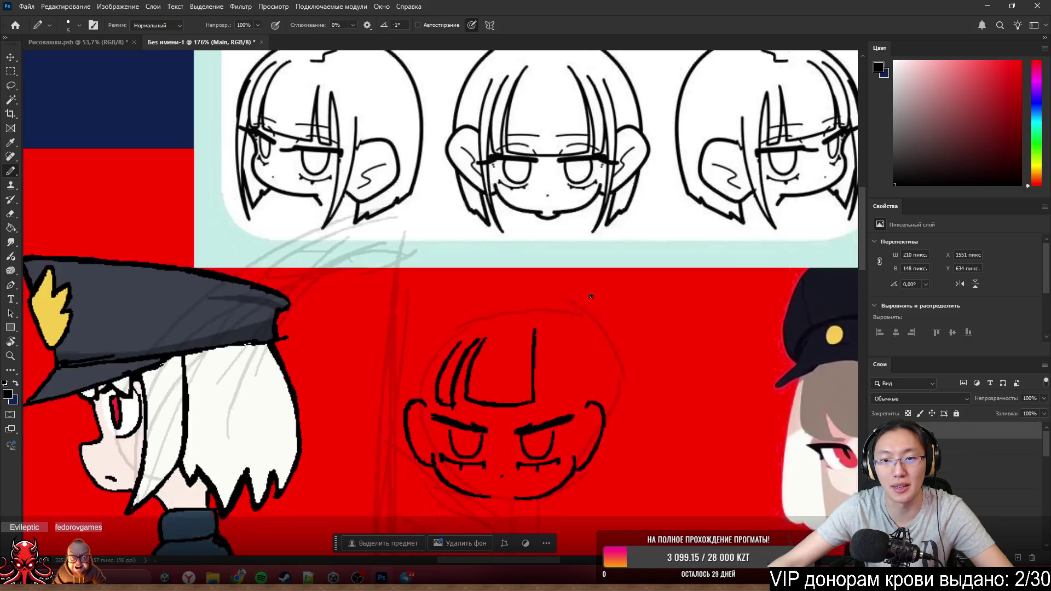
pyautogui.scroll(-1, 533, 369)
pyautogui.scroll(2, 509, 425)
pyautogui.scroll(1, 508, 425)
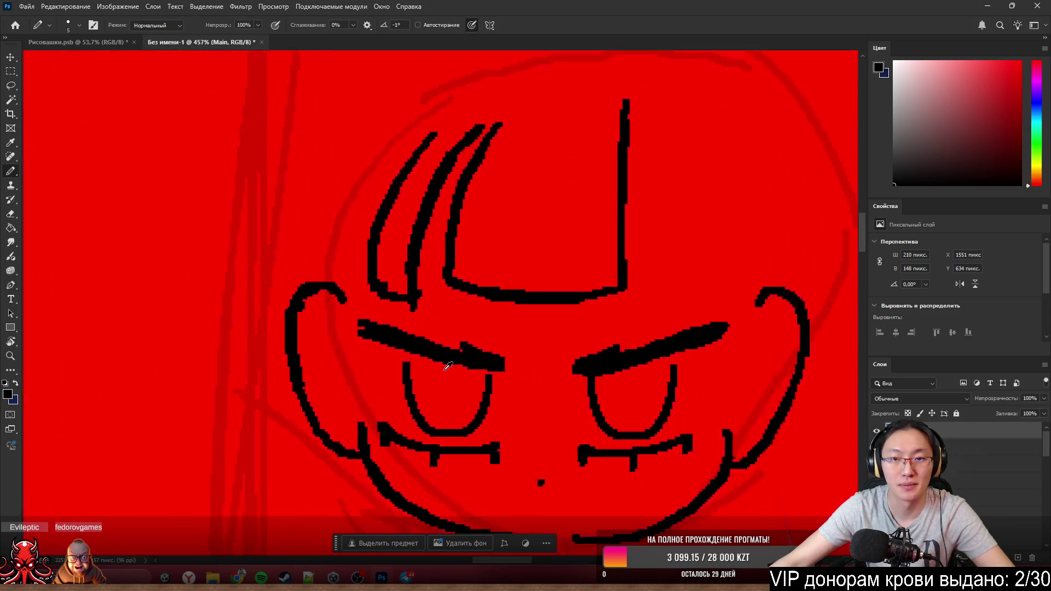
pyautogui.scroll(-3, 456, 357)
pyautogui.scroll(2, 485, 348)
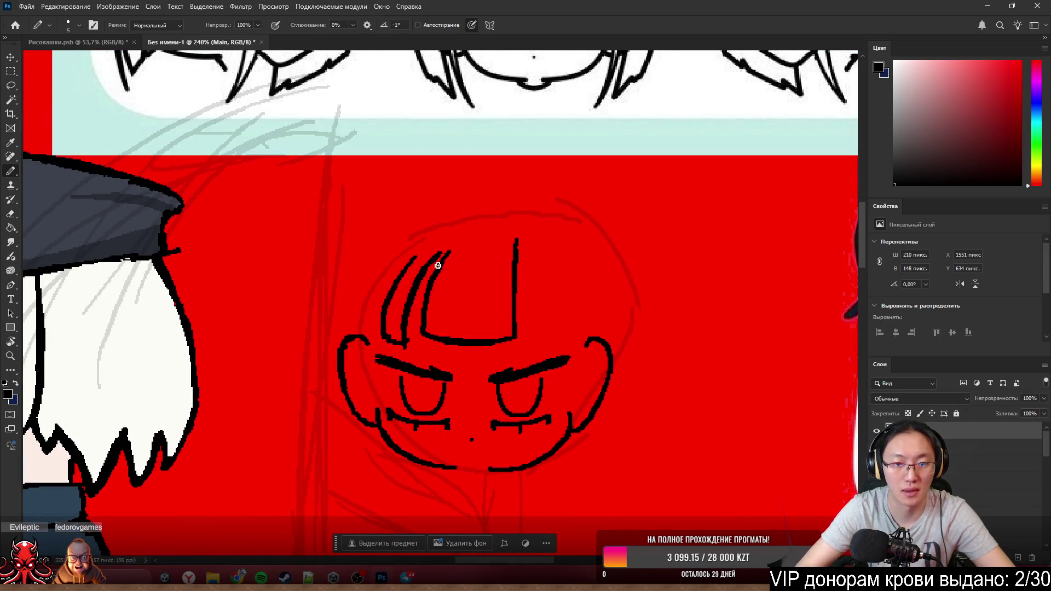
# - Erase the black hair strokes and rename the Слой 15 layer to L1
pyautogui.press('e')
pyautogui.moveTo(446, 235)
pyautogui.mouseDown()
pyautogui.moveTo(383, 277)
pyautogui.moveTo(418, 282)
pyautogui.moveTo(521, 248)
pyautogui.mouseUp()
pyautogui.press('b')
pyautogui.scroll(1, 723, 468)
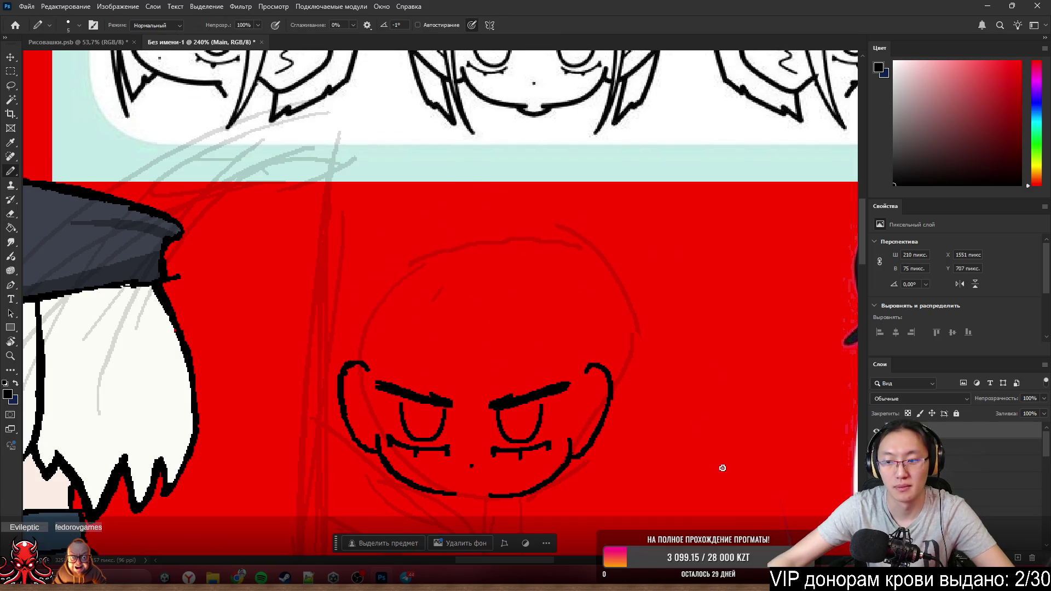
pyautogui.click(986, 446)
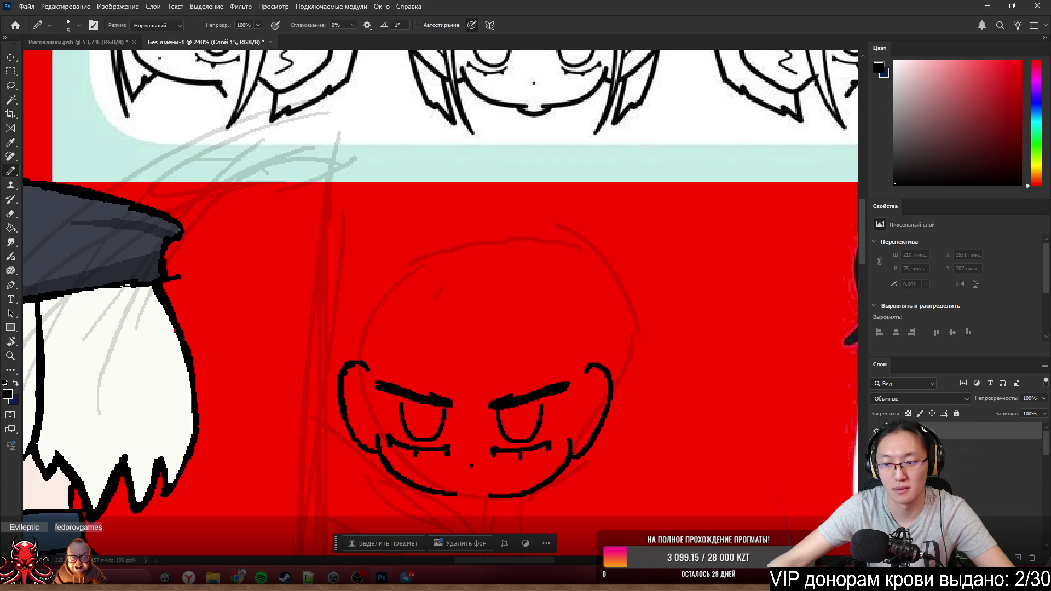
pyautogui.doubleClick(921, 430)
pyautogui.write('L1')
pyautogui.press('Return')
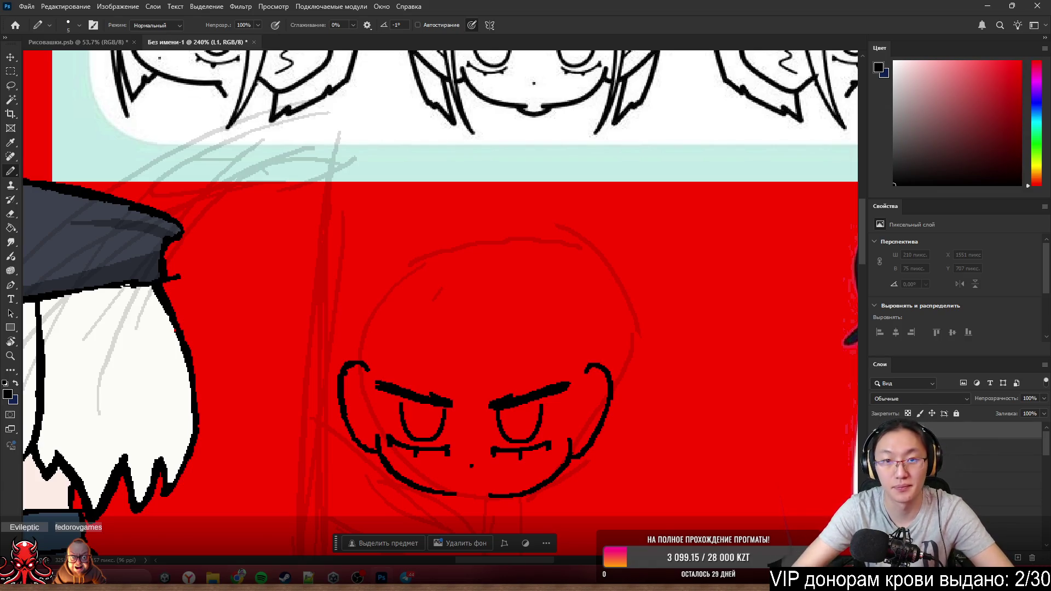
pyautogui.scroll(1, 402, 223)
pyautogui.scroll(-2, 402, 223)
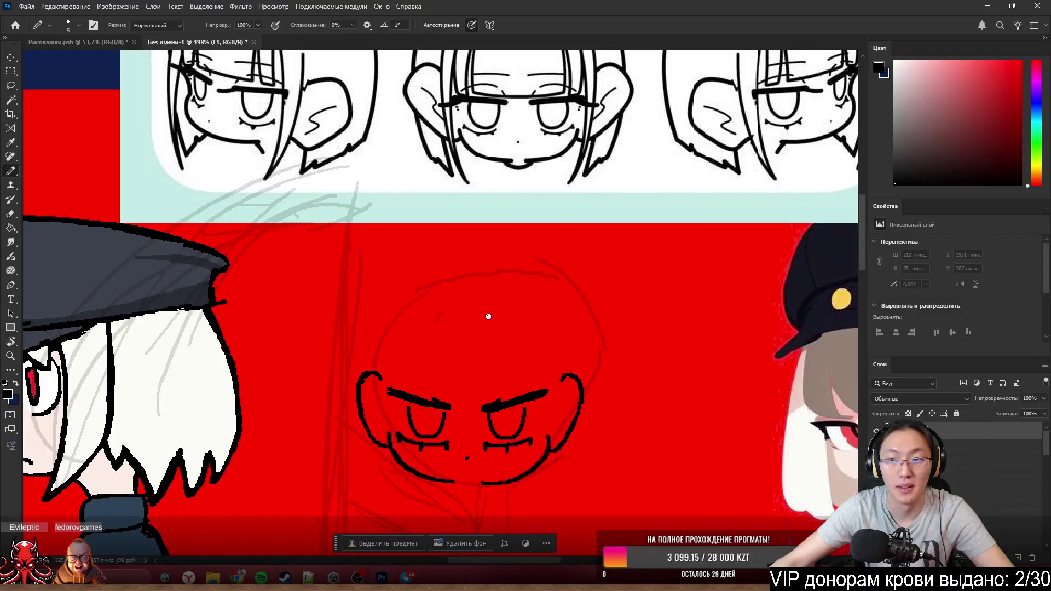
pyautogui.scroll(-1, 459, 354)
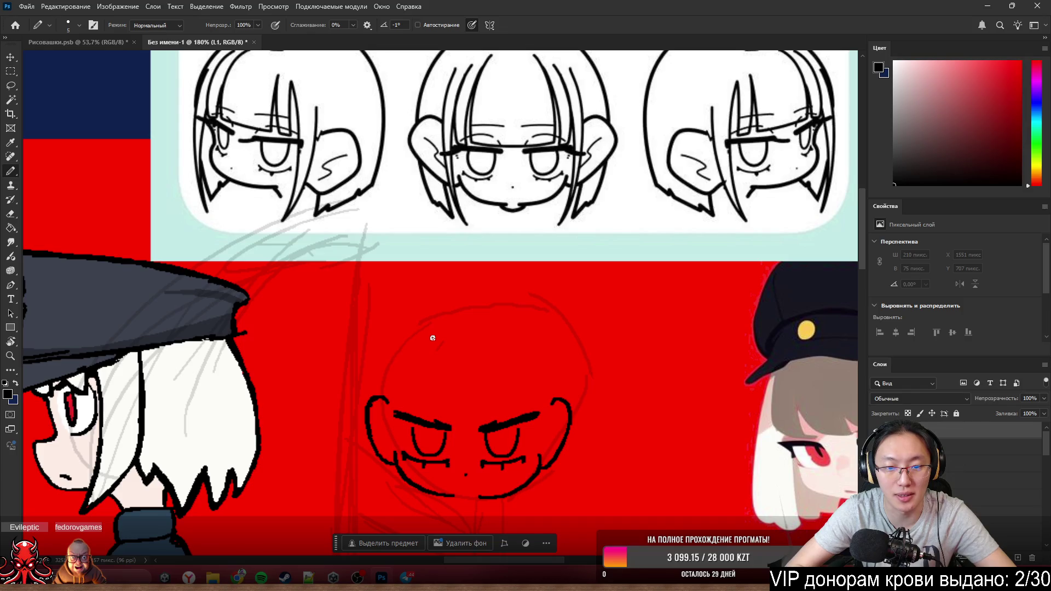
# - Redraw the fringe: a straighter strand over the left eyebrow, a horizontal edge and a vertical line
pyautogui.moveTo(433, 406)
pyautogui.mouseDown()
pyautogui.moveTo(435, 337)
pyautogui.moveTo(419, 402)
pyautogui.moveTo(444, 309)
pyautogui.mouseUp()
pyautogui.hotkey('ctrl', 'z')
pyautogui.hotkey('ctrl', 'z')
pyautogui.hotkey('ctrl', 'z')
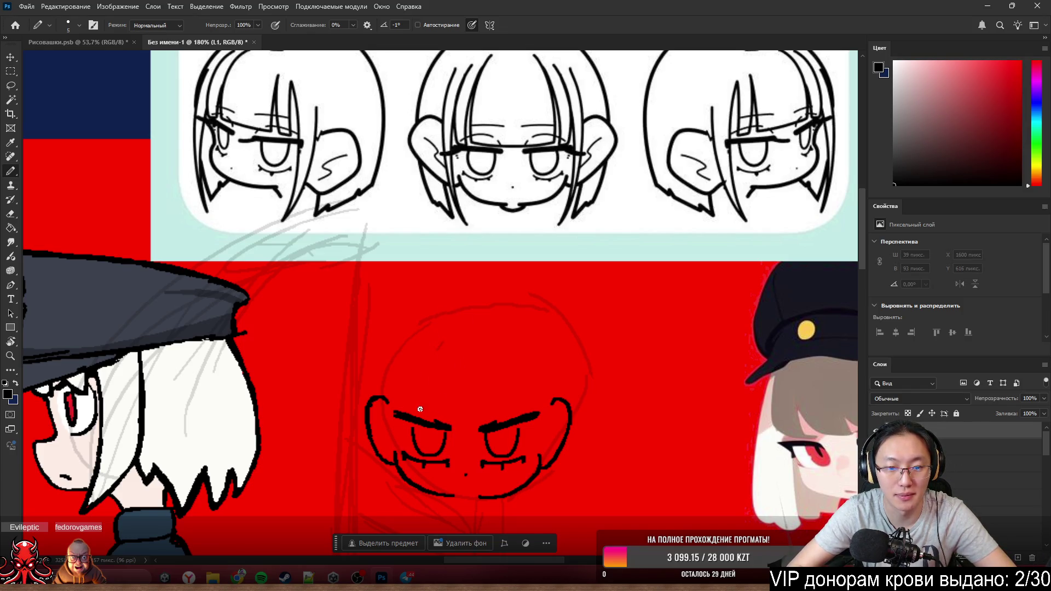
pyautogui.moveTo(412, 404); pyautogui.dragTo(441, 313)
pyautogui.hotkey('ctrl', 'z')
pyautogui.moveTo(421, 411); pyautogui.dragTo(450, 308)
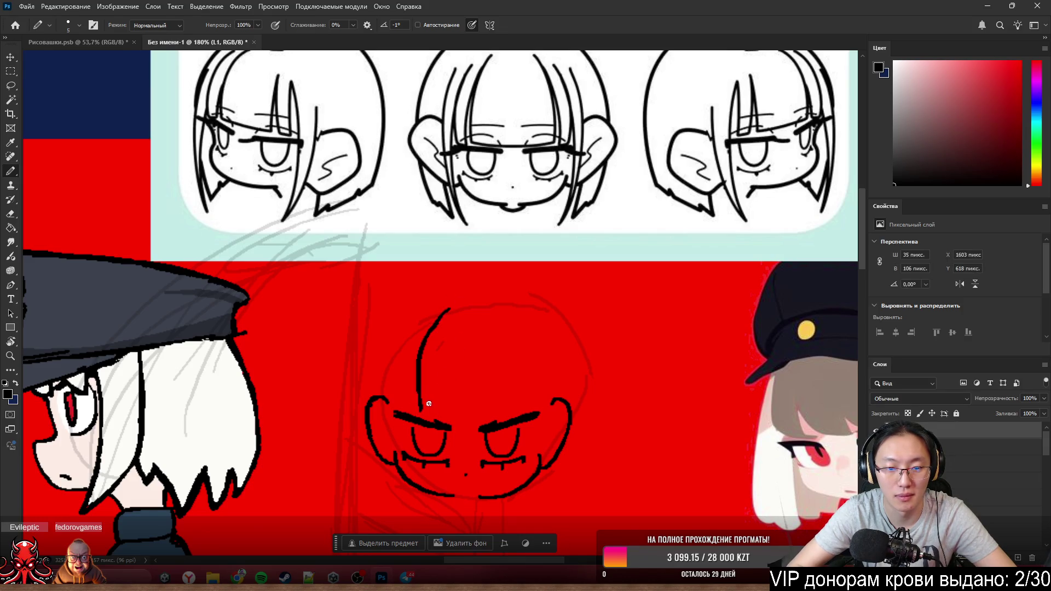
pyautogui.moveTo(424, 409)
pyautogui.mouseDown()
pyautogui.moveTo(482, 410)
pyautogui.moveTo(487, 307)
pyautogui.mouseUp()
pyautogui.hotkey('ctrl', 'z')
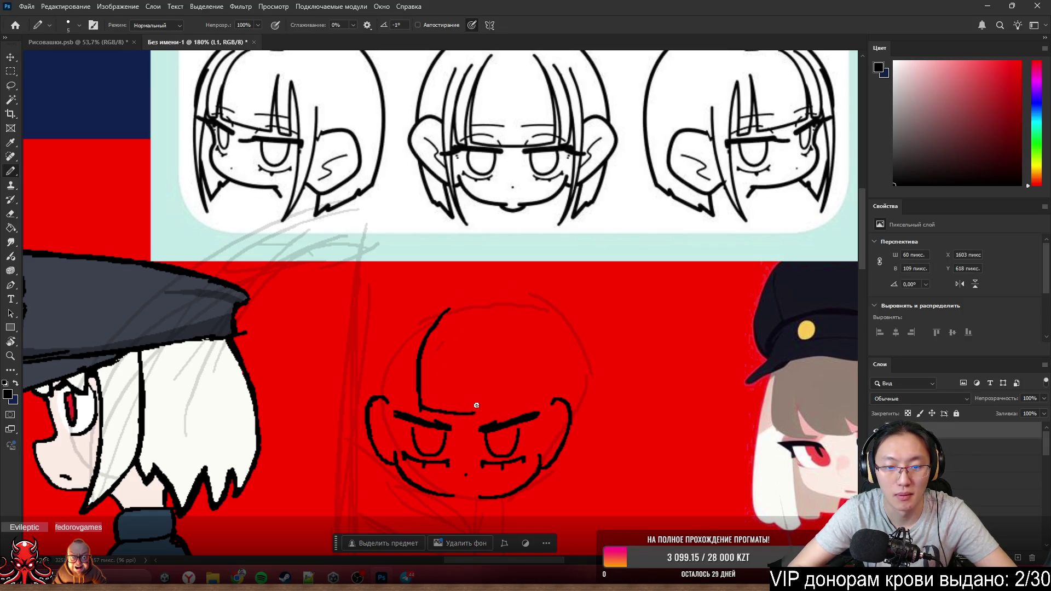
pyautogui.moveTo(476, 410); pyautogui.dragTo(489, 298)
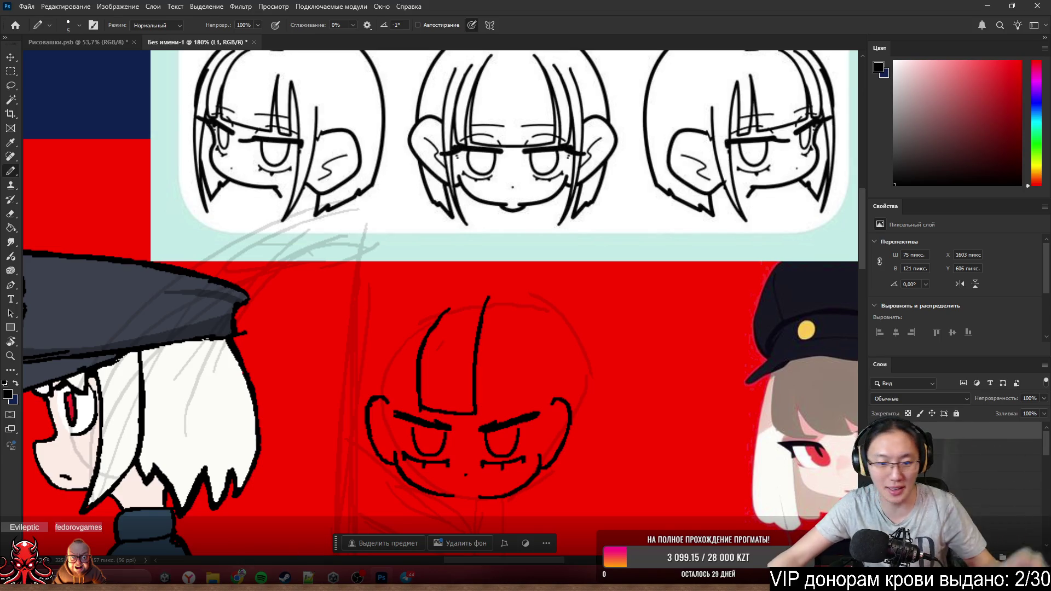
# - Bring up the Unity Hub project list to launch My project (1)
pyautogui.click(333, 578)
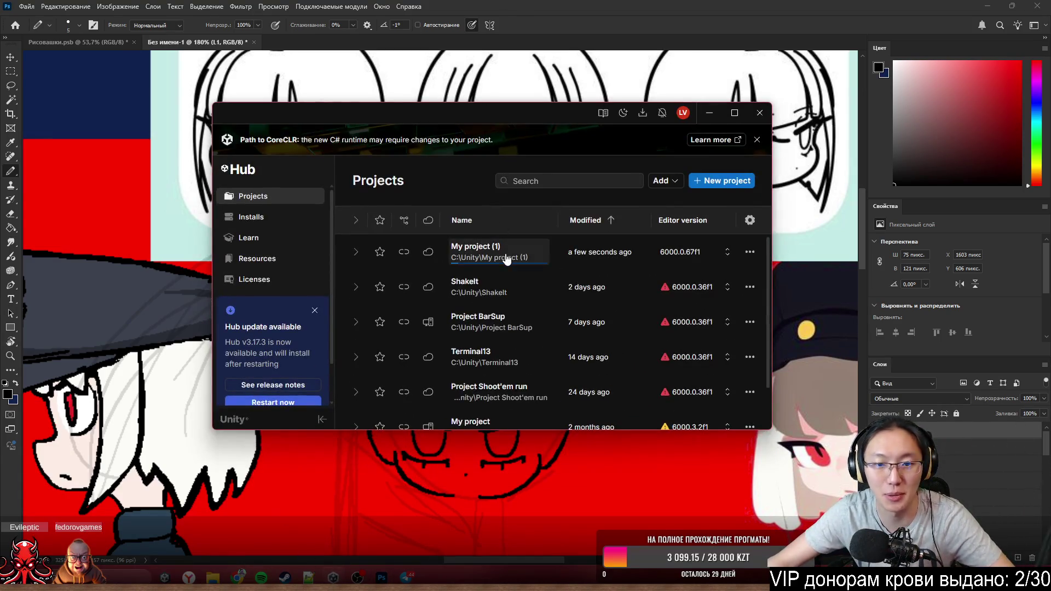
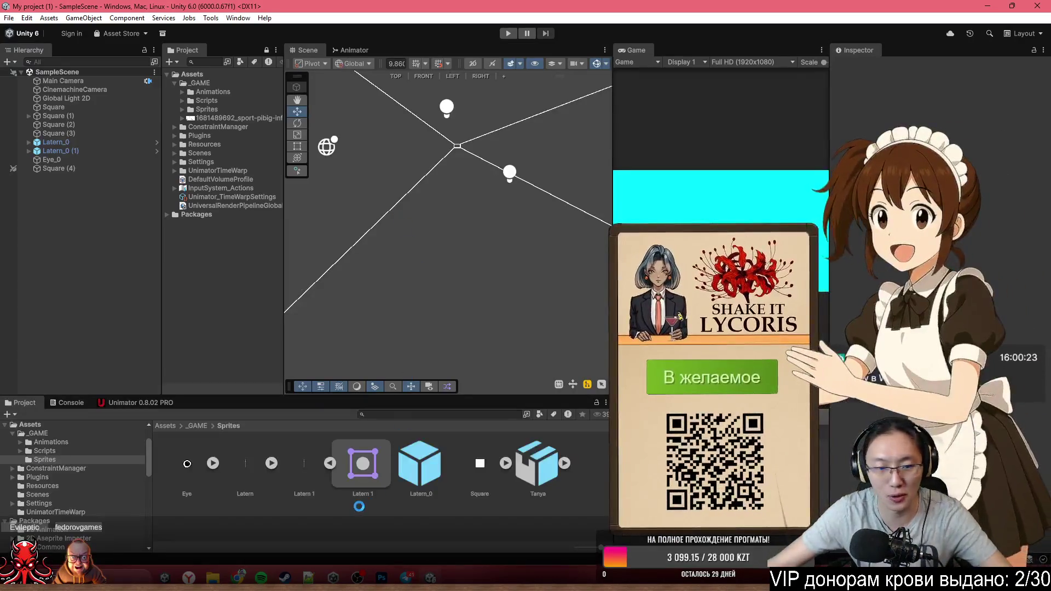
# - Select Tanya in the animation timeline, enlarge the track list and toggle Record on and off
pyautogui.click(134, 403)
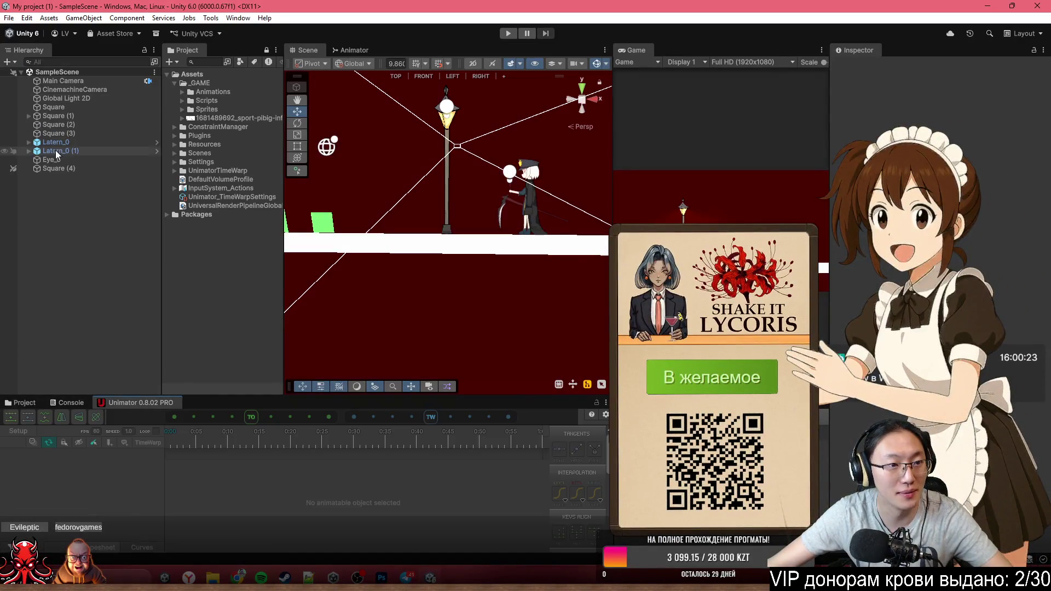
pyautogui.click(29, 116)
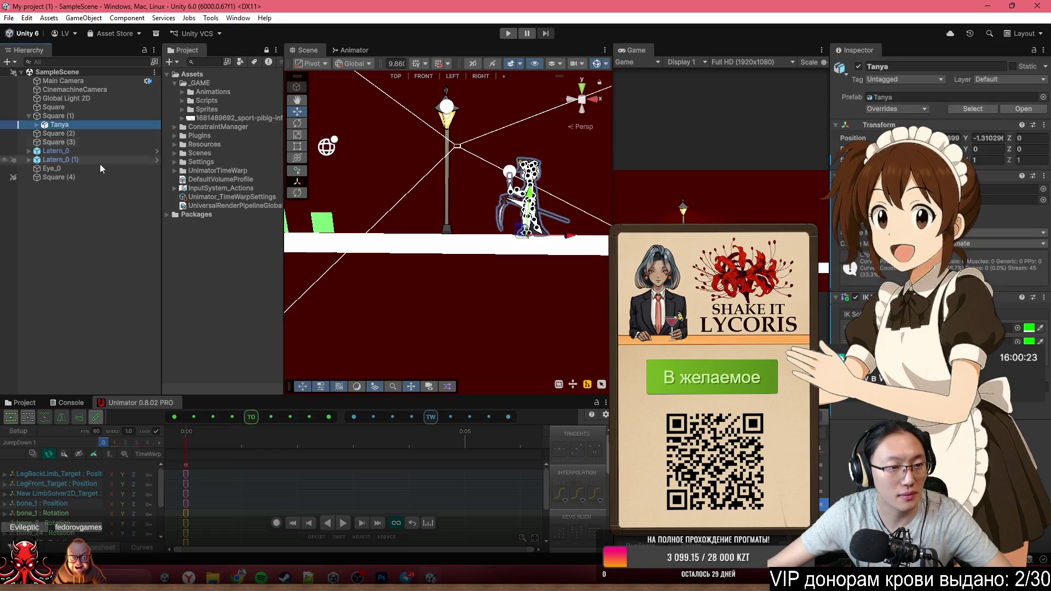
pyautogui.scroll(-3, 275, 503)
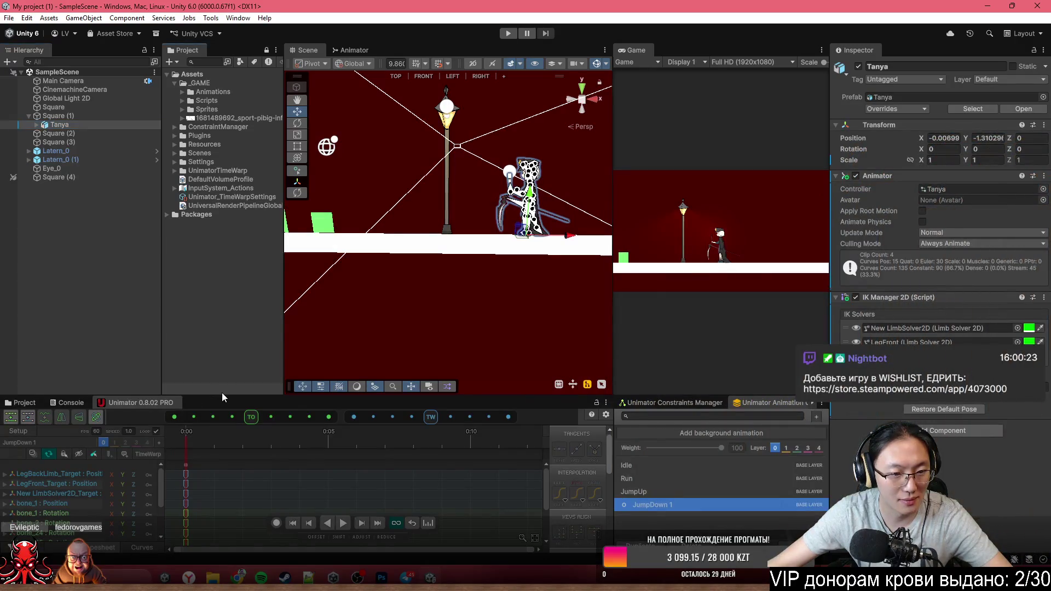
pyautogui.moveTo(221, 394); pyautogui.dragTo(239, 332)
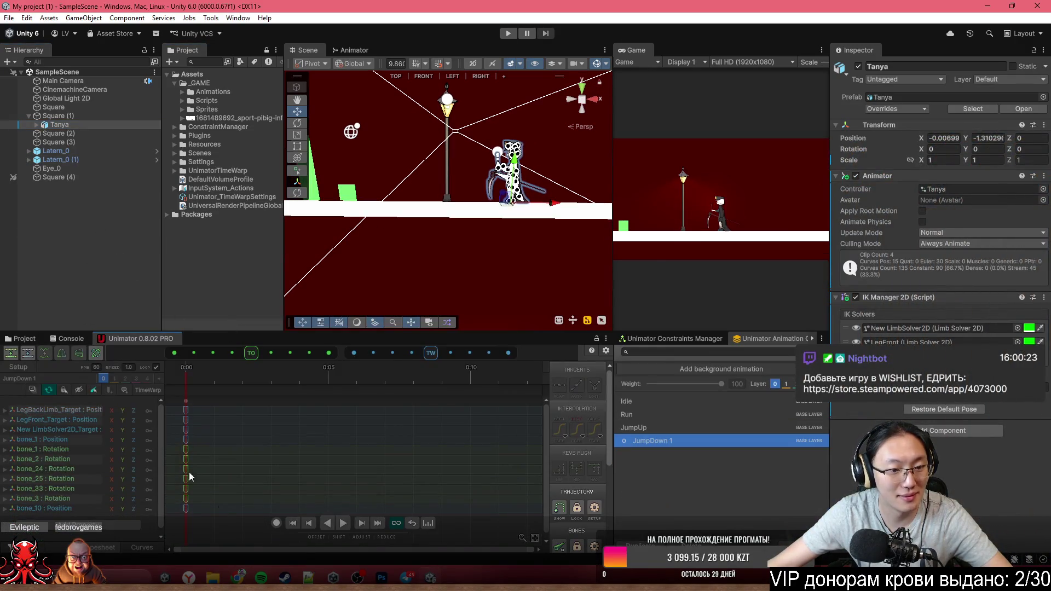
pyautogui.click(276, 523)
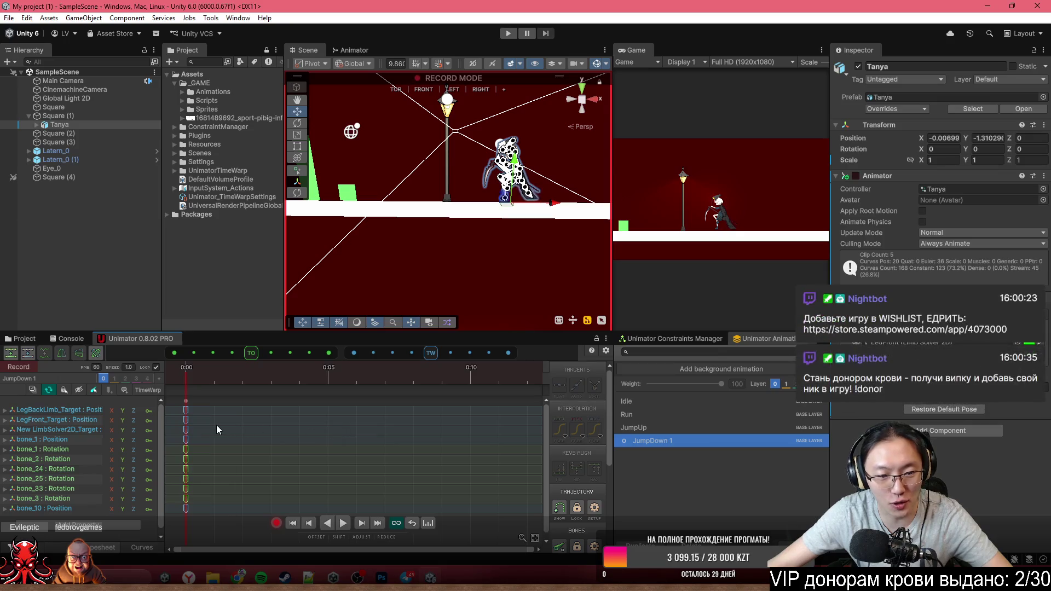
pyautogui.click(275, 522)
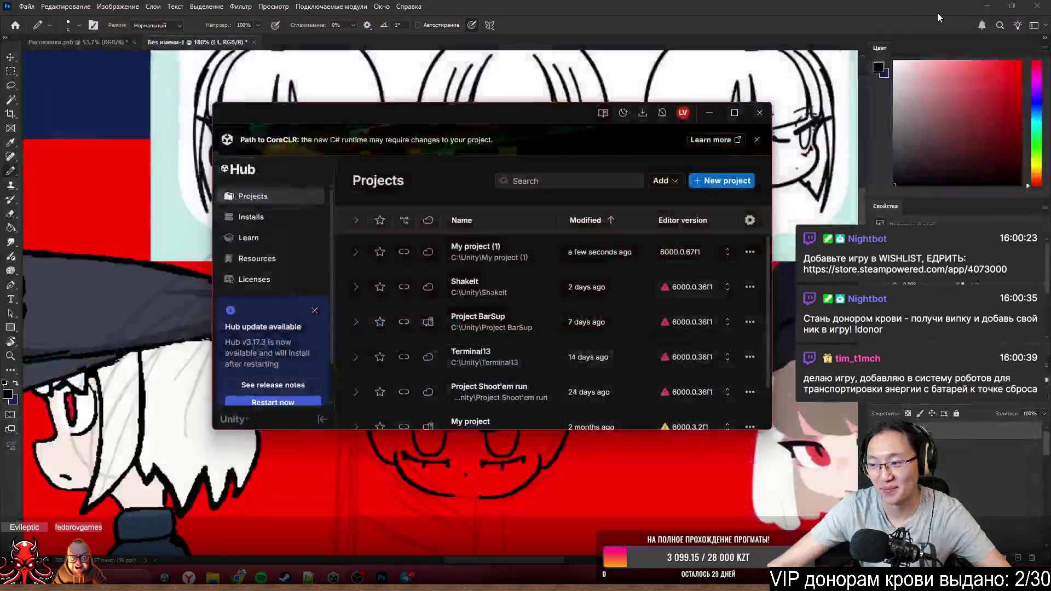
# - Return to Photoshop and create a new drawing layer named L2
pyautogui.click(597, 5)
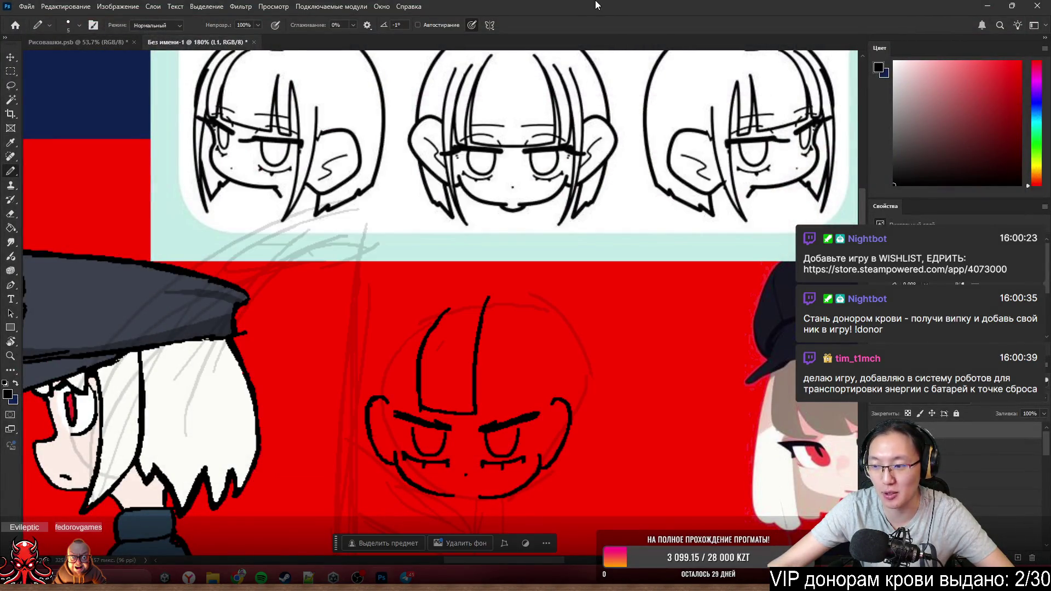
pyautogui.scroll(-1, 385, 380)
pyautogui.scroll(2, 447, 384)
pyautogui.scroll(-1, 447, 383)
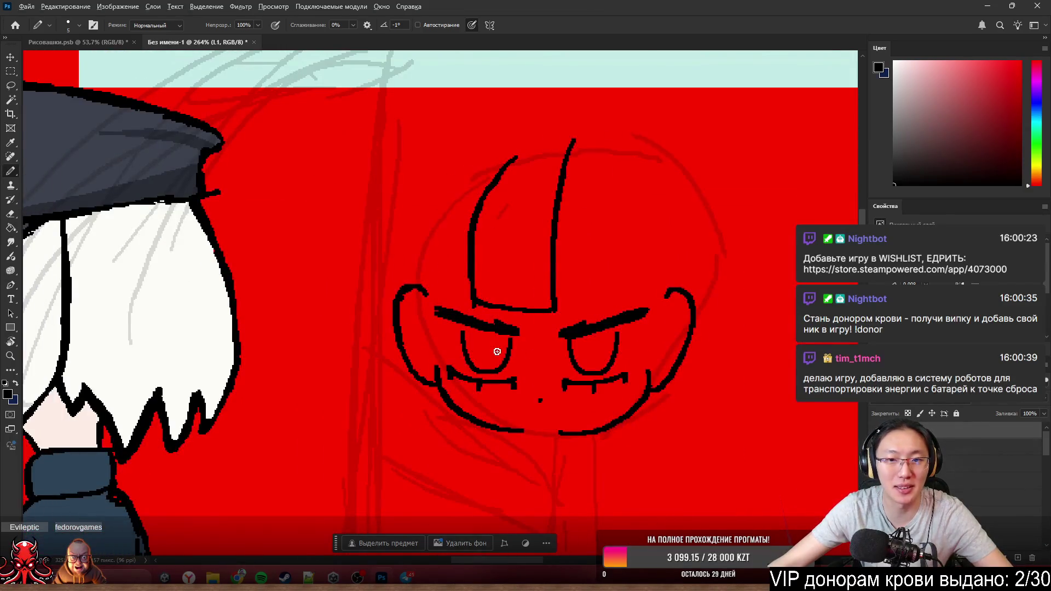
pyautogui.scroll(-1, 492, 344)
pyautogui.scroll(-1, 553, 270)
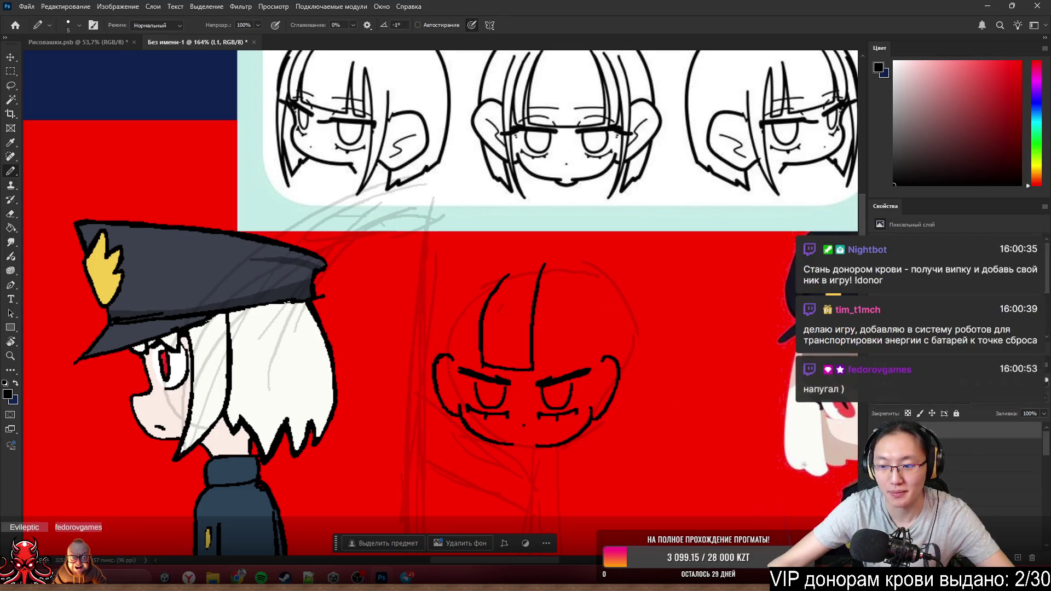
pyautogui.hotkey('ctrl', 'shift', 'alt', 'n')
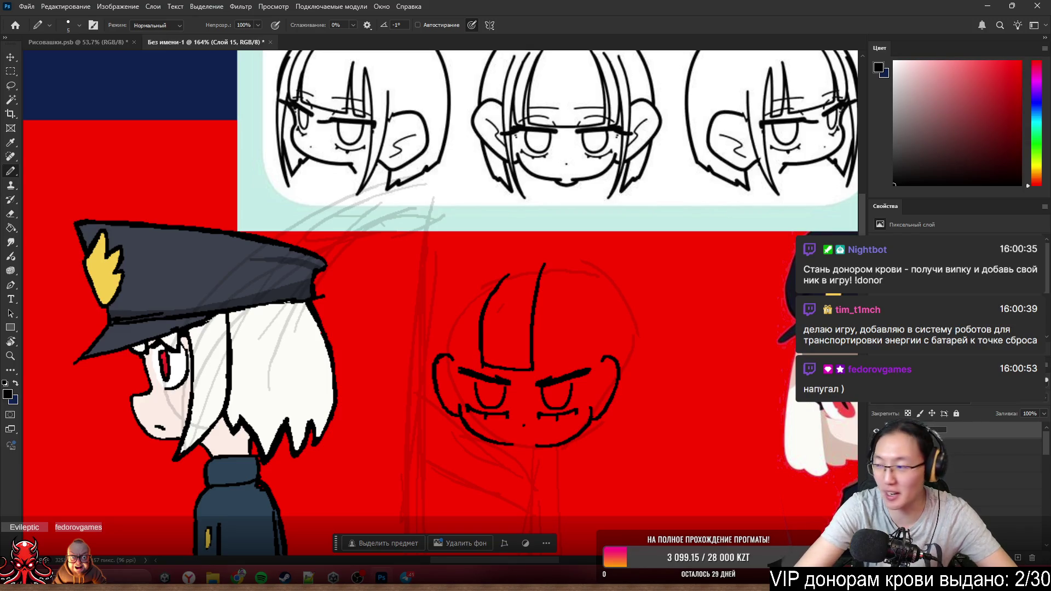
pyautogui.write('L2')
pyautogui.press('Return')
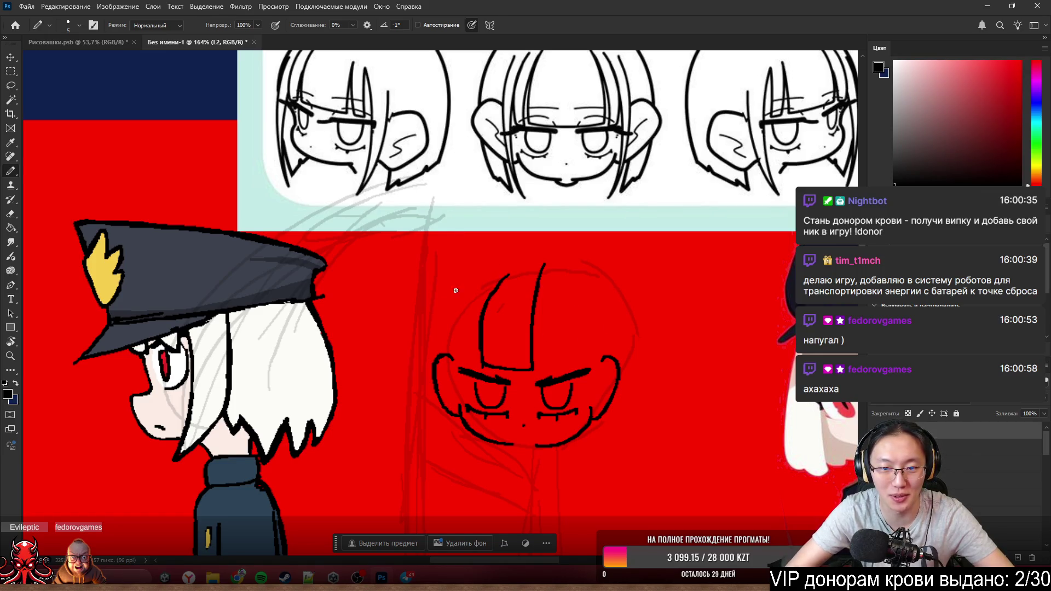
# - Draw the left curve of the fringe with the pencil, undoing and redrawing until it sits right
pyautogui.moveTo(503, 278)
pyautogui.mouseDown()
pyautogui.moveTo(467, 353)
pyautogui.moveTo(503, 272)
pyautogui.mouseUp()
pyautogui.hotkey('ctrl', 'z')
pyautogui.hotkey('ctrl', 'z')
pyautogui.moveTo(475, 355); pyautogui.dragTo(496, 276)
pyautogui.hotkey('ctrl', 'z')
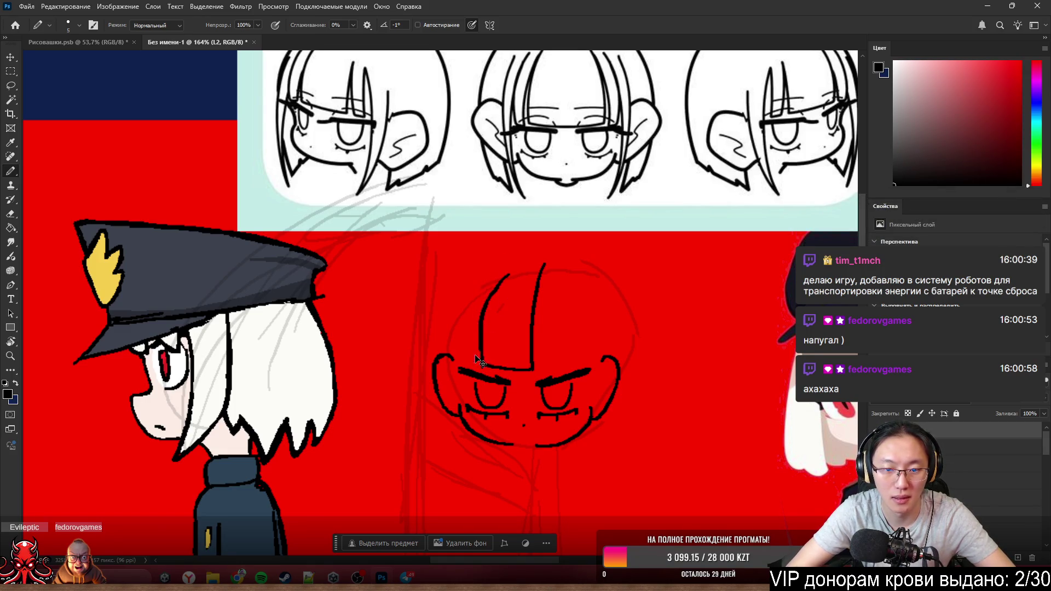
pyautogui.moveTo(470, 355); pyautogui.dragTo(502, 273)
pyautogui.hotkey('ctrl', 'z')
pyautogui.moveTo(470, 362); pyautogui.dragTo(498, 274)
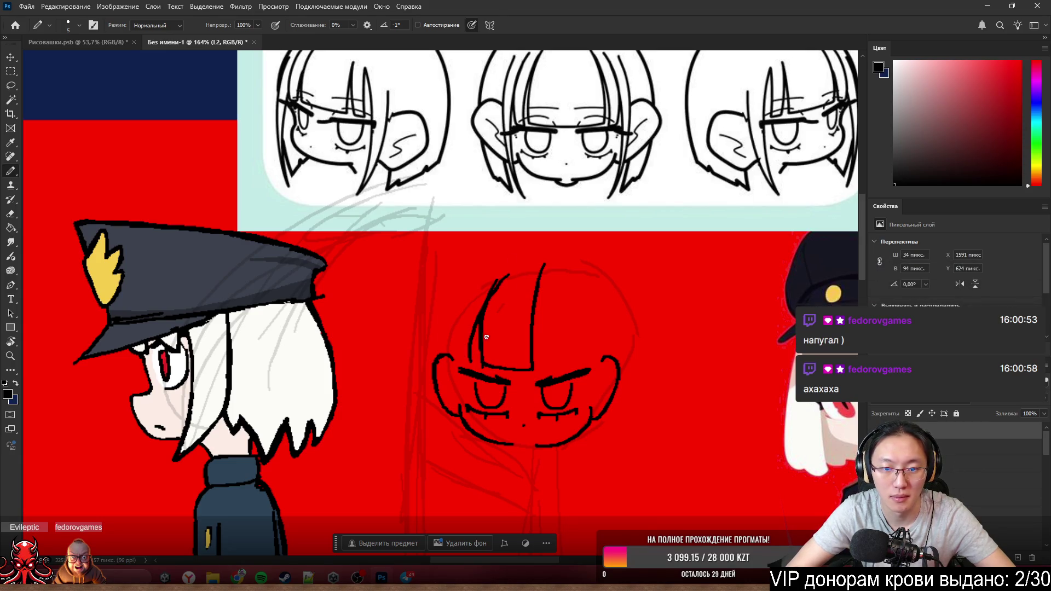
pyautogui.hotkey('ctrl', 'z')
pyautogui.moveTo(469, 358); pyautogui.dragTo(509, 275)
pyautogui.hotkey('ctrl', 'z')
pyautogui.moveTo(469, 358); pyautogui.dragTo(505, 275)
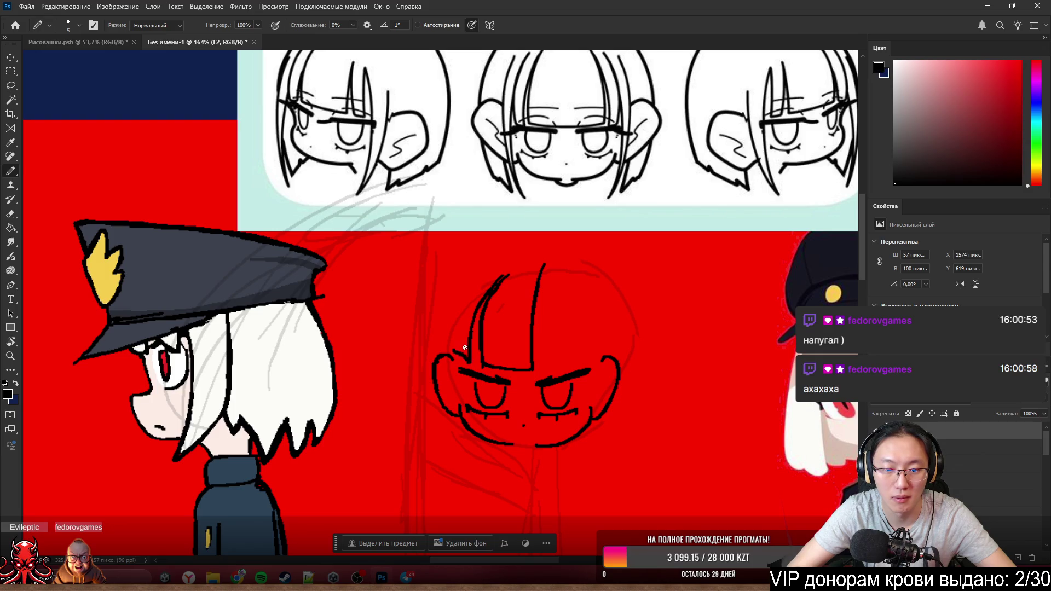
# - Add a straighter second line on the fringe's left, then switch to the L1 layer
pyautogui.moveTo(459, 352); pyautogui.dragTo(503, 278)
pyautogui.hotkey('ctrl', 'z')
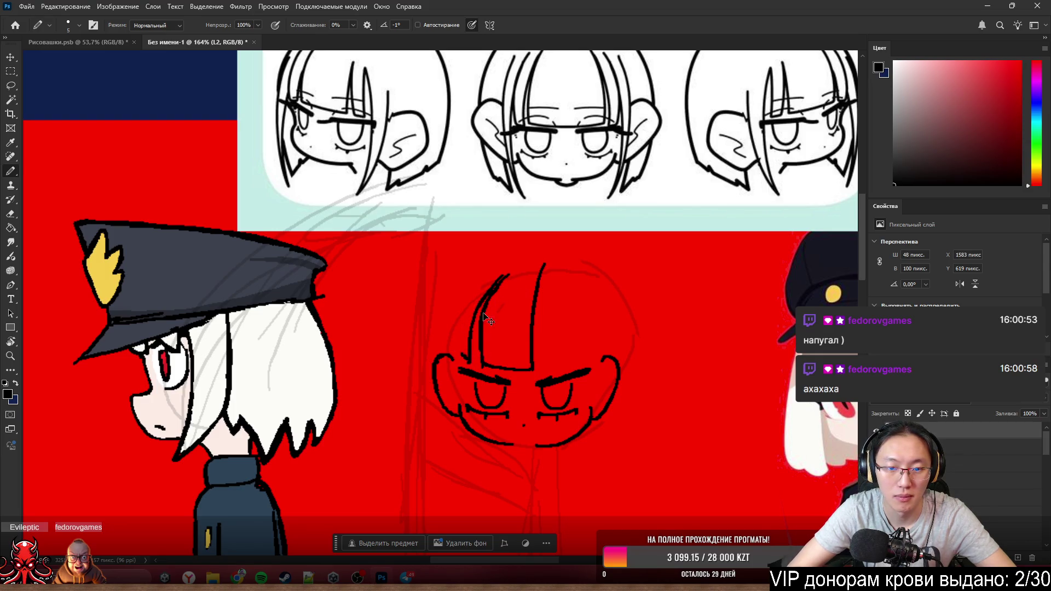
pyautogui.moveTo(482, 365); pyautogui.dragTo(508, 277)
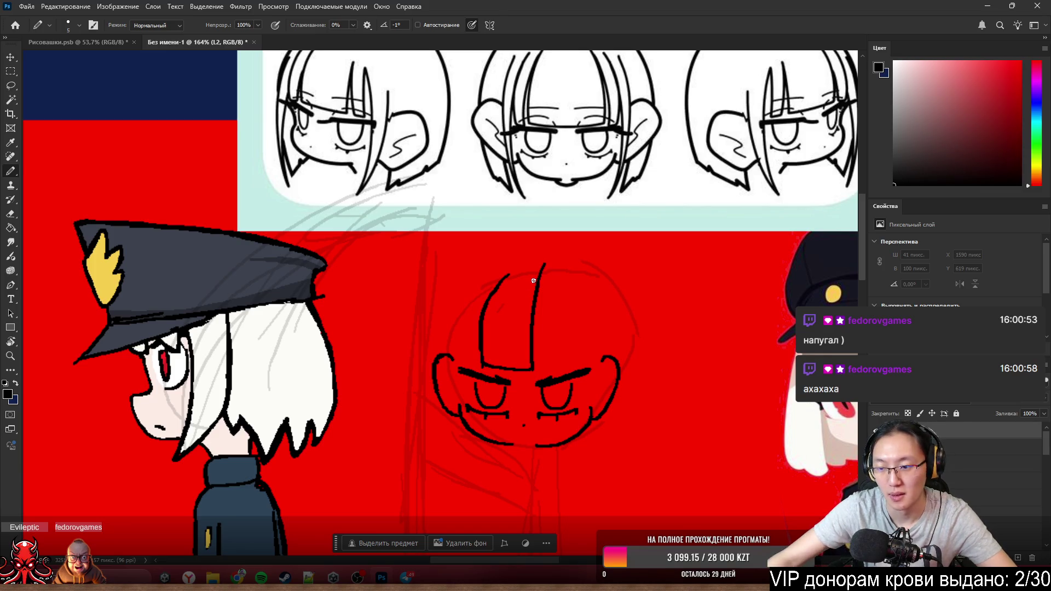
pyautogui.click(992, 532)
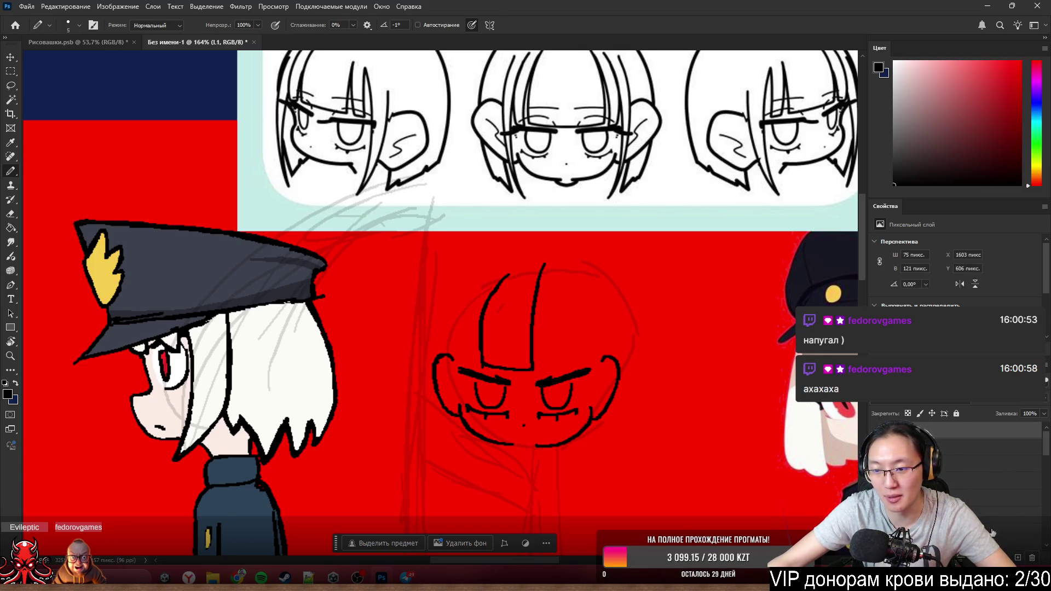
# - Select the Main layer, dismiss its layer style dialog unchanged and pick the layer above
pyautogui.click(949, 447)
pyautogui.doubleClick(948, 448)
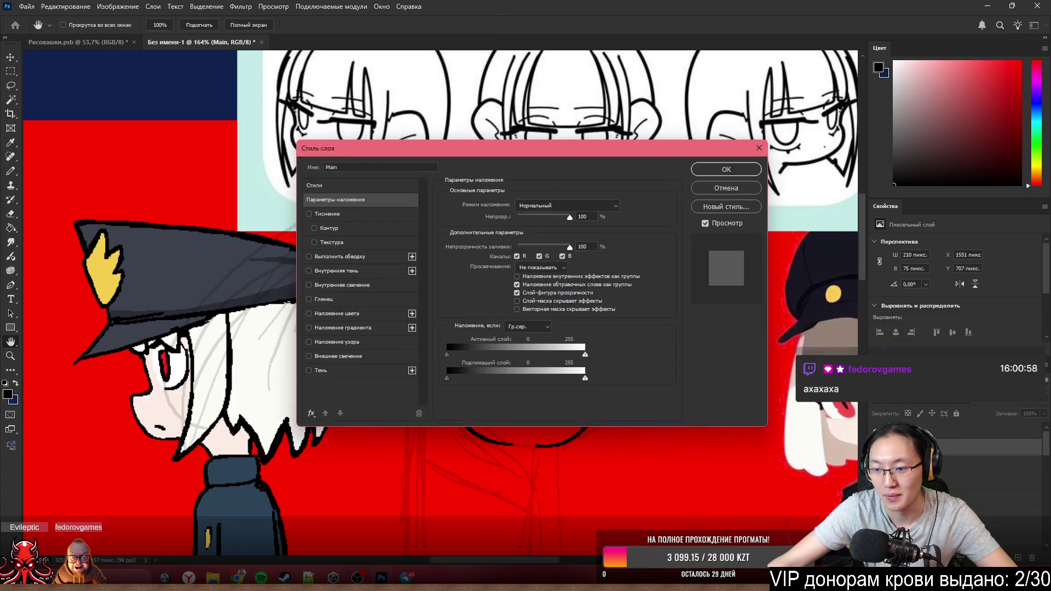
pyautogui.click(723, 188)
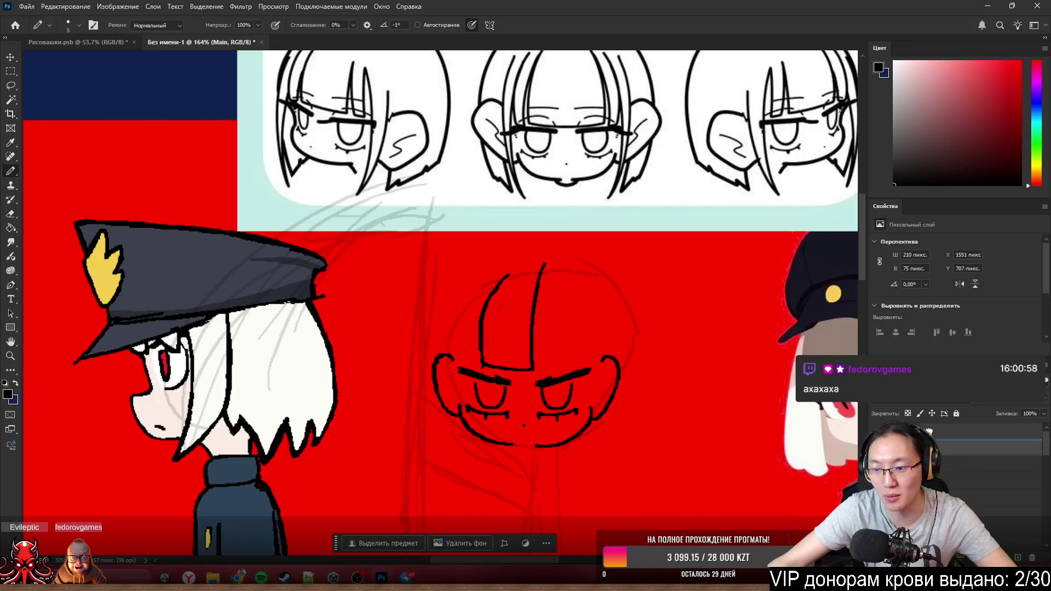
pyautogui.click(954, 431)
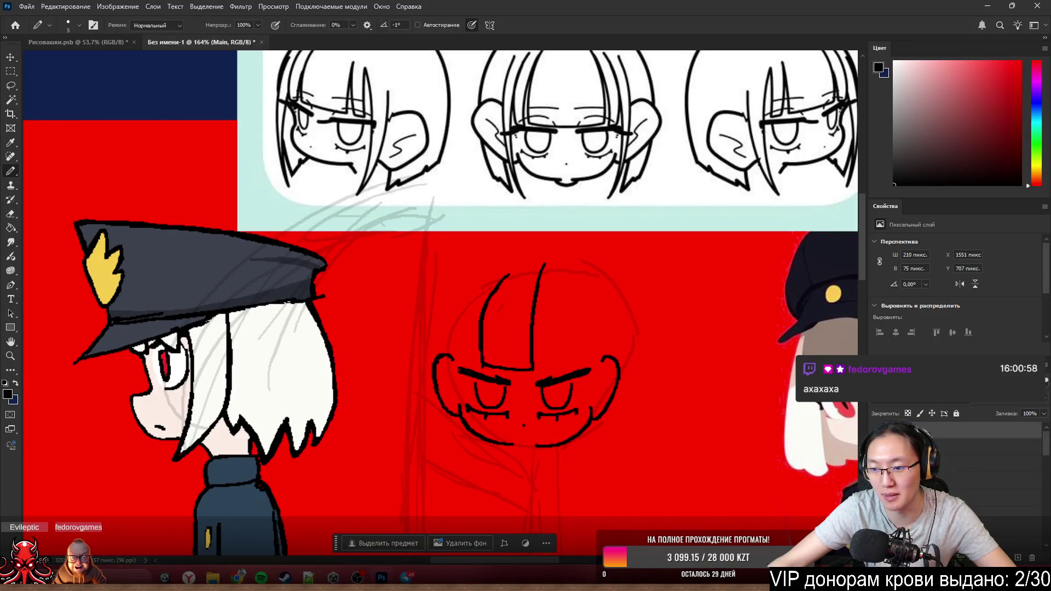
pyautogui.scroll(3, 582, 292)
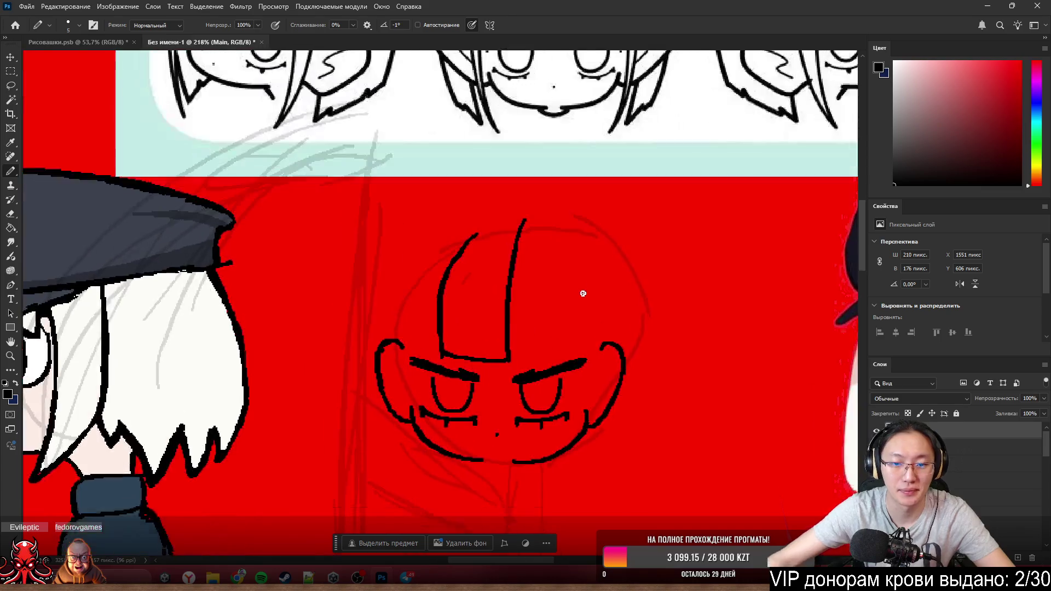
pyautogui.scroll(-2, 582, 293)
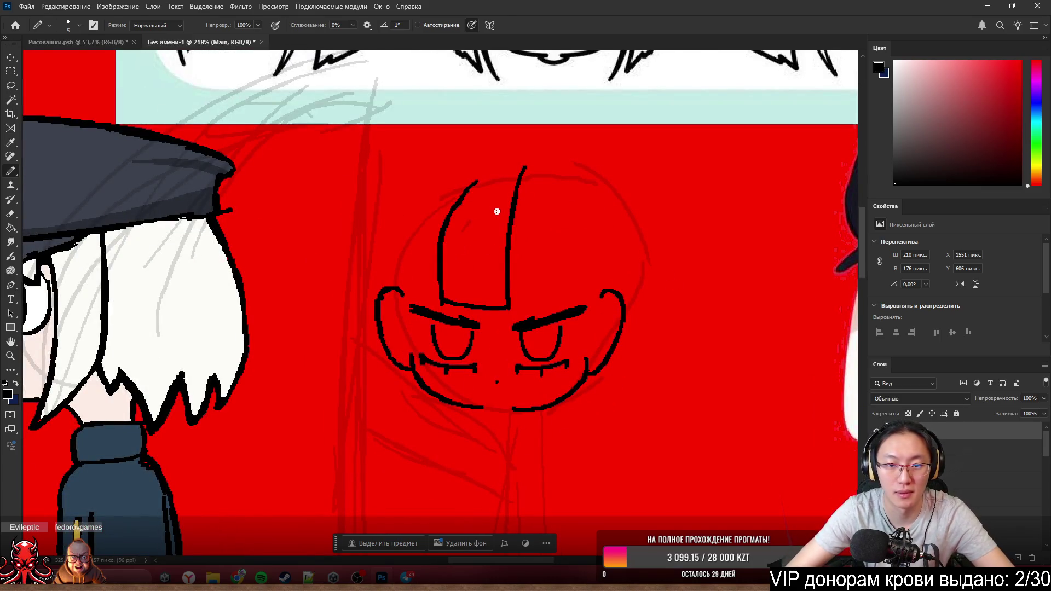
# - Draw lines along the hair's left edge and extend the outer edge upward, redoing bad strokes
pyautogui.moveTo(459, 199)
pyautogui.mouseDown()
pyautogui.moveTo(415, 303)
pyautogui.moveTo(468, 199)
pyautogui.mouseUp()
pyautogui.hotkey('ctrl', 'z')
pyautogui.hotkey('ctrl', 'z')
pyautogui.moveTo(431, 297); pyautogui.dragTo(479, 200)
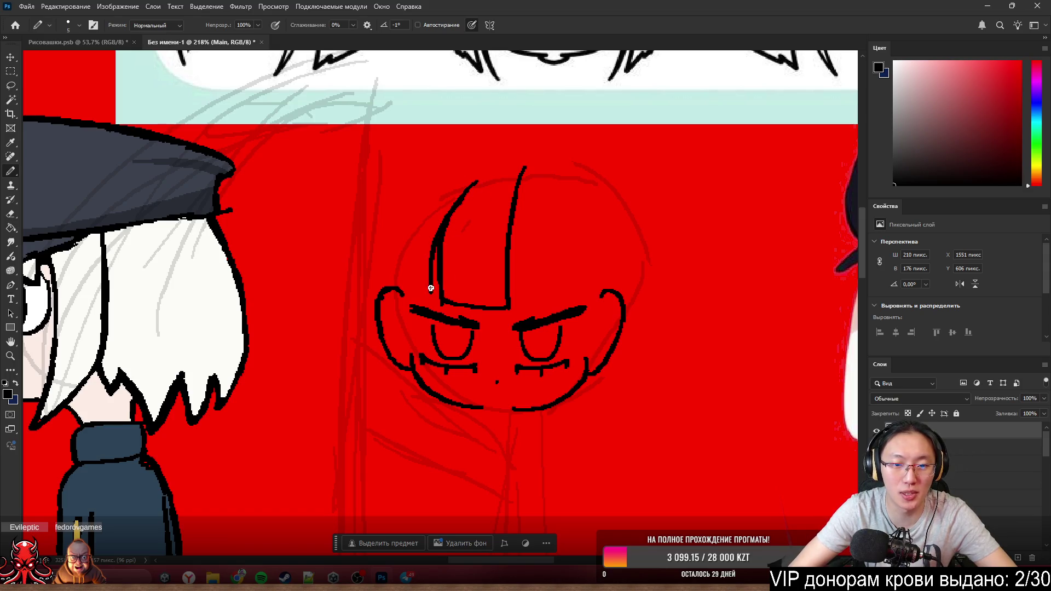
pyautogui.moveTo(430, 288); pyautogui.dragTo(472, 170)
pyautogui.hotkey('ctrl', 'z')
pyautogui.moveTo(422, 289); pyautogui.dragTo(470, 190)
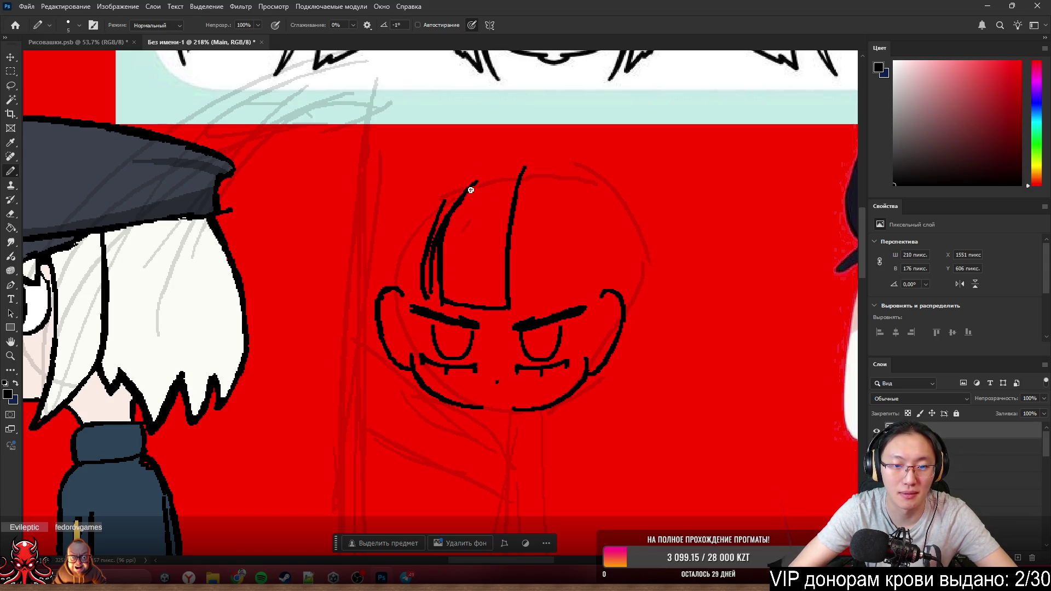
pyautogui.hotkey('ctrl', 'z')
pyautogui.moveTo(423, 291)
pyautogui.mouseDown()
pyautogui.moveTo(456, 180)
pyautogui.moveTo(411, 382)
pyautogui.mouseUp()
pyautogui.hotkey('ctrl', 'z')
pyautogui.moveTo(444, 199)
pyautogui.mouseDown()
pyautogui.moveTo(417, 282)
pyautogui.moveTo(407, 455)
pyautogui.mouseUp()
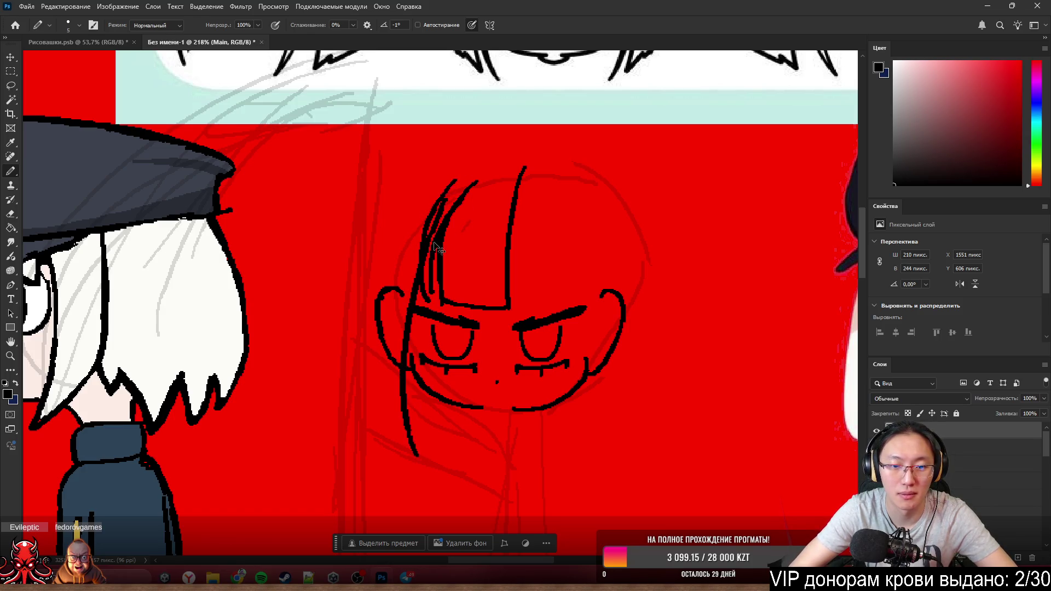
pyautogui.hotkey('ctrl', 'z')
pyautogui.moveTo(422, 242)
pyautogui.mouseDown()
pyautogui.moveTo(424, 437)
pyautogui.moveTo(430, 188)
pyautogui.mouseUp()
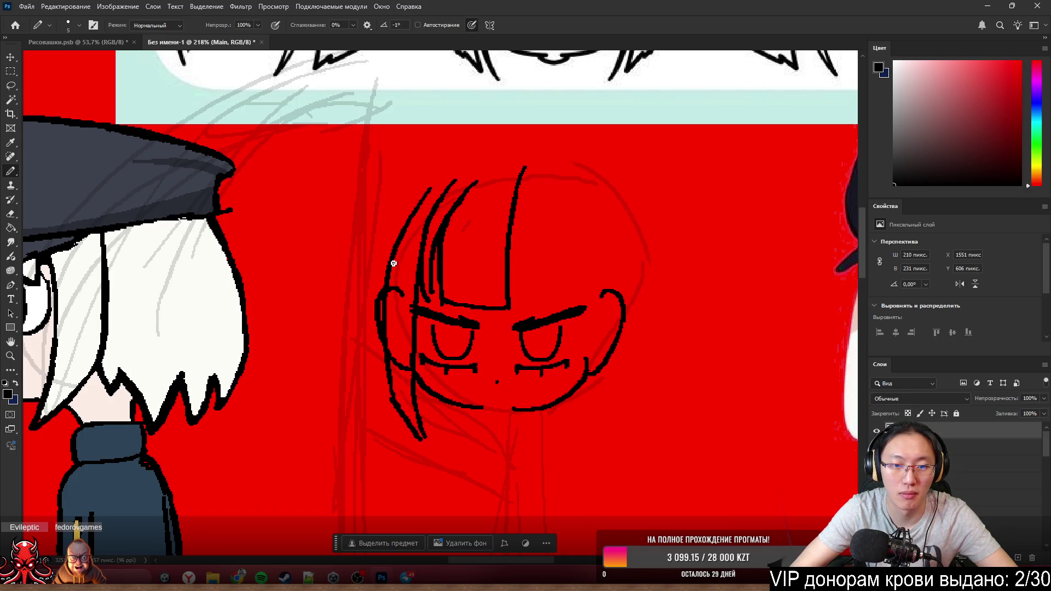
pyautogui.moveTo(393, 262); pyautogui.dragTo(448, 152)
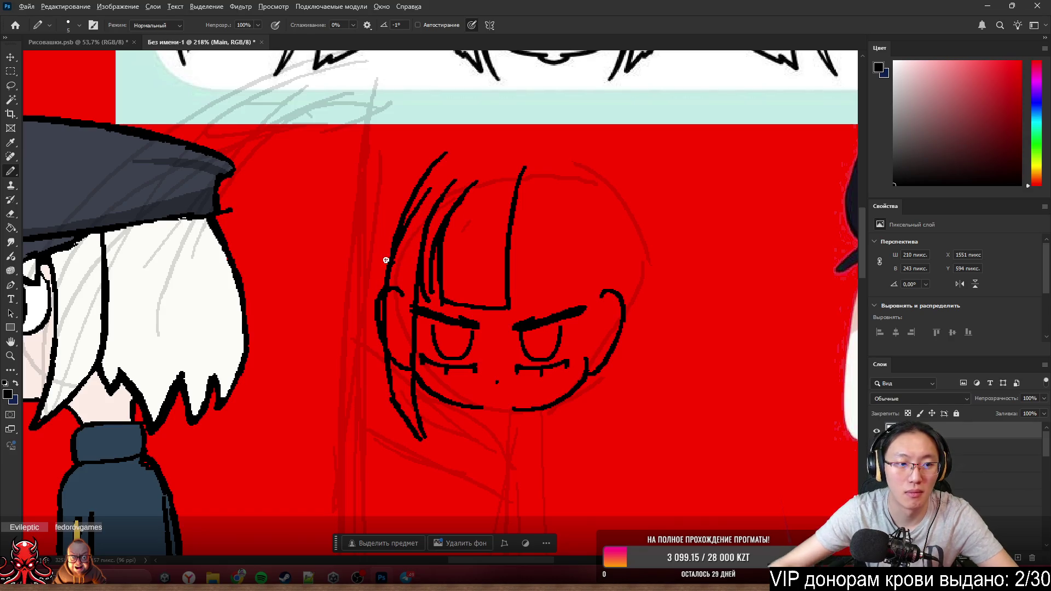
pyautogui.scroll(-3, 386, 264)
pyautogui.scroll(3, 482, 301)
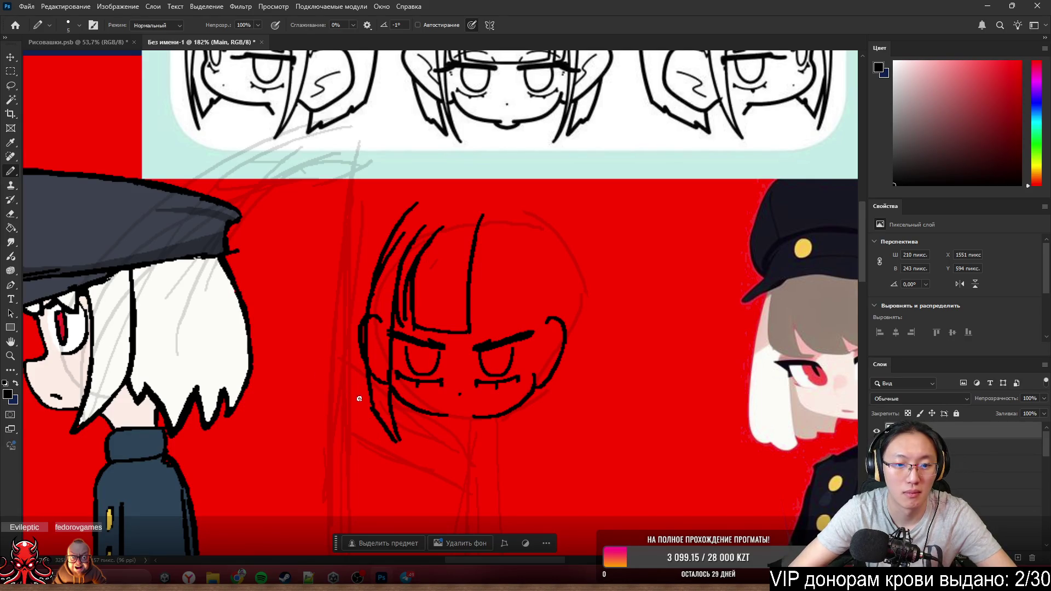
# - Sketch further strokes sweeping the left hair outline up over the top of the head
pyautogui.moveTo(355, 391)
pyautogui.mouseDown()
pyautogui.moveTo(340, 323)
pyautogui.moveTo(366, 244)
pyautogui.mouseUp()
pyautogui.moveTo(337, 301); pyautogui.dragTo(405, 172)
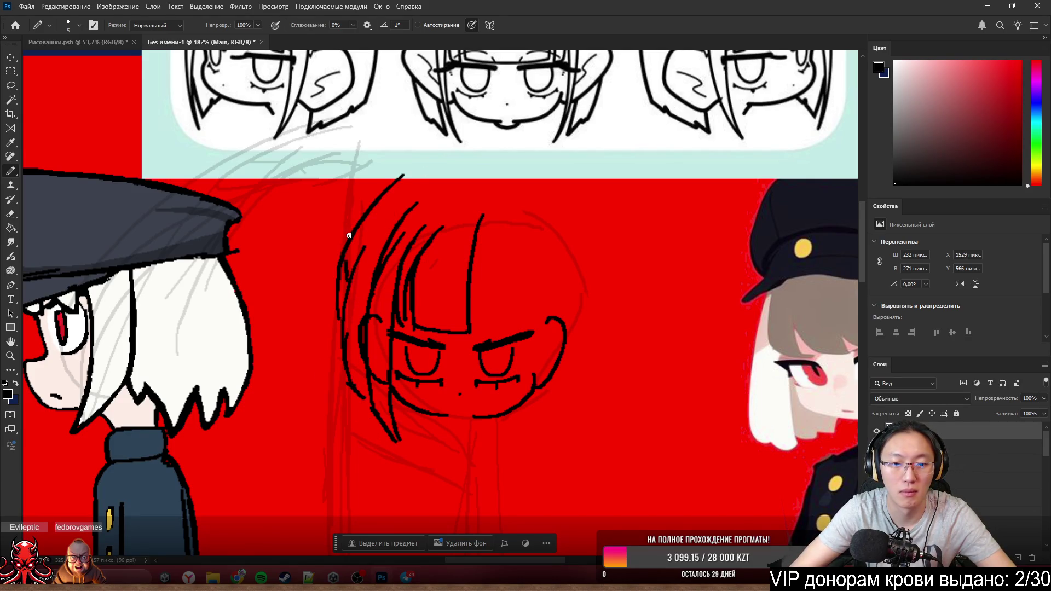
pyautogui.moveTo(346, 240)
pyautogui.mouseDown()
pyautogui.moveTo(444, 155)
pyautogui.moveTo(525, 165)
pyautogui.moveTo(569, 206)
pyautogui.moveTo(589, 273)
pyautogui.mouseUp()
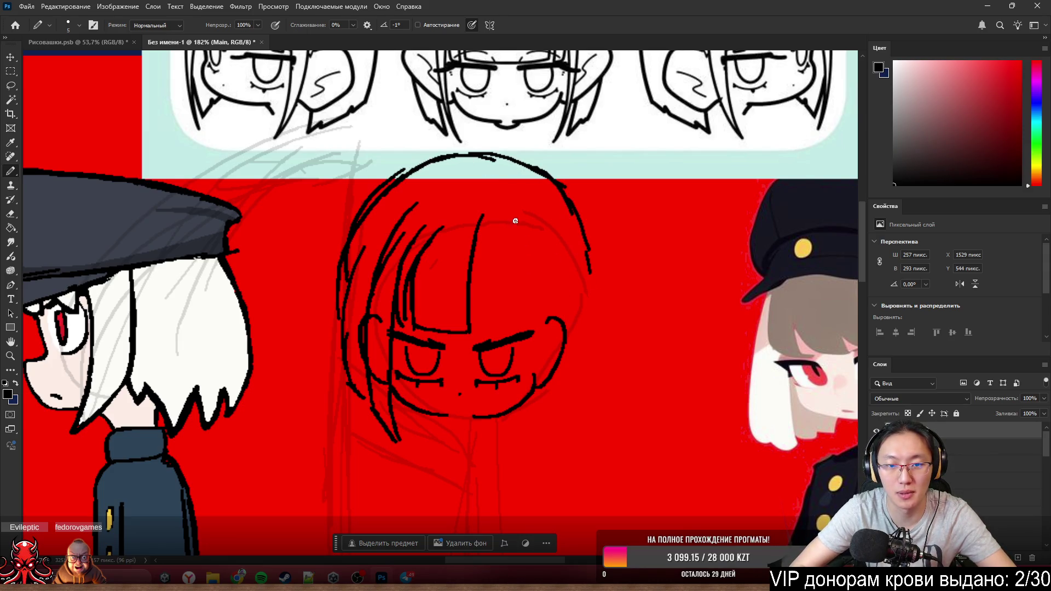
# - Draw two long vertical strands through the fringe and down the face side, retrying until clean
pyautogui.moveTo(512, 231); pyautogui.dragTo(522, 403)
pyautogui.hotkey('ctrl', 'z')
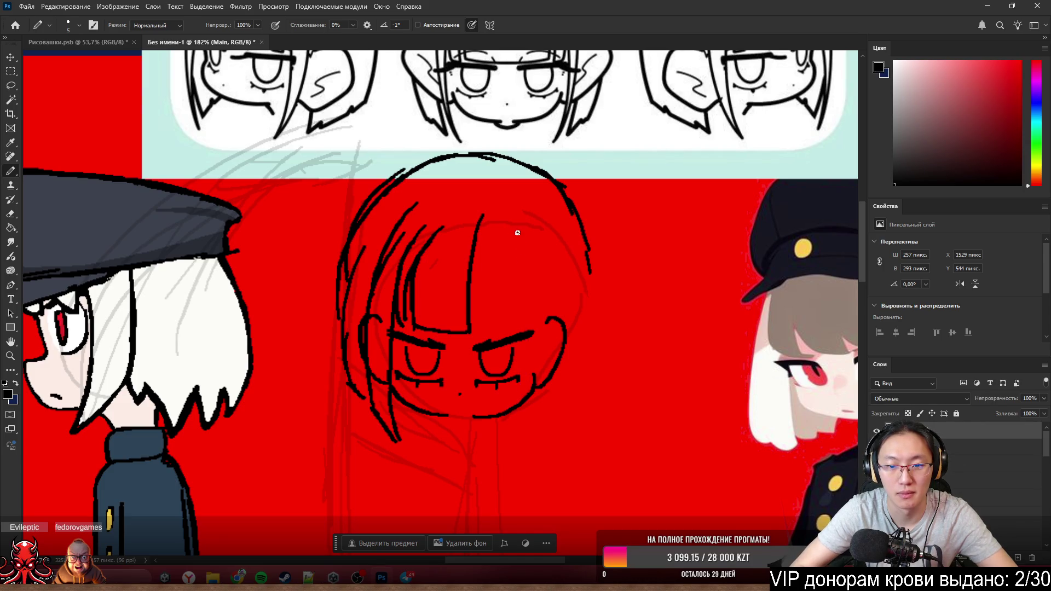
pyautogui.moveTo(516, 232); pyautogui.dragTo(520, 462)
pyautogui.hotkey('ctrl', 'z')
pyautogui.moveTo(530, 238); pyautogui.dragTo(534, 460)
pyautogui.hotkey('ctrl', 'z')
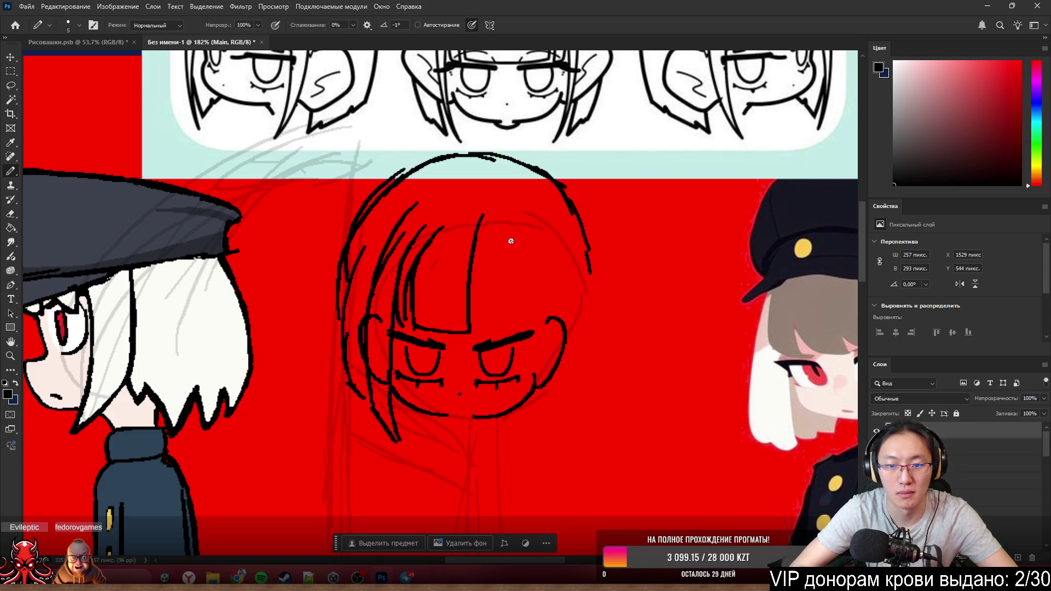
pyautogui.moveTo(511, 229); pyautogui.dragTo(515, 453)
pyautogui.moveTo(564, 233); pyautogui.dragTo(522, 443)
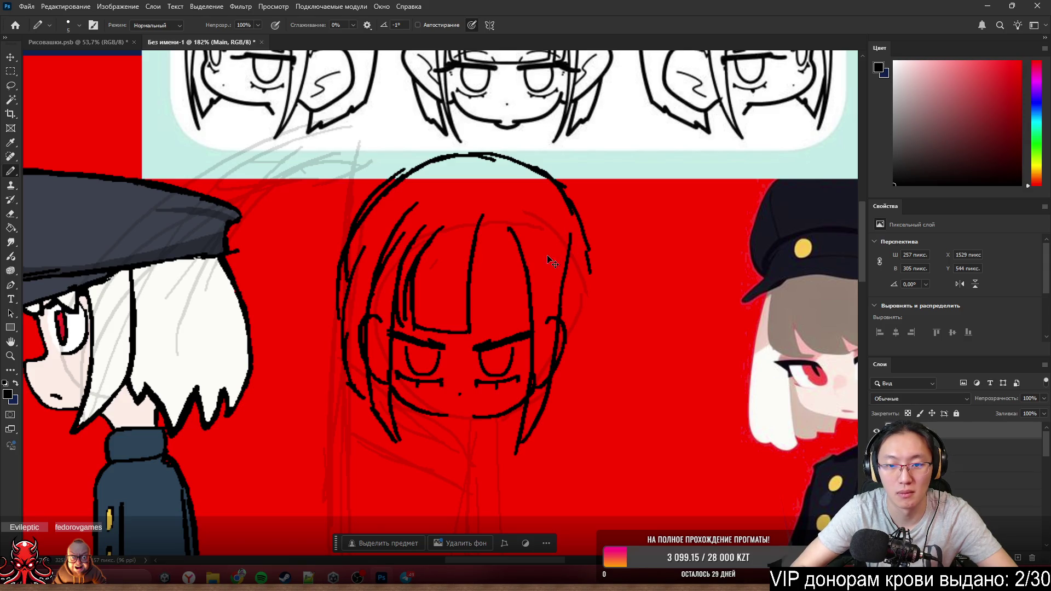
pyautogui.hotkey('ctrl', 'z')
pyautogui.moveTo(539, 231); pyautogui.dragTo(526, 450)
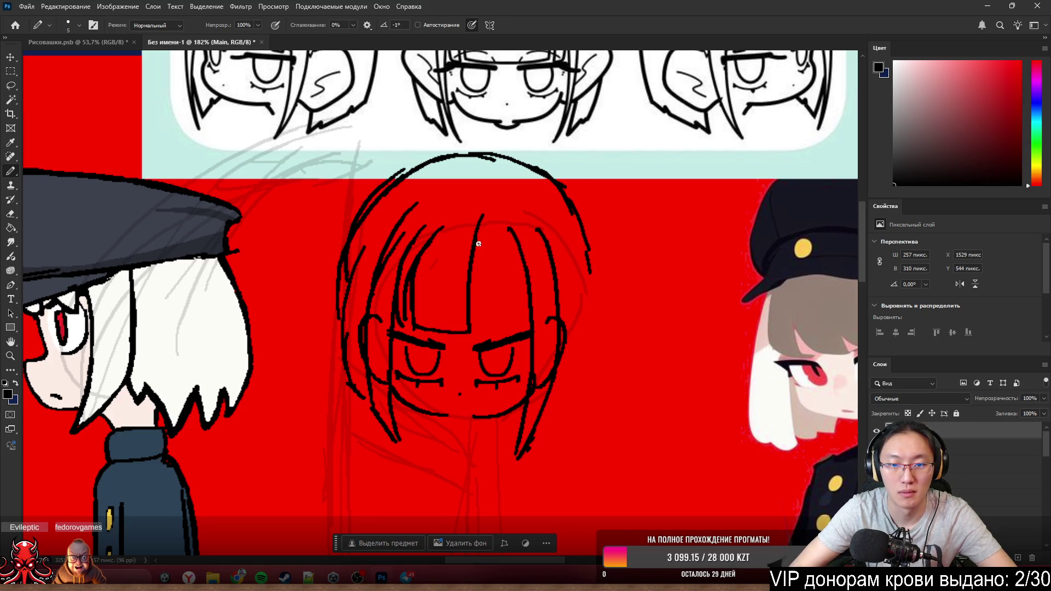
# - Add shorter vertical strands over the face dividing the fringe
pyautogui.moveTo(484, 227); pyautogui.dragTo(491, 313)
pyautogui.hotkey('ctrl', 'z')
pyautogui.moveTo(482, 218); pyautogui.dragTo(491, 307)
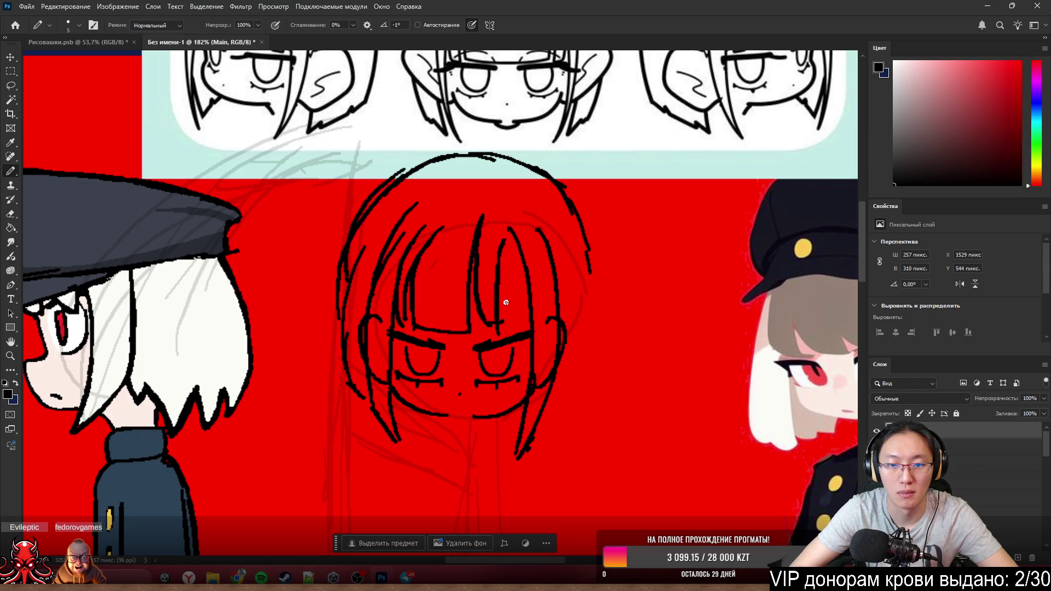
pyautogui.moveTo(491, 261); pyautogui.dragTo(498, 320)
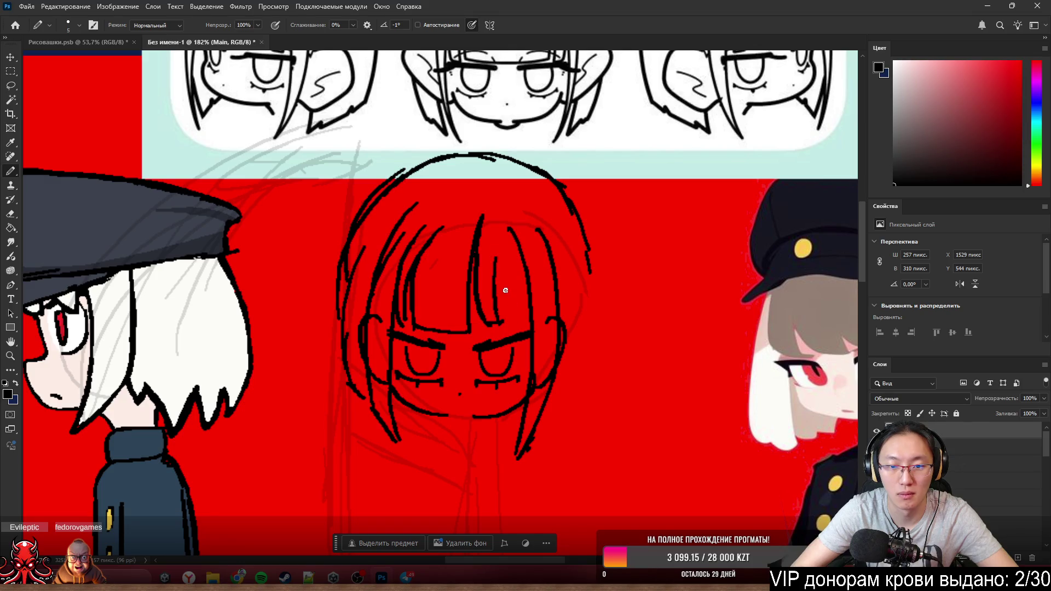
pyautogui.moveTo(497, 259); pyautogui.dragTo(516, 319)
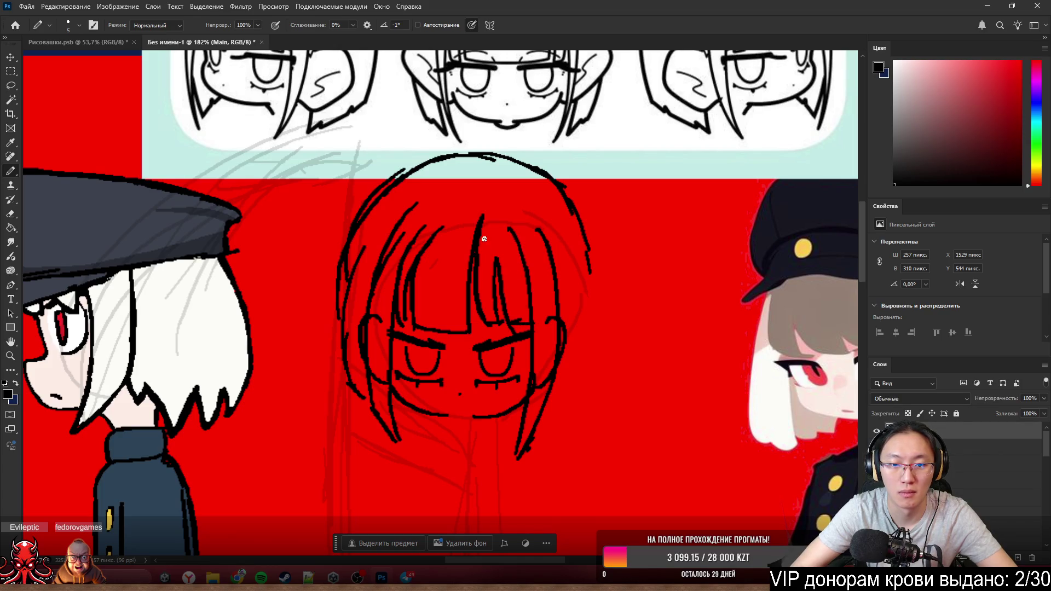
pyautogui.scroll(-2, 501, 291)
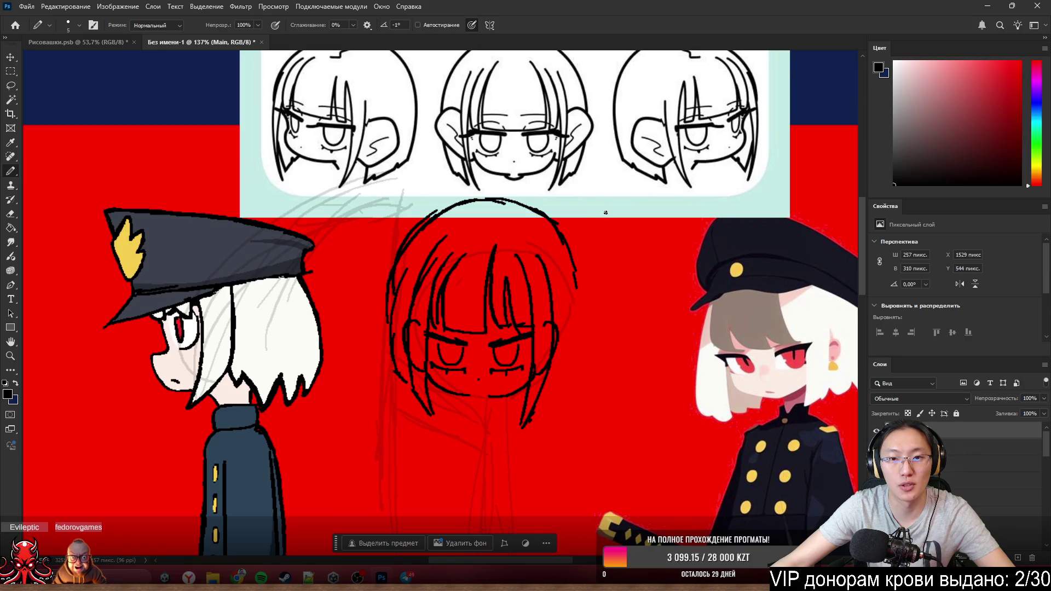
pyautogui.scroll(-1, 587, 233)
pyautogui.scroll(-1, 603, 254)
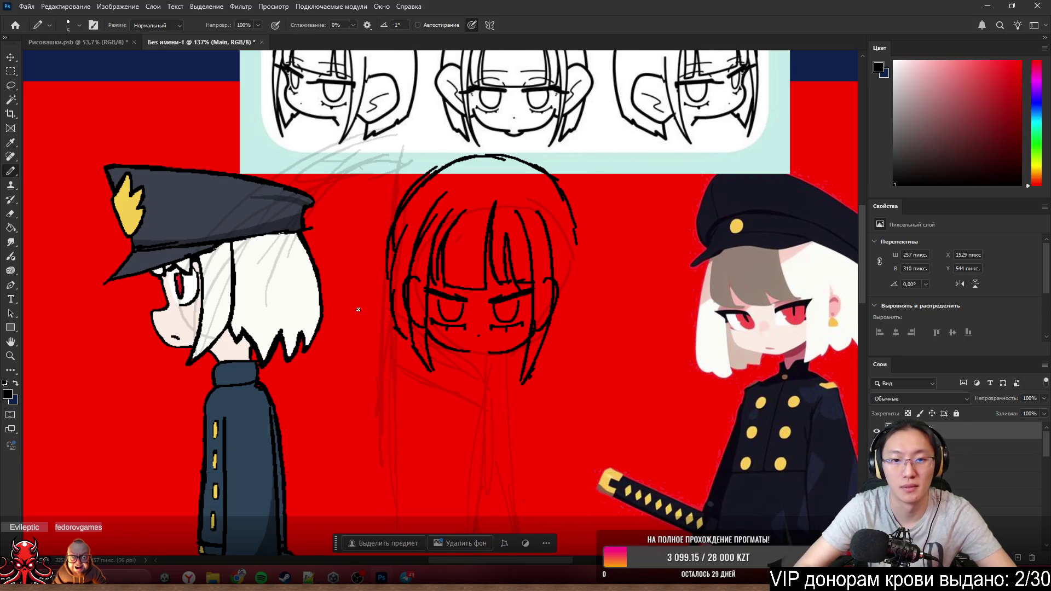
# - Draw over the hair's right and left outer edges to strengthen the bob outline
pyautogui.moveTo(573, 252)
pyautogui.mouseDown()
pyautogui.moveTo(563, 340)
pyautogui.moveTo(548, 344)
pyautogui.mouseUp()
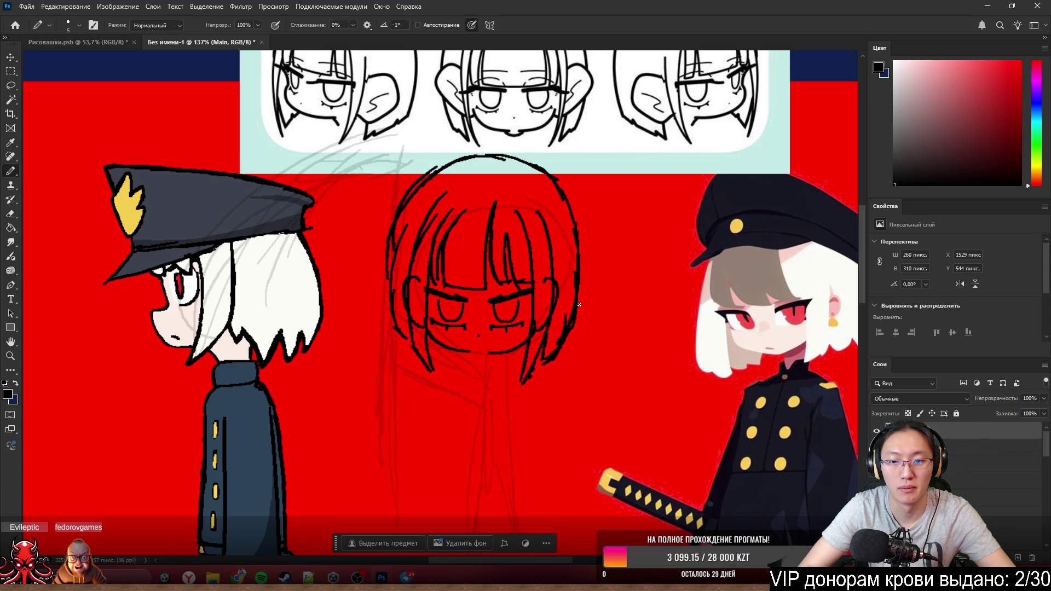
pyautogui.moveTo(393, 242); pyautogui.dragTo(387, 323)
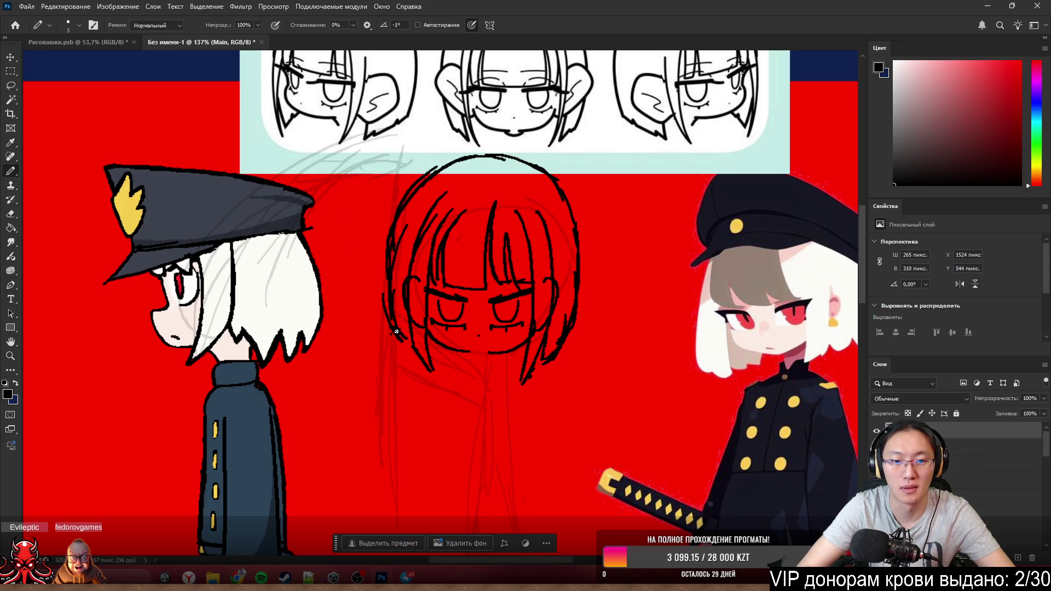
pyautogui.moveTo(387, 271)
pyautogui.mouseDown()
pyautogui.moveTo(398, 348)
pyautogui.moveTo(409, 335)
pyautogui.mouseUp()
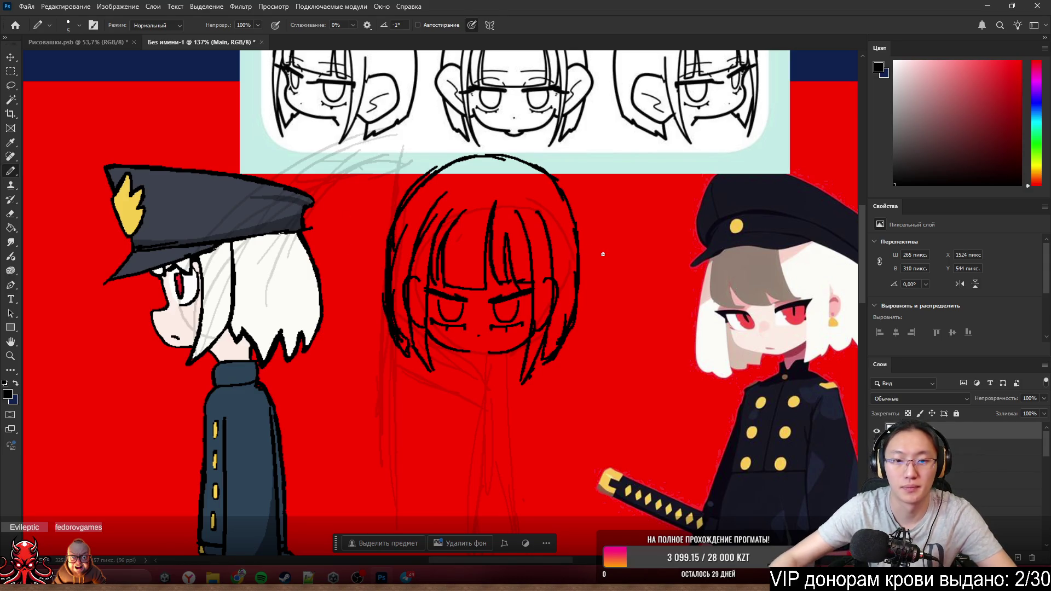
pyautogui.scroll(-5, 466, 329)
pyautogui.scroll(3, 458, 275)
pyautogui.moveTo(417, 227); pyautogui.dragTo(471, 279)
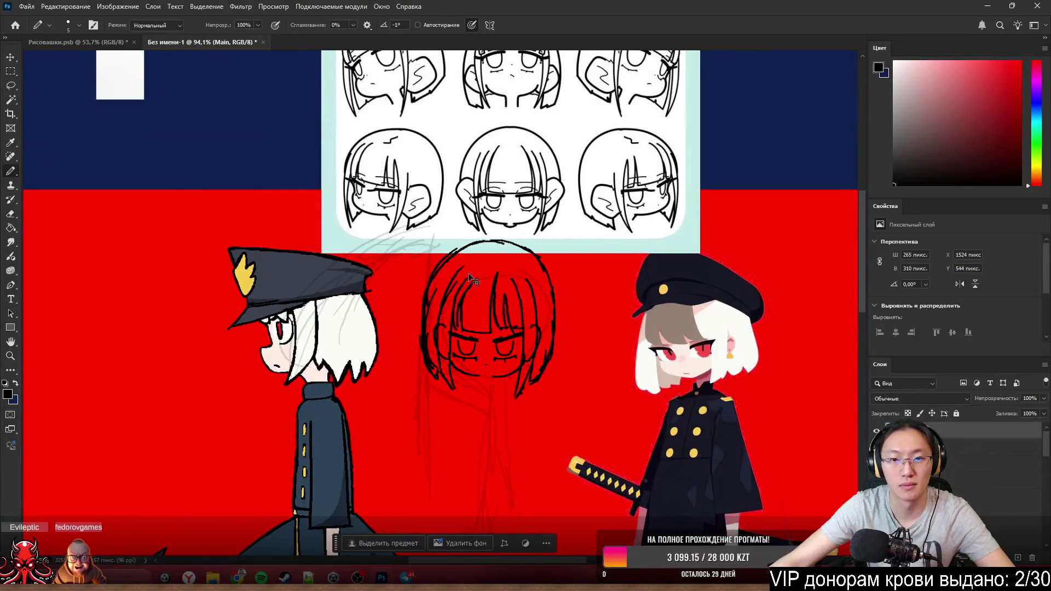
pyautogui.scroll(3, 554, 332)
pyautogui.scroll(-1, 521, 357)
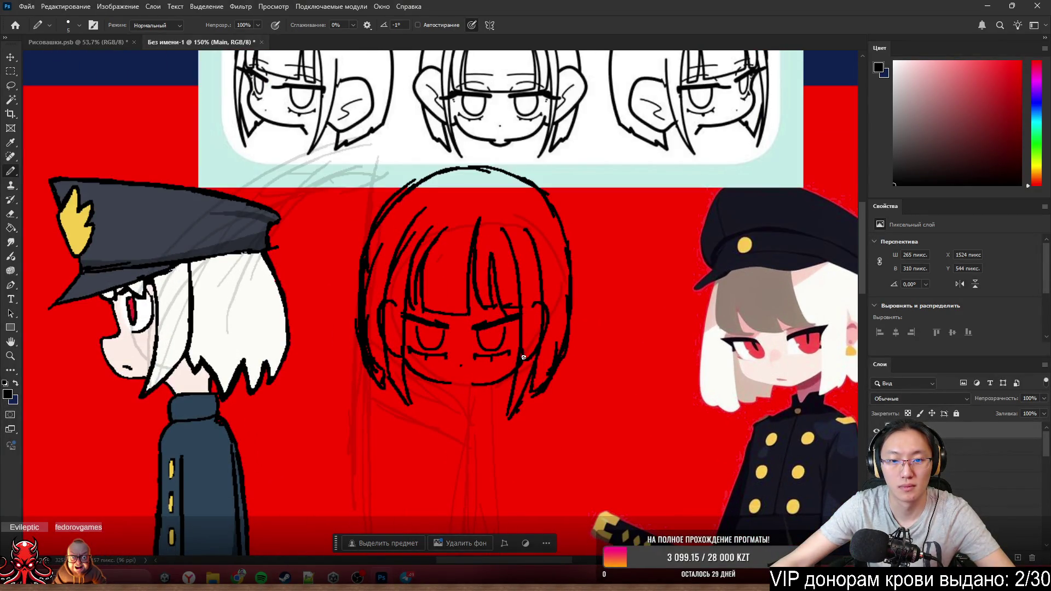
pyautogui.scroll(-2, 519, 354)
pyautogui.scroll(-2, 520, 354)
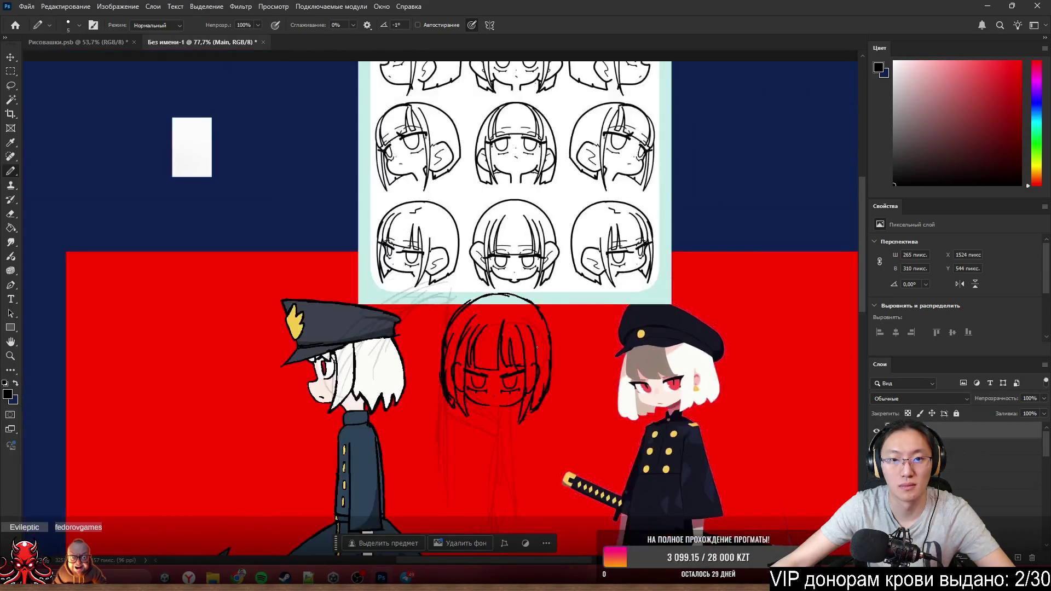
pyautogui.scroll(2, 507, 393)
pyautogui.scroll(3, 507, 414)
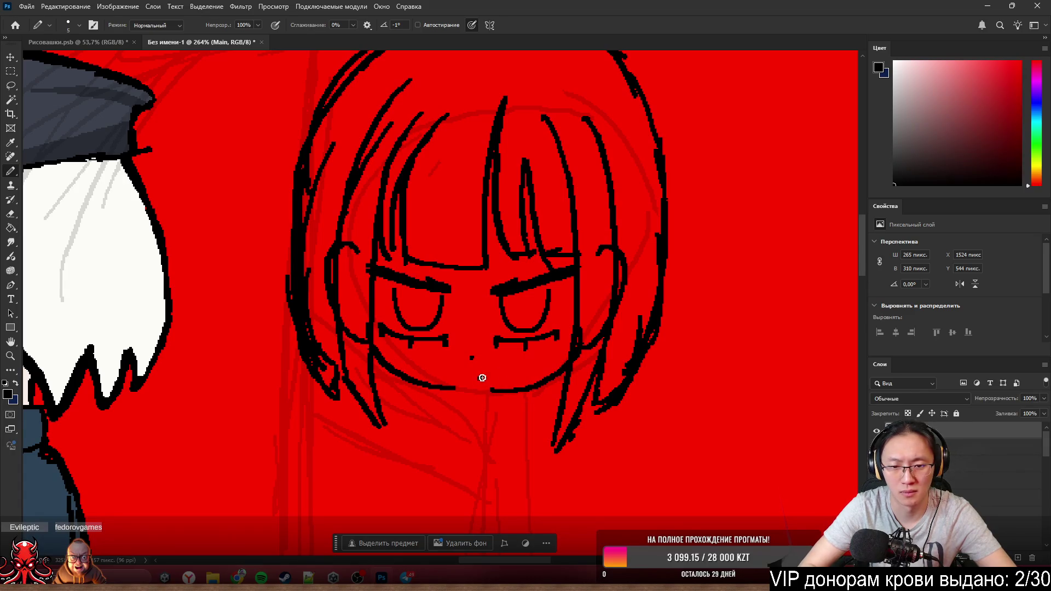
pyautogui.scroll(-3, 499, 427)
pyautogui.scroll(-4, 498, 428)
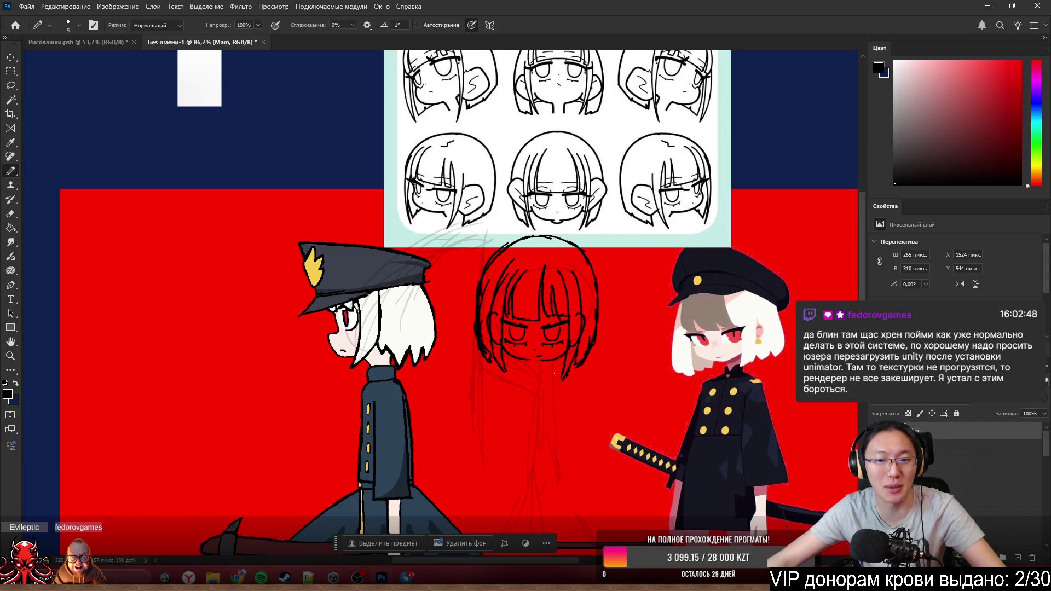
pyautogui.scroll(-1, 561, 364)
pyautogui.scroll(-1, 562, 365)
pyautogui.scroll(-3, 561, 365)
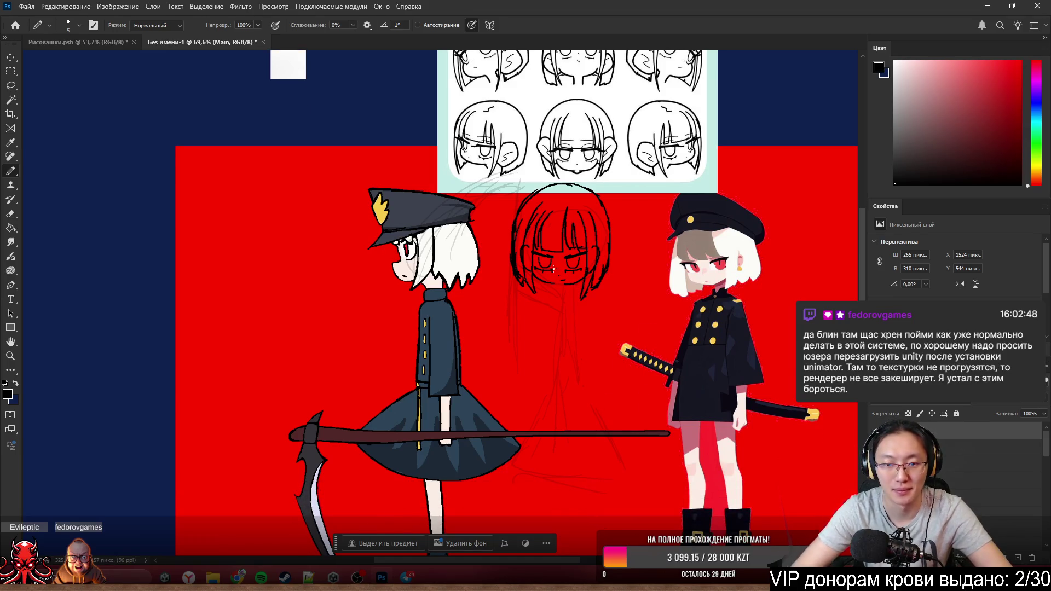
pyautogui.scroll(2, 582, 302)
pyautogui.scroll(2, 512, 265)
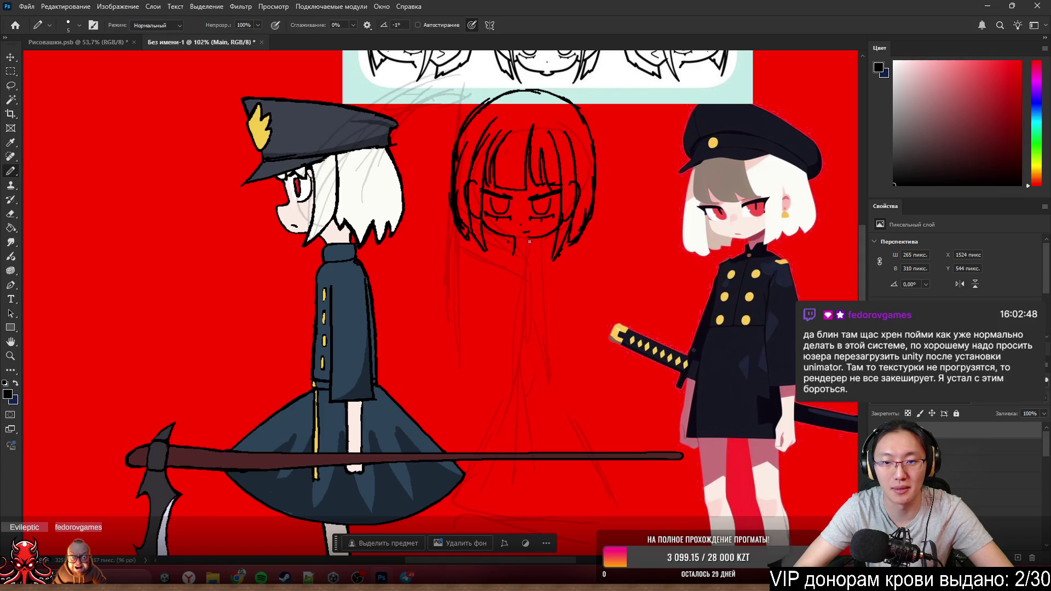
pyautogui.scroll(2, 534, 248)
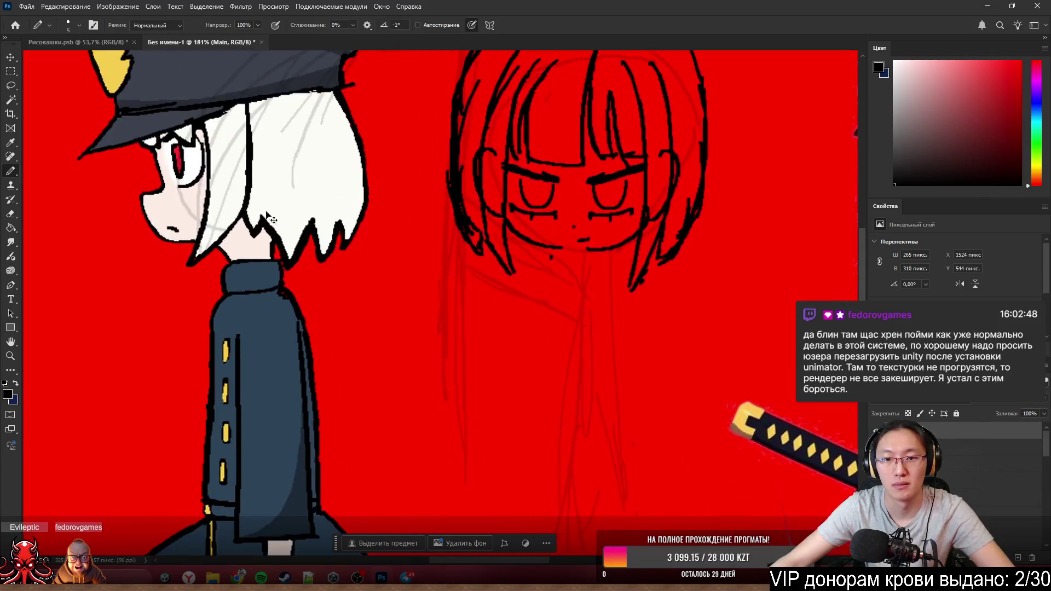
pyautogui.scroll(2, 405, 210)
pyautogui.moveTo(405, 210); pyautogui.dragTo(370, 203)
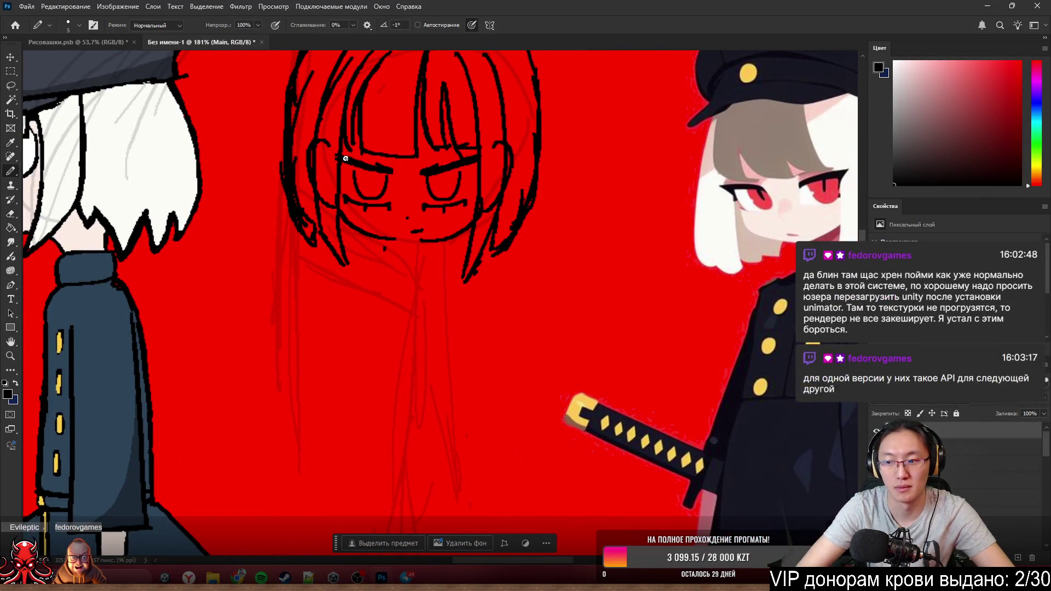
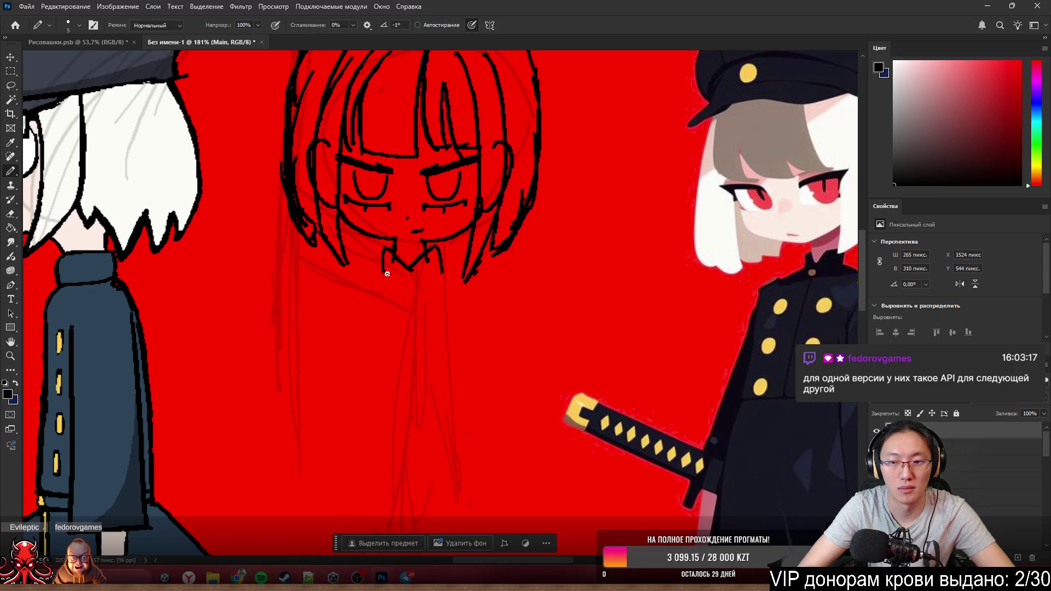
# - Draw a collar line under the chin with a small loop at the chin tip
pyautogui.moveTo(382, 271); pyautogui.dragTo(441, 277)
pyautogui.moveTo(403, 276); pyautogui.dragTo(412, 294)
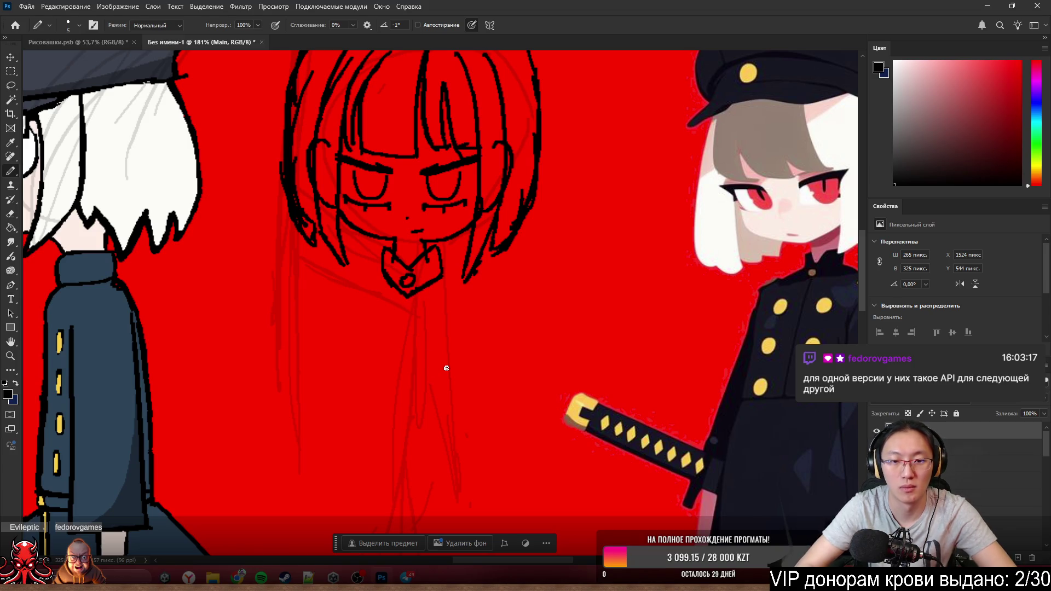
pyautogui.scroll(-2, 503, 289)
pyautogui.scroll(-3, 504, 289)
pyautogui.scroll(-3, 503, 289)
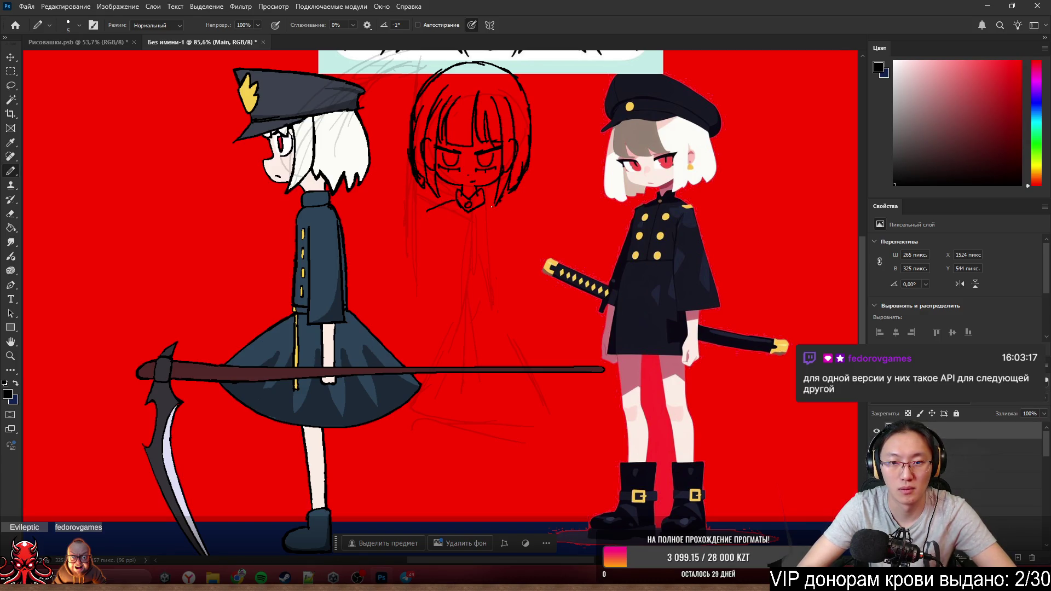
# - Try a first body line down from the collar, erasing and undoing the attempts
pyautogui.moveTo(485, 206); pyautogui.dragTo(513, 218)
pyautogui.hotkey('ctrl', 'z')
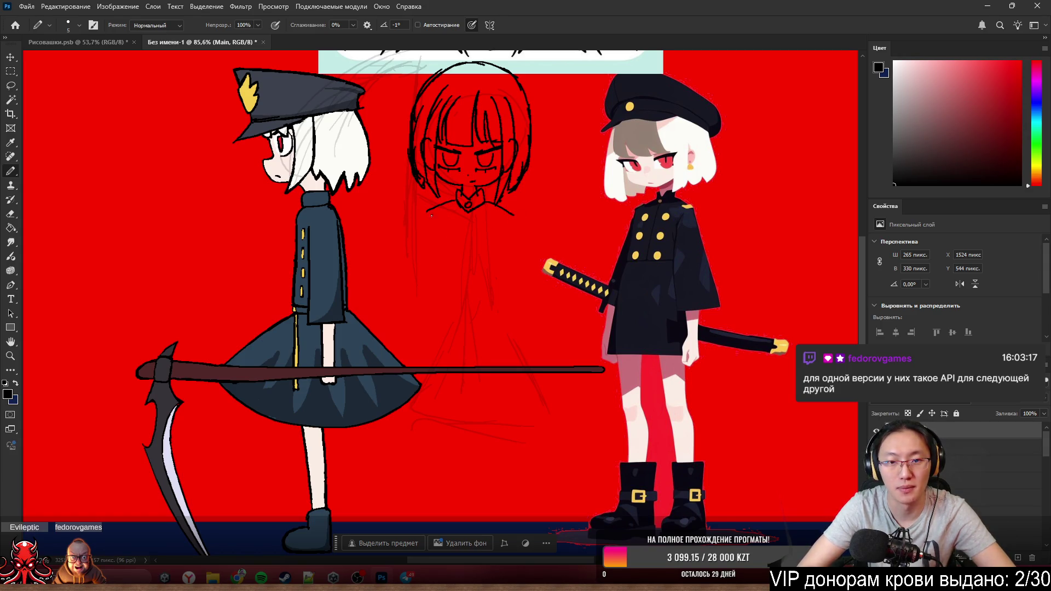
pyautogui.moveTo(428, 210); pyautogui.dragTo(418, 282)
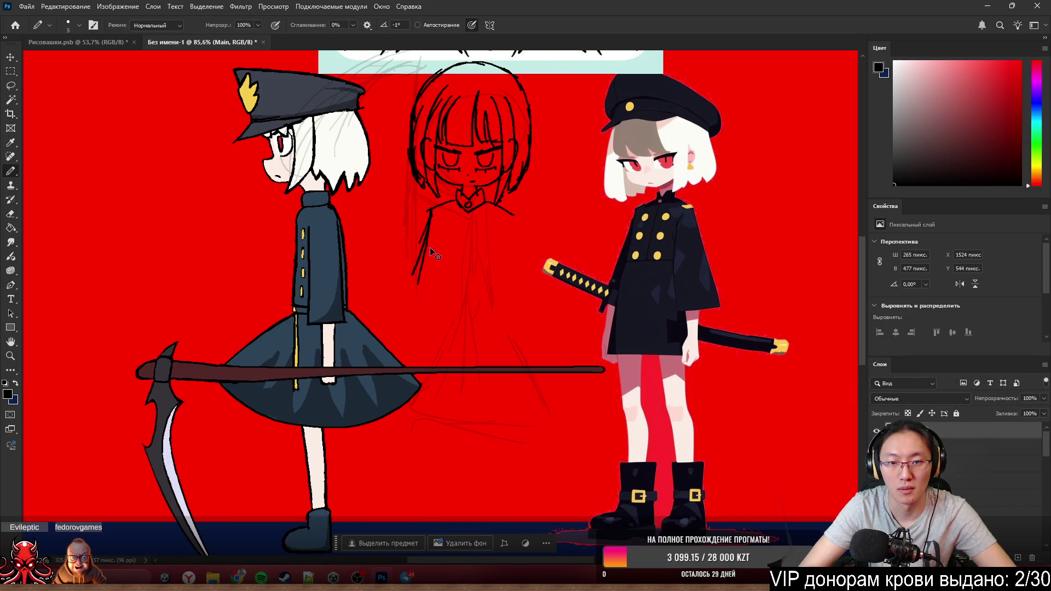
pyautogui.press('e')
pyautogui.moveTo(425, 258); pyautogui.dragTo(434, 230)
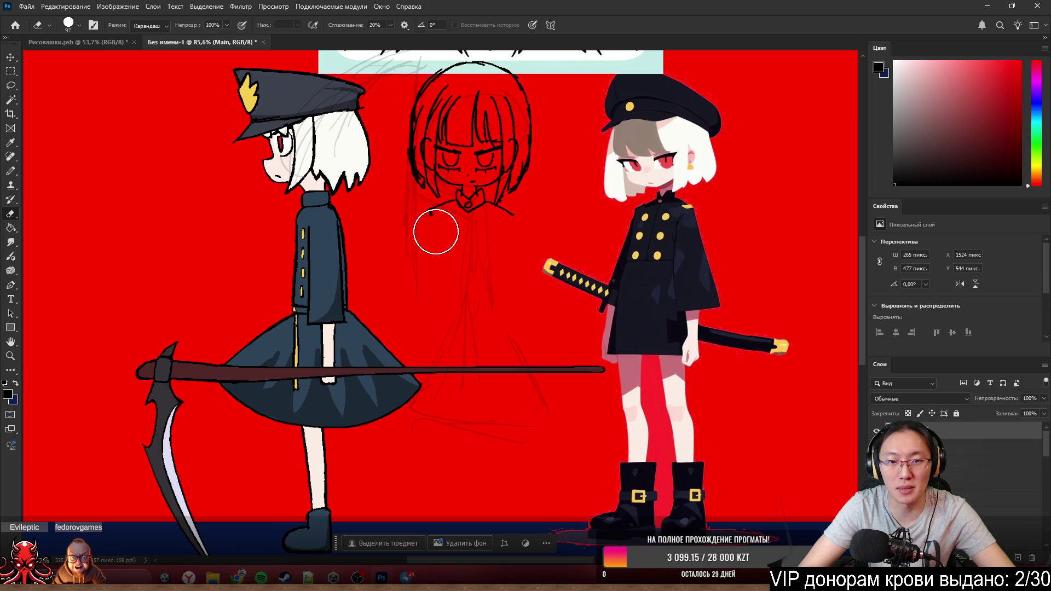
pyautogui.press('b')
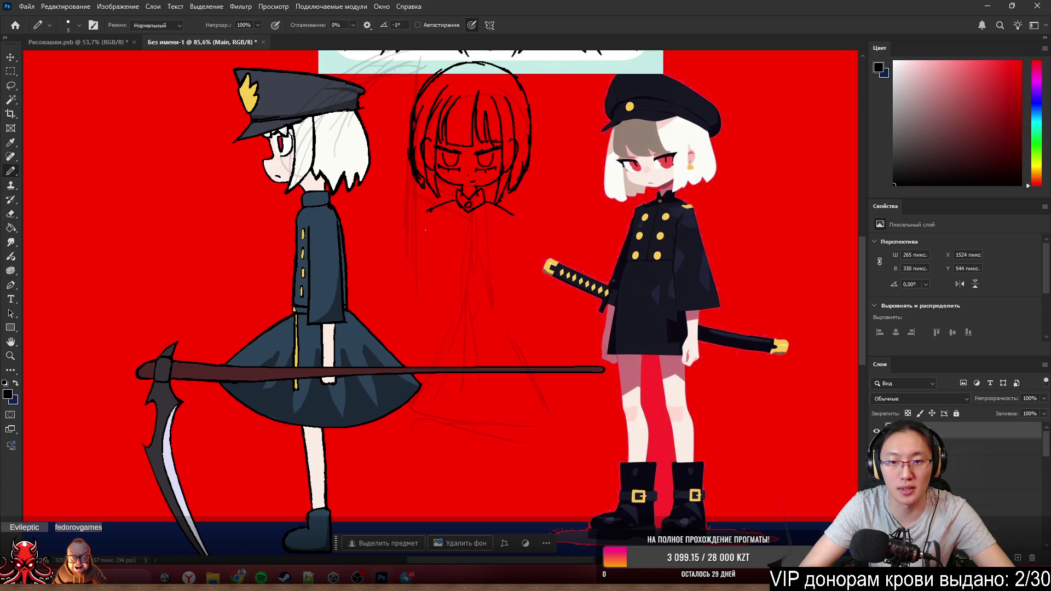
pyautogui.hotkey('ctrl', 'z')
# - Redo the dress's left body line until it reaches low enough, then add the right edge
pyautogui.moveTo(429, 210); pyautogui.dragTo(433, 292)
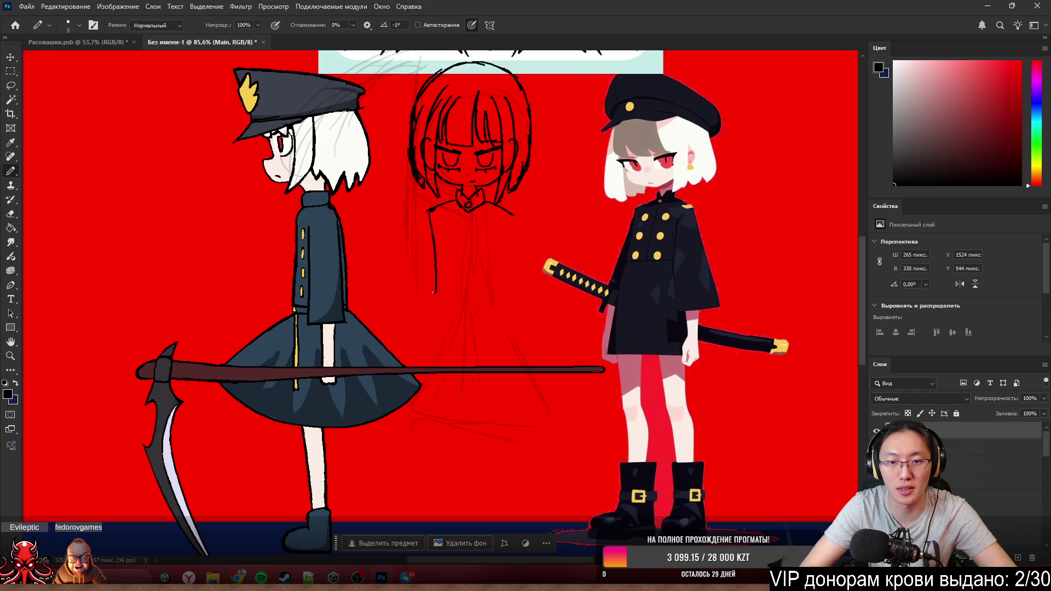
pyautogui.hotkey('ctrl', 'z')
pyautogui.moveTo(429, 211); pyautogui.dragTo(429, 312)
pyautogui.hotkey('ctrl', 'z')
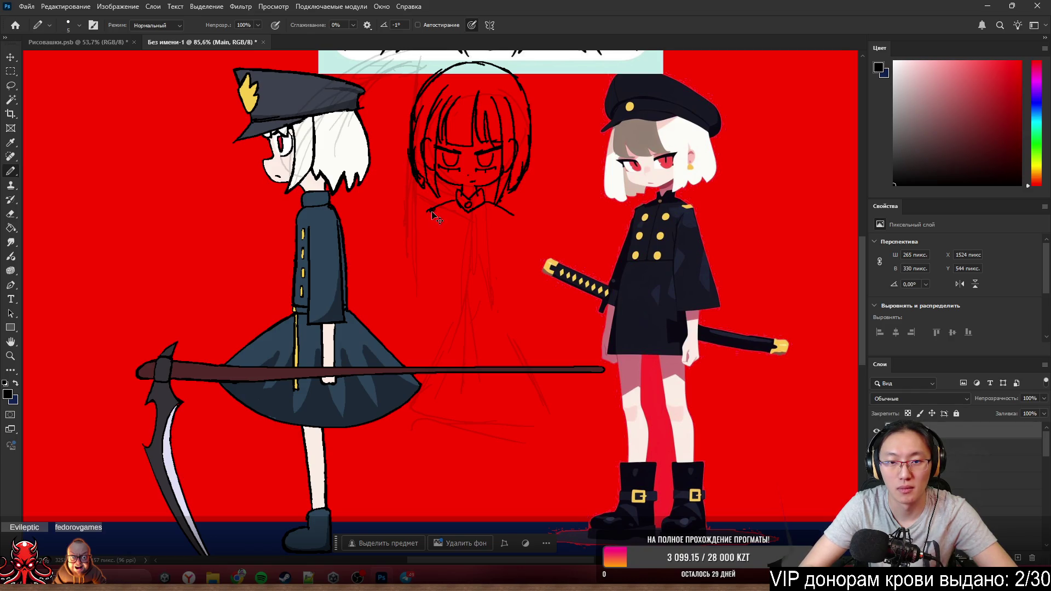
pyautogui.moveTo(429, 210); pyautogui.dragTo(428, 313)
pyautogui.hotkey('ctrl', 'z')
pyautogui.moveTo(429, 210); pyautogui.dragTo(435, 328)
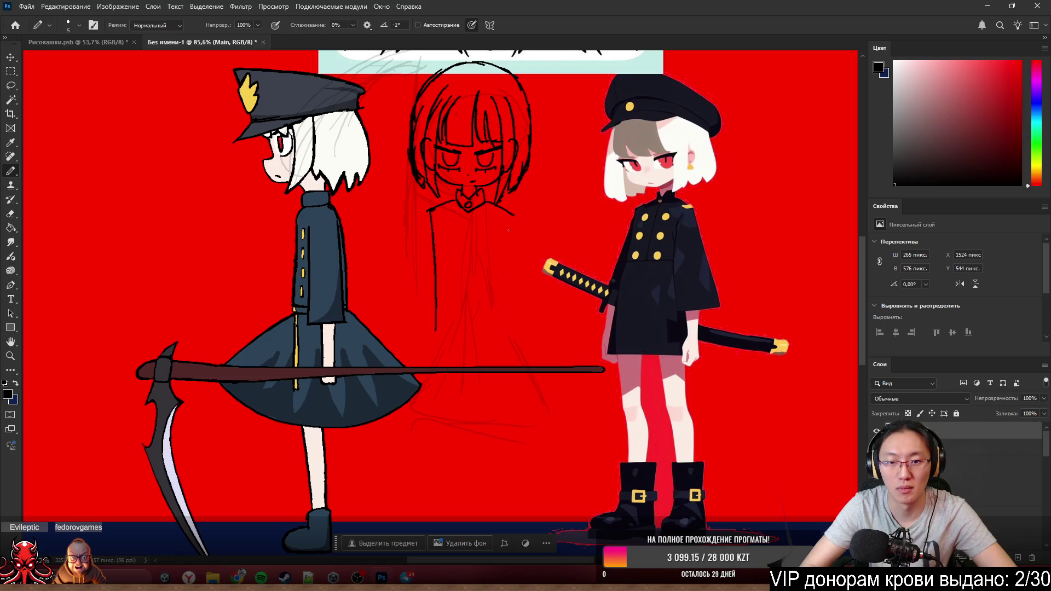
pyautogui.moveTo(510, 214); pyautogui.dragTo(503, 303)
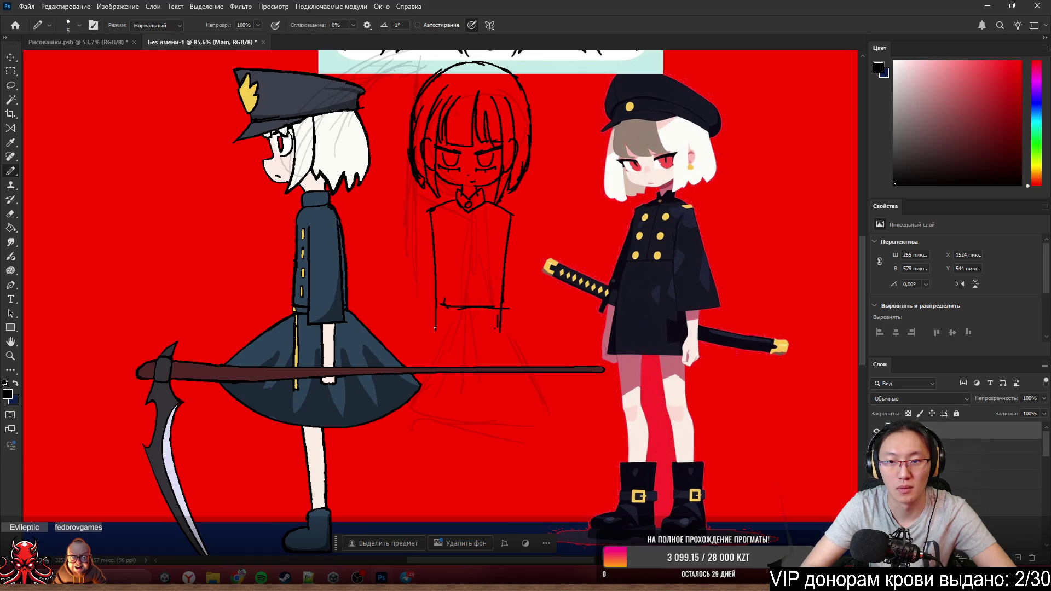
# - Extend both dress edges downward and draw the horizontal hem line at the bottom
pyautogui.moveTo(438, 311); pyautogui.dragTo(424, 422)
pyautogui.moveTo(434, 353)
pyautogui.mouseDown()
pyautogui.moveTo(422, 427)
pyautogui.moveTo(460, 439)
pyautogui.mouseUp()
pyautogui.moveTo(427, 386)
pyautogui.mouseDown()
pyautogui.moveTo(482, 445)
pyautogui.moveTo(517, 447)
pyautogui.mouseUp()
pyautogui.moveTo(448, 435); pyautogui.dragTo(520, 447)
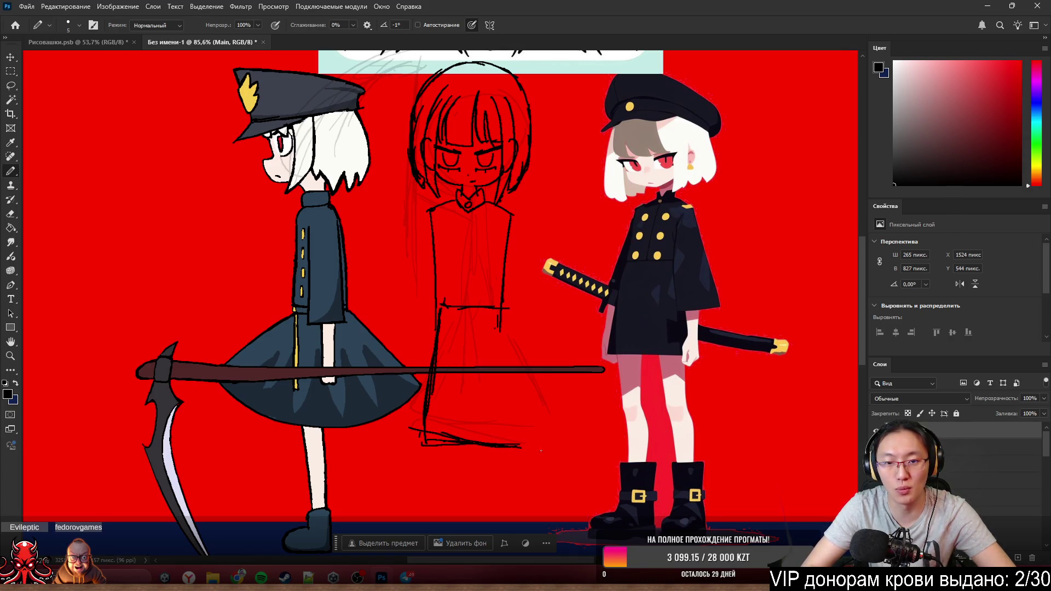
pyautogui.moveTo(507, 375); pyautogui.dragTo(529, 449)
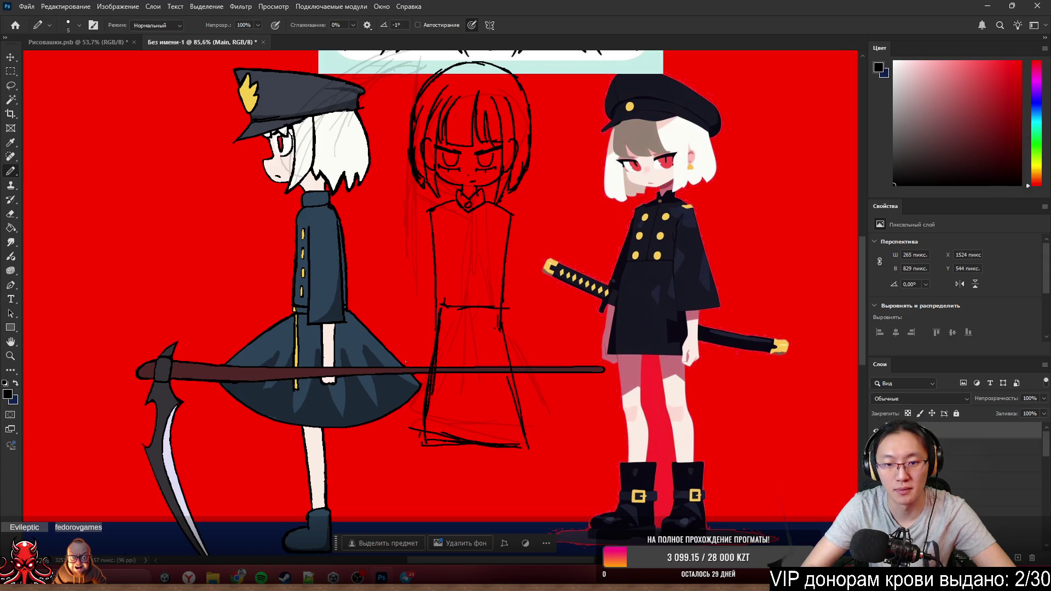
pyautogui.moveTo(420, 450); pyautogui.dragTo(467, 455)
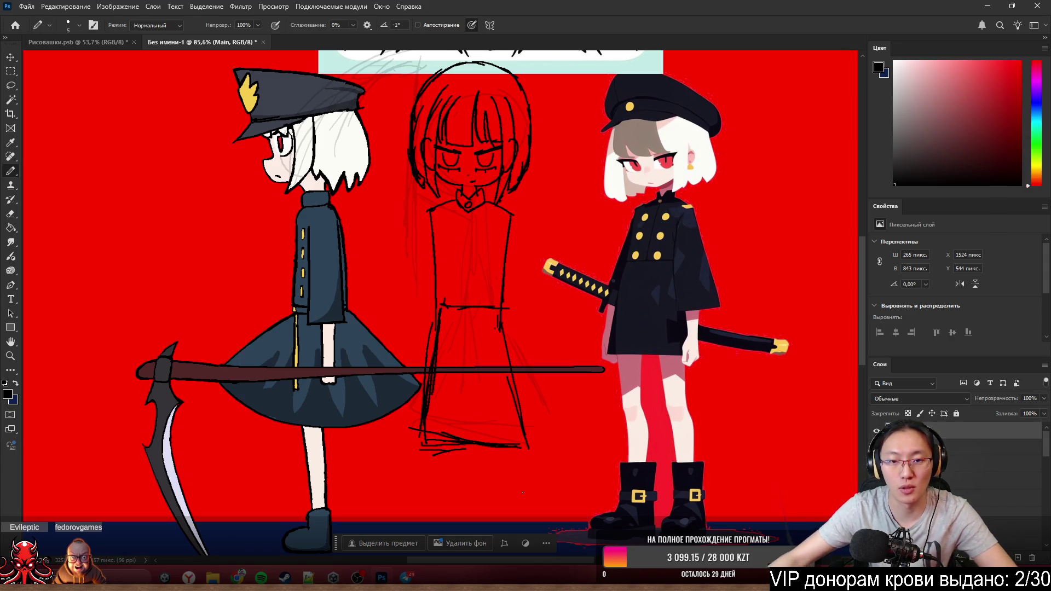
pyautogui.scroll(-3, 534, 460)
pyautogui.scroll(3, 540, 514)
pyautogui.scroll(2, 539, 512)
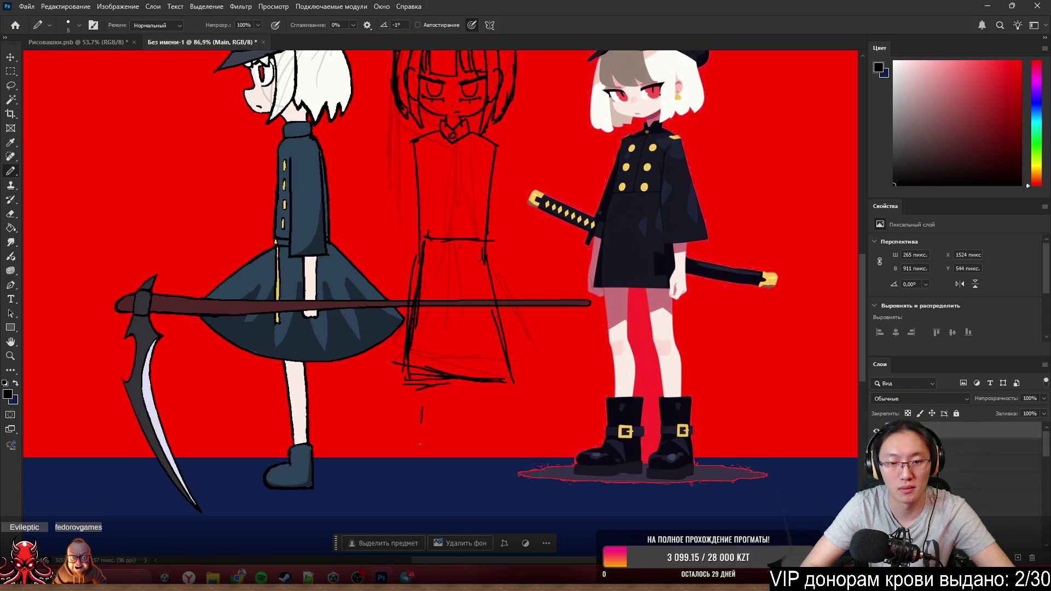
# - Sketch the leg lines below the dress, erase the rough lower legs and redraw the left leg
pyautogui.moveTo(463, 382); pyautogui.dragTo(470, 445)
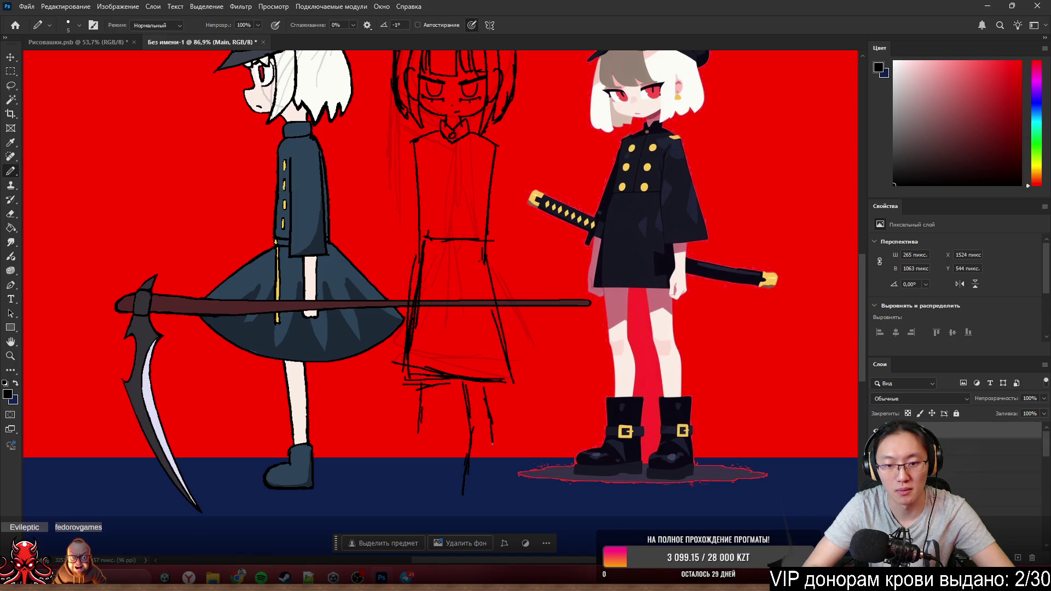
pyautogui.moveTo(484, 485)
pyautogui.mouseDown()
pyautogui.moveTo(469, 497)
pyautogui.moveTo(491, 512)
pyautogui.mouseUp()
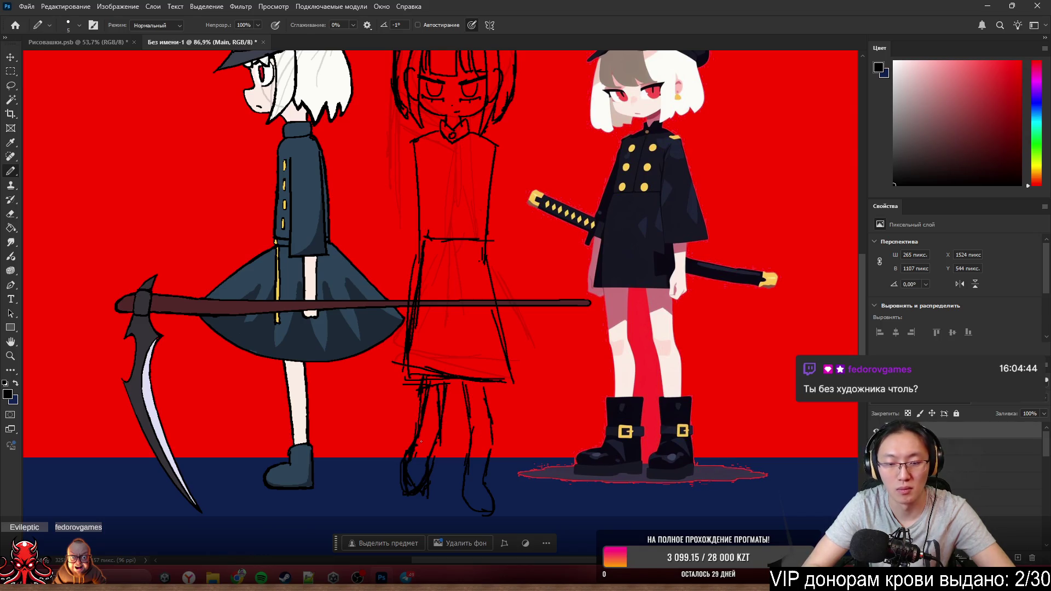
pyautogui.press('e')
pyautogui.moveTo(403, 481); pyautogui.dragTo(433, 404)
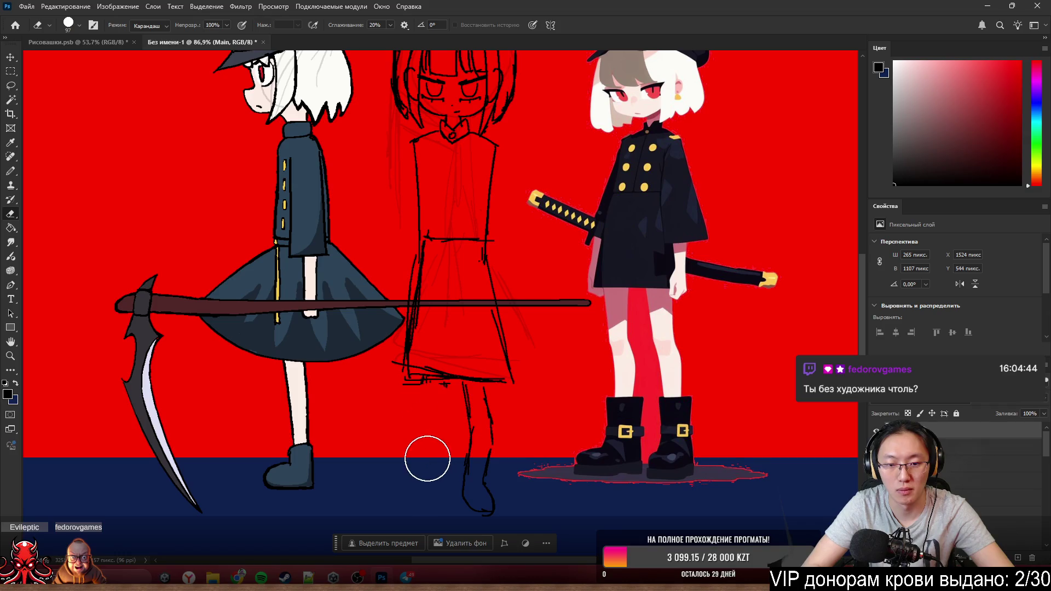
pyautogui.press('b')
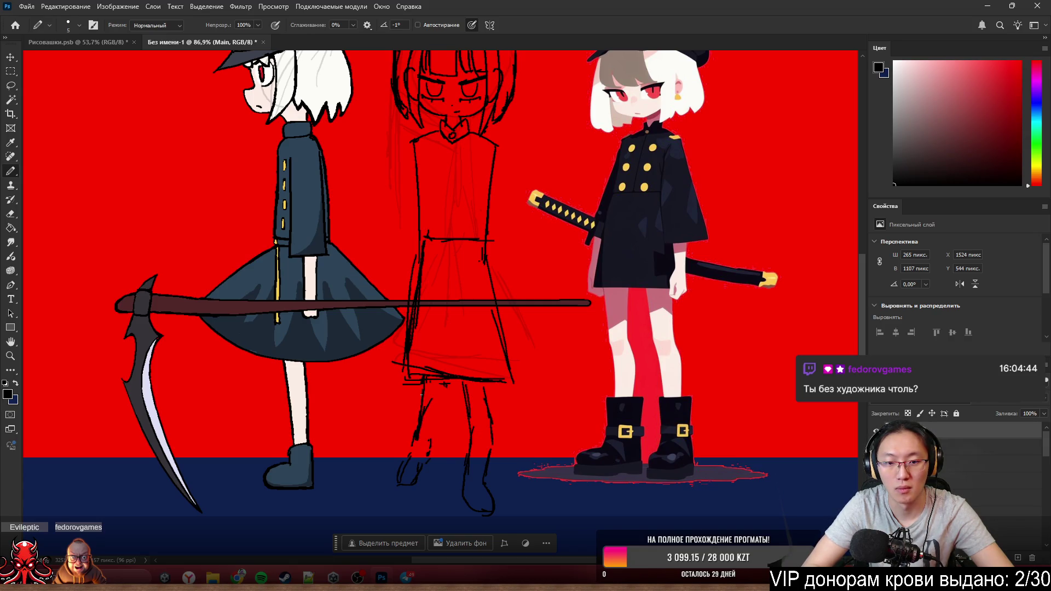
pyautogui.moveTo(432, 418); pyautogui.dragTo(435, 389)
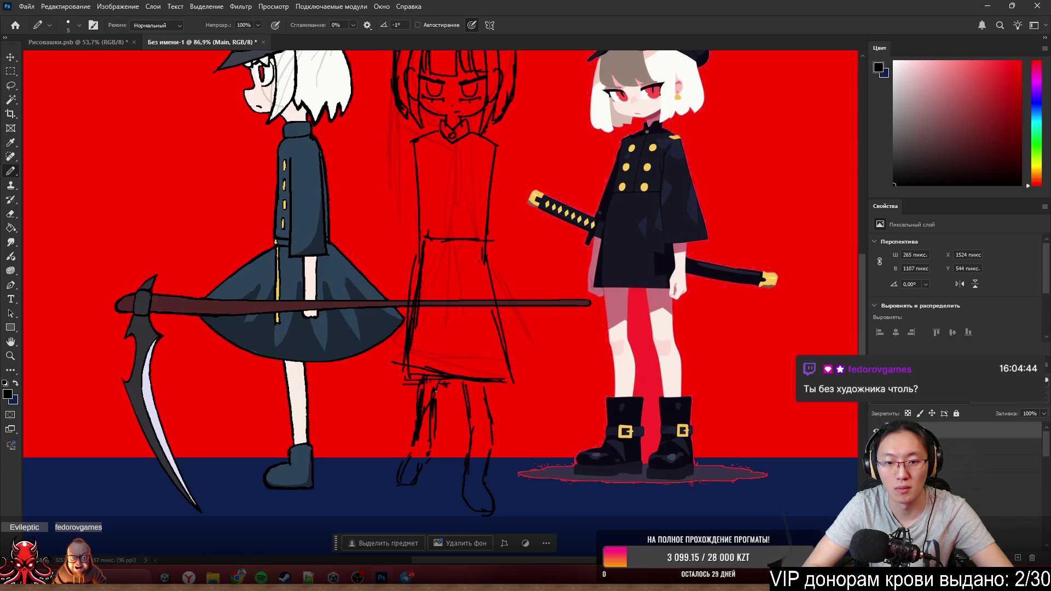
pyautogui.scroll(-5, 493, 345)
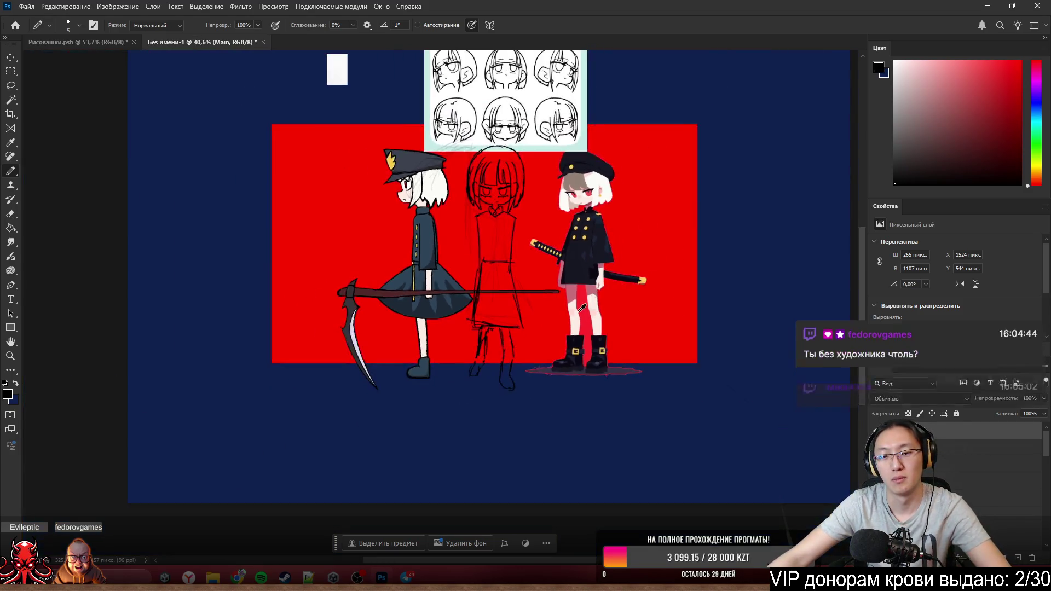
pyautogui.scroll(3, 489, 306)
pyautogui.scroll(3, 400, 304)
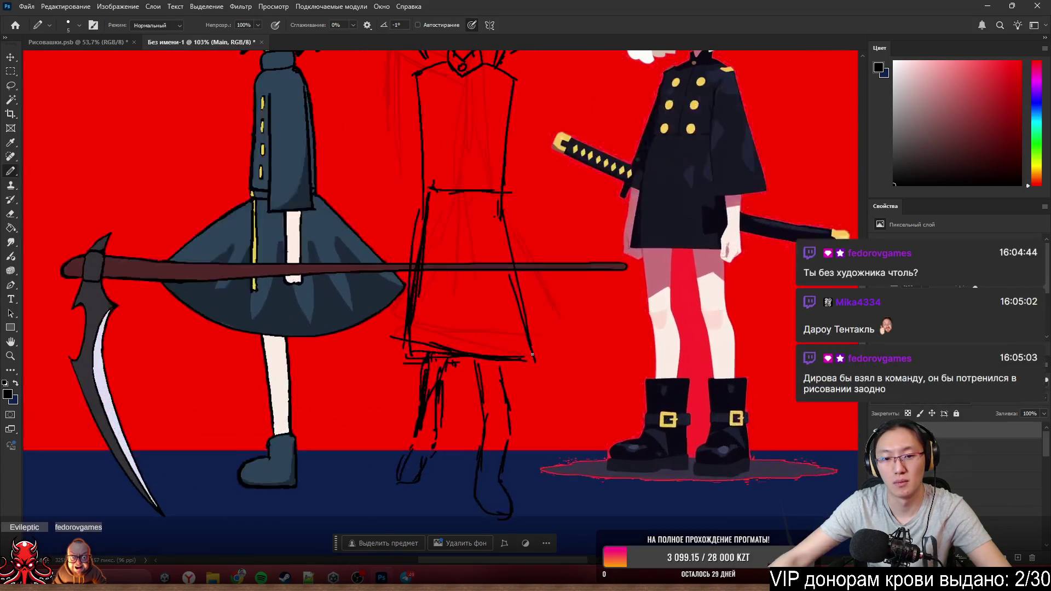
# - Sketch the right leg and clean up the lower-body lines, alternating eraser and pencil
pyautogui.moveTo(492, 381)
pyautogui.mouseDown()
pyautogui.moveTo(500, 447)
pyautogui.moveTo(509, 426)
pyautogui.mouseUp()
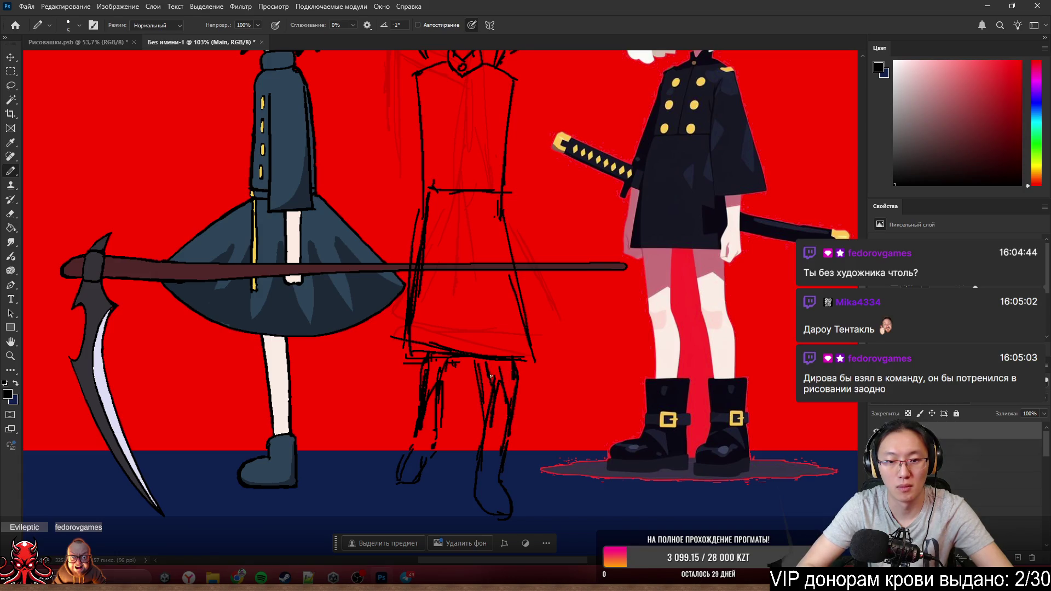
pyautogui.press('e')
pyautogui.moveTo(474, 393); pyautogui.dragTo(451, 395)
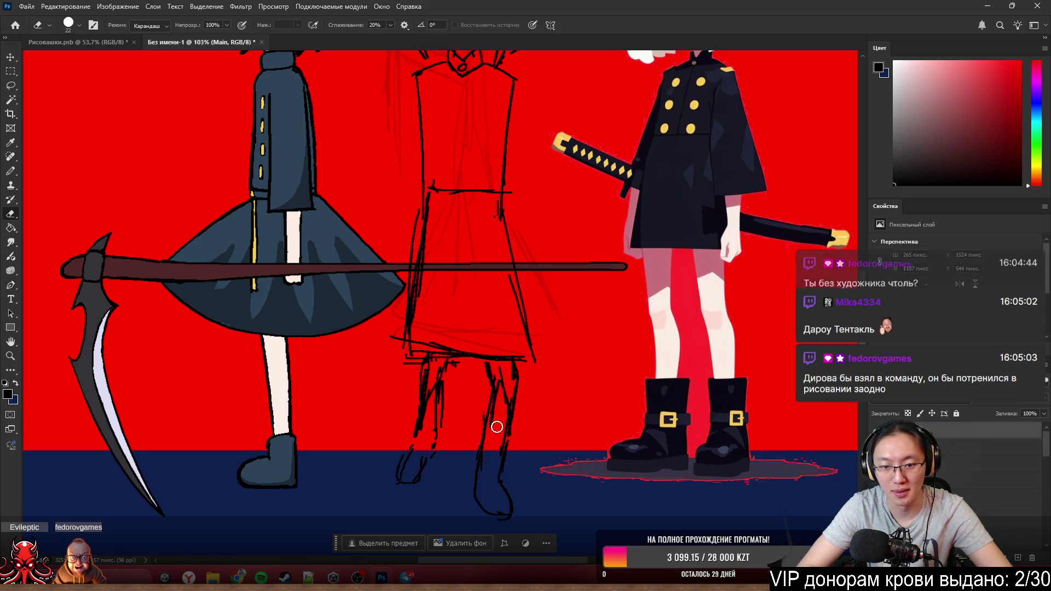
pyautogui.press('b')
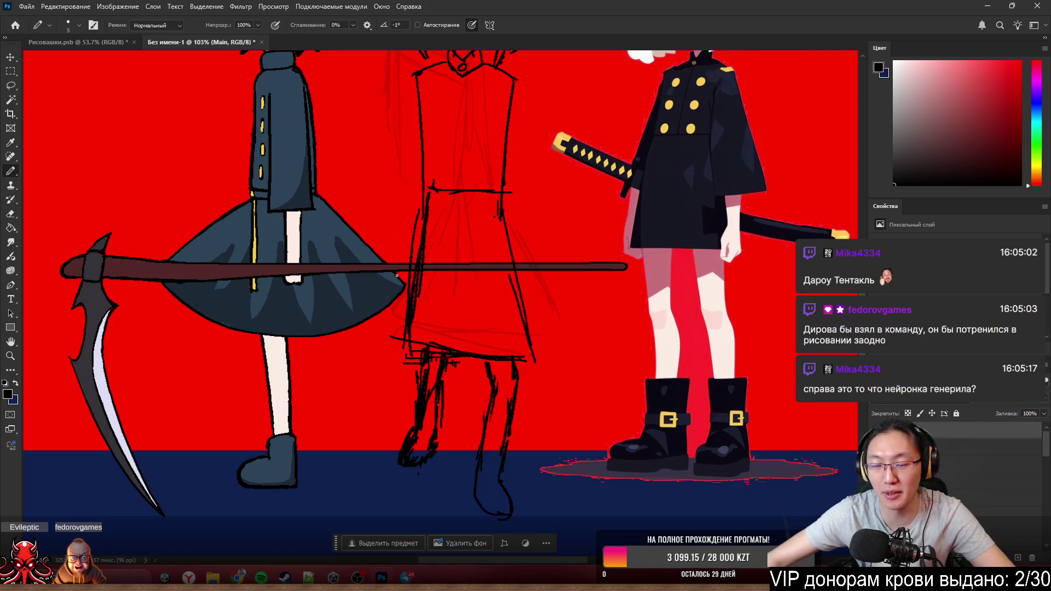
pyautogui.scroll(-5, 396, 275)
pyautogui.scroll(5, 411, 275)
pyautogui.scroll(-2, 434, 275)
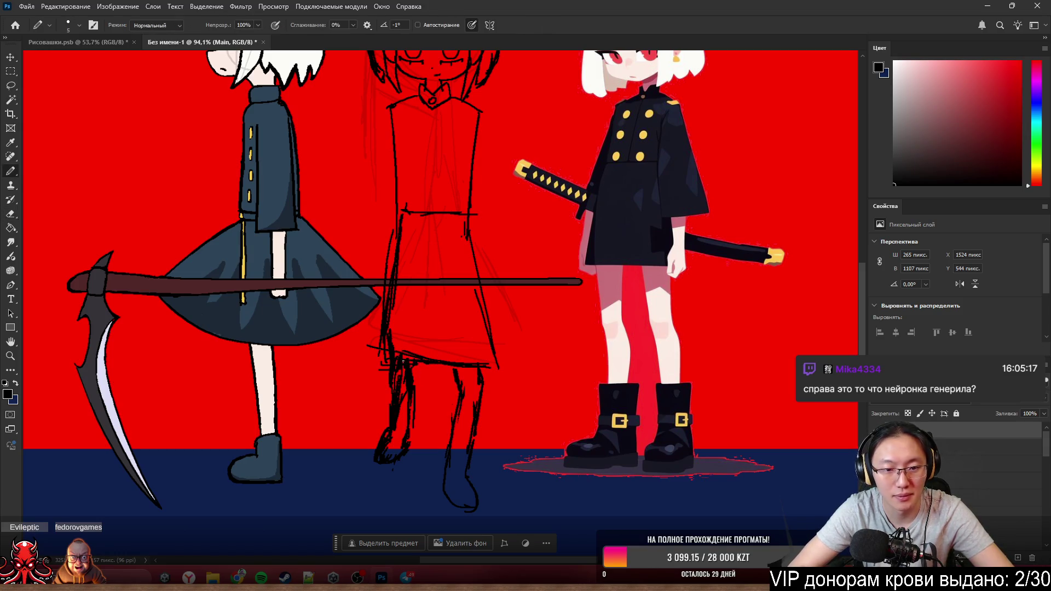
pyautogui.press('e')
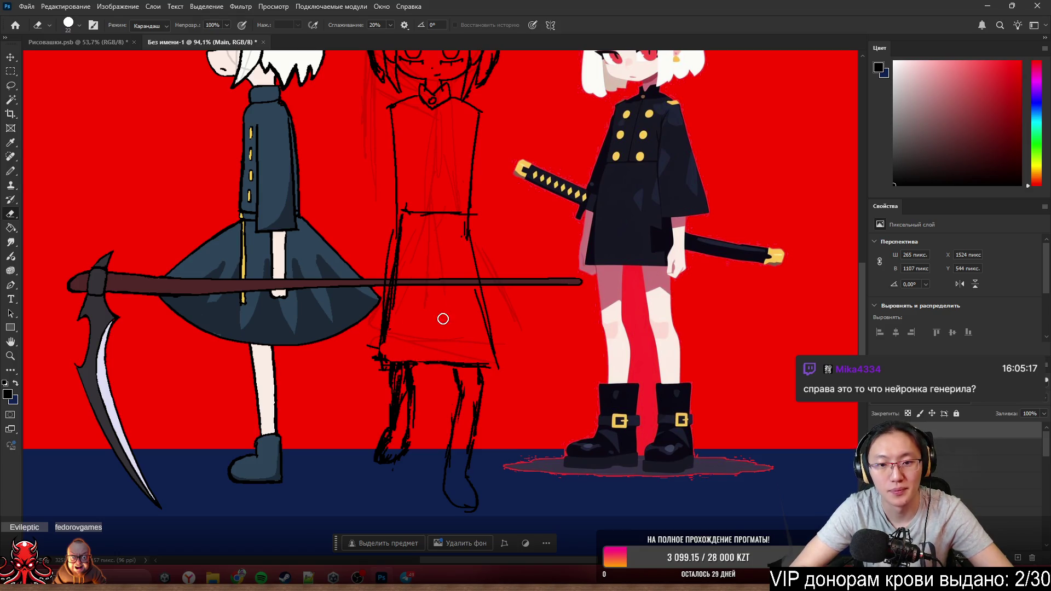
pyautogui.press('b')
pyautogui.scroll(-3, 472, 267)
pyautogui.scroll(1, 519, 290)
pyautogui.scroll(1, 468, 292)
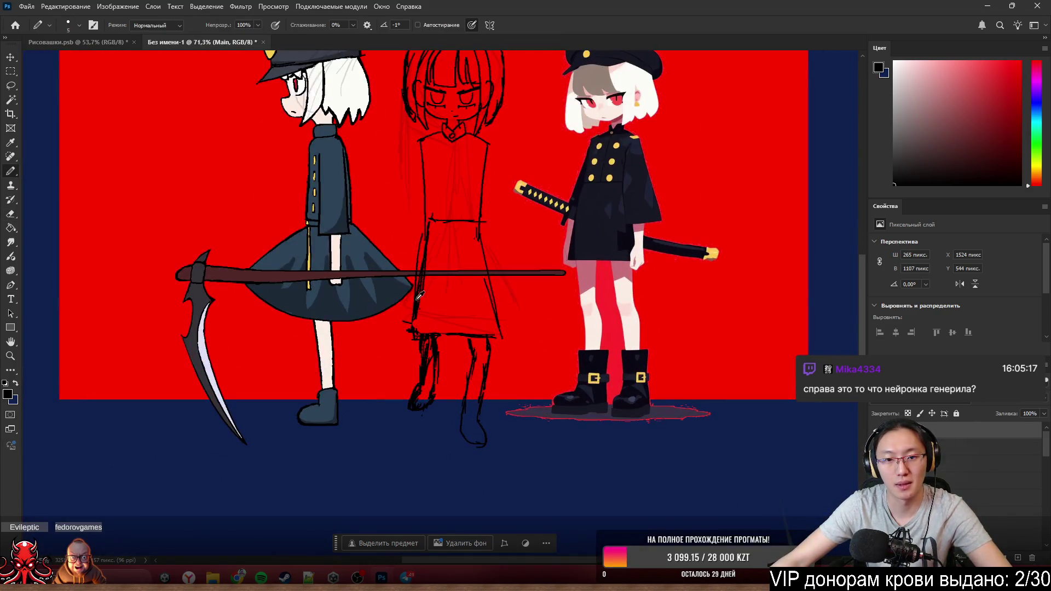
pyautogui.scroll(2, 437, 290)
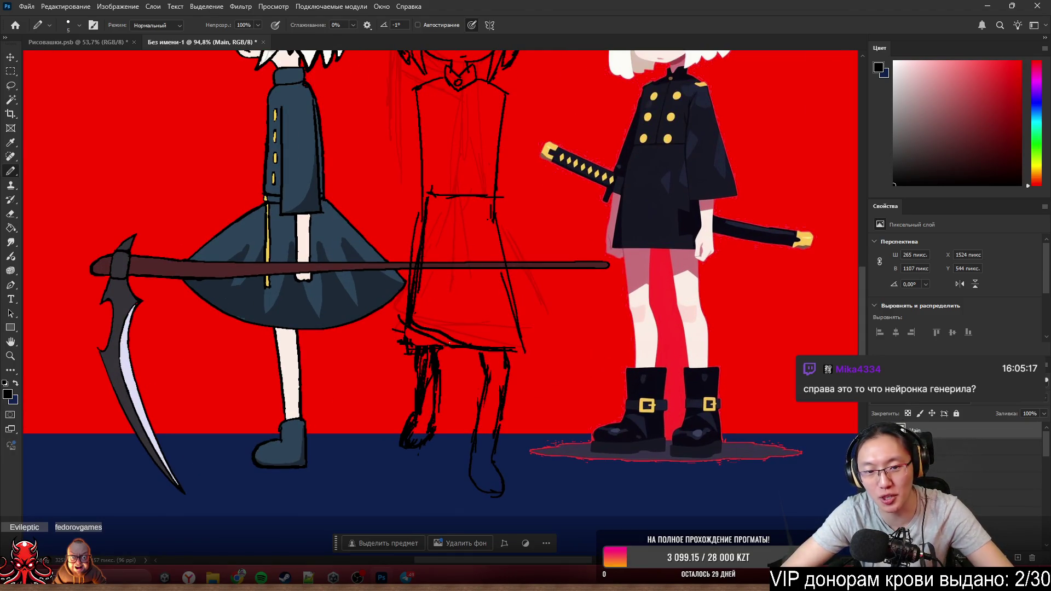
# - Erase stray leg lines with pencil/eraser toggles, then place a new browser window over the drawing
pyautogui.press('e')
pyautogui.press('b')
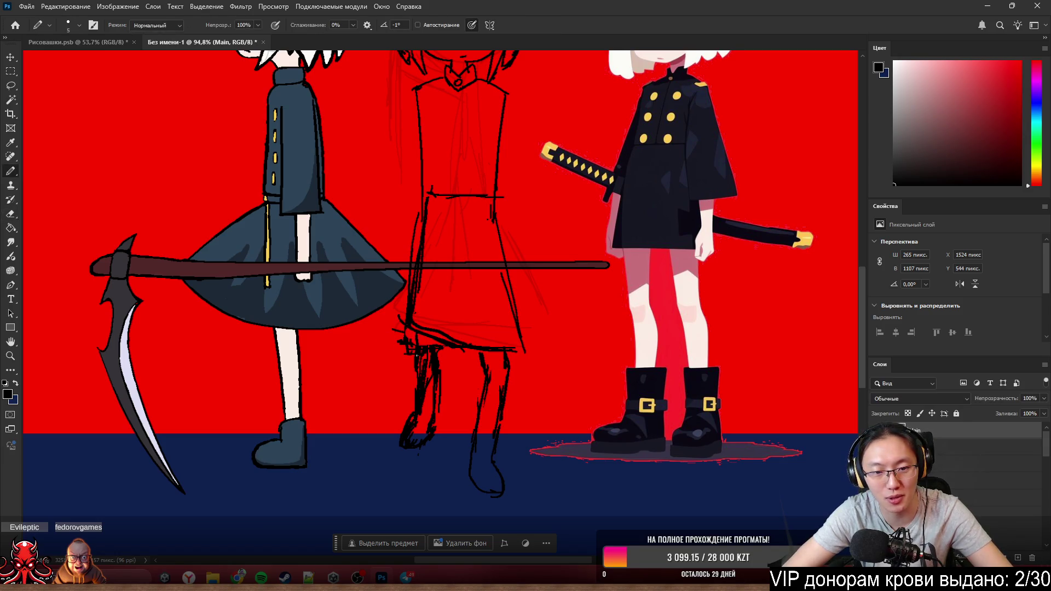
pyautogui.press('e')
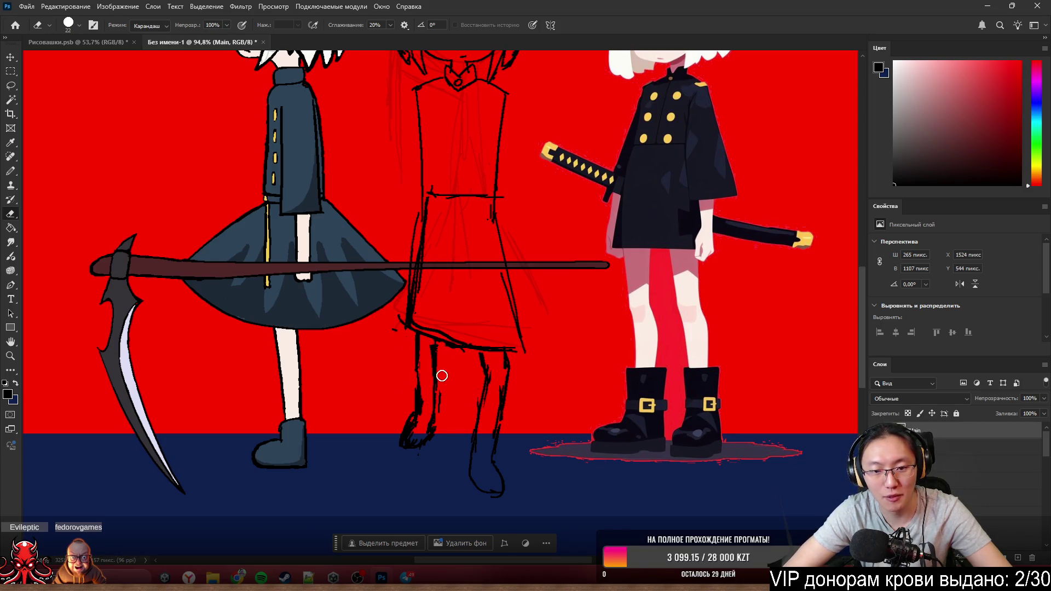
pyautogui.press('b')
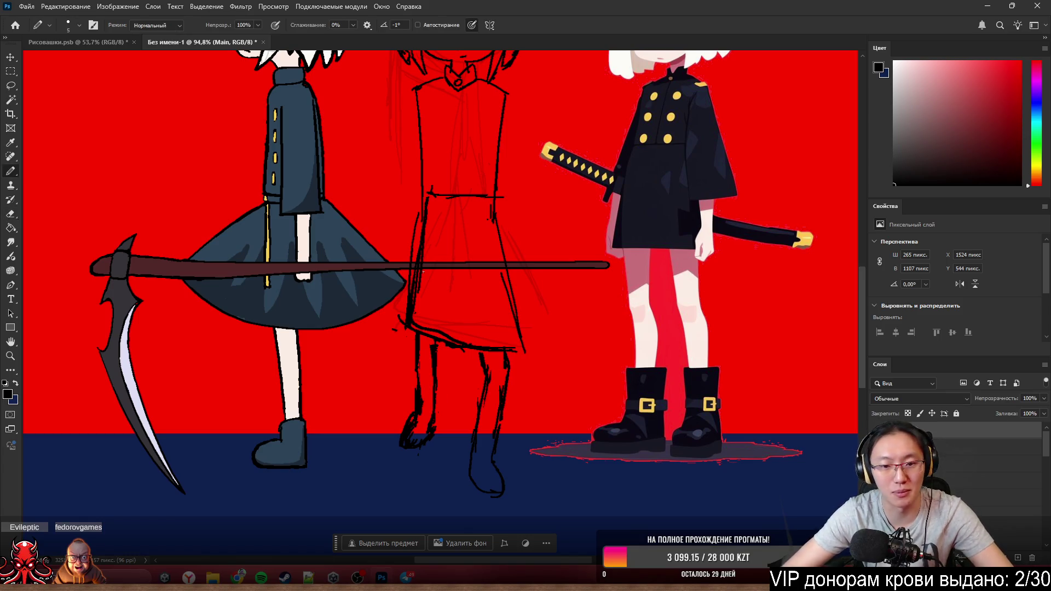
pyautogui.keyDown('alt'); pyautogui.scroll(-3, 644, 251); pyautogui.keyUp('alt')
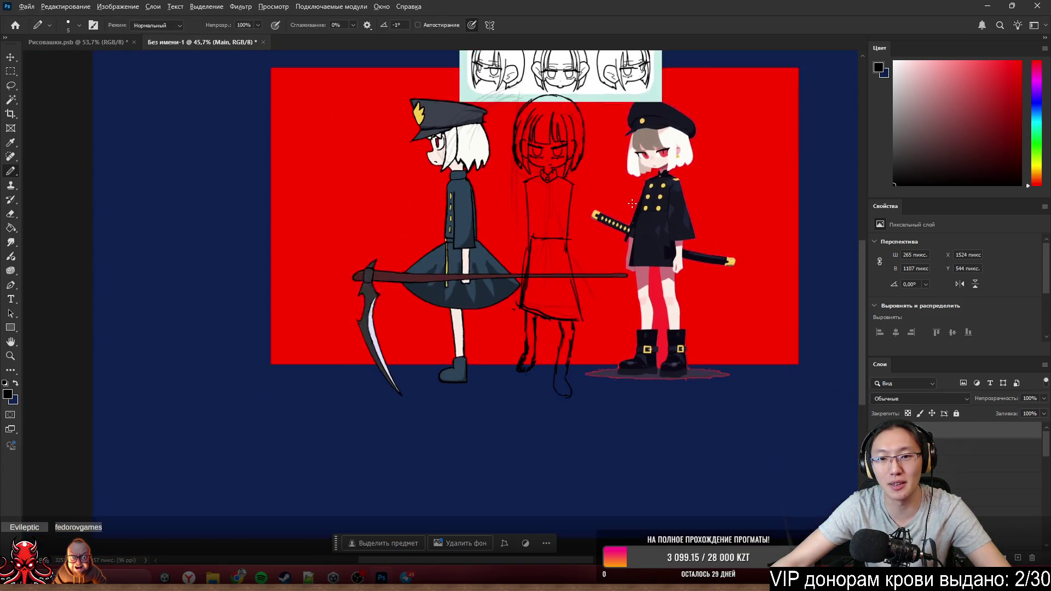
pyautogui.keyDown('alt'); pyautogui.scroll(3, 628, 200); pyautogui.keyUp('alt')
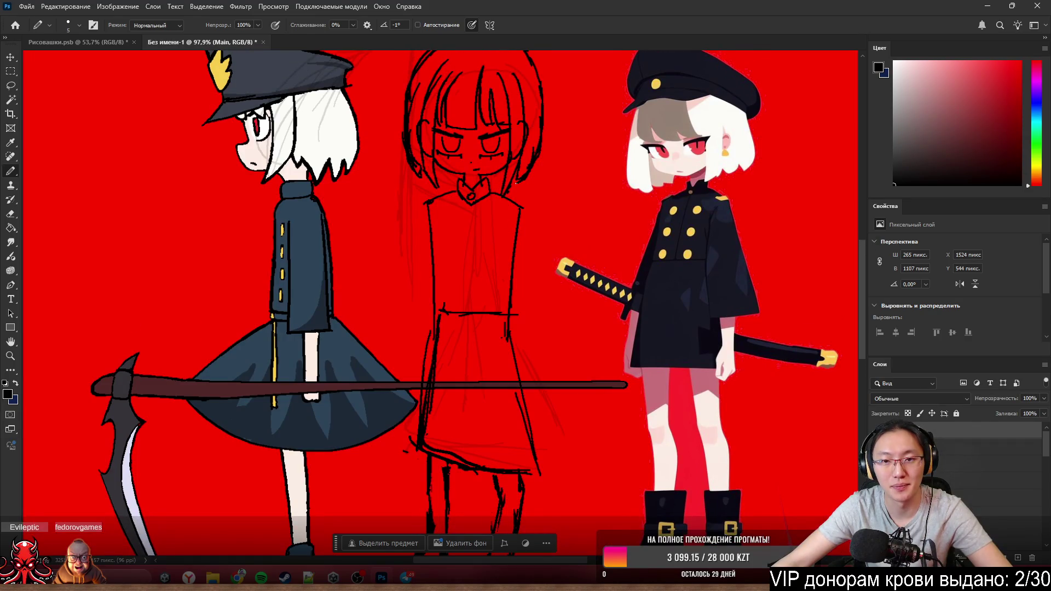
pyautogui.scroll(-4, 542, 179)
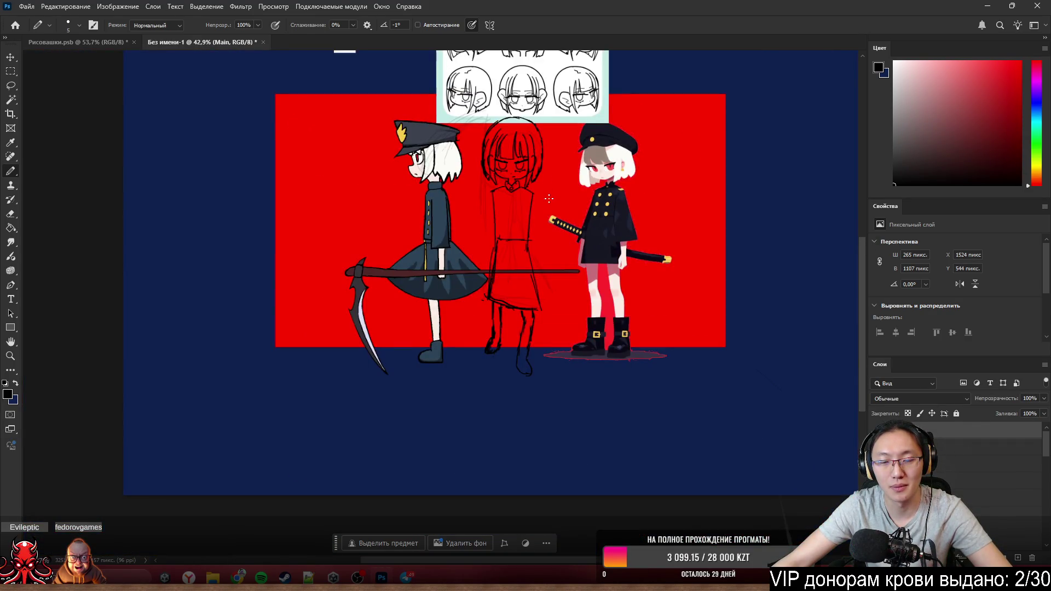
pyautogui.scroll(1, 548, 198)
pyautogui.scroll(1, 552, 198)
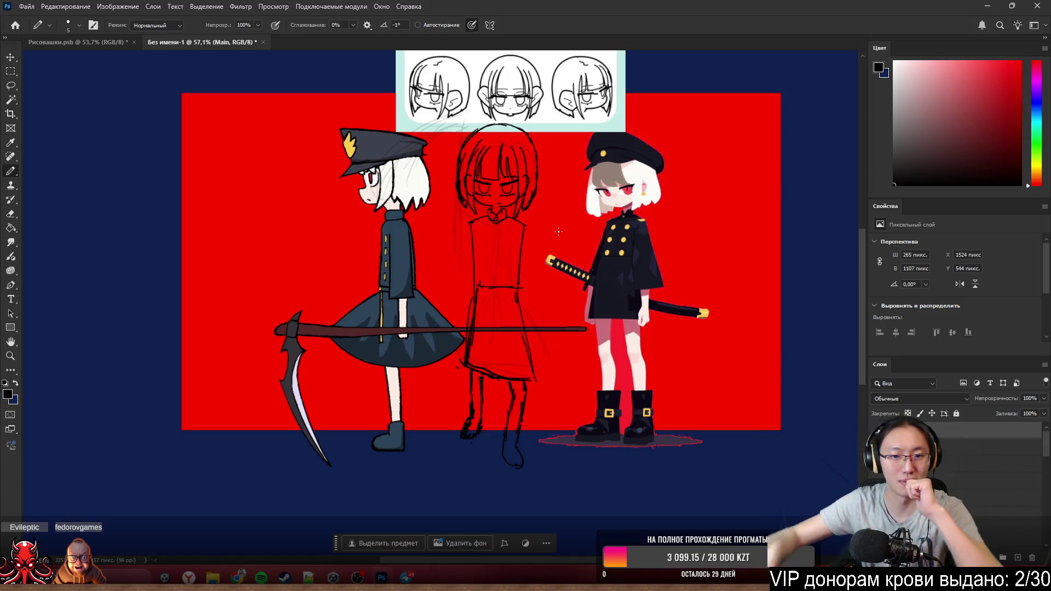
pyautogui.scroll(1, 543, 328)
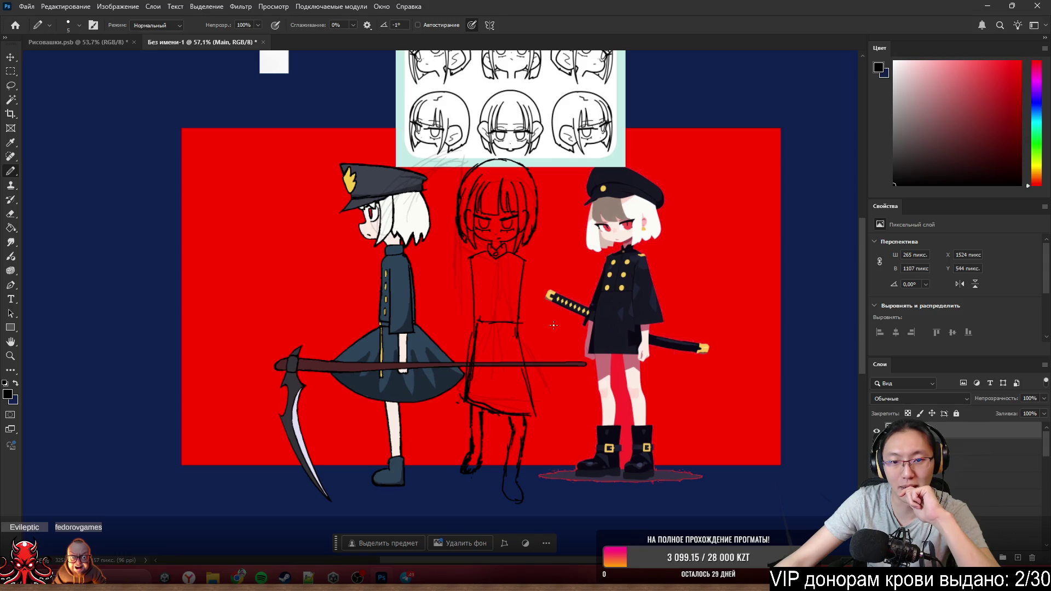
pyautogui.scroll(1, 504, 362)
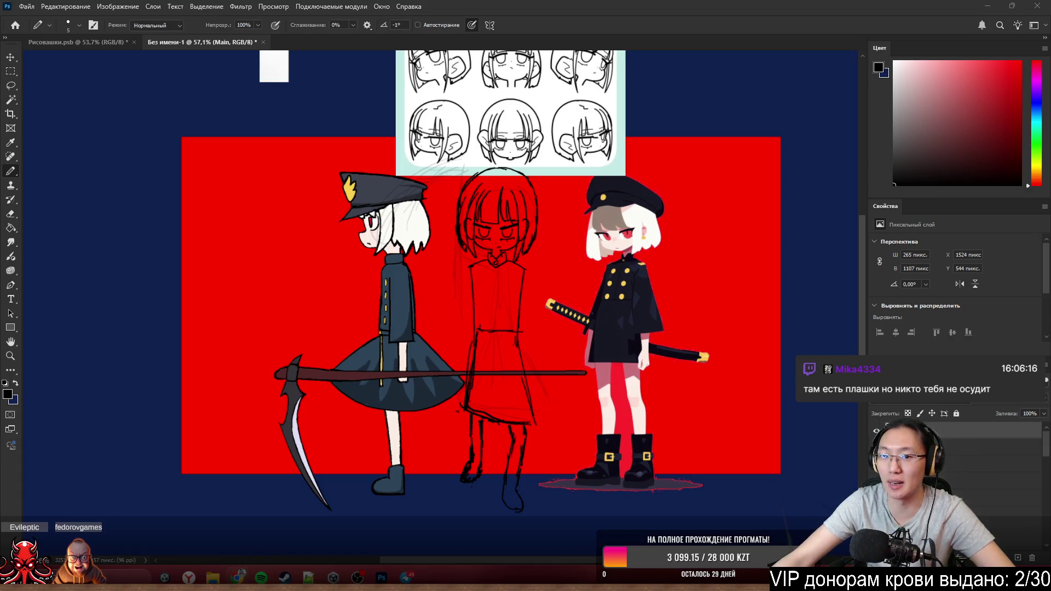
pyautogui.moveTo(556, 196)
pyautogui.mouseDown()
pyautogui.moveTo(478, 375)
pyautogui.moveTo(521, 108)
pyautogui.mouseUp()
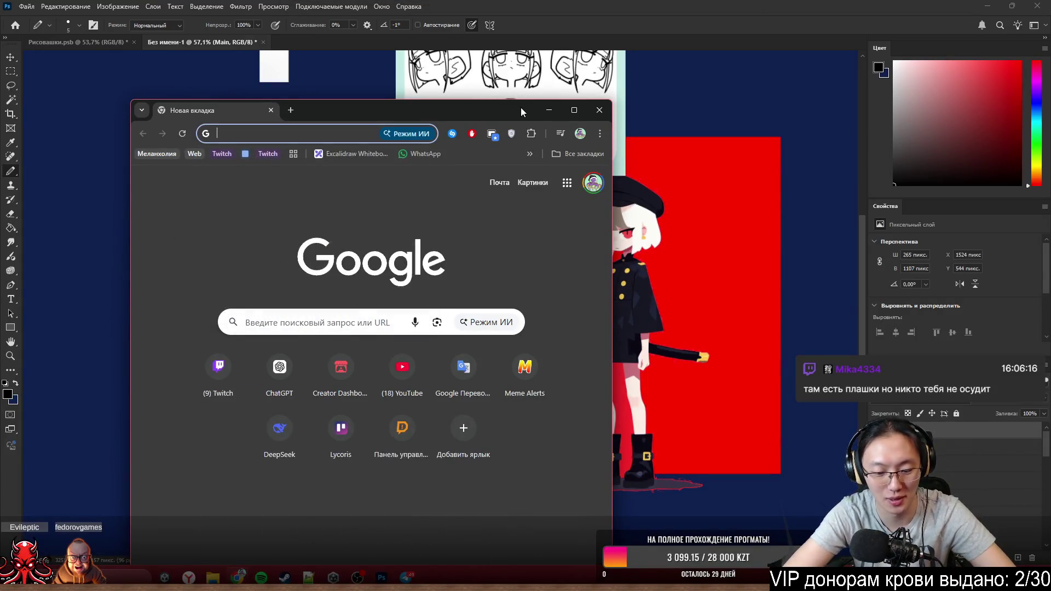
# - Enter it.pinterest.com in the address bar, replacing the itch.io suggestion, and load it
pyautogui.press('Down')
pyautogui.press('Up')
pyautogui.press('Escape')
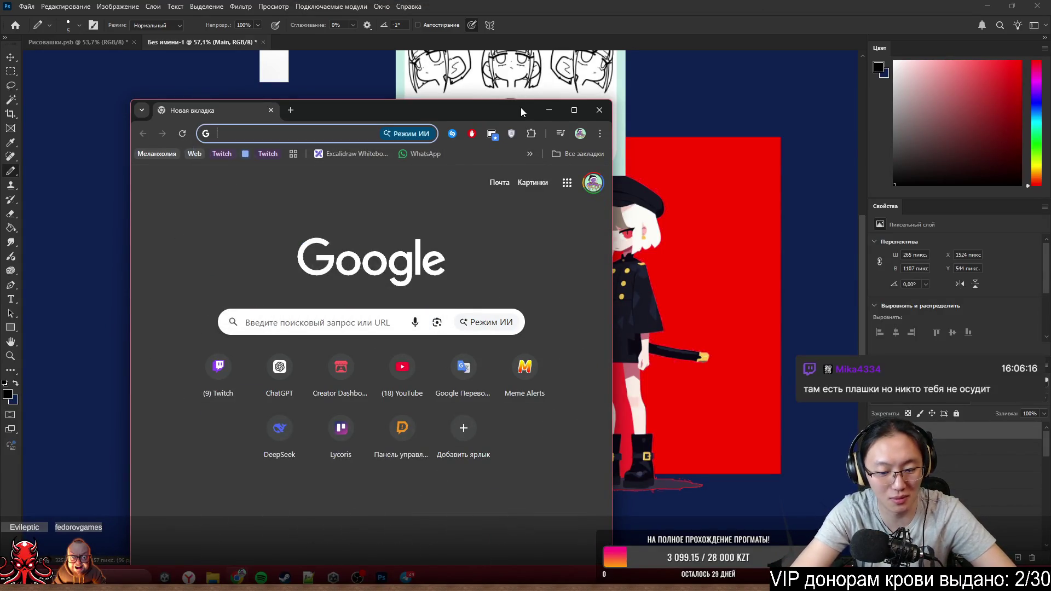
pyautogui.press('Down')
pyautogui.write('it')
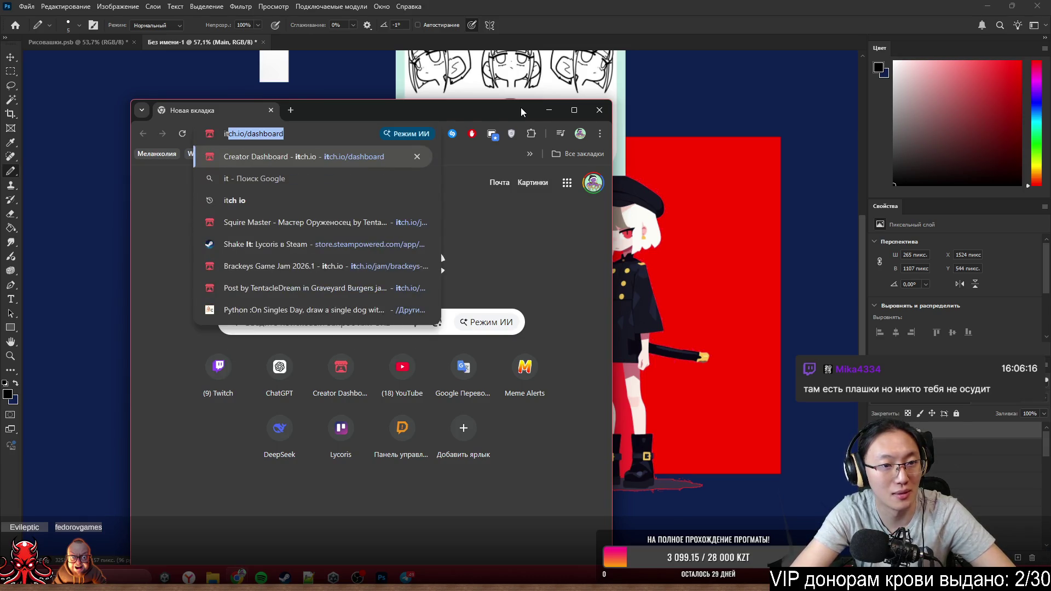
pyautogui.press('BackSpace')
pyautogui.press('BackSpace')
pyautogui.press('BackSpace')
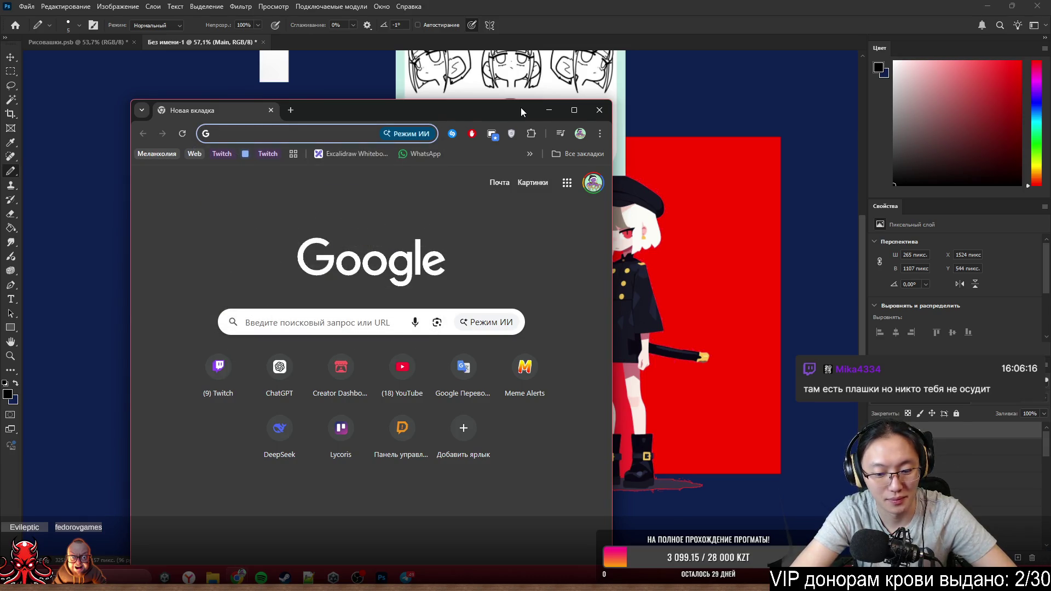
pyautogui.write('pinteres')
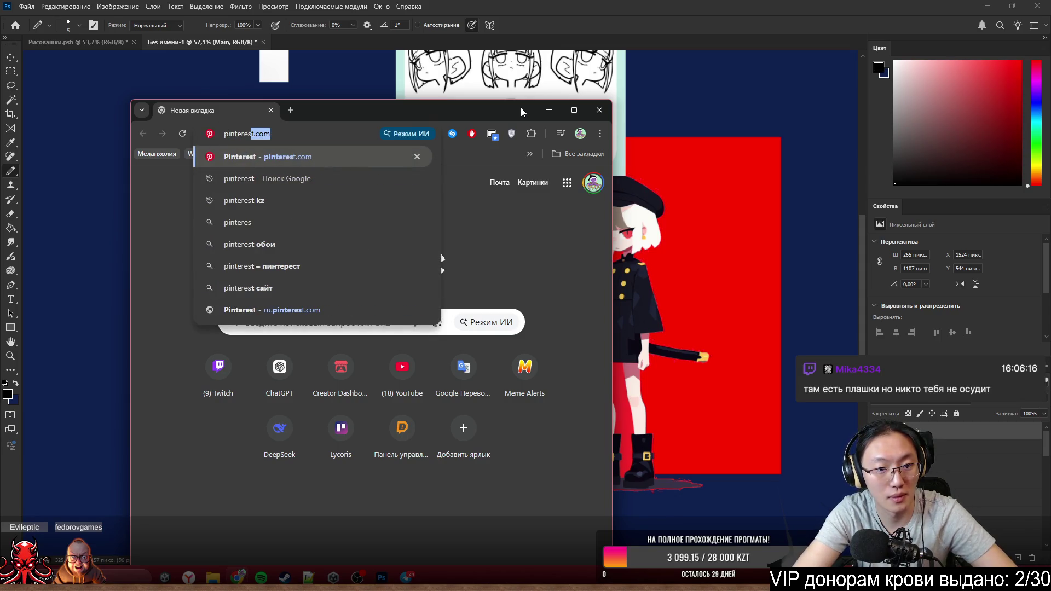
pyautogui.write('tt')
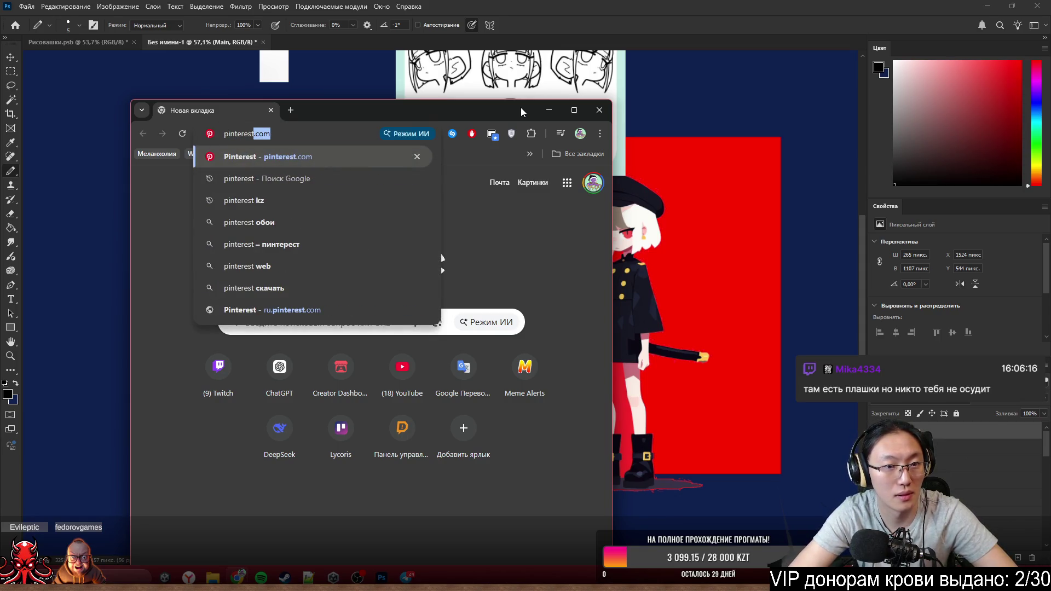
pyautogui.press('Right')
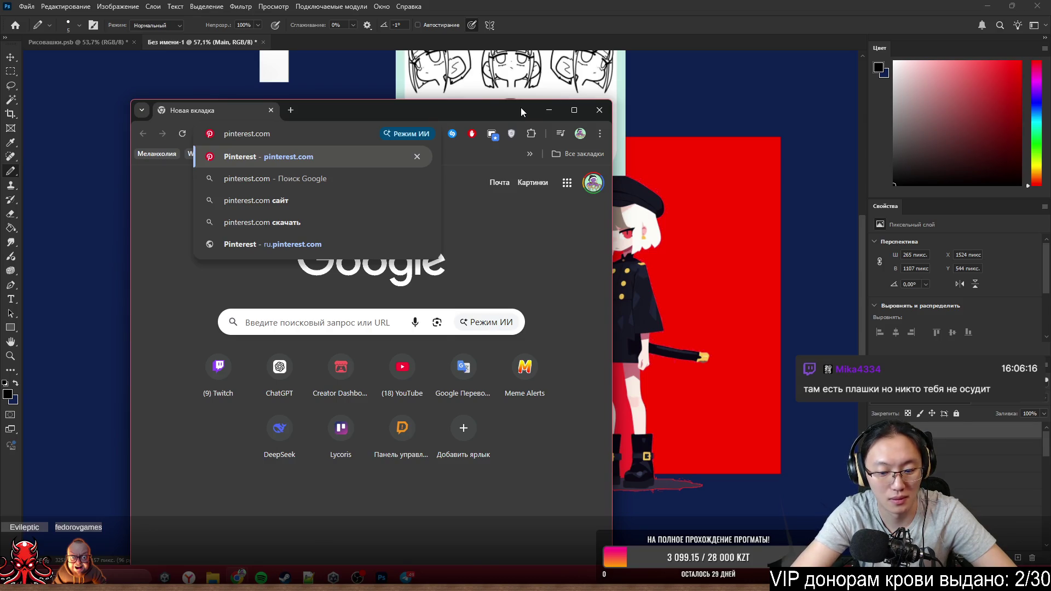
pyautogui.write('it.')
pyautogui.press('Return')
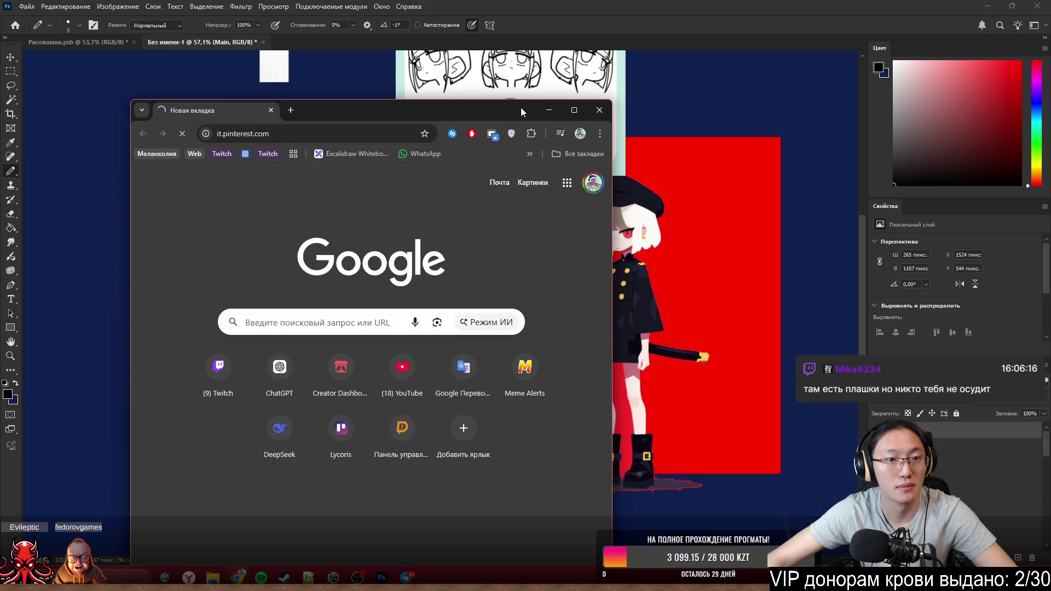
# - Maximise the browser window, then shrink it back over the drawing
pyautogui.moveTo(444, 115); pyautogui.dragTo(439, 9)
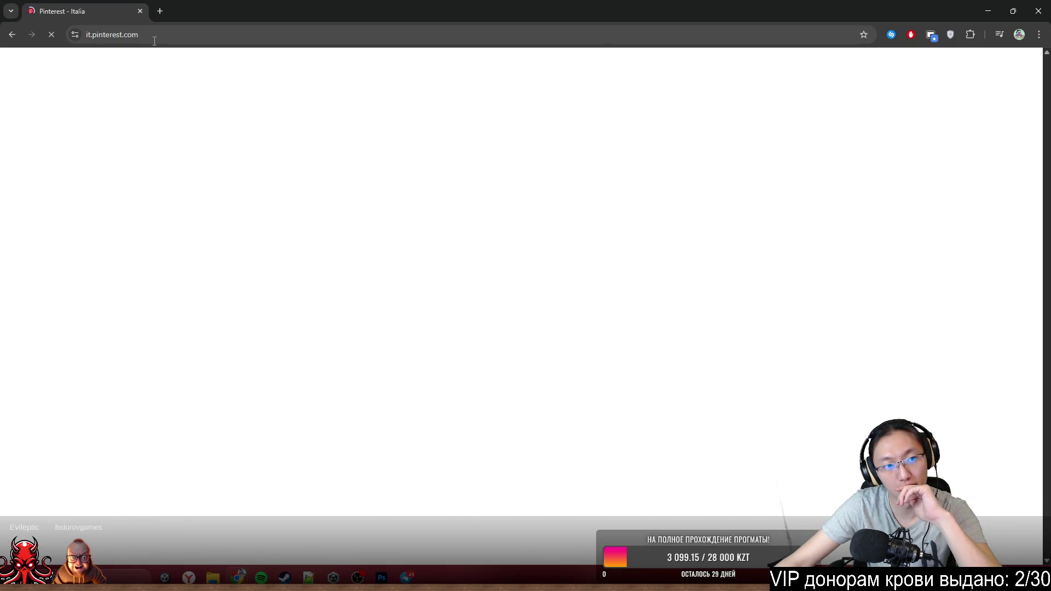
pyautogui.moveTo(549, 6)
pyautogui.mouseDown()
pyautogui.moveTo(491, 187)
pyautogui.moveTo(516, 78)
pyautogui.moveTo(569, 367)
pyautogui.moveTo(523, 195)
pyautogui.moveTo(517, 120)
pyautogui.mouseUp()
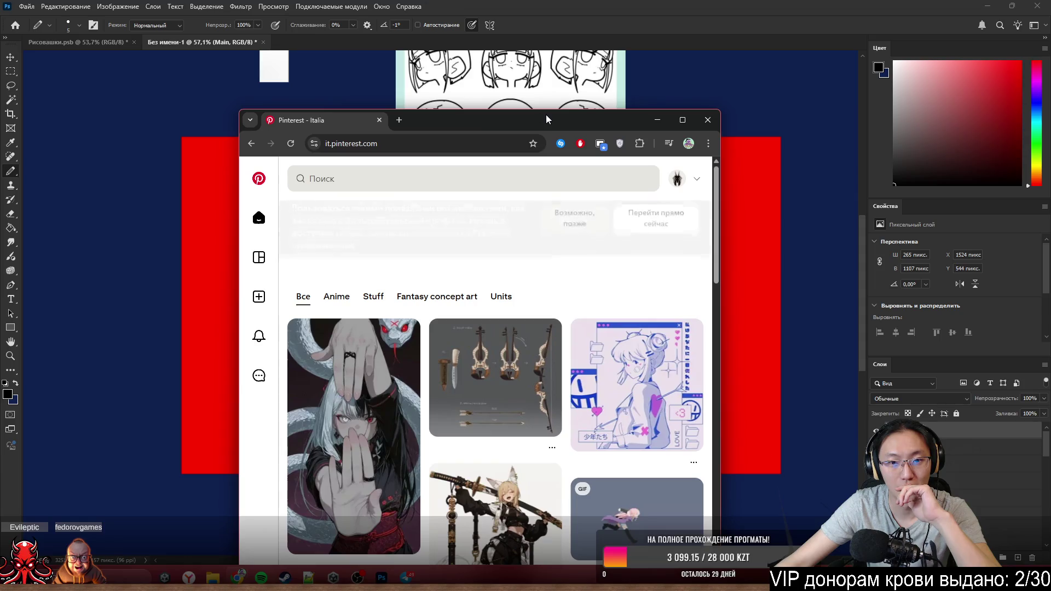
# - Maximise Pinterest and pick the 'flat-shaded cartoon / anime style' clip from Clipdiary history
pyautogui.doubleClick(506, 113)
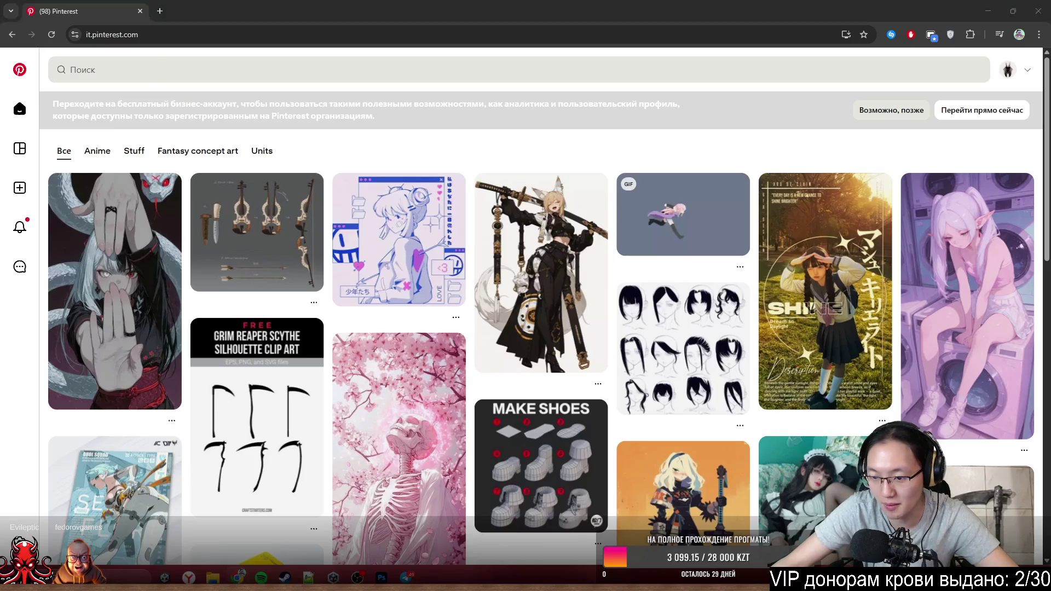
pyautogui.hotkey('ctrl', 'd')
pyautogui.click(373, 505)
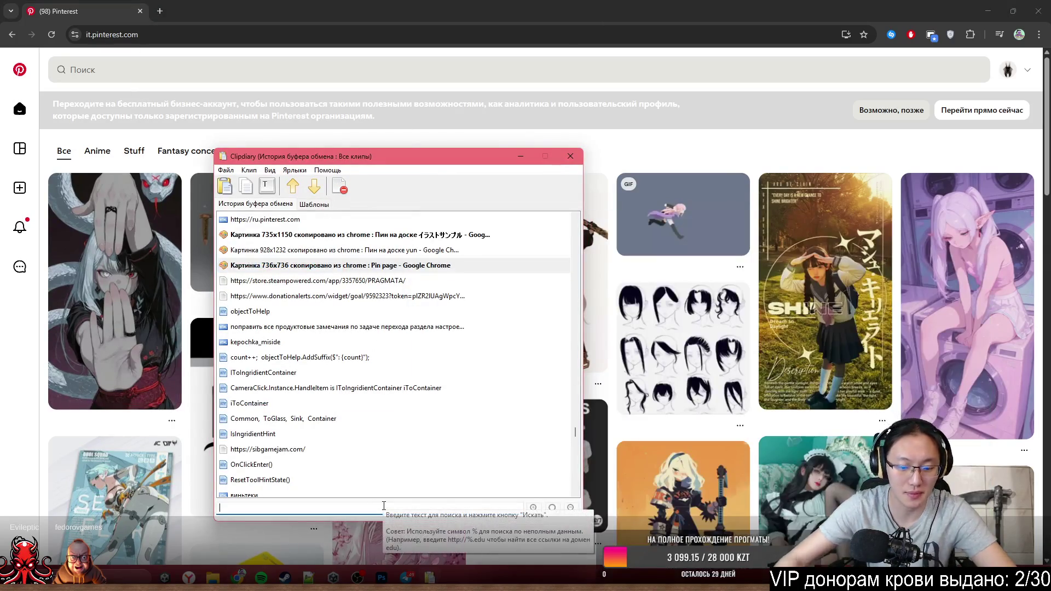
pyautogui.write('anime')
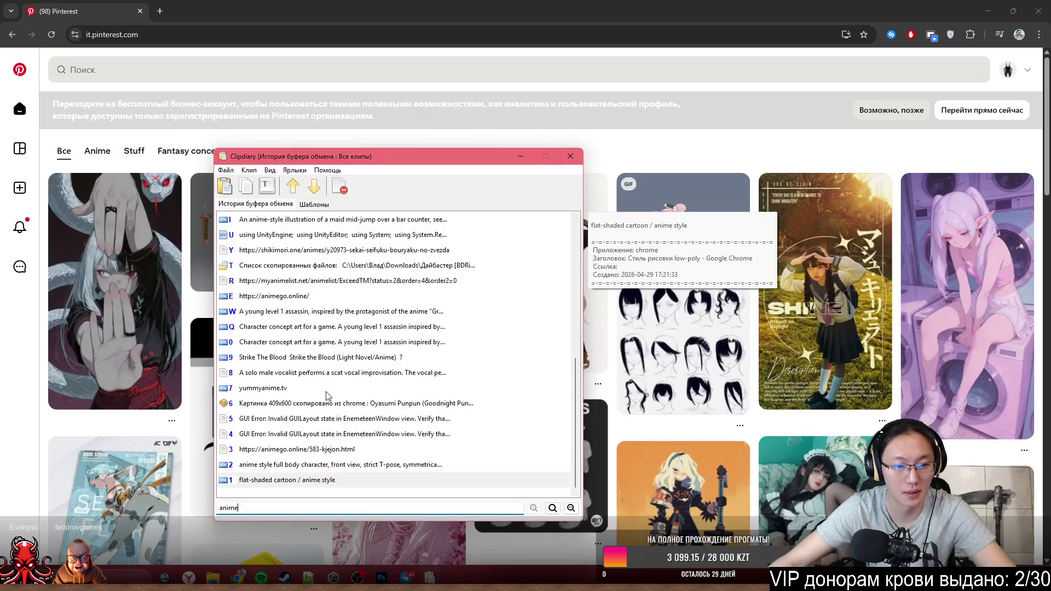
pyautogui.click(310, 485)
pyautogui.doubleClick(310, 485)
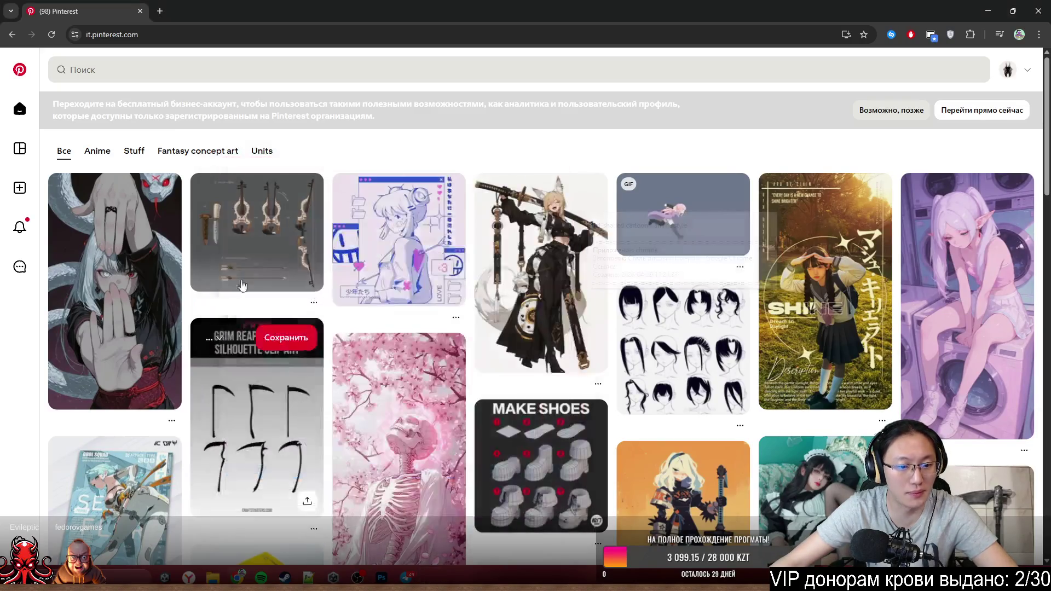
# - Paste the phrase into Pinterest search, trim it to 'flat-shaded cartoon' and run the search
pyautogui.click(229, 70)
pyautogui.write('flat-shaded cartoon / anime style')
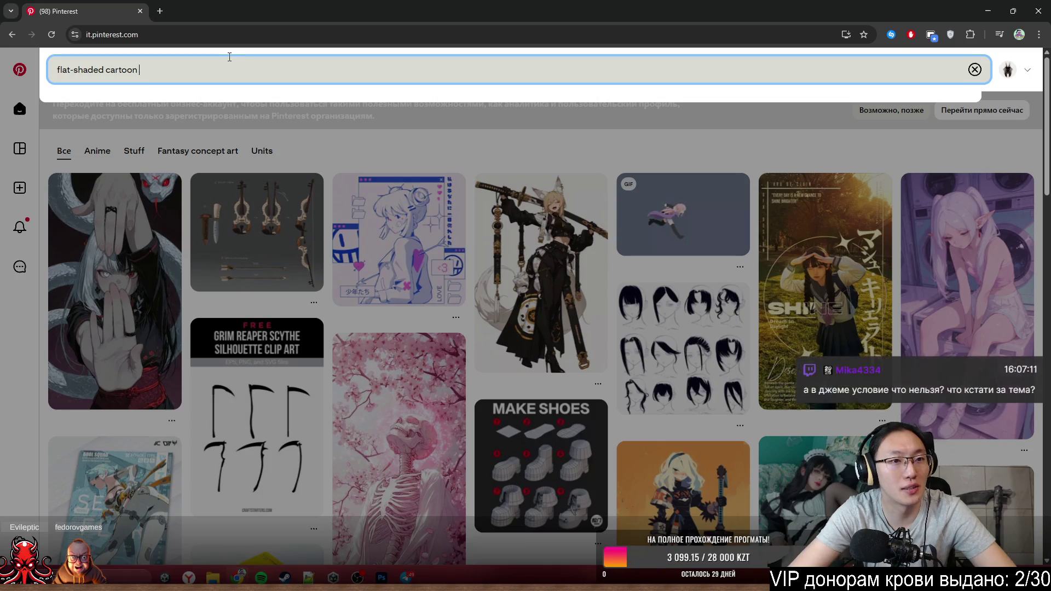
pyautogui.press('BackSpace')
pyautogui.press('BackSpace')
pyautogui.press('BackSpace')
pyautogui.write('in')
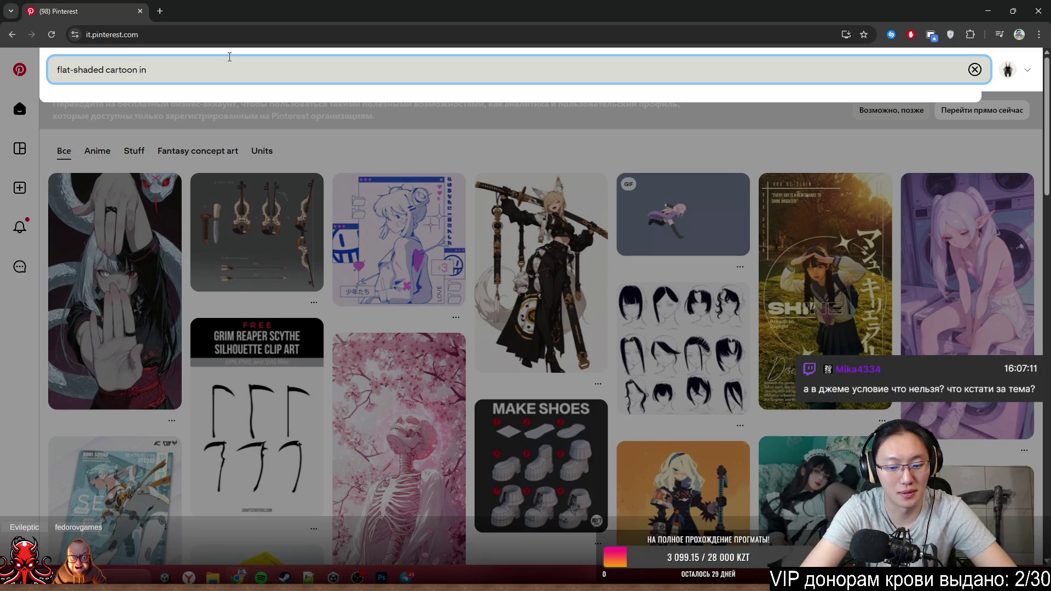
pyautogui.write('qui')
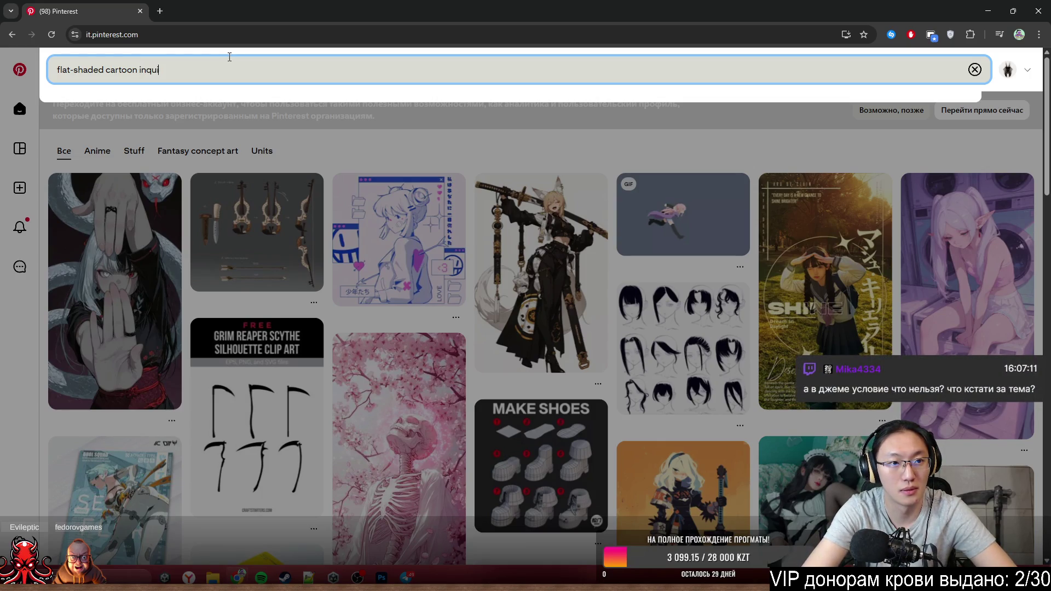
pyautogui.press('Return')
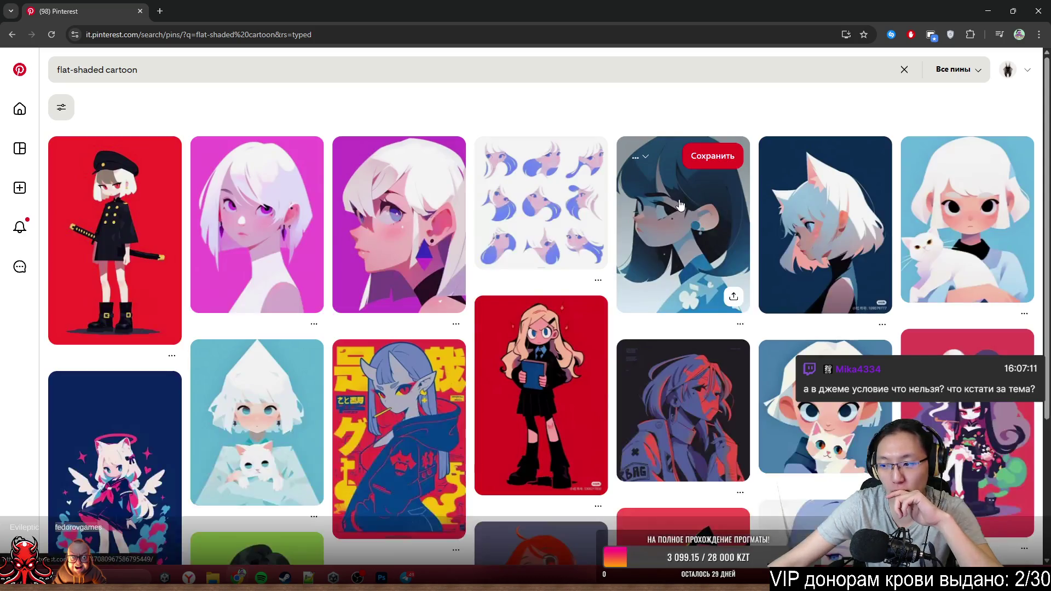
# - Open the black-coated girl on red pin at 90%, screenshot its image and close Chrome
pyautogui.click(119, 243)
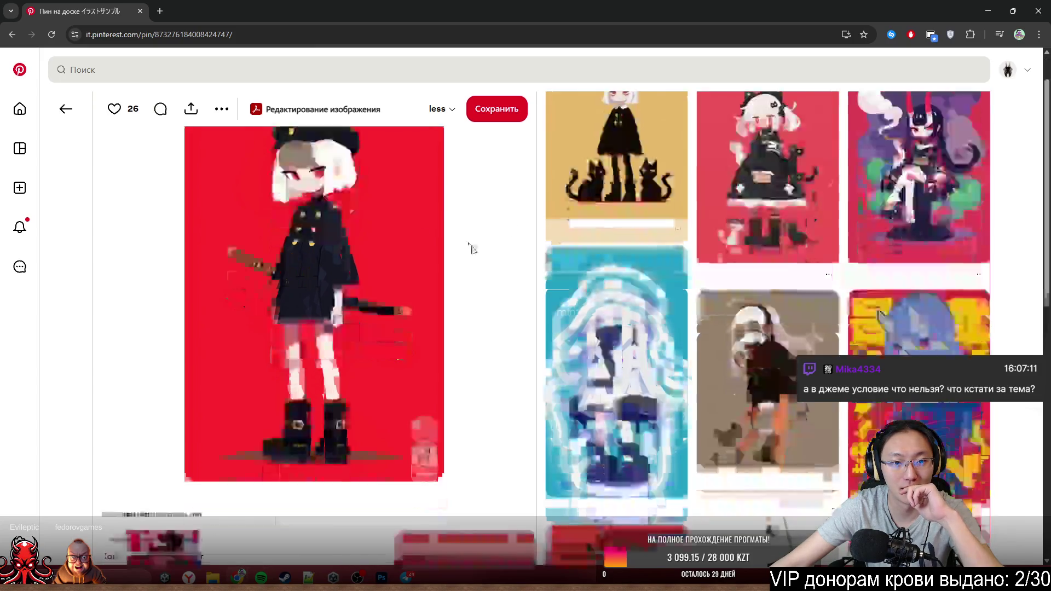
pyautogui.scroll(-3, 470, 249)
pyautogui.scroll(3, 142, 276)
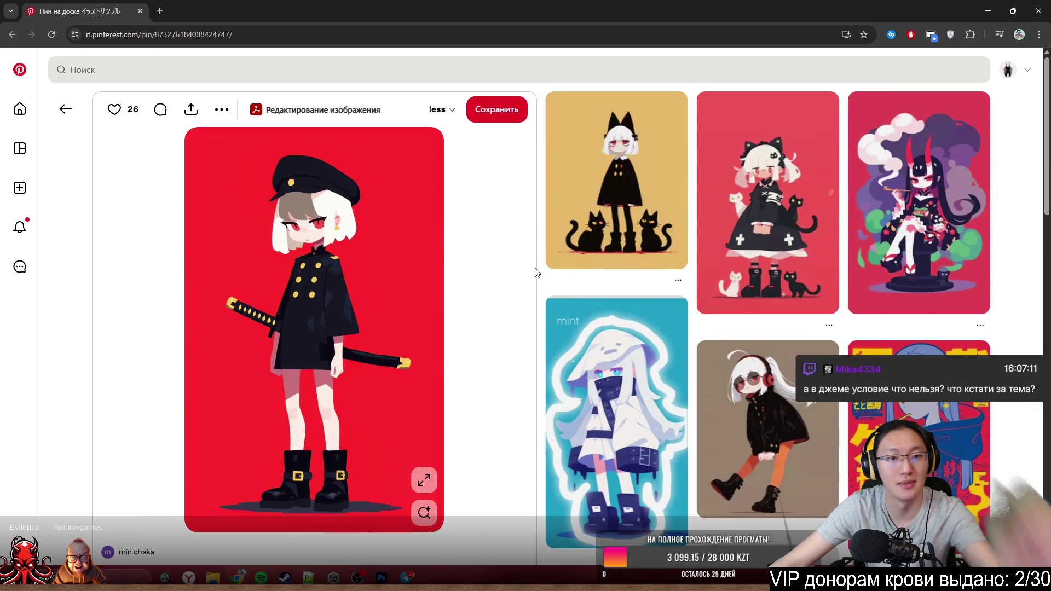
pyautogui.hotkey('ctrl', '-')
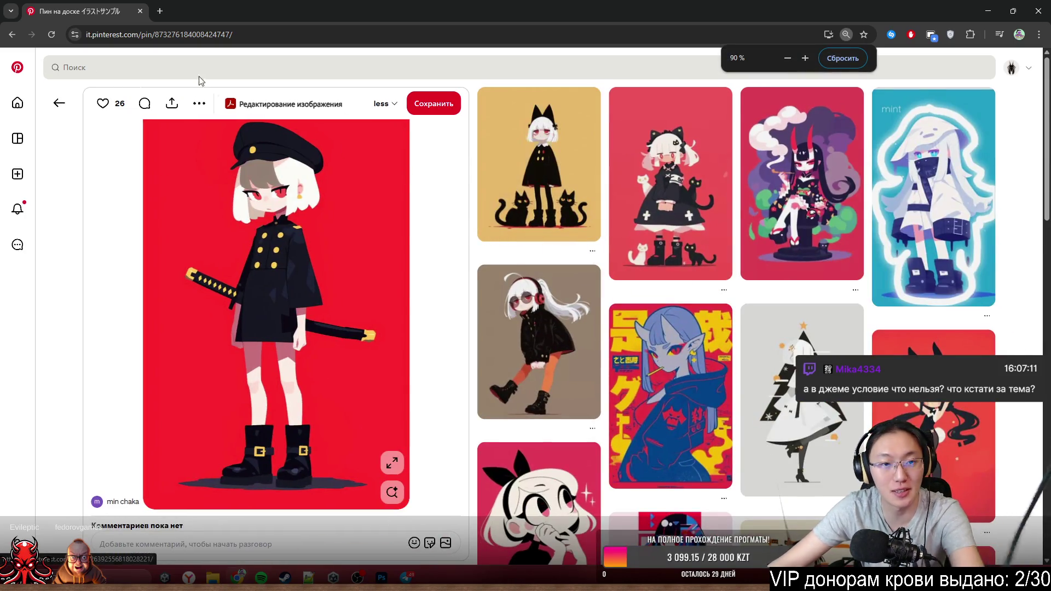
pyautogui.press('super+shift+s')
pyautogui.moveTo(77, 79); pyautogui.dragTo(481, 567)
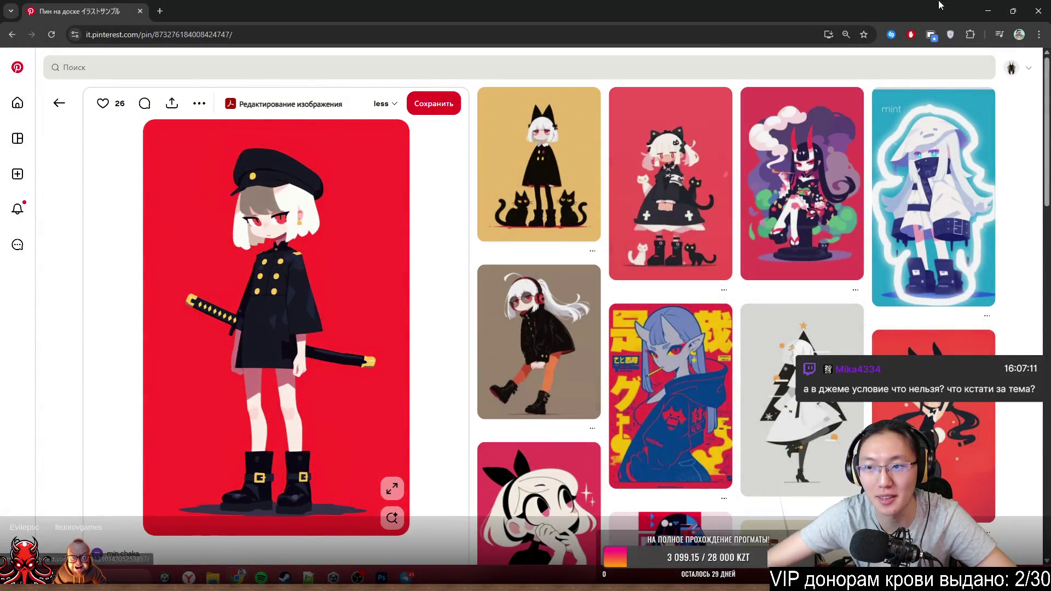
pyautogui.click(1036, 13)
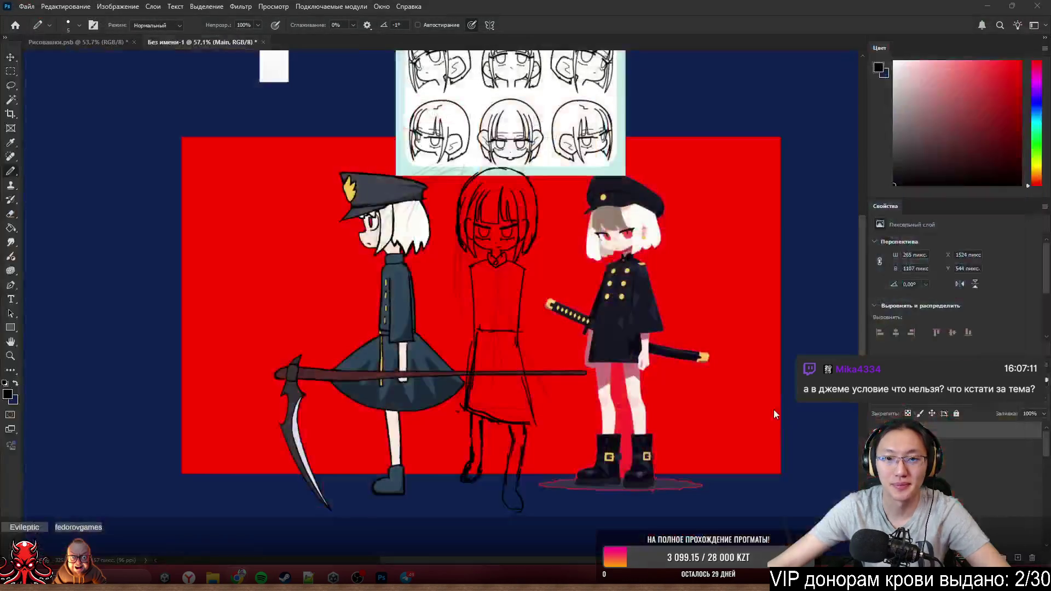
pyautogui.scroll(1, 618, 319)
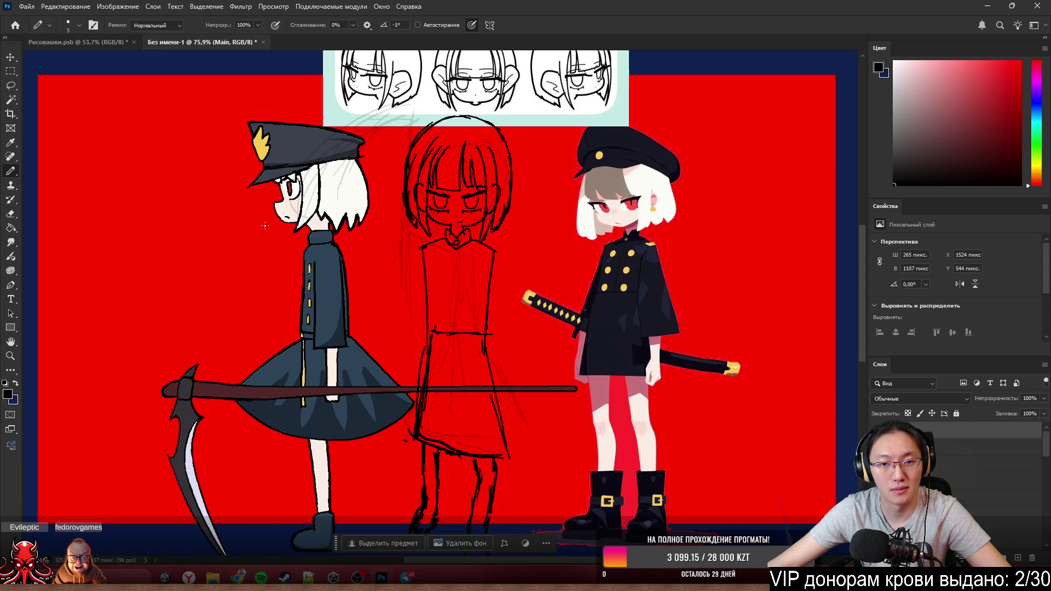
pyautogui.scroll(-2, 450, 281)
pyautogui.scroll(-1, 451, 329)
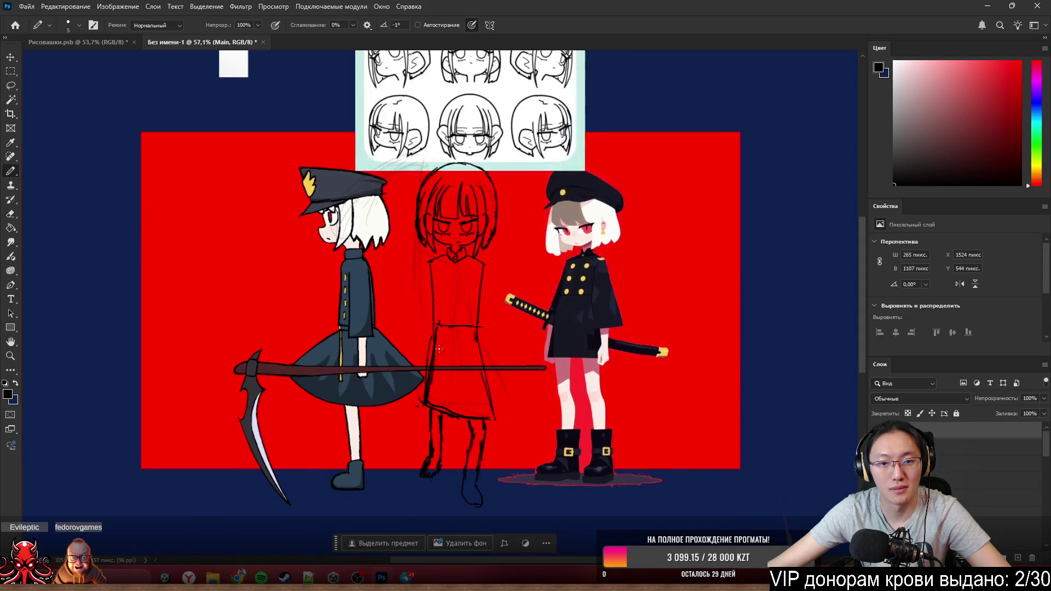
pyautogui.scroll(2, 454, 363)
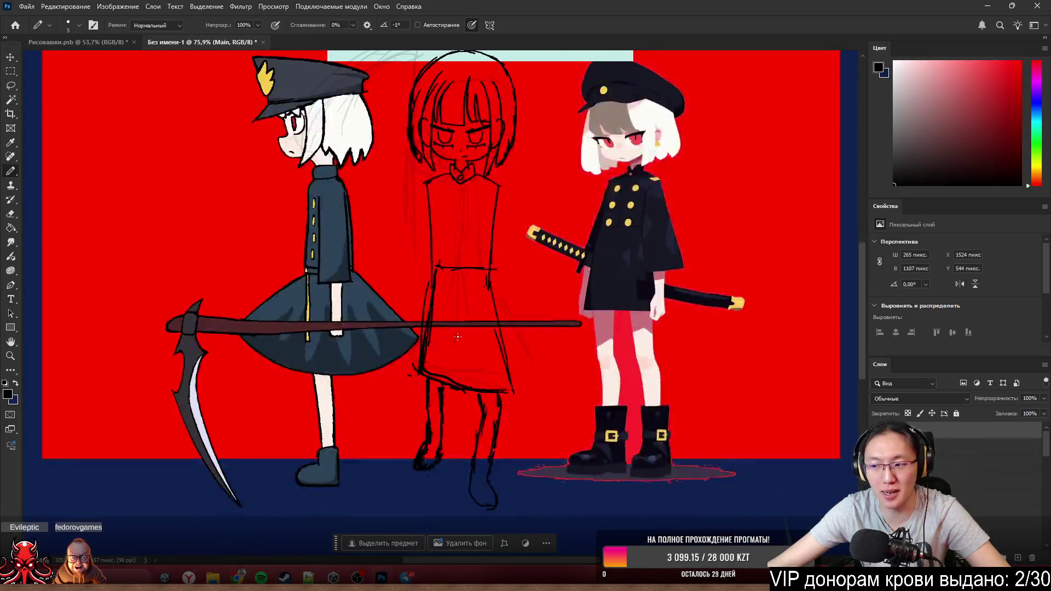
pyautogui.scroll(1, 458, 335)
pyautogui.scroll(-1, 503, 335)
pyautogui.scroll(-1, 440, 326)
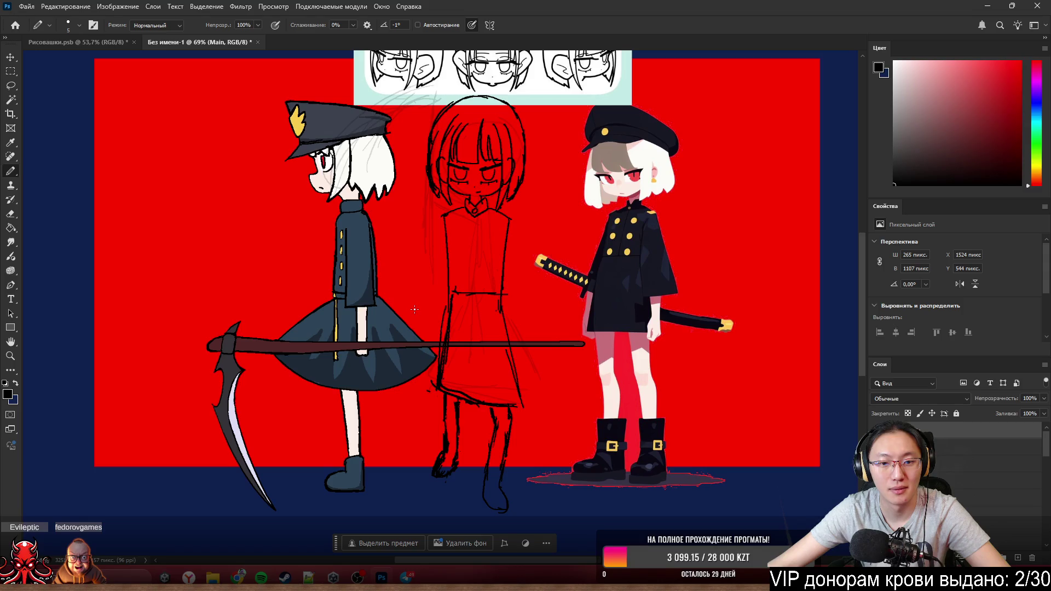
pyautogui.scroll(1, 478, 382)
pyautogui.scroll(1, 462, 381)
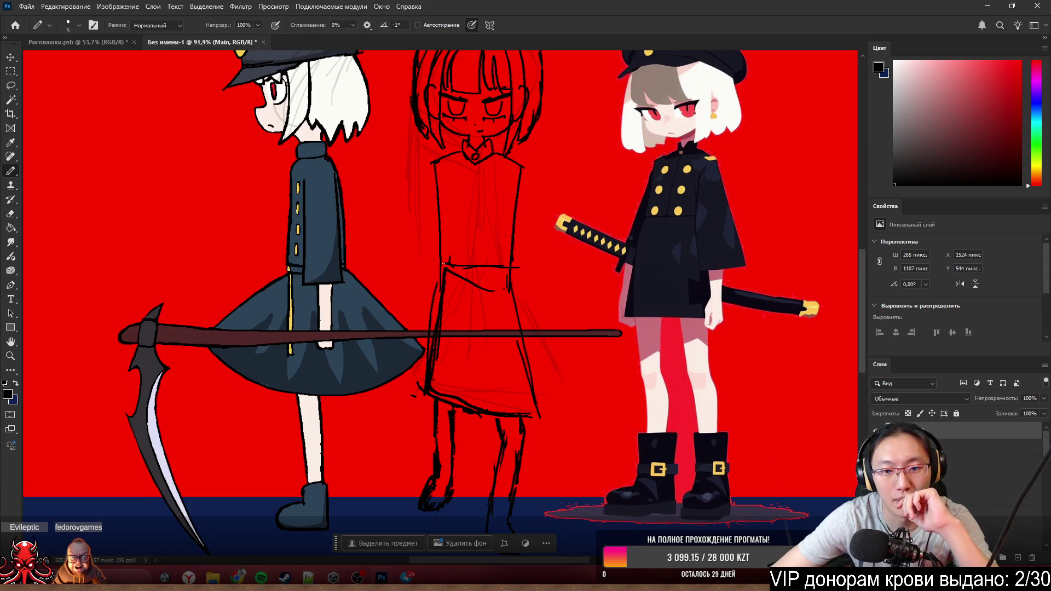
pyautogui.moveTo(508, 273)
pyautogui.mouseDown()
pyautogui.moveTo(449, 269)
pyautogui.moveTo(505, 270)
pyautogui.mouseUp()
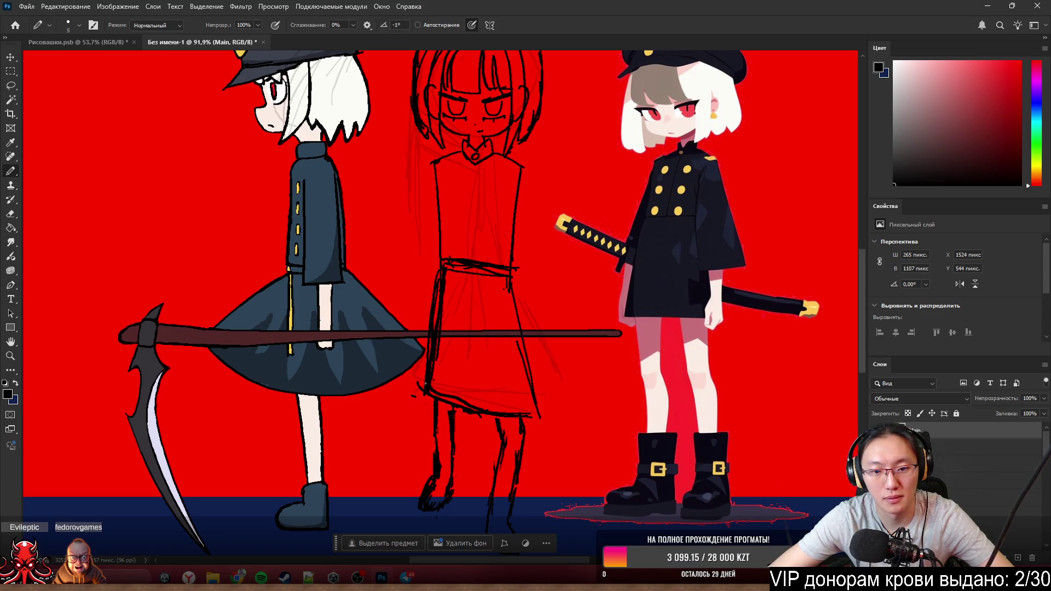
pyautogui.scroll(-3, 544, 280)
pyautogui.scroll(-2, 544, 281)
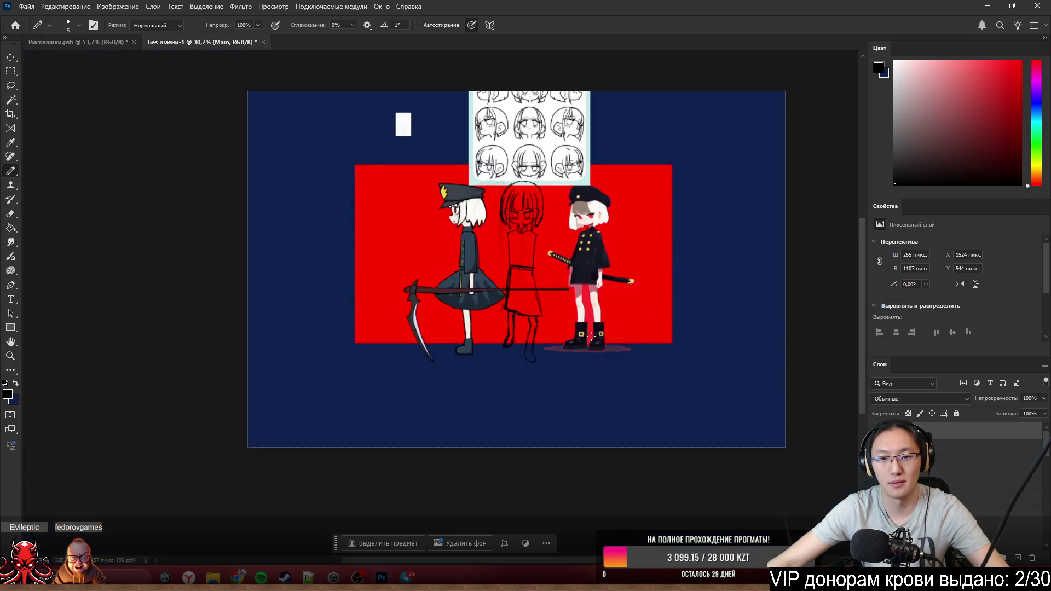
pyautogui.scroll(1, 544, 281)
pyautogui.scroll(2, 544, 280)
pyautogui.scroll(2, 509, 288)
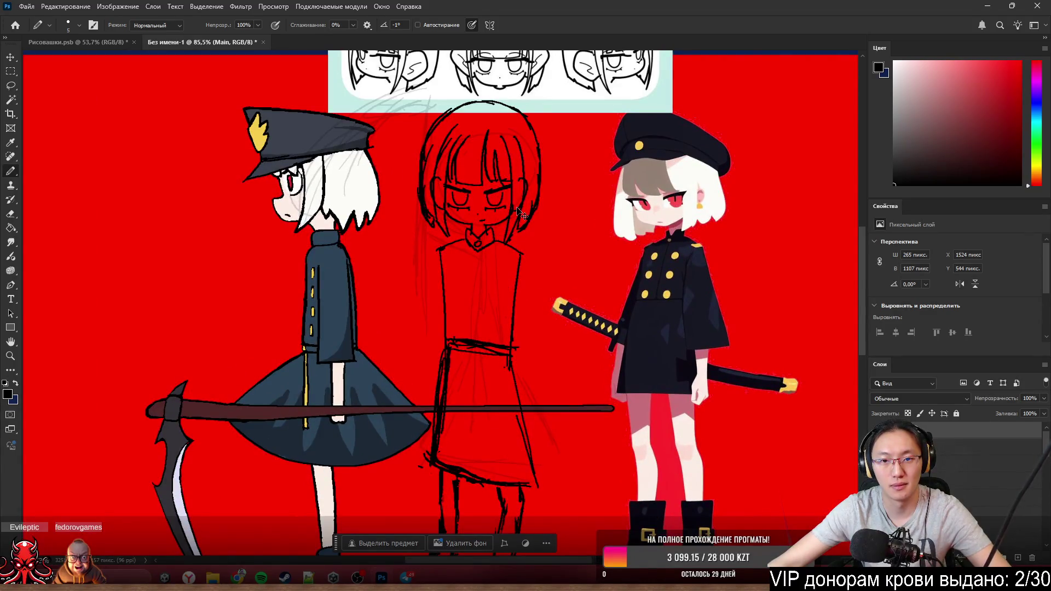
pyautogui.hotkey('ctrl', 'z')
pyautogui.hotkey('ctrl', 'shift', 'z')
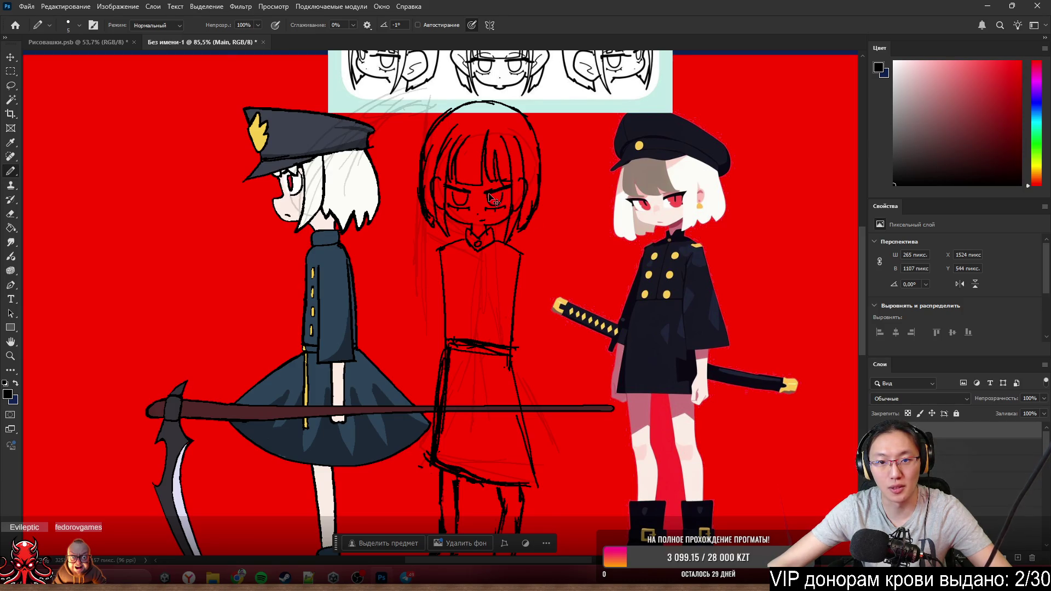
pyautogui.keyDown('ctrl'); pyautogui.rightClick(549, 220); pyautogui.keyUp('ctrl')
pyautogui.click(579, 230)
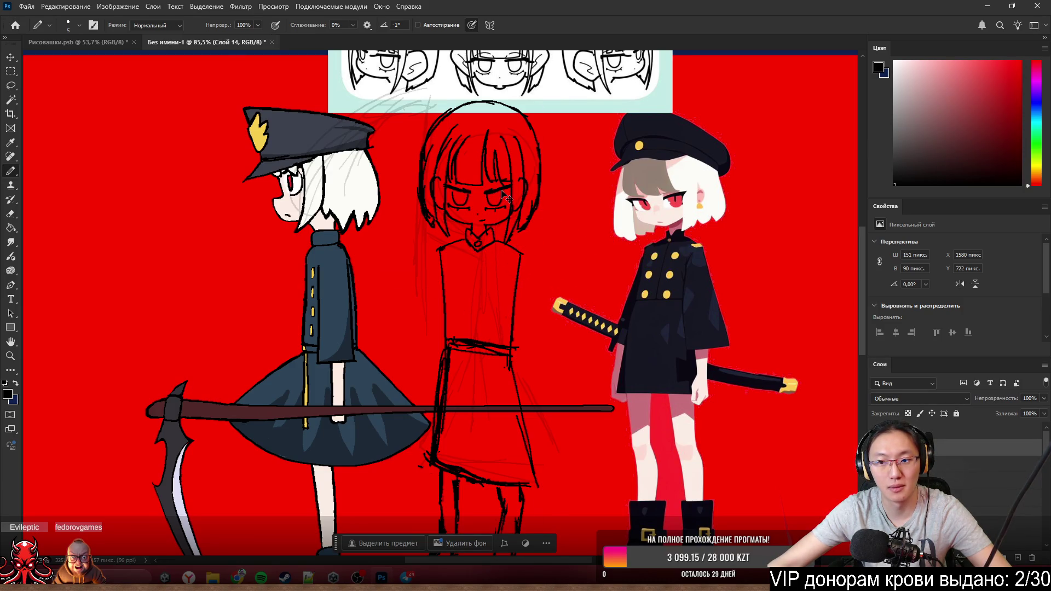
pyautogui.click(944, 430)
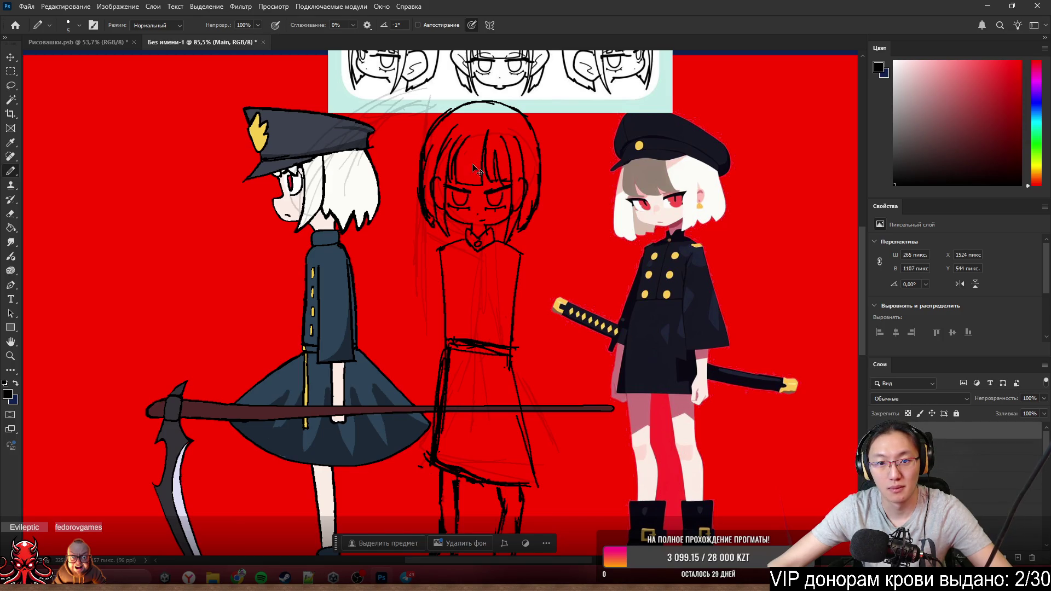
pyautogui.keyDown('ctrl'); pyautogui.click(480, 262); pyautogui.keyUp('ctrl')
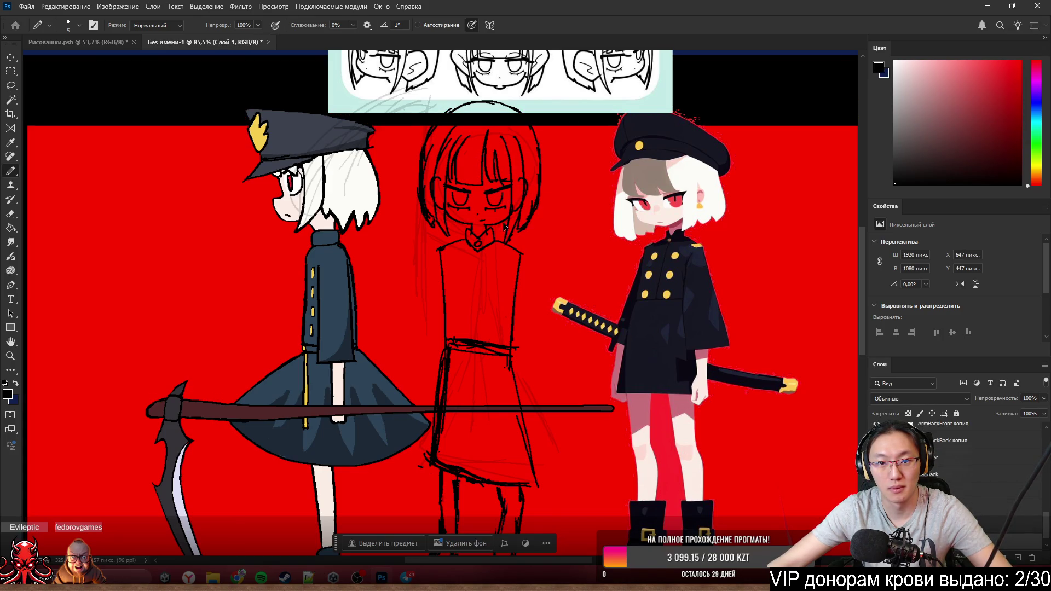
pyautogui.keyDown('ctrl'); pyautogui.click(476, 417); pyautogui.keyUp('ctrl')
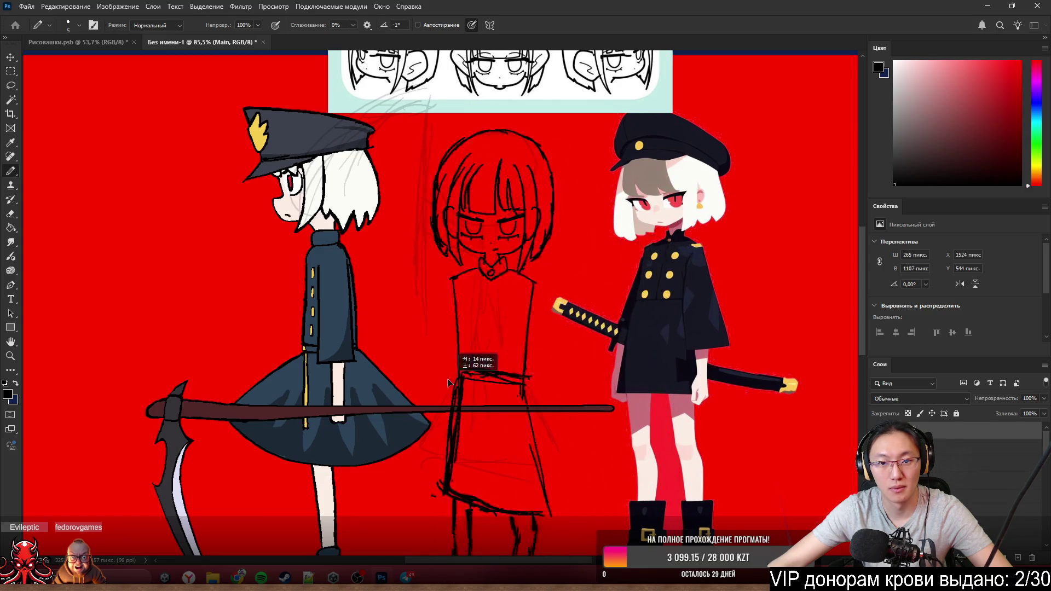
pyautogui.scroll(-2, 515, 298)
pyautogui.scroll(-1, 516, 299)
pyautogui.scroll(2, 517, 299)
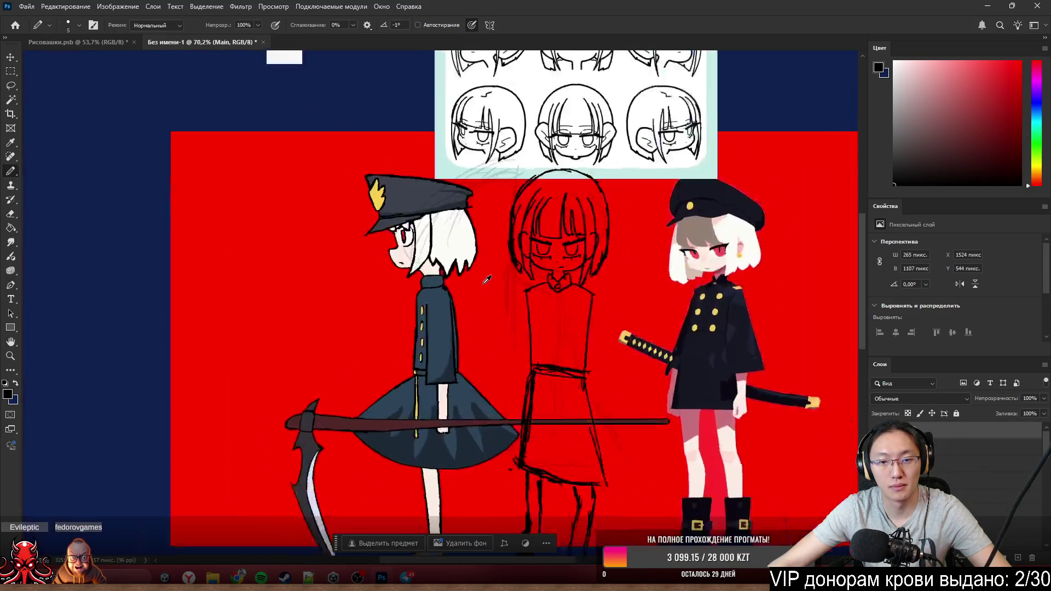
pyautogui.scroll(1, 516, 299)
pyautogui.scroll(2, 742, 405)
pyautogui.hscroll(2, 480, 407)
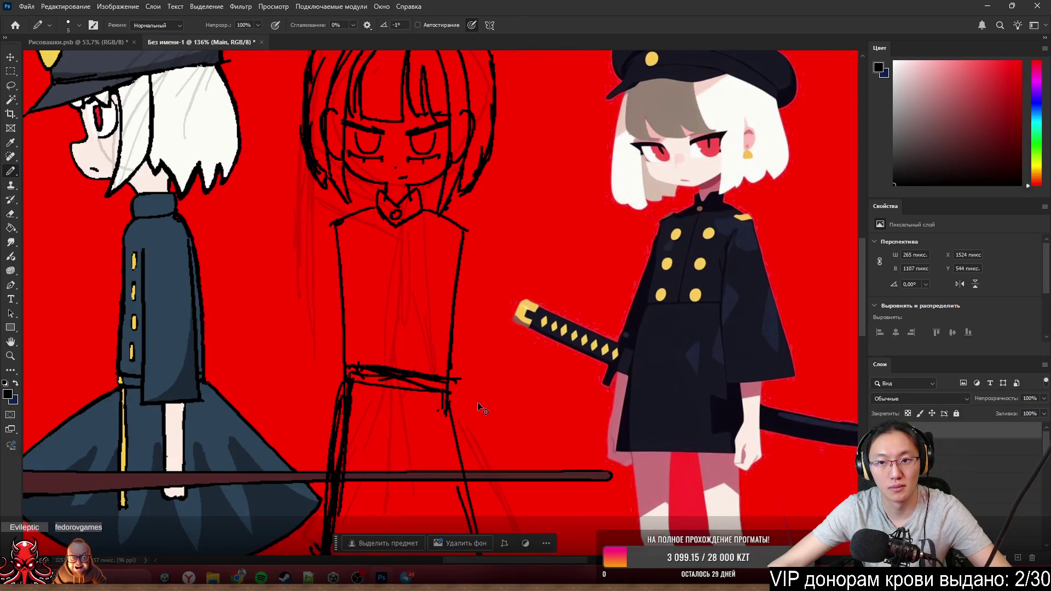
pyautogui.scroll(-1, 479, 379)
pyautogui.scroll(-2, 468, 346)
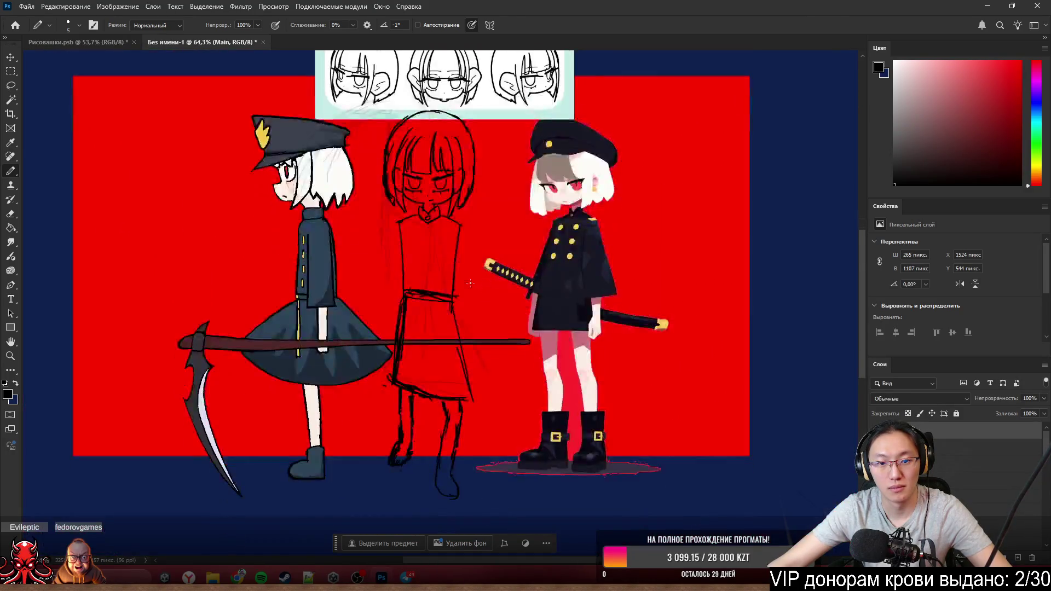
pyautogui.scroll(2, 448, 279)
pyautogui.scroll(-2, 460, 291)
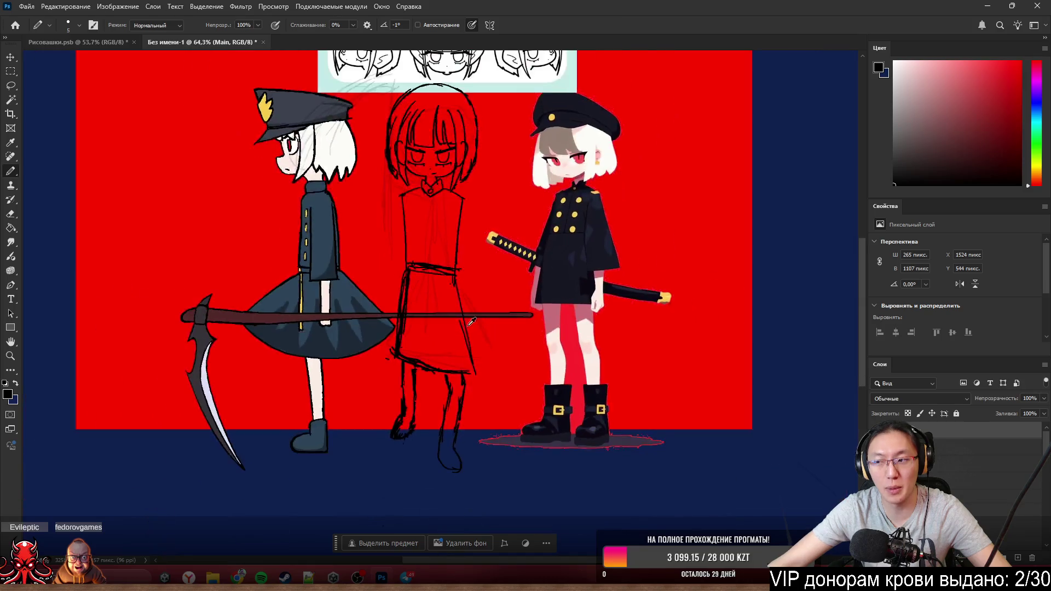
pyautogui.scroll(1, 476, 308)
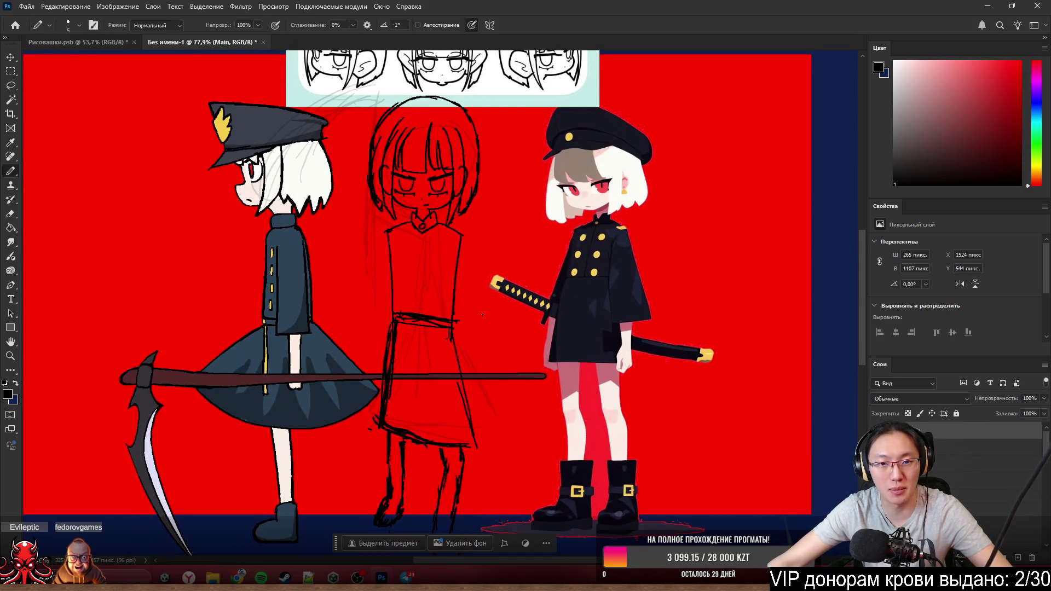
pyautogui.scroll(2, 448, 168)
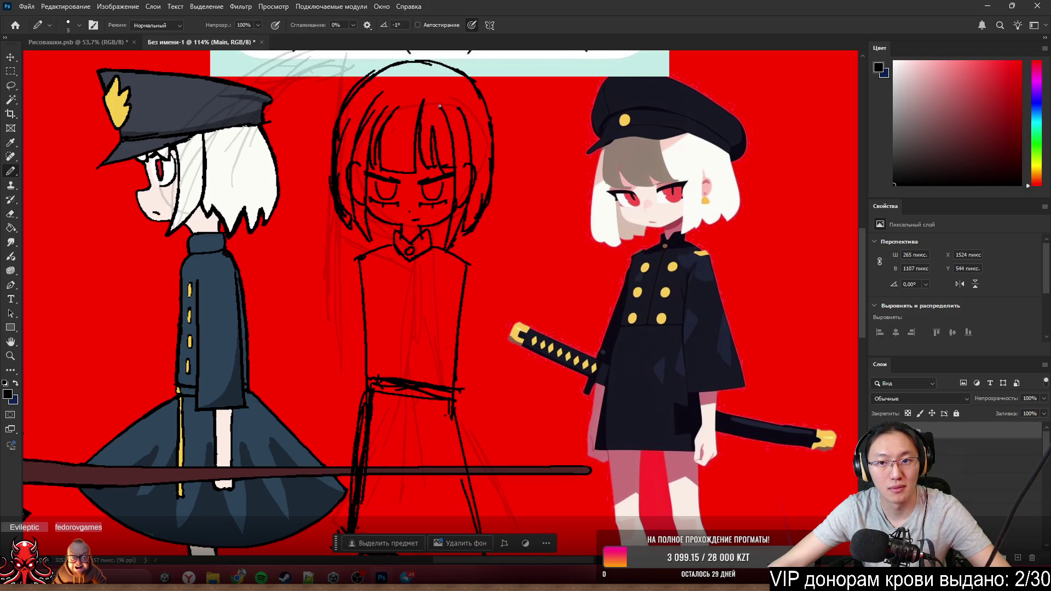
pyautogui.scroll(2, 399, 111)
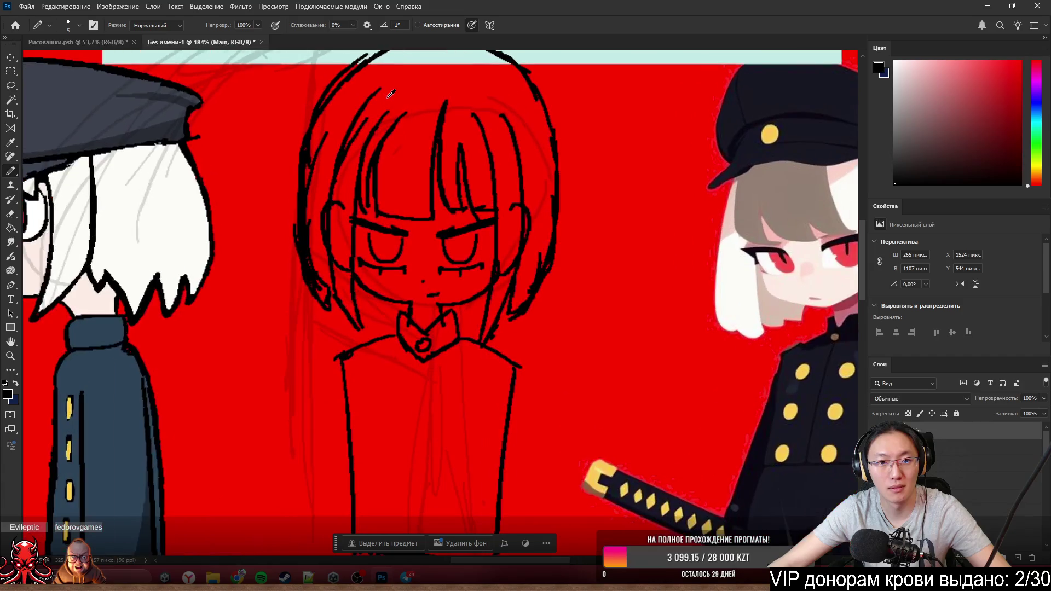
pyautogui.scroll(-2, 374, 115)
pyautogui.scroll(1, 378, 114)
pyautogui.scroll(1, 398, 109)
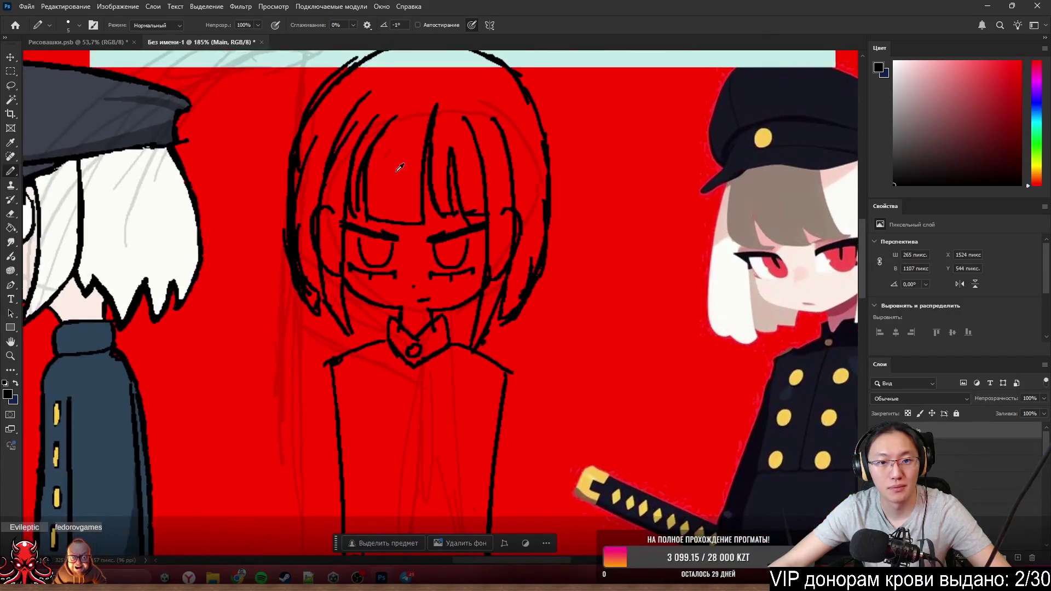
pyautogui.scroll(-2, 399, 168)
pyautogui.scroll(-3, 401, 255)
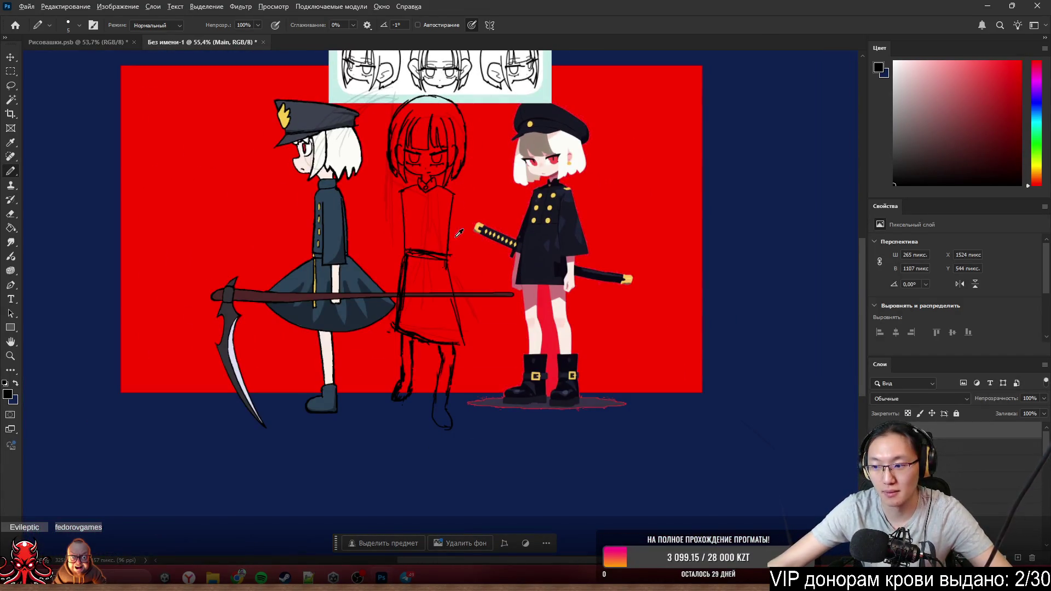
pyautogui.scroll(2, 453, 256)
pyautogui.scroll(1, 468, 258)
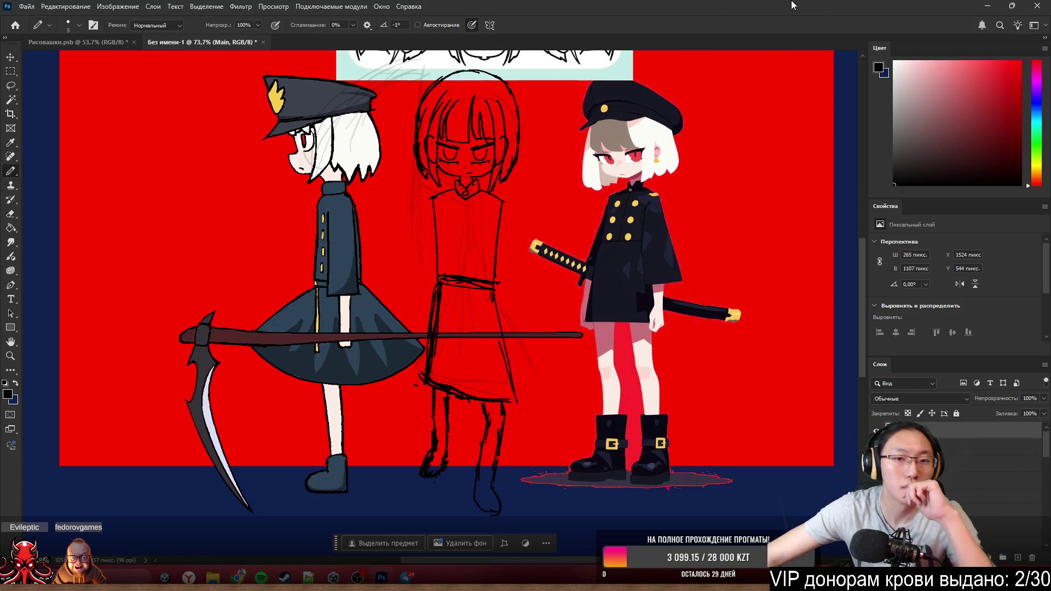
pyautogui.scroll(-2, 504, 274)
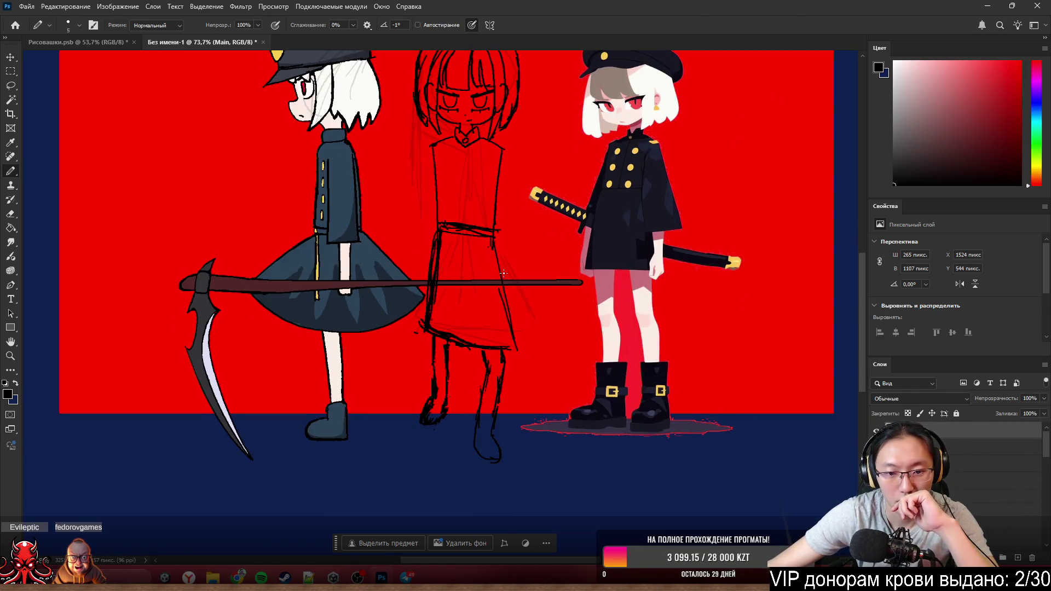
pyautogui.scroll(2, 529, 263)
pyautogui.scroll(1, 502, 276)
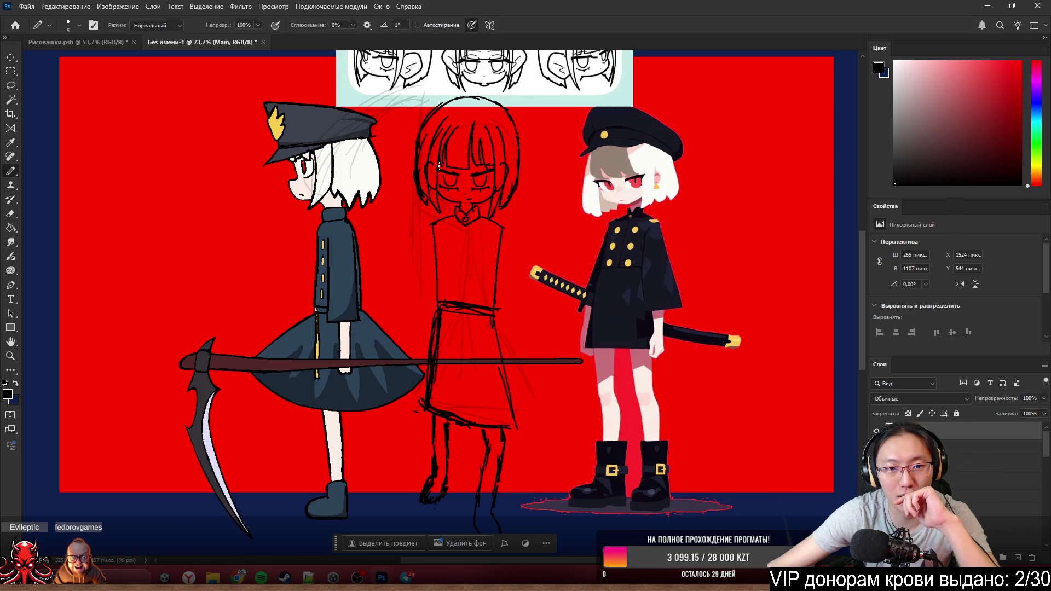
pyautogui.scroll(3, 448, 152)
# - Drag the reference head sheet layer toward the upper right of the canvas
pyautogui.moveTo(490, 172); pyautogui.dragTo(747, 106)
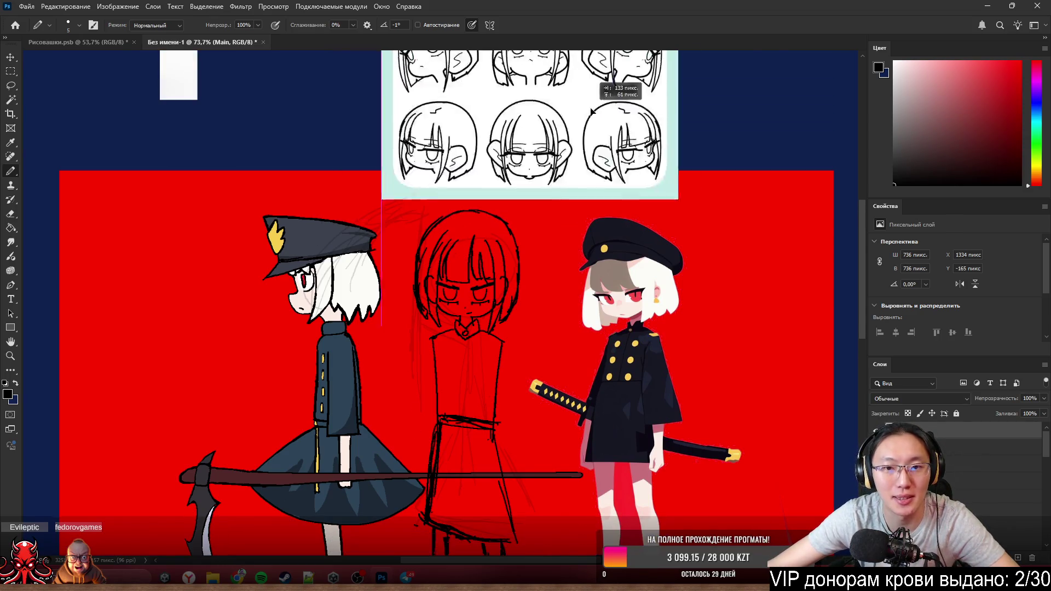
pyautogui.scroll(-5, 496, 242)
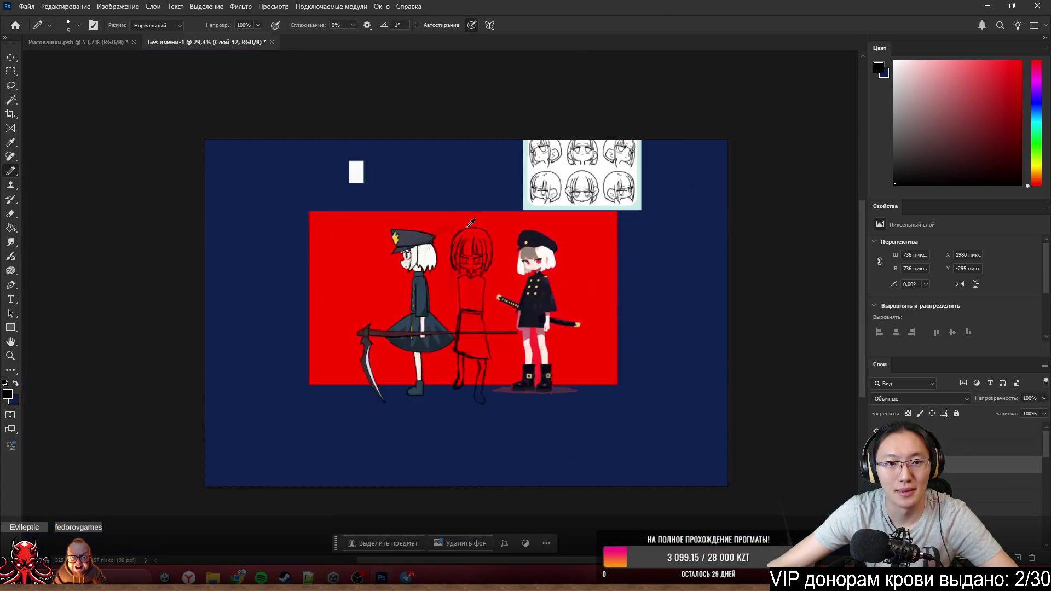
# - Switch to the Рисовашки.psb document and minimise Photoshop to the desktop
pyautogui.click(79, 42)
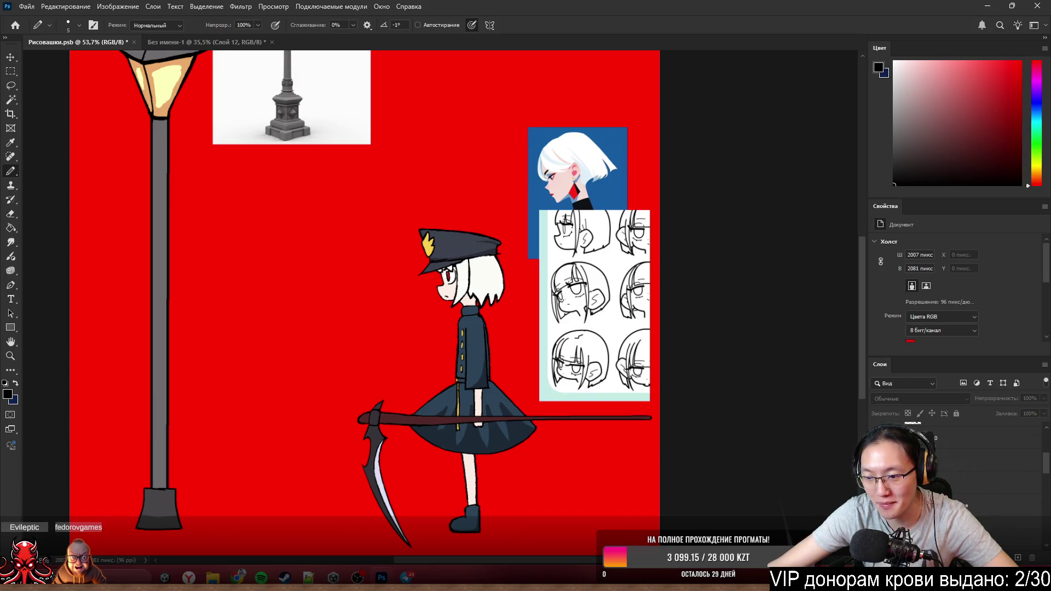
pyautogui.click(986, 6)
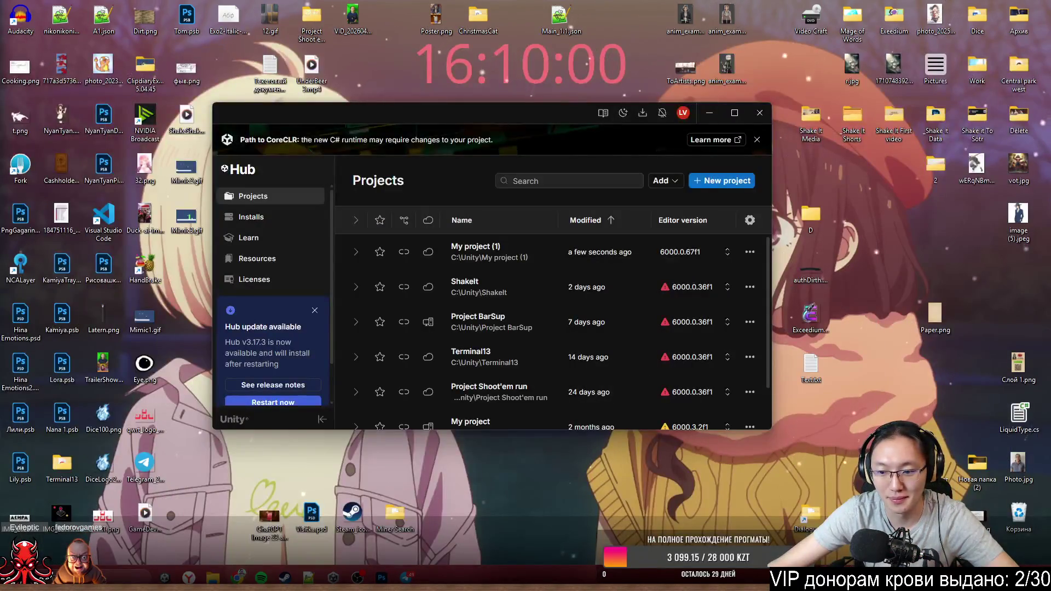
# - Bring up the unfiltered Clipdiary history and preview the copied Картинка 735x1150 reference picture
pyautogui.hotkey('ctrl', 'd')
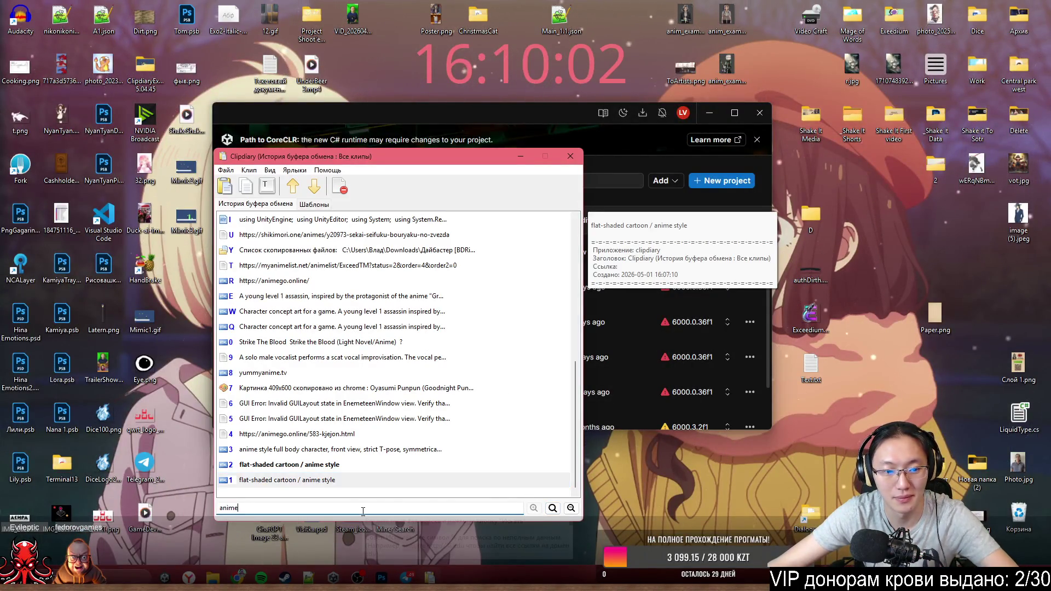
pyautogui.press('BackSpace')
pyautogui.press('BackSpace')
pyautogui.press('BackSpace')
pyautogui.scroll(5, 386, 412)
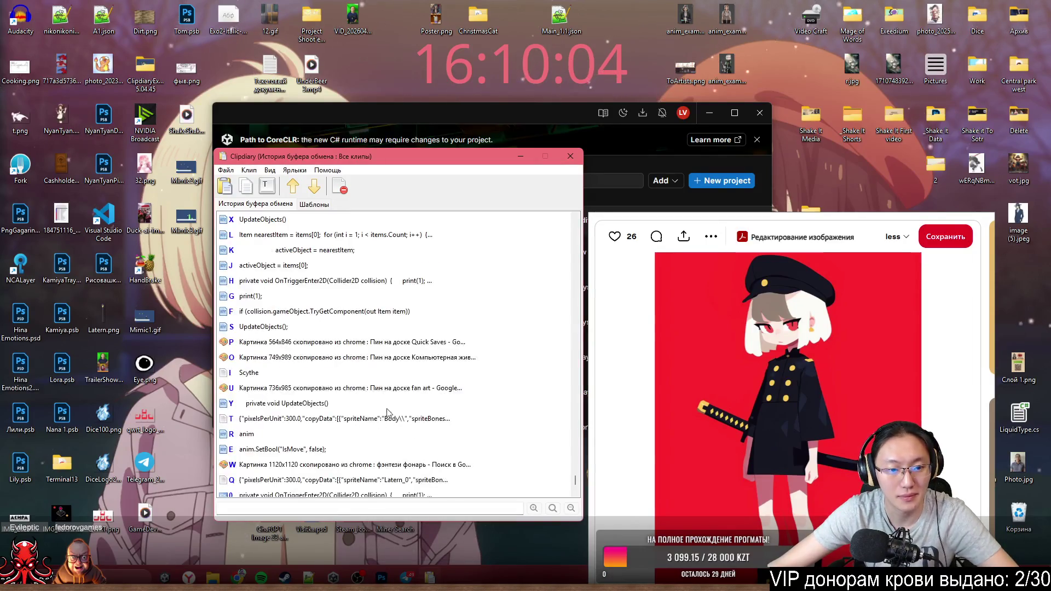
pyautogui.scroll(5, 386, 412)
pyautogui.scroll(5, 399, 375)
pyautogui.scroll(5, 418, 378)
pyautogui.scroll(5, 430, 383)
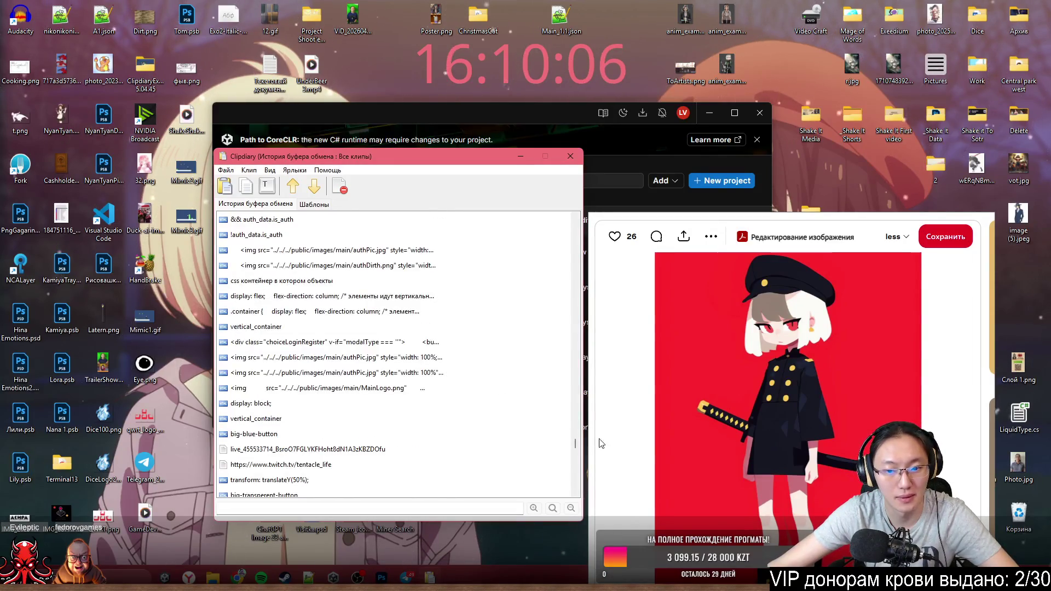
pyautogui.moveTo(575, 443); pyautogui.dragTo(581, 482)
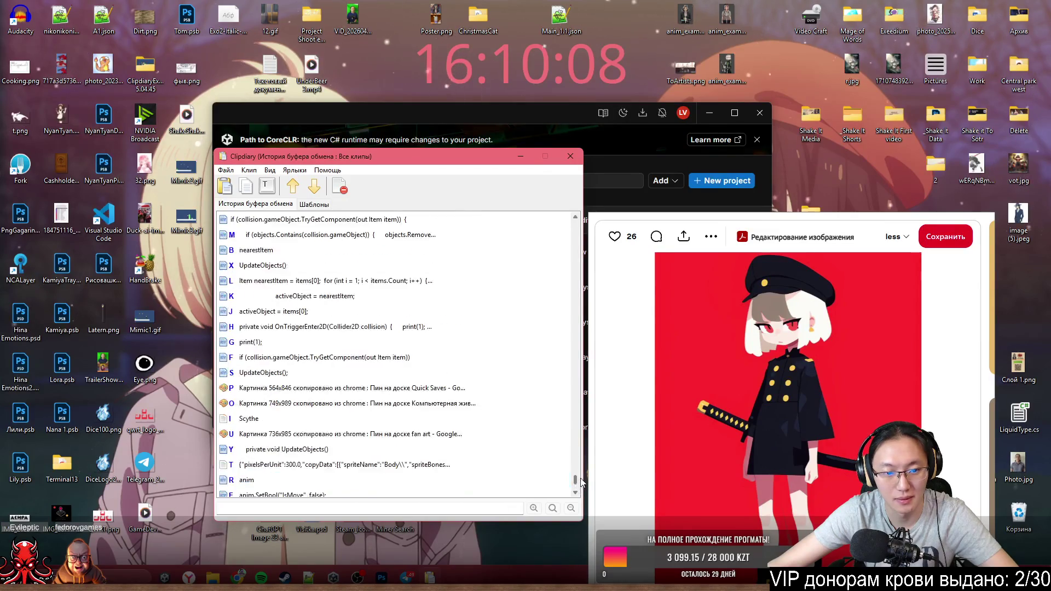
pyautogui.scroll(5, 424, 375)
pyautogui.scroll(5, 423, 375)
pyautogui.scroll(5, 424, 375)
pyautogui.scroll(5, 423, 375)
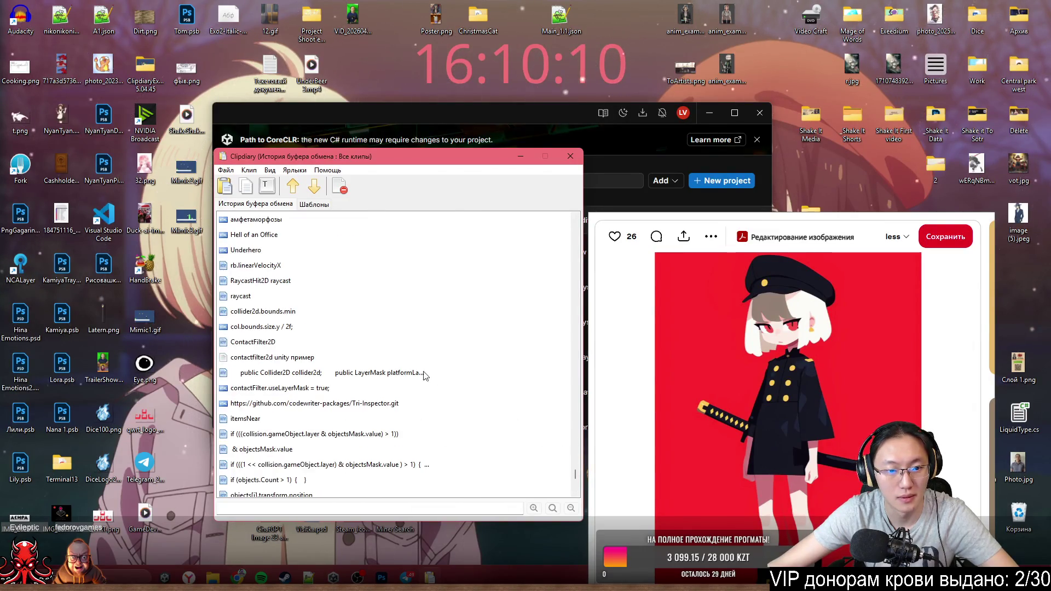
pyautogui.scroll(5, 424, 375)
pyautogui.scroll(5, 411, 379)
pyautogui.scroll(5, 387, 386)
pyautogui.scroll(5, 365, 390)
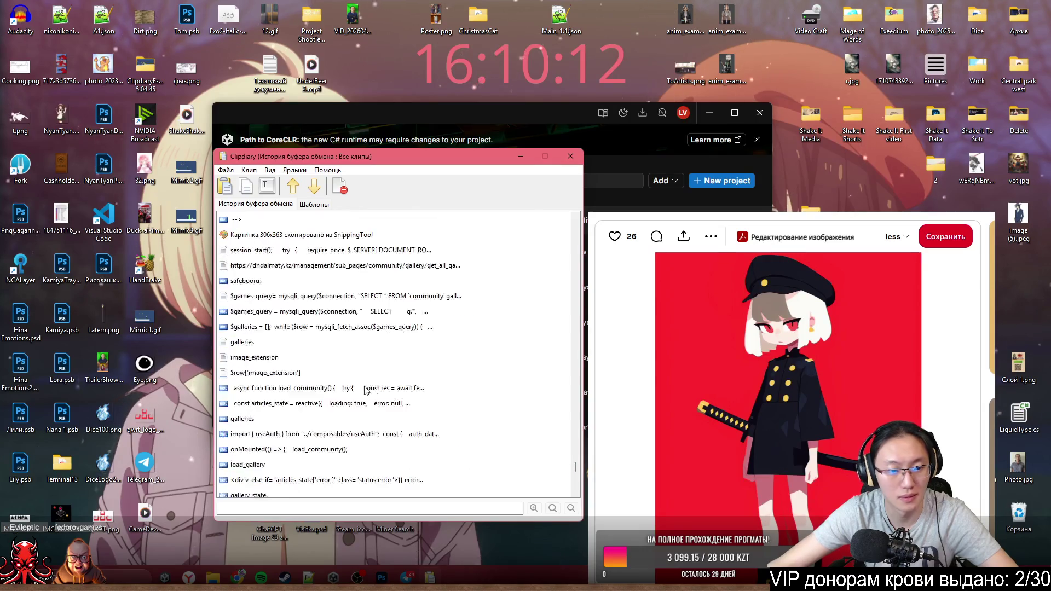
pyautogui.scroll(5, 365, 390)
pyautogui.scroll(5, 328, 382)
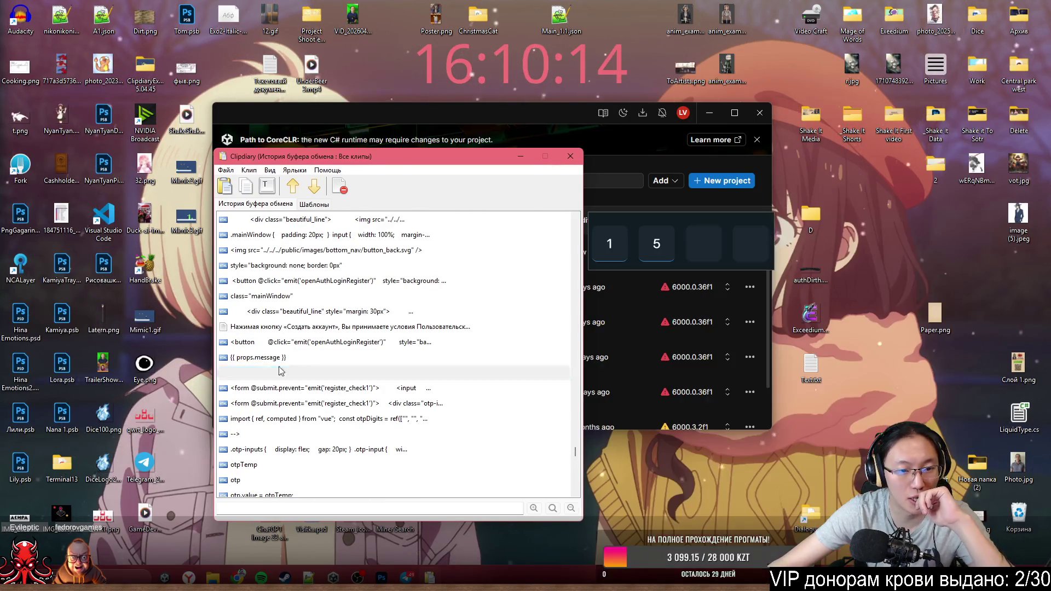
pyautogui.scroll(5, 279, 372)
pyautogui.scroll(5, 284, 374)
pyautogui.scroll(5, 288, 377)
pyautogui.scroll(5, 293, 382)
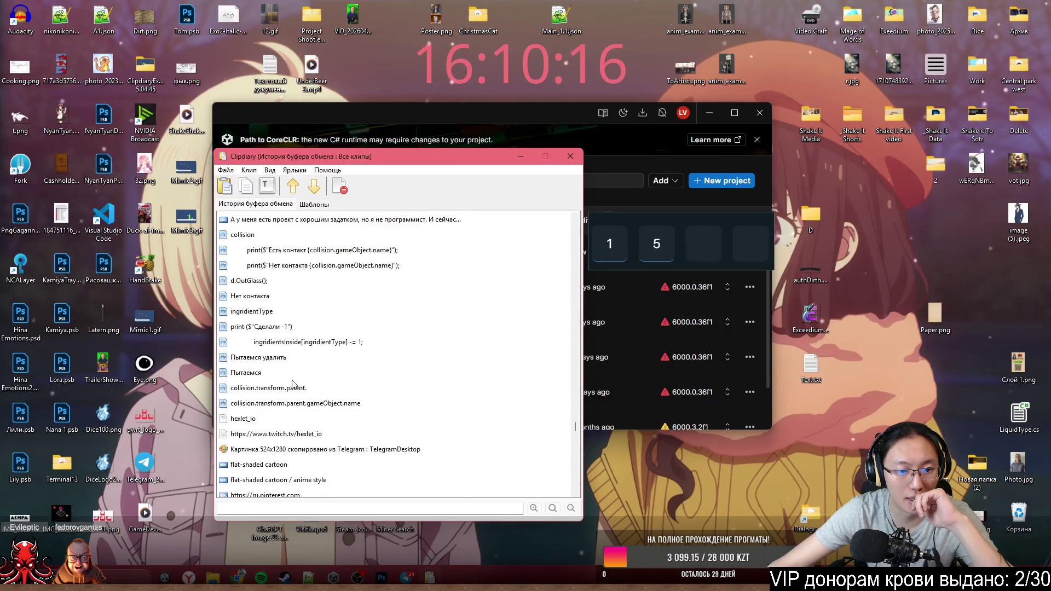
pyautogui.scroll(-5, 292, 382)
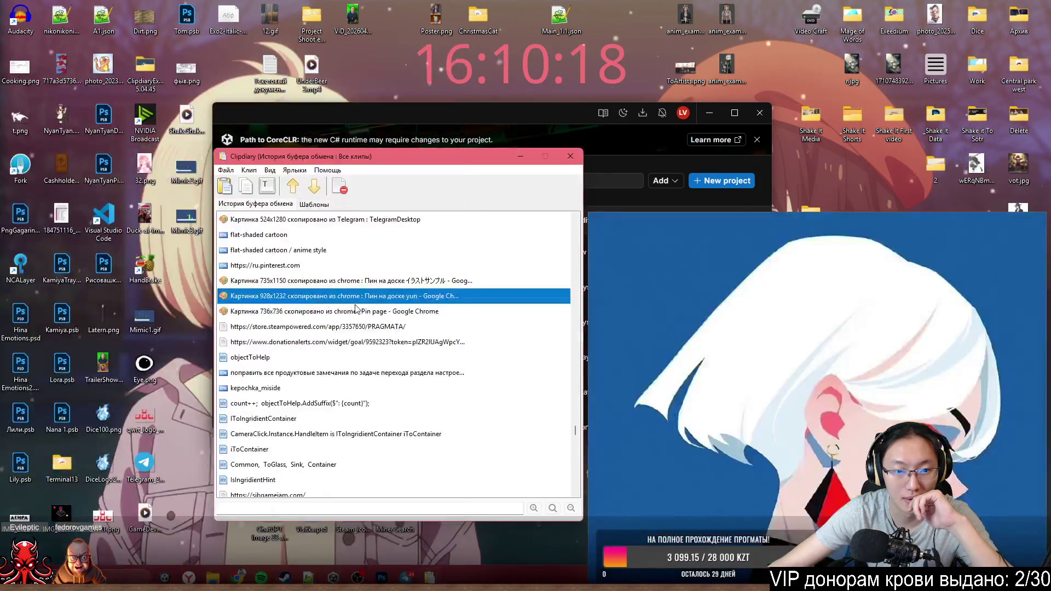
pyautogui.click(382, 282)
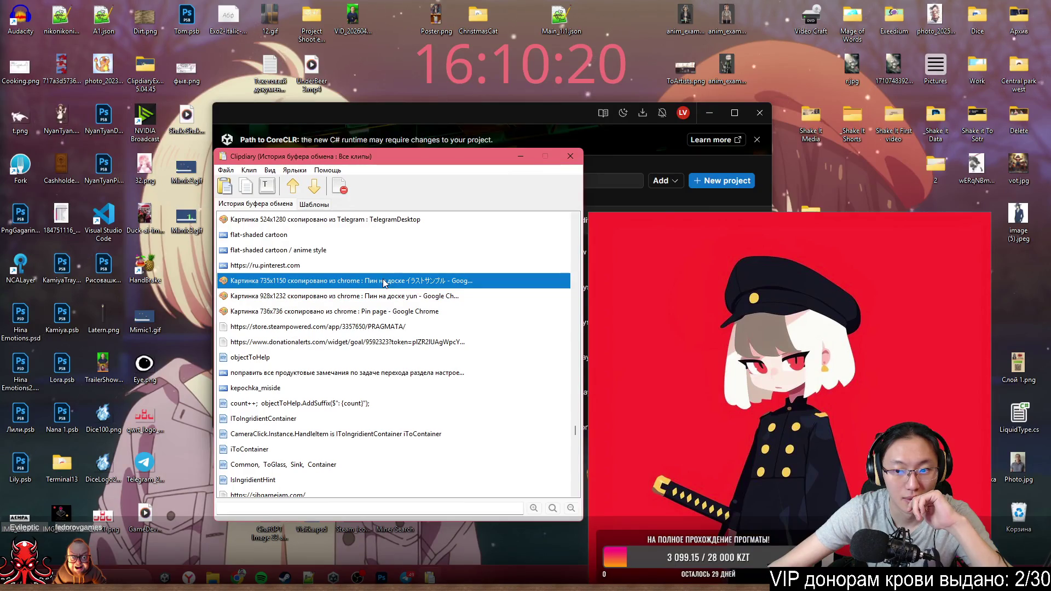
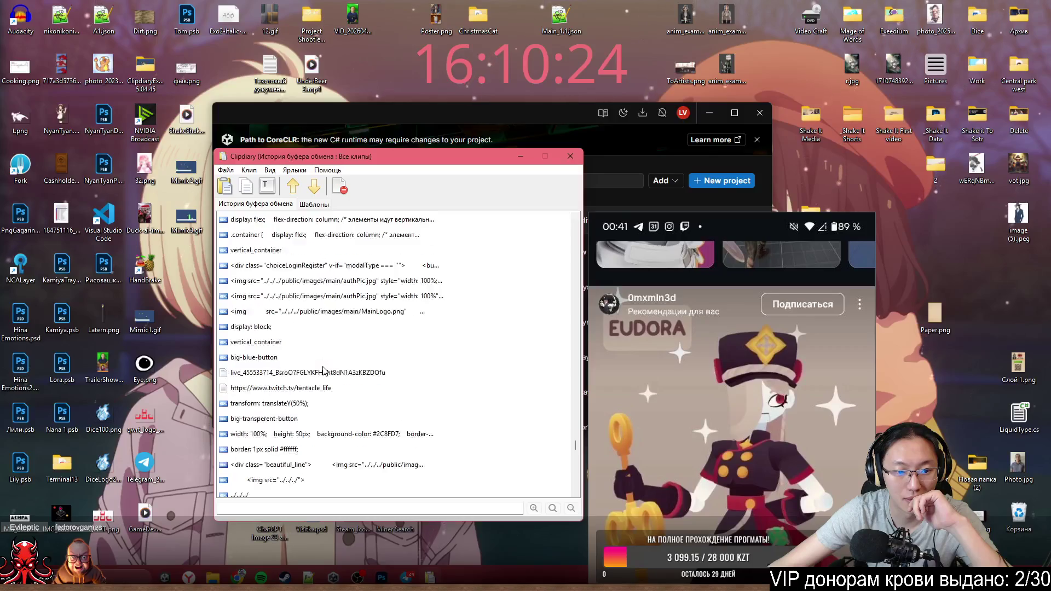
pyautogui.scroll(-3, 323, 371)
pyautogui.scroll(-2, 324, 371)
# - Browse Clipdiary's history and put the copied girl-in-peaked-cap picture back on the clipboard
pyautogui.click(302, 375)
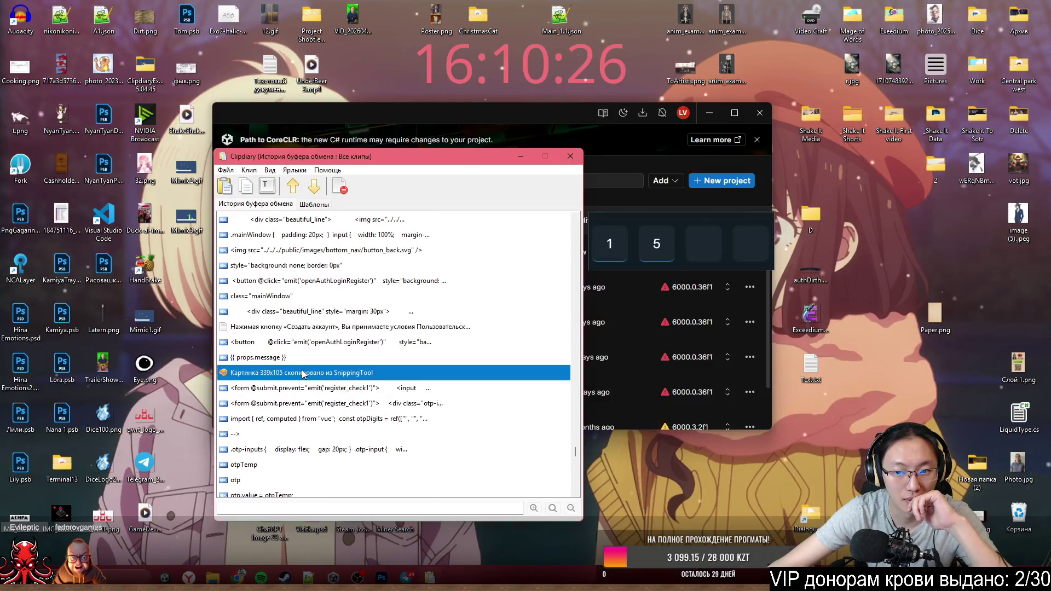
pyautogui.scroll(-3, 322, 383)
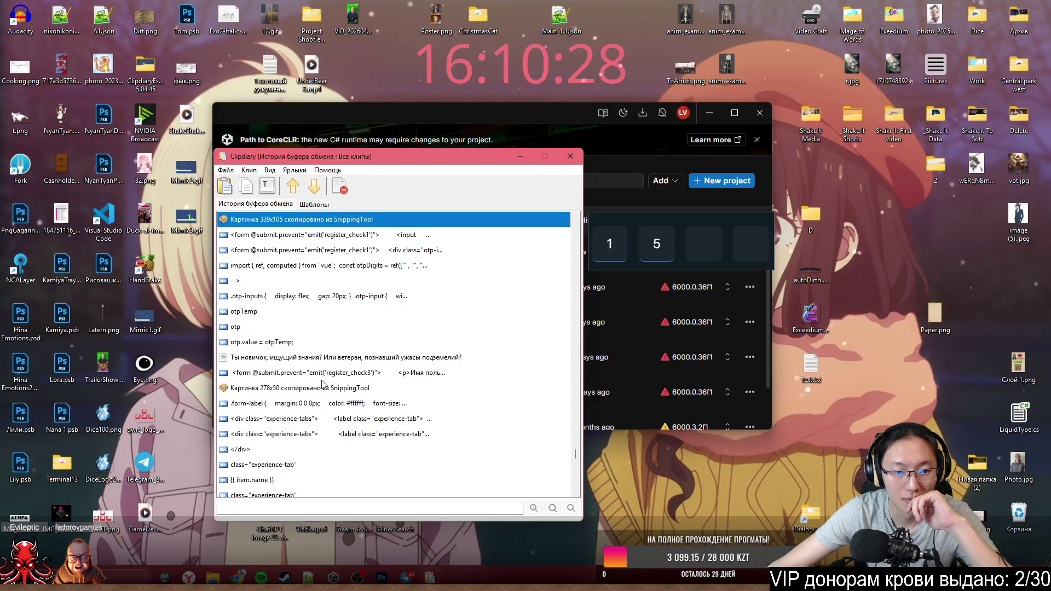
pyautogui.scroll(-2, 323, 383)
pyautogui.click(301, 316)
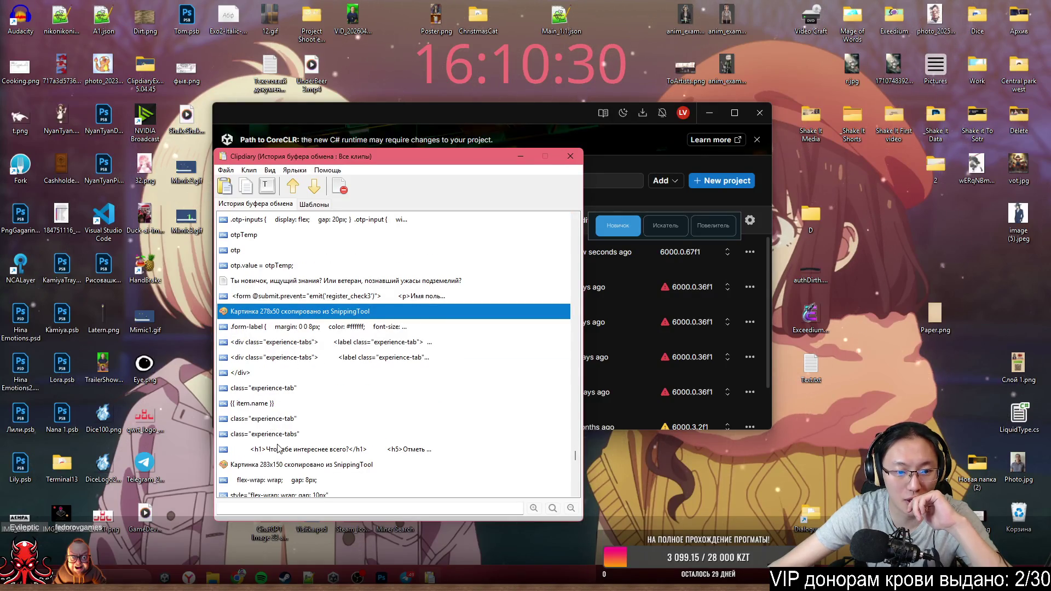
pyautogui.click(271, 465)
pyautogui.scroll(-2, 283, 461)
pyautogui.scroll(-4, 298, 444)
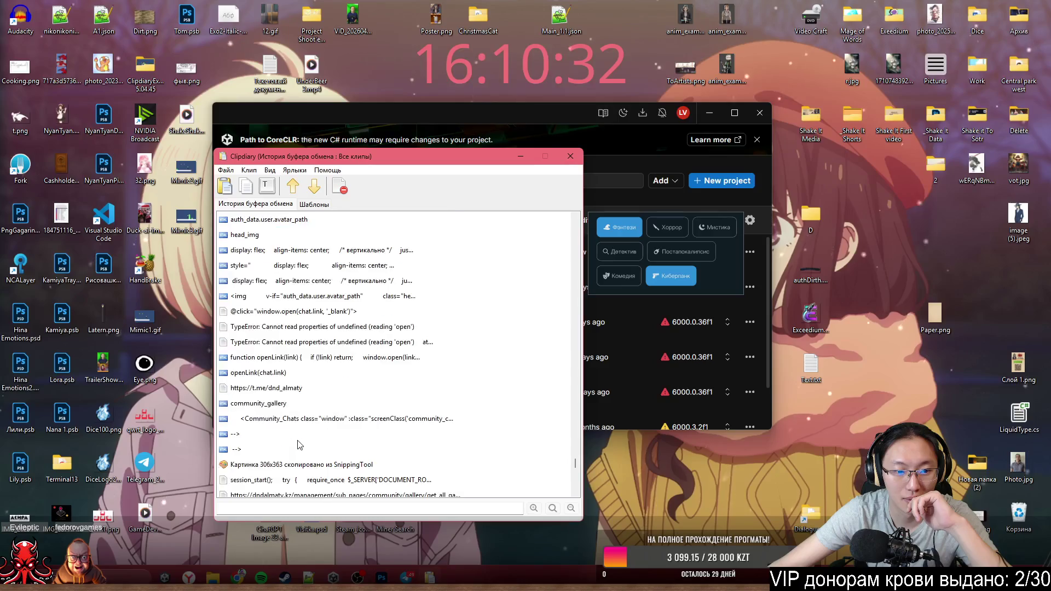
pyautogui.scroll(-2, 298, 445)
pyautogui.click(298, 385)
pyautogui.scroll(-3, 298, 385)
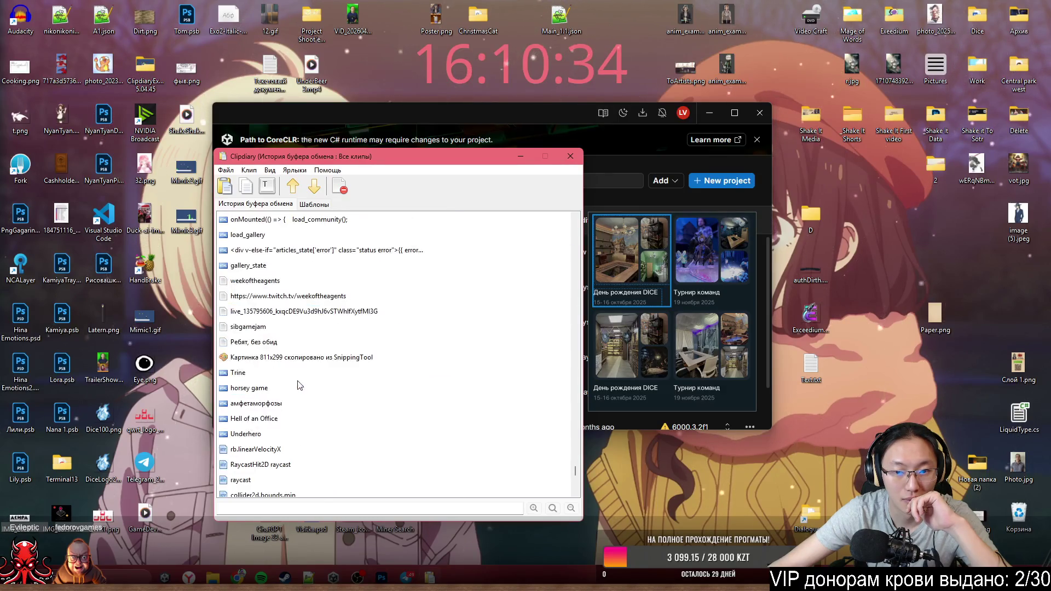
pyautogui.click(312, 358)
pyautogui.scroll(-3, 329, 329)
pyautogui.scroll(-2, 333, 379)
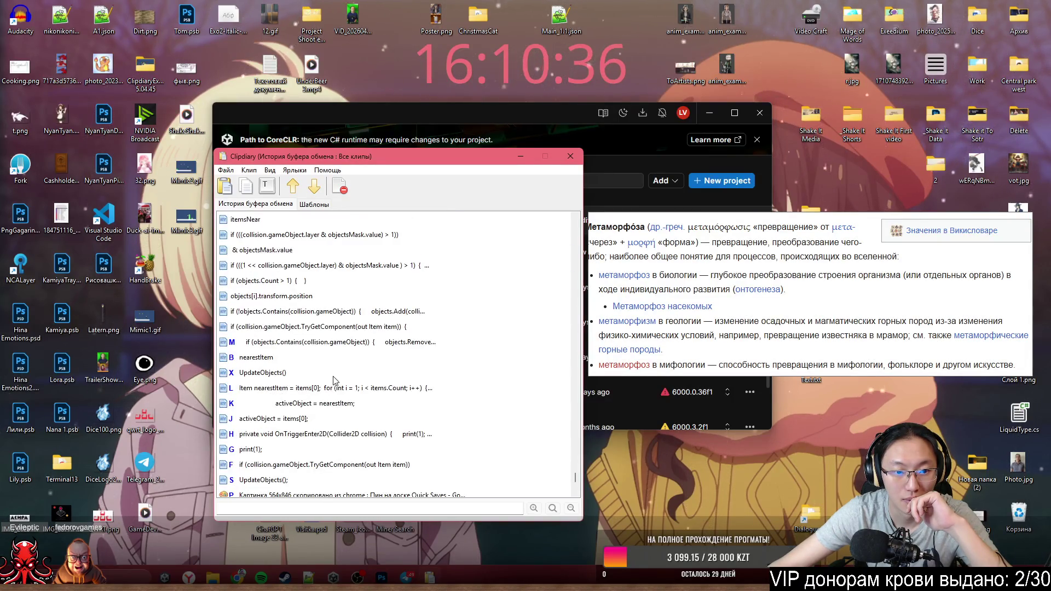
pyautogui.scroll(-2, 333, 379)
pyautogui.click(282, 406)
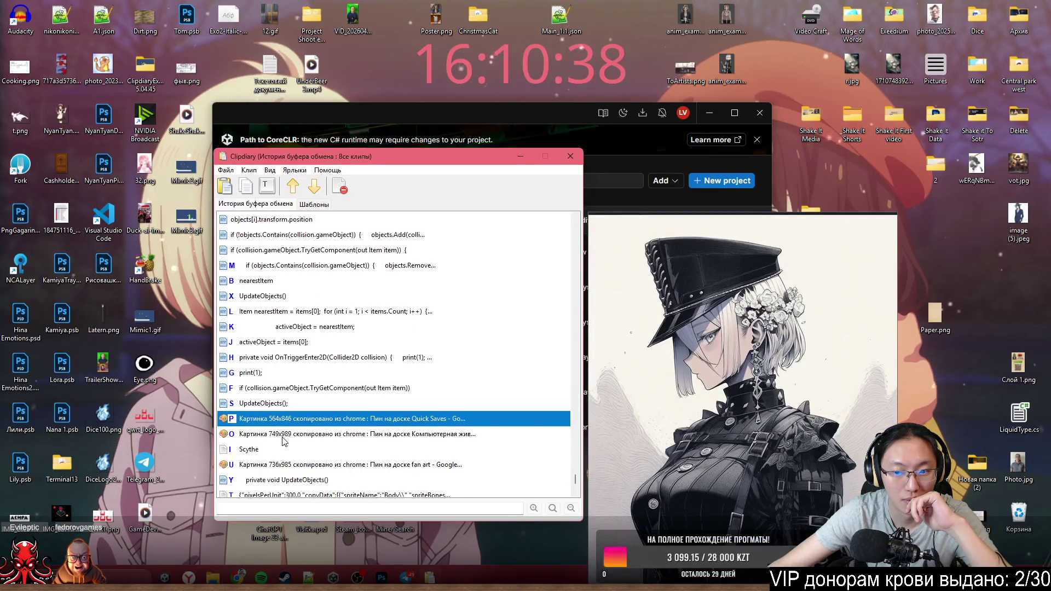
pyautogui.press('Return')
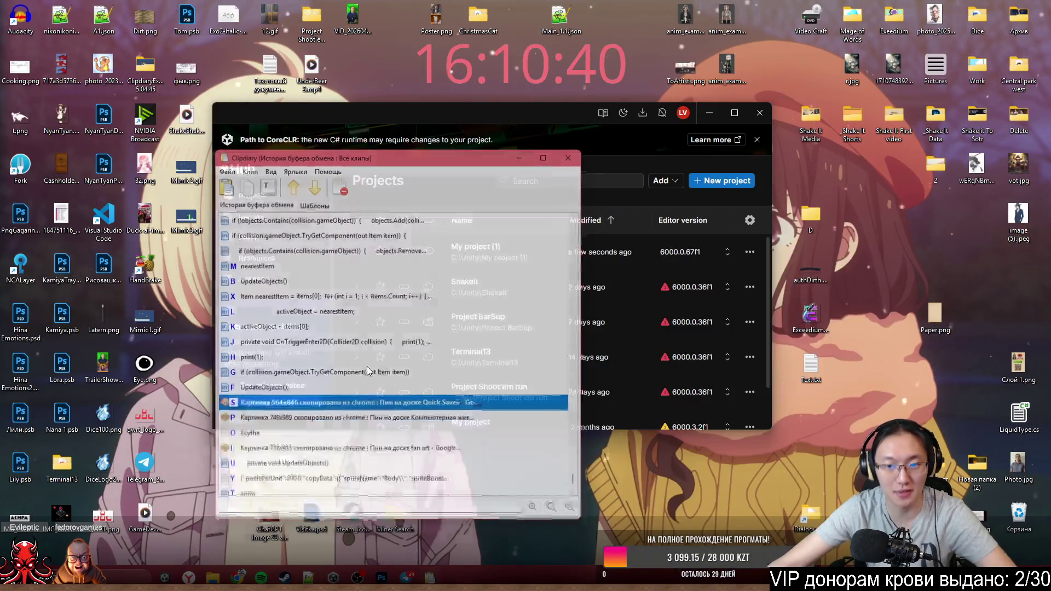
# - Paste the reference into the sketch file beside the lamp post and switch to the Без имени-1 scene
pyautogui.click(381, 577)
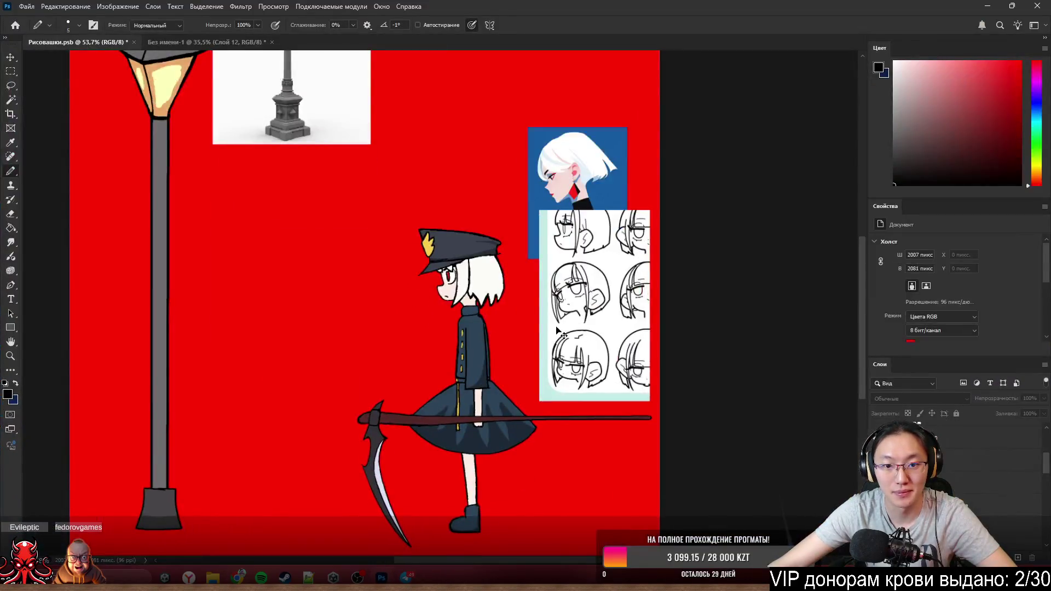
pyautogui.hotkey('ctrl', 'v')
pyautogui.moveTo(394, 284); pyautogui.dragTo(238, 298)
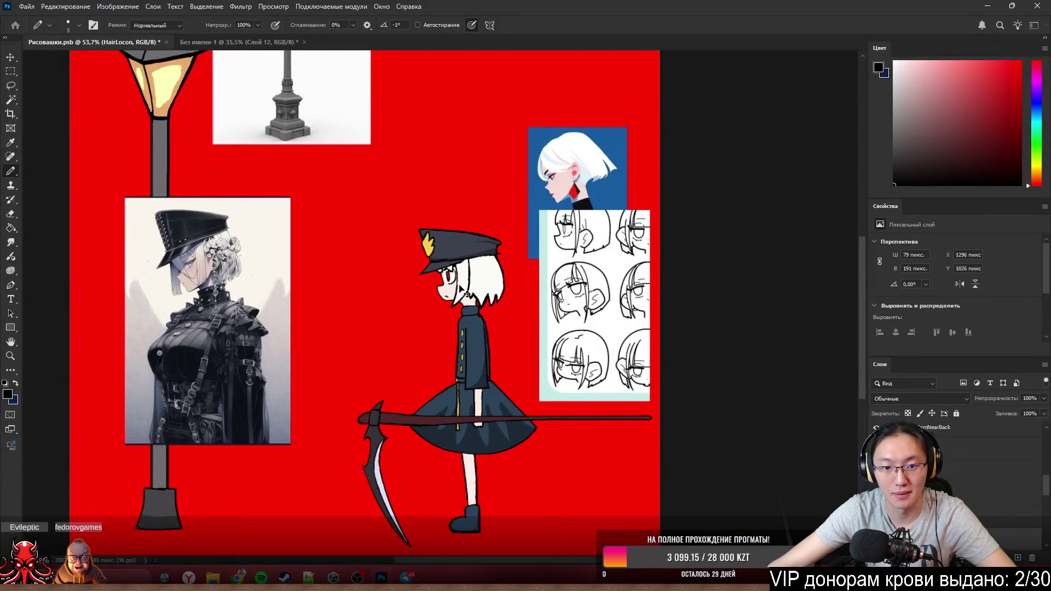
pyautogui.scroll(1, 345, 257)
pyautogui.click(238, 42)
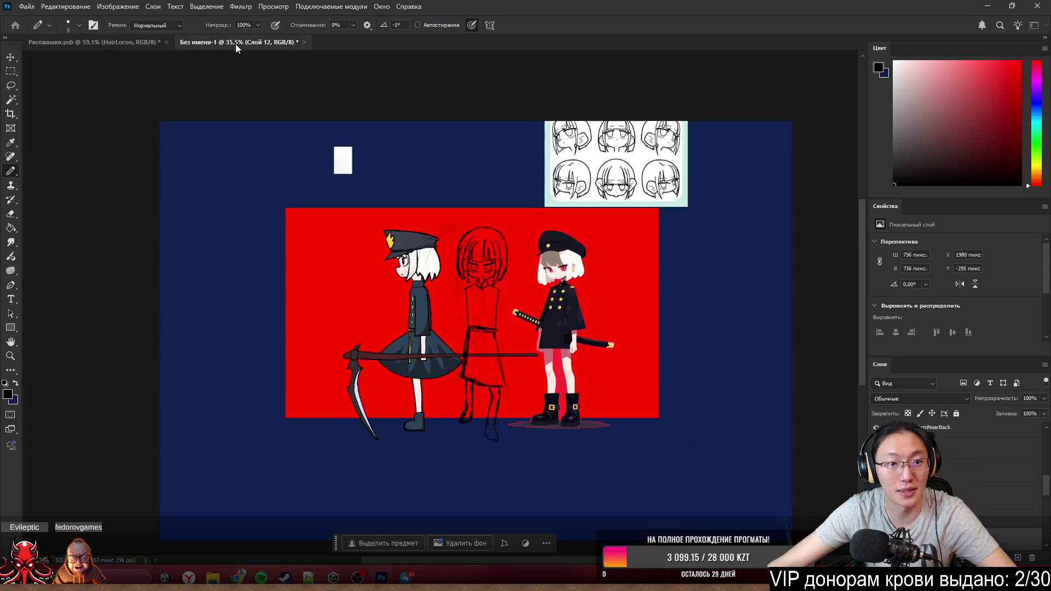
# - Paste the reference above the middle girl and delete everything below the cap and face
pyautogui.hotkey('ctrl', 'v')
pyautogui.scroll(3, 464, 261)
pyautogui.moveTo(429, 286)
pyautogui.mouseDown()
pyautogui.moveTo(416, 302)
pyautogui.moveTo(428, 136)
pyautogui.moveTo(423, 160)
pyautogui.mouseUp()
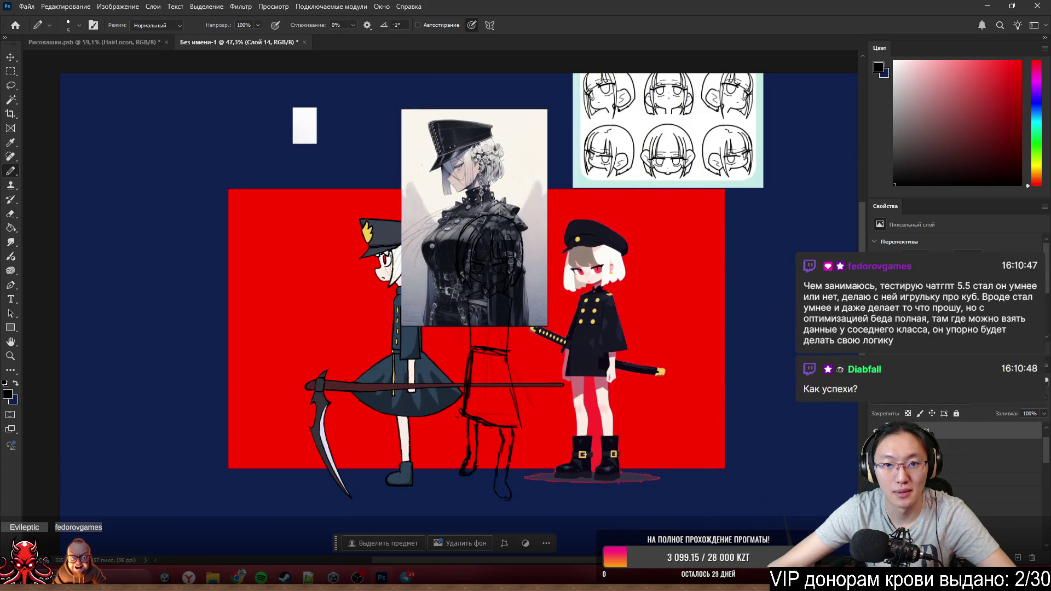
pyautogui.click(11, 72)
pyautogui.moveTo(330, 178); pyautogui.dragTo(597, 416)
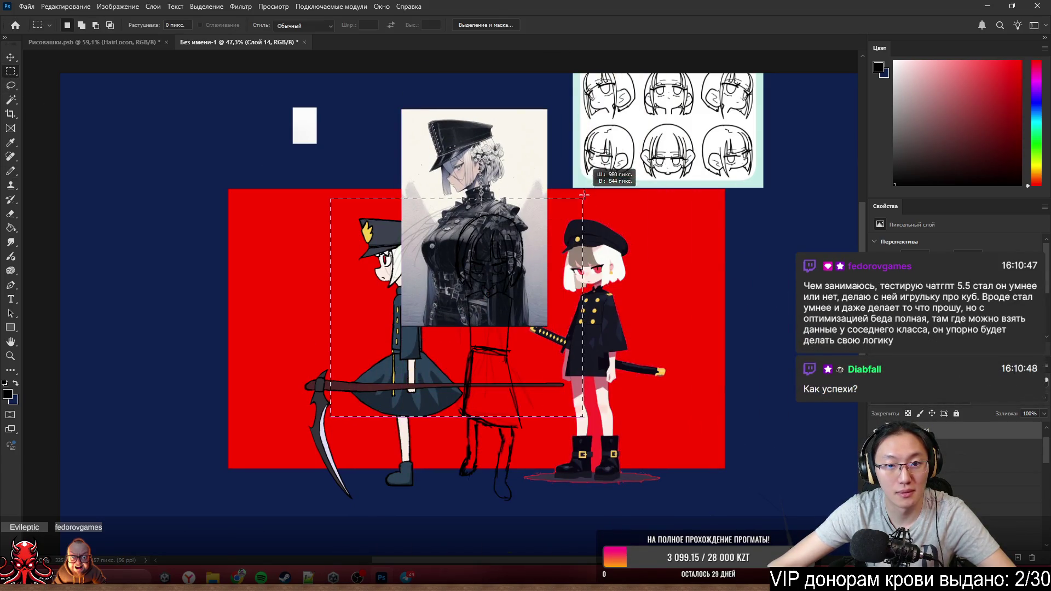
pyautogui.press('Delete')
pyautogui.hotkey('ctrl', 'd')
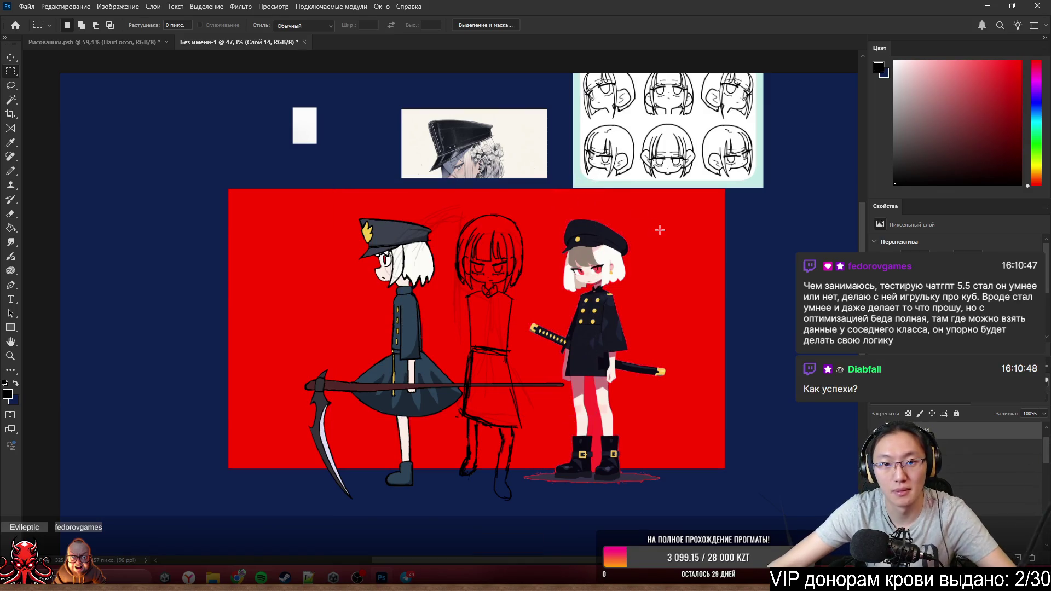
pyautogui.scroll(3, 463, 168)
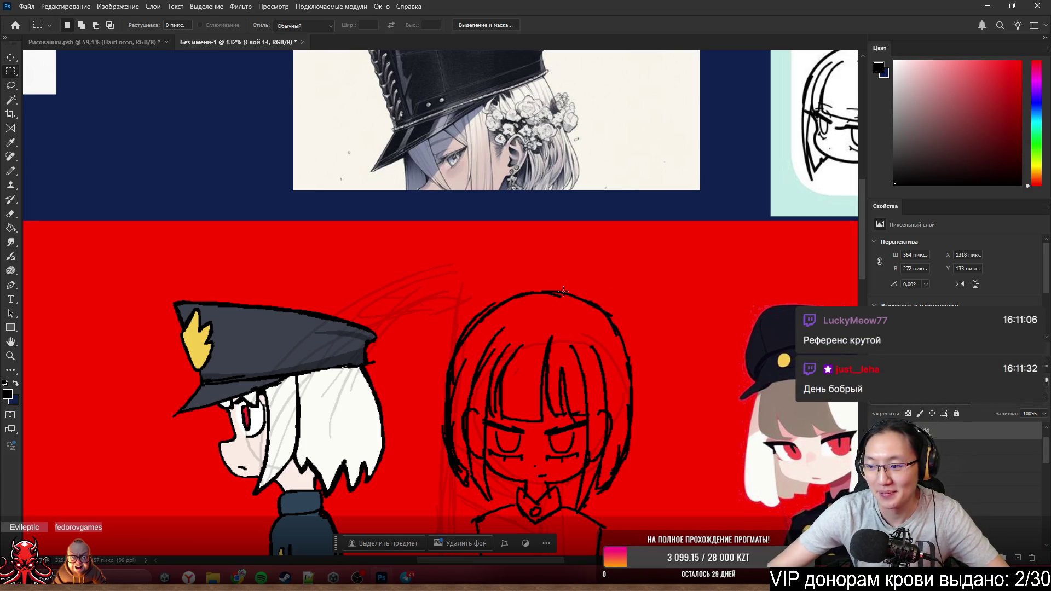
pyautogui.scroll(-2, 562, 291)
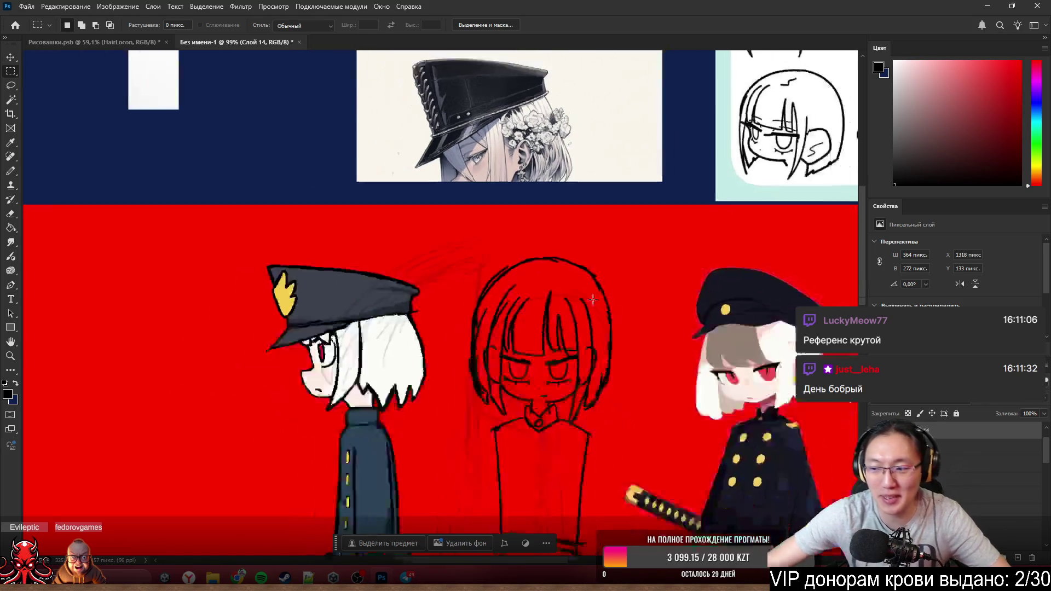
pyautogui.scroll(-2, 562, 290)
pyautogui.scroll(3, 525, 304)
pyautogui.scroll(2, 515, 317)
pyautogui.scroll(-2, 570, 345)
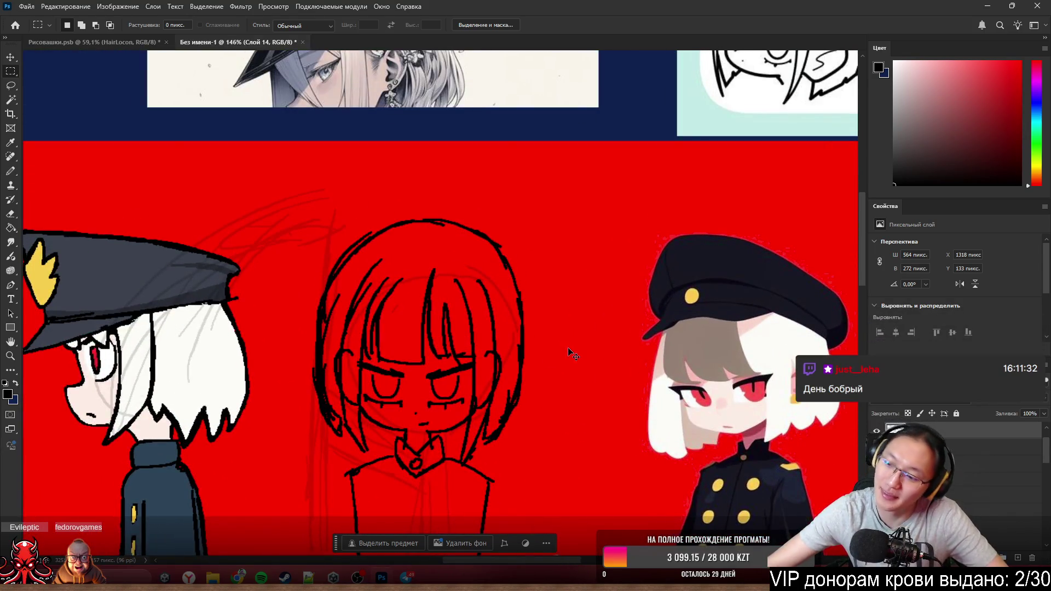
pyautogui.scroll(3, 570, 346)
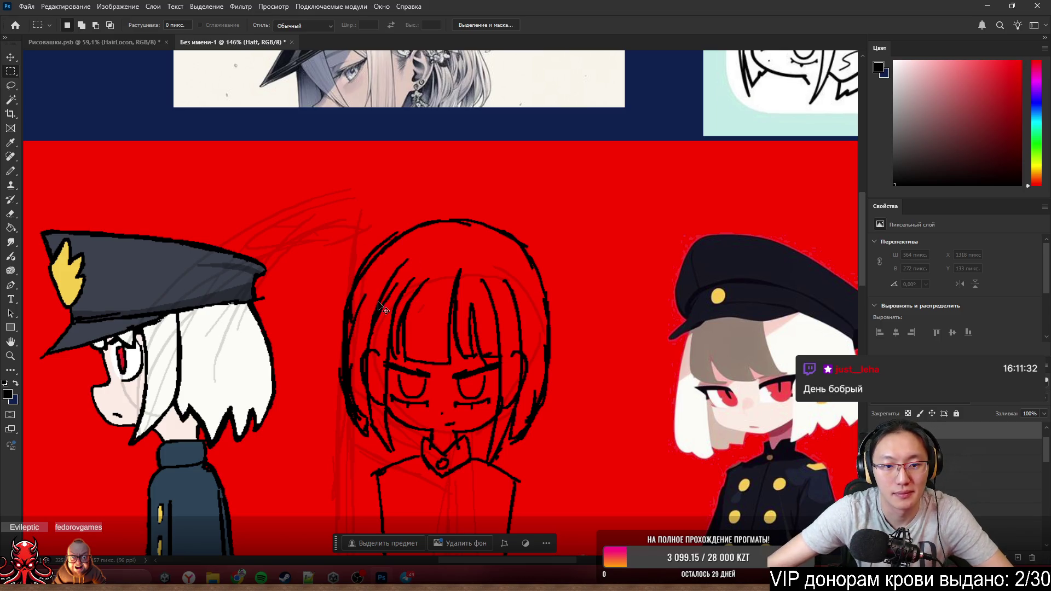
# - Fade the Main layer's red-haired sketch to low opacity as a faint guide
pyautogui.hotkey('alt', '[')
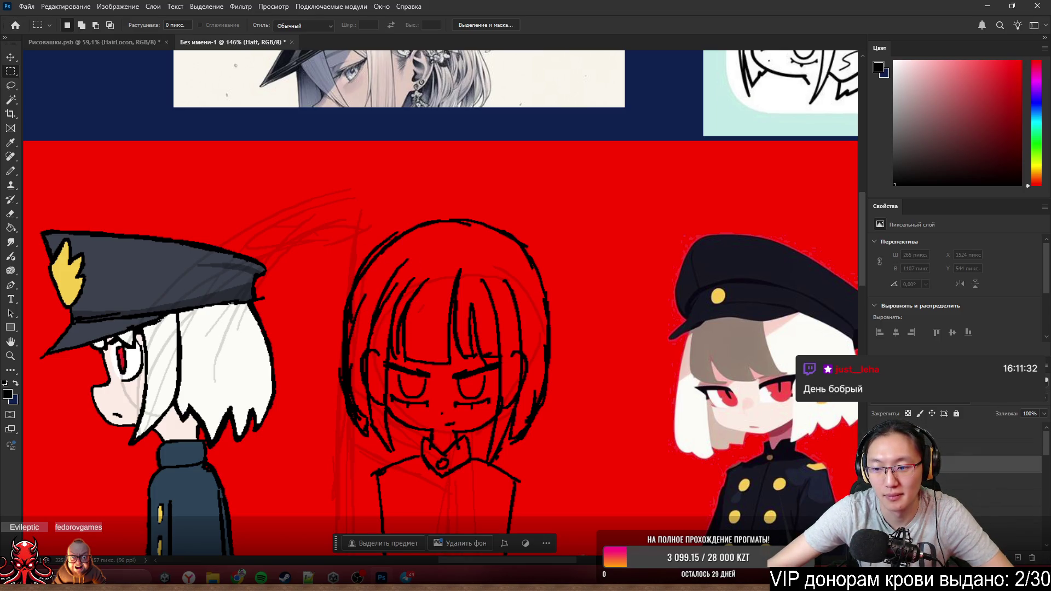
pyautogui.click(932, 428)
pyautogui.scroll(1, 410, 321)
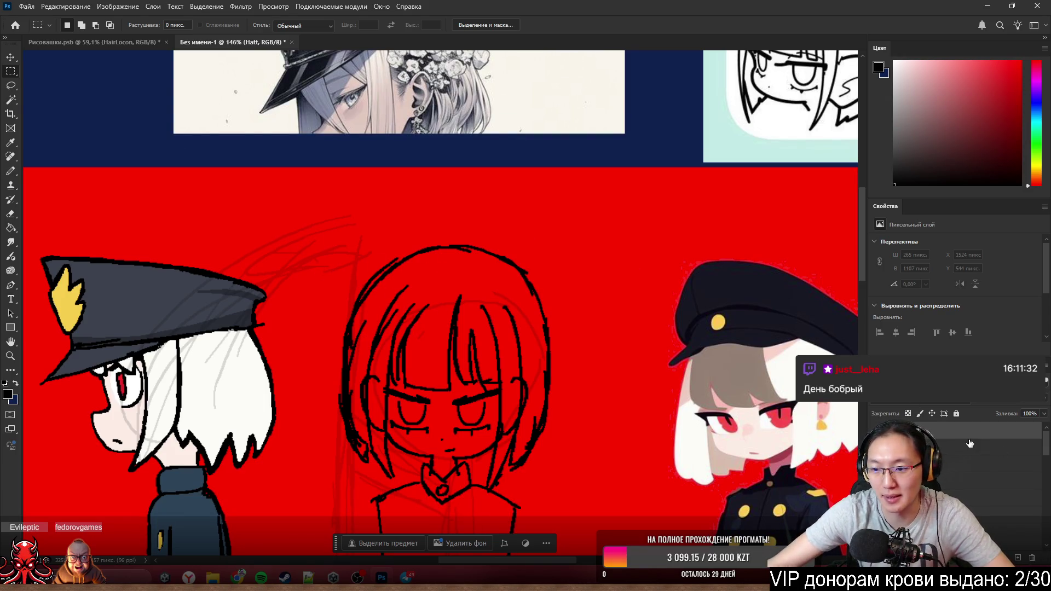
pyautogui.hotkey('alt', '[')
pyautogui.moveTo(1031, 413); pyautogui.dragTo(1012, 412)
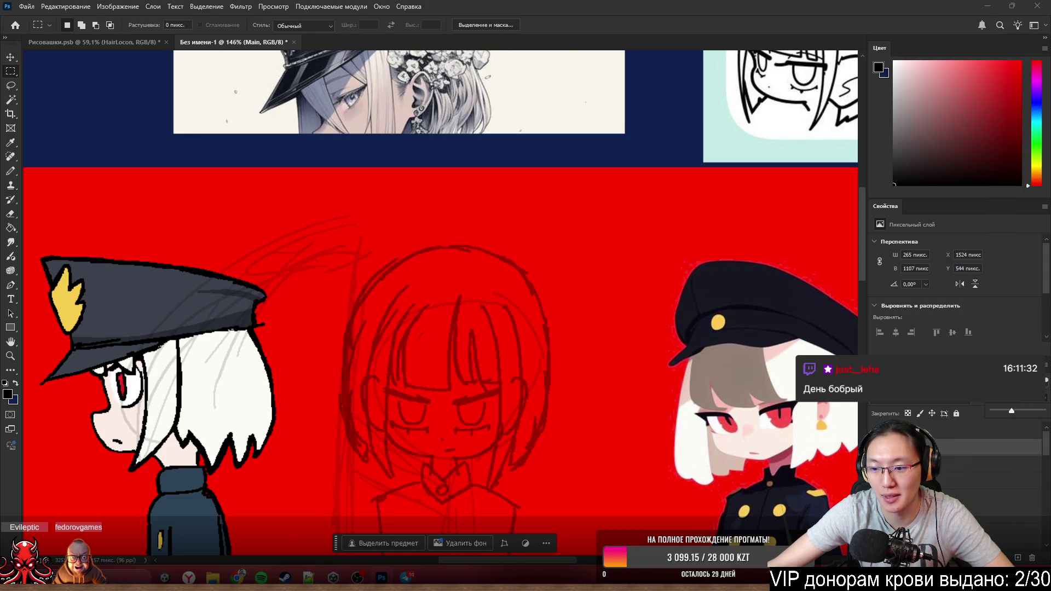
# - Hide Слой 13's grey hair strokes and return to the Hatt layer, selecting a small hair patch
pyautogui.hotkey('alt', '[')
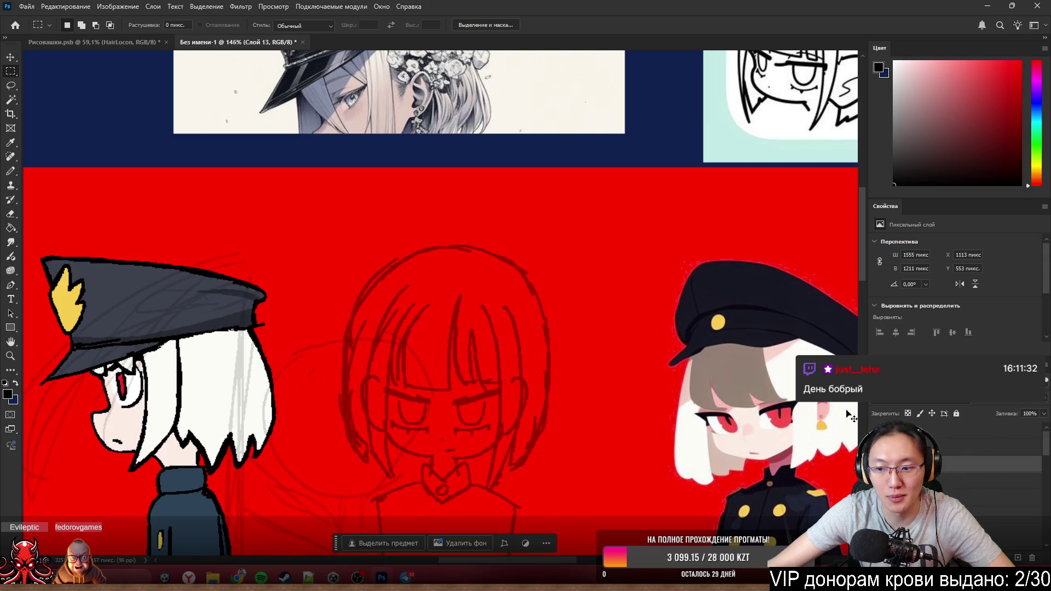
pyautogui.press('Delete')
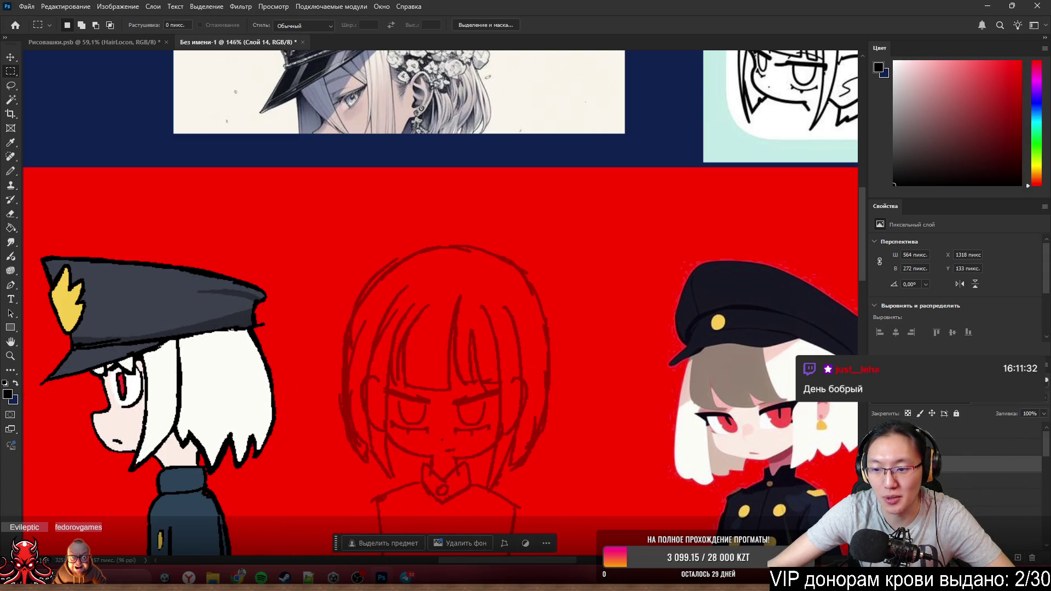
pyautogui.hscroll(-2, 424, 322)
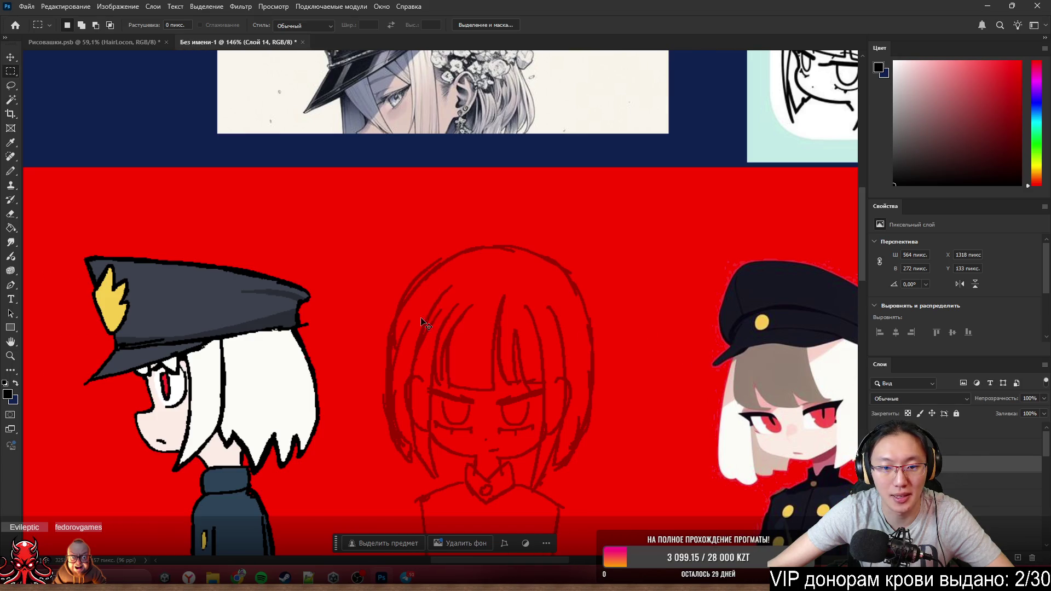
pyautogui.click(985, 431)
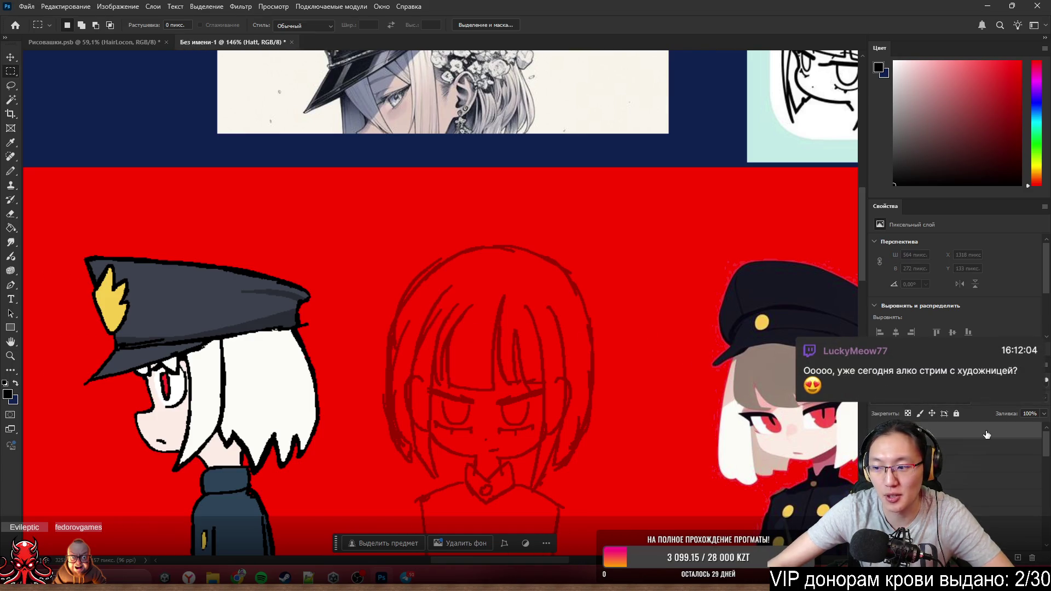
pyautogui.scroll(-3, 366, 209)
pyautogui.hscroll(2, 361, 247)
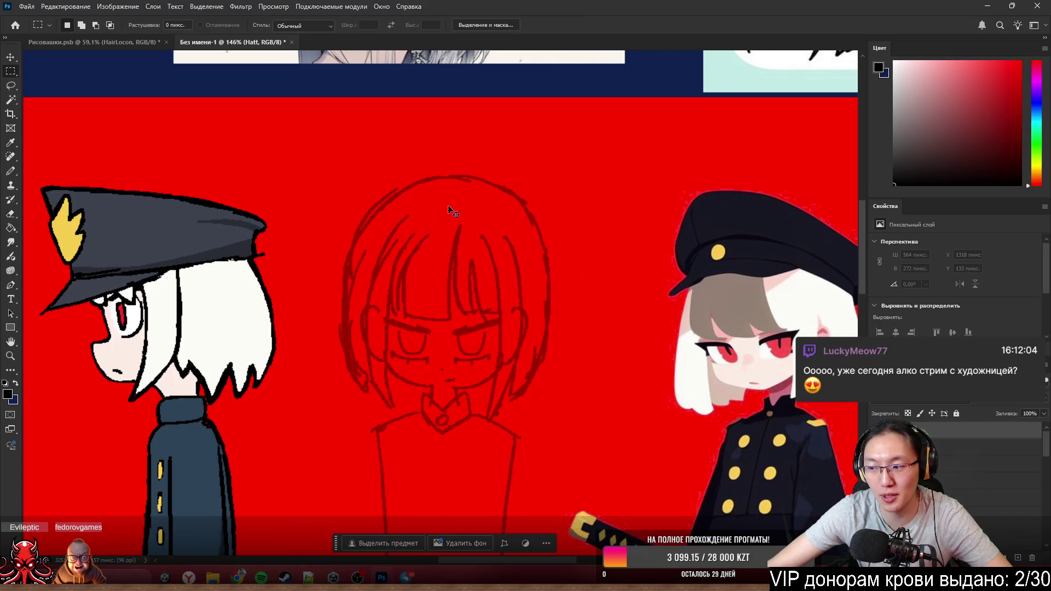
pyautogui.moveTo(416, 214); pyautogui.dragTo(471, 246)
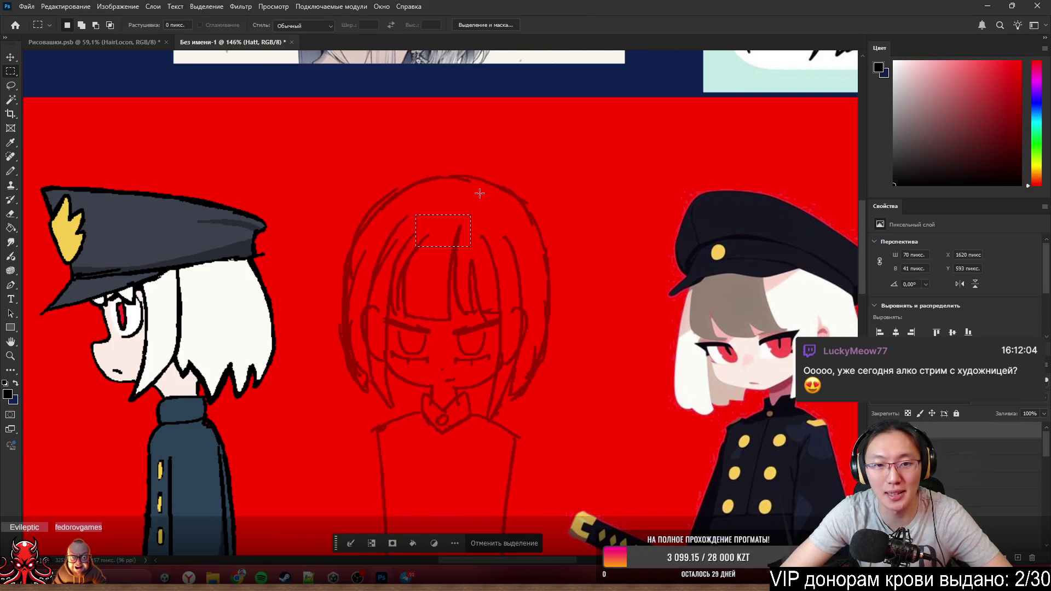
# - Brush a black curved line across the middle girl's forehead as the cap band's lower edge
pyautogui.hotkey('ctrl', 'd')
pyautogui.press('b')
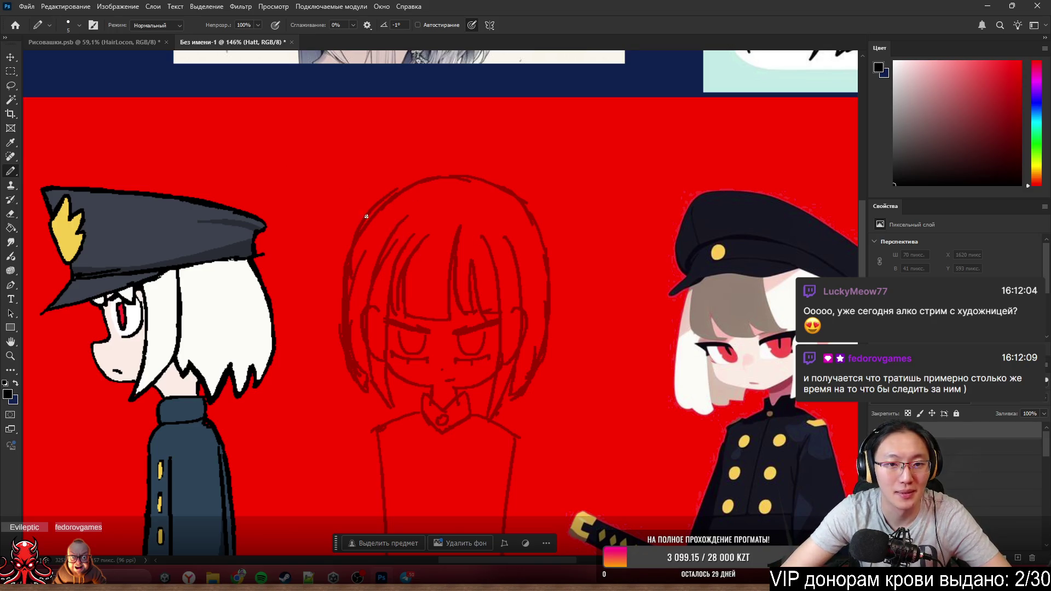
pyautogui.moveTo(366, 216)
pyautogui.mouseDown()
pyautogui.moveTo(365, 253)
pyautogui.moveTo(517, 292)
pyautogui.mouseUp()
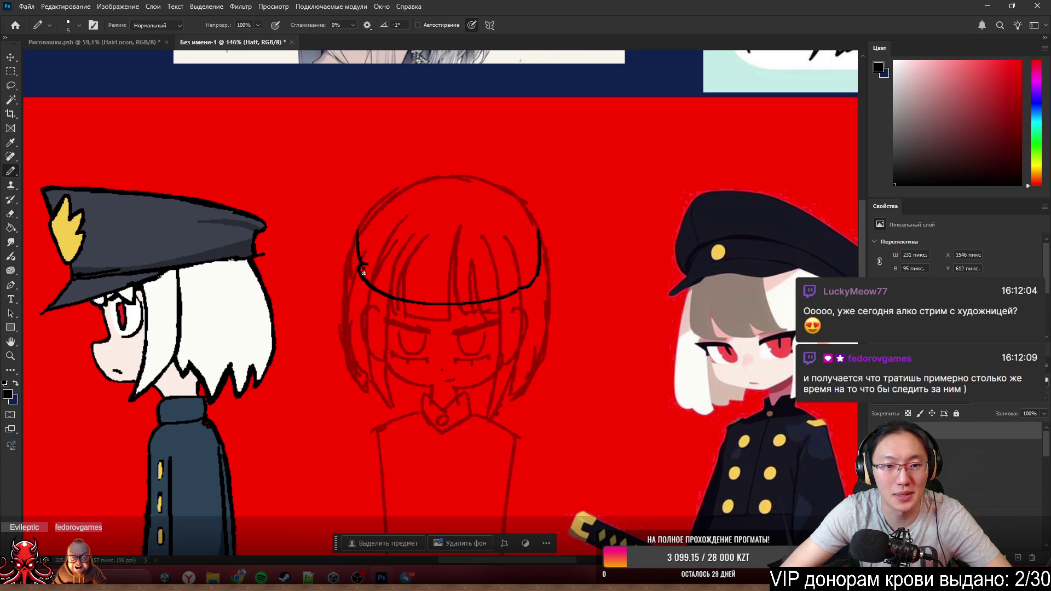
# - Draw the cap band's upper edge and first arcs for the cap's top, undoing stray strokes
pyautogui.moveTo(362, 271)
pyautogui.mouseDown()
pyautogui.moveTo(357, 231)
pyautogui.moveTo(537, 247)
pyautogui.mouseUp()
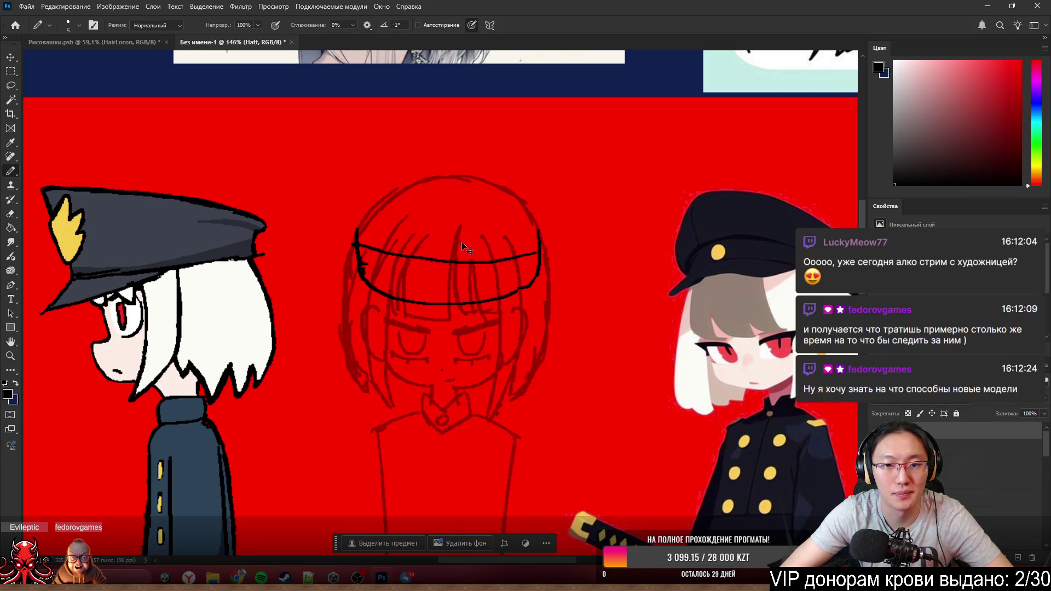
pyautogui.hotkey('ctrl', 'z')
pyautogui.moveTo(355, 230); pyautogui.dragTo(530, 238)
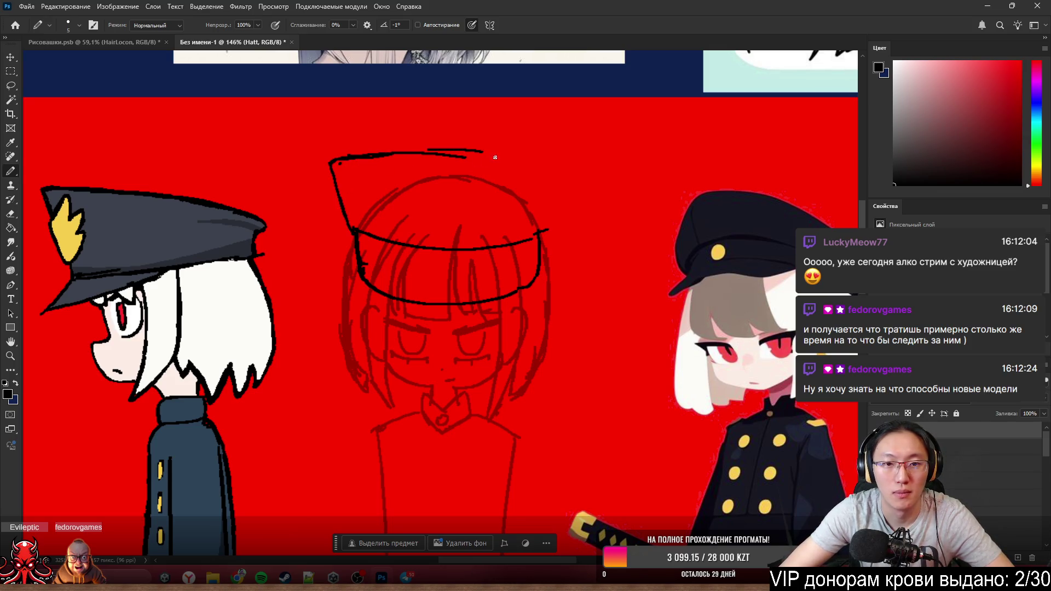
pyautogui.hotkey('ctrl', 'z')
pyautogui.moveTo(337, 163); pyautogui.dragTo(523, 167)
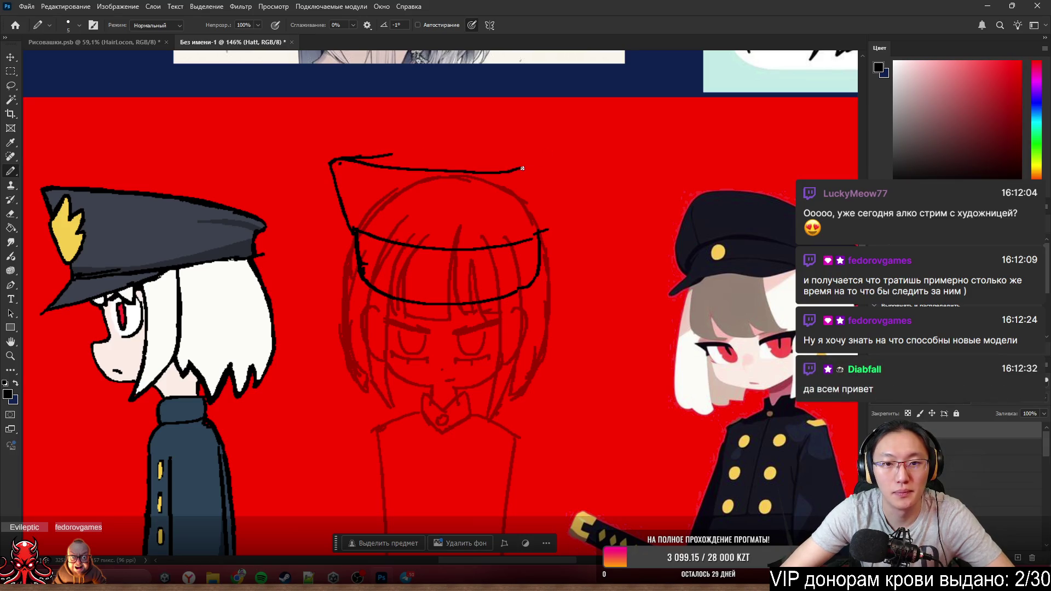
pyautogui.moveTo(336, 160); pyautogui.dragTo(468, 129)
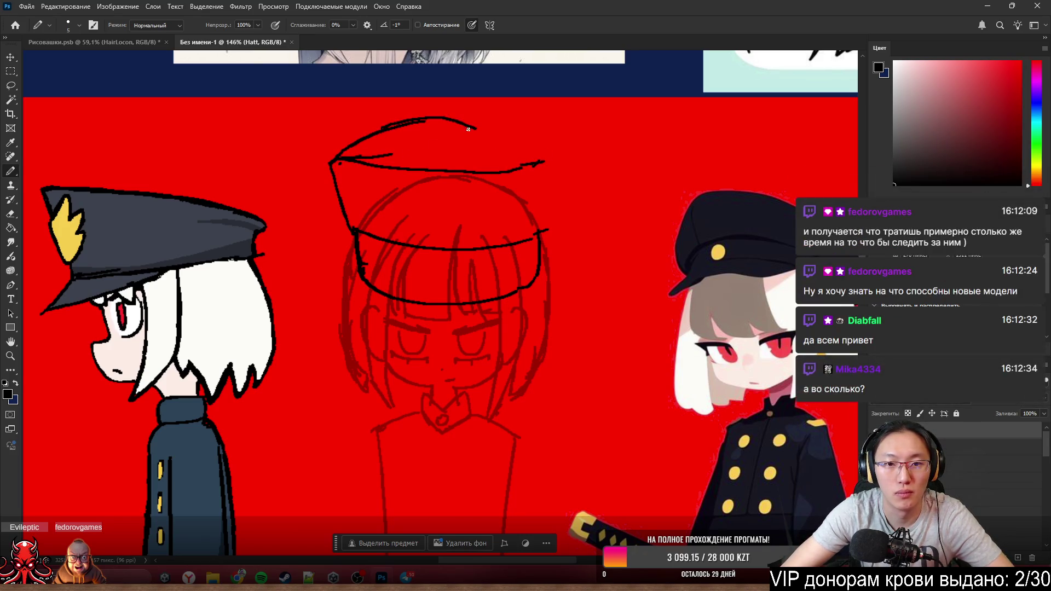
pyautogui.moveTo(349, 150); pyautogui.dragTo(469, 151)
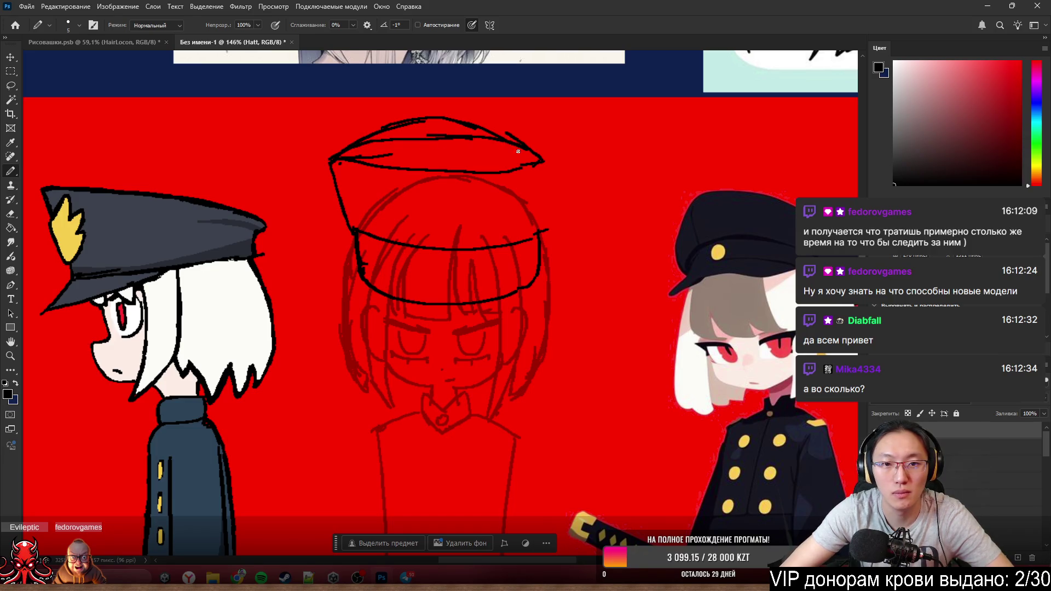
# - Erase stray top strokes and draw the crown's right side joining the top corner
pyautogui.press('e')
pyautogui.moveTo(429, 110); pyautogui.dragTo(504, 132)
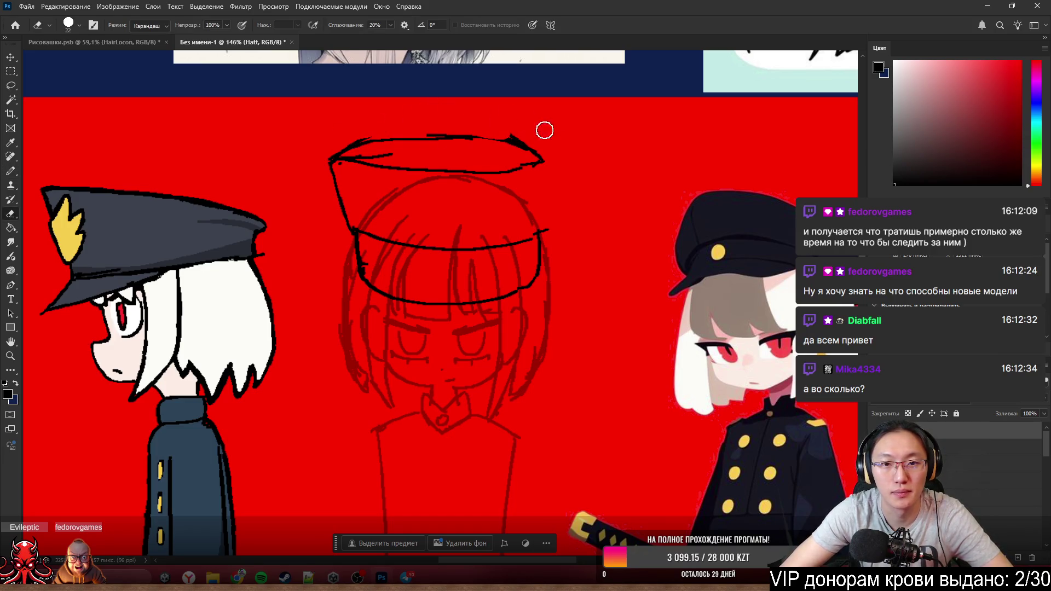
pyautogui.press('b')
pyautogui.moveTo(554, 196); pyautogui.dragTo(548, 227)
pyautogui.moveTo(536, 164); pyautogui.dragTo(561, 153)
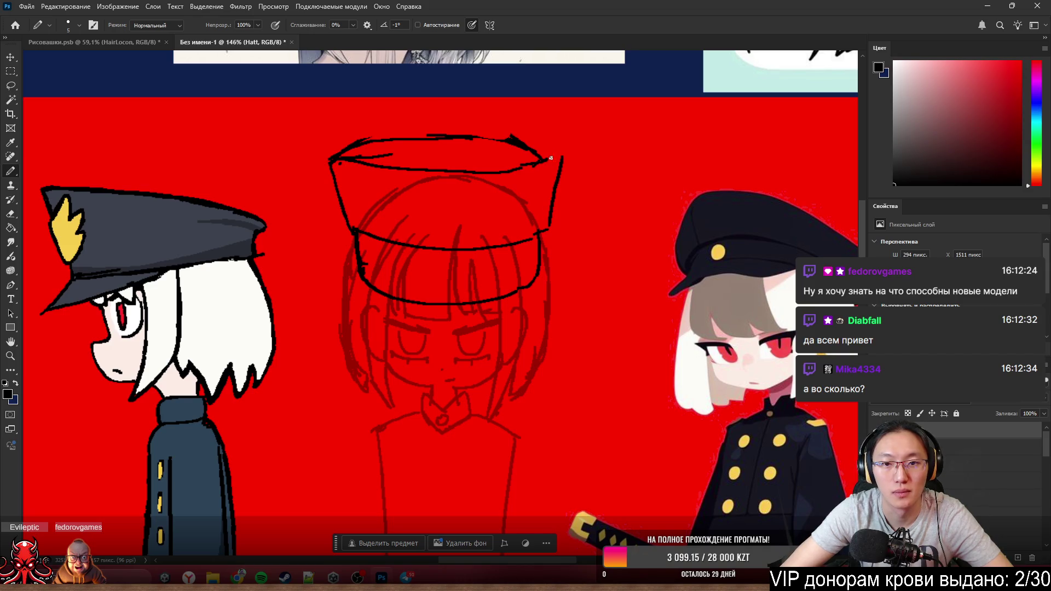
pyautogui.press('e')
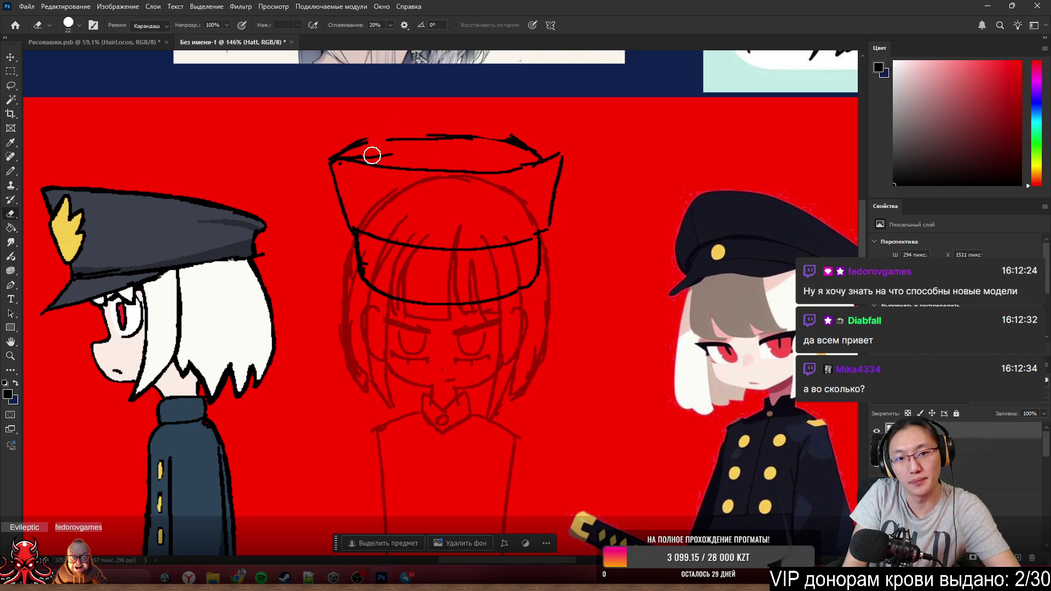
pyautogui.moveTo(370, 154)
pyautogui.mouseDown()
pyautogui.moveTo(493, 169)
pyautogui.moveTo(438, 131)
pyautogui.moveTo(384, 140)
pyautogui.mouseUp()
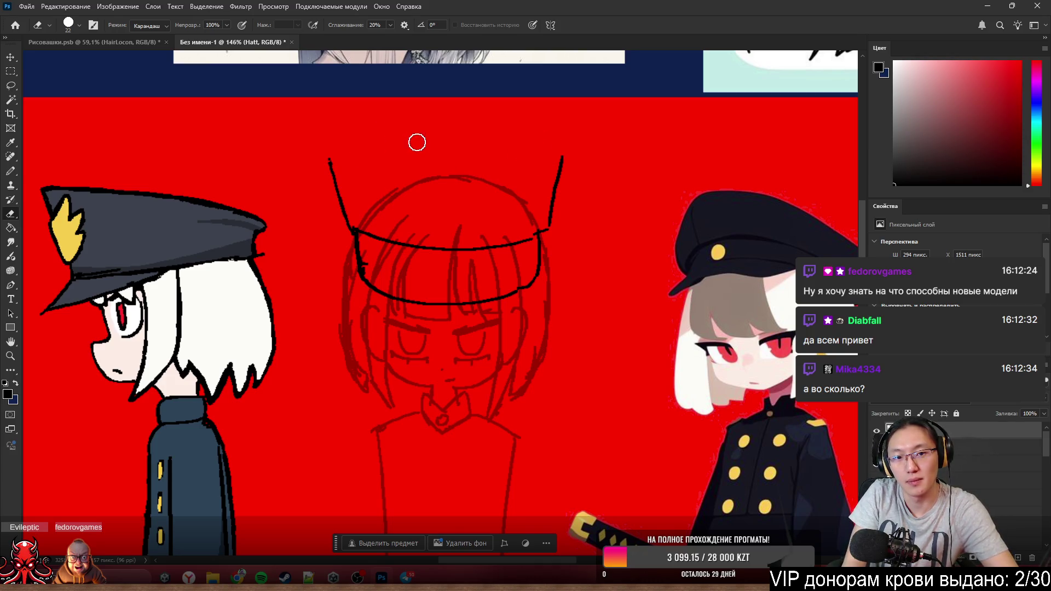
pyautogui.press('b')
pyautogui.moveTo(329, 159); pyautogui.dragTo(540, 160)
# - Redraw the oval cap top's upper and lower rims until the curves sit right
pyautogui.hotkey('ctrl', 'z')
pyautogui.moveTo(333, 156); pyautogui.dragTo(575, 160)
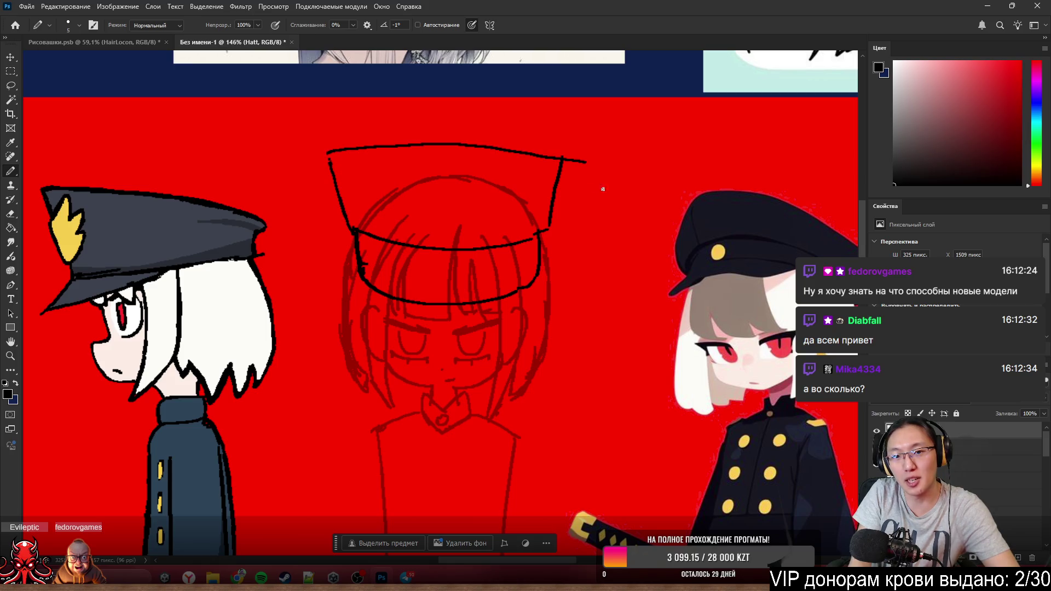
pyautogui.hotkey('ctrl', 'z')
pyautogui.moveTo(340, 153); pyautogui.dragTo(563, 169)
pyautogui.hotkey('ctrl', 'z')
pyautogui.moveTo(329, 159)
pyautogui.mouseDown()
pyautogui.moveTo(477, 142)
pyautogui.moveTo(572, 155)
pyautogui.mouseUp()
pyautogui.moveTo(333, 162); pyautogui.dragTo(560, 157)
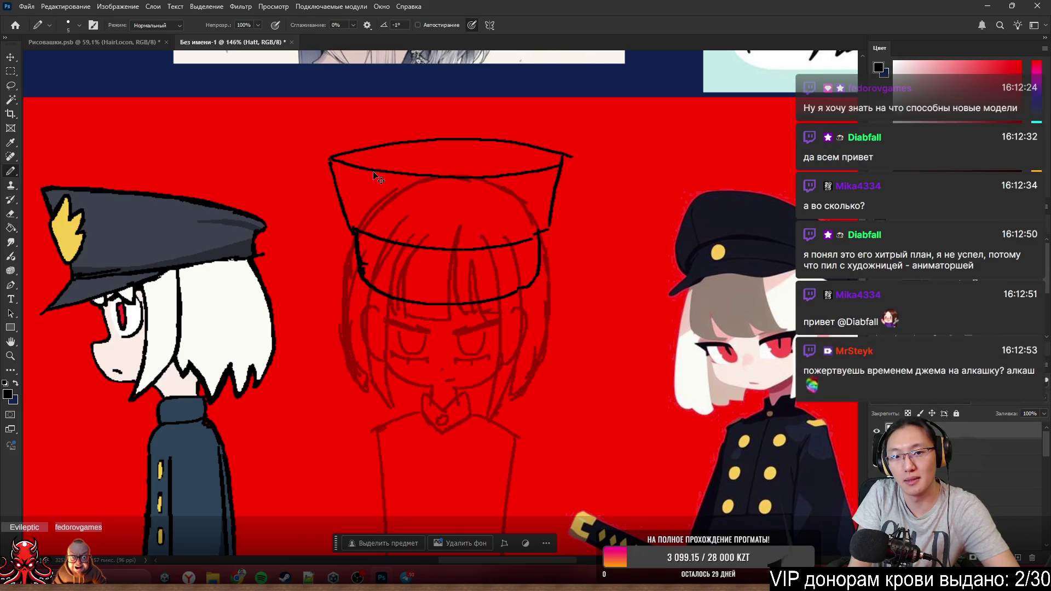
pyautogui.hotkey('ctrl', 'z')
pyautogui.moveTo(330, 162); pyautogui.dragTo(556, 153)
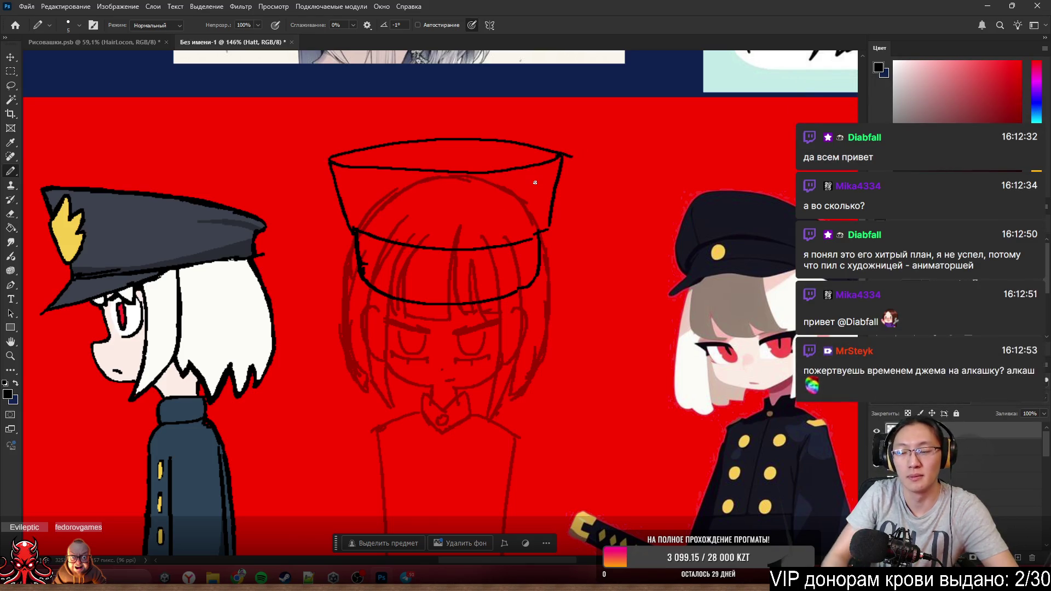
pyautogui.scroll(-1, 674, 51)
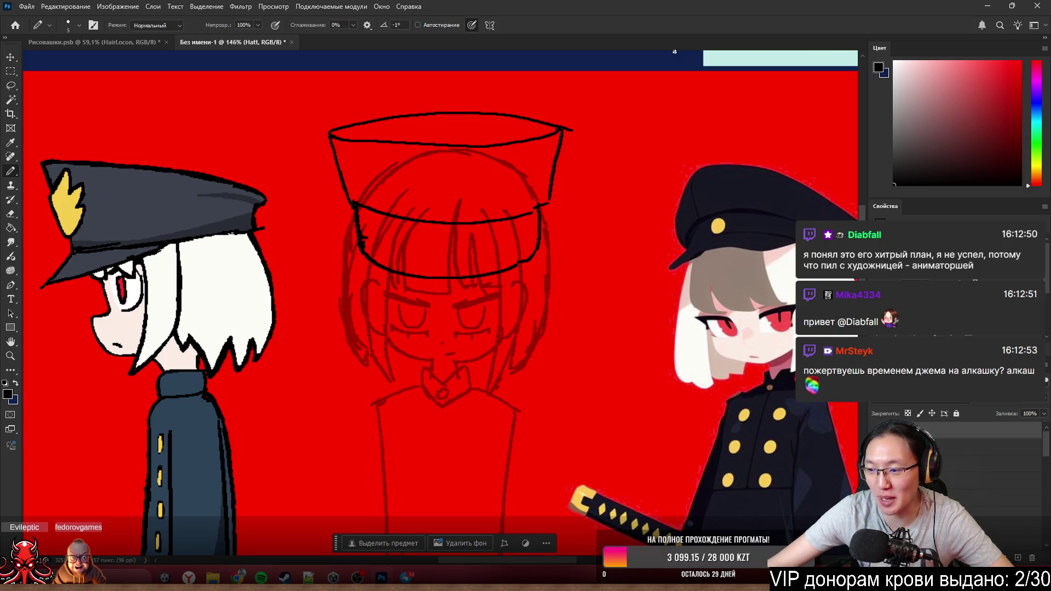
pyautogui.scroll(2, 718, 71)
pyautogui.scroll(2, 615, 151)
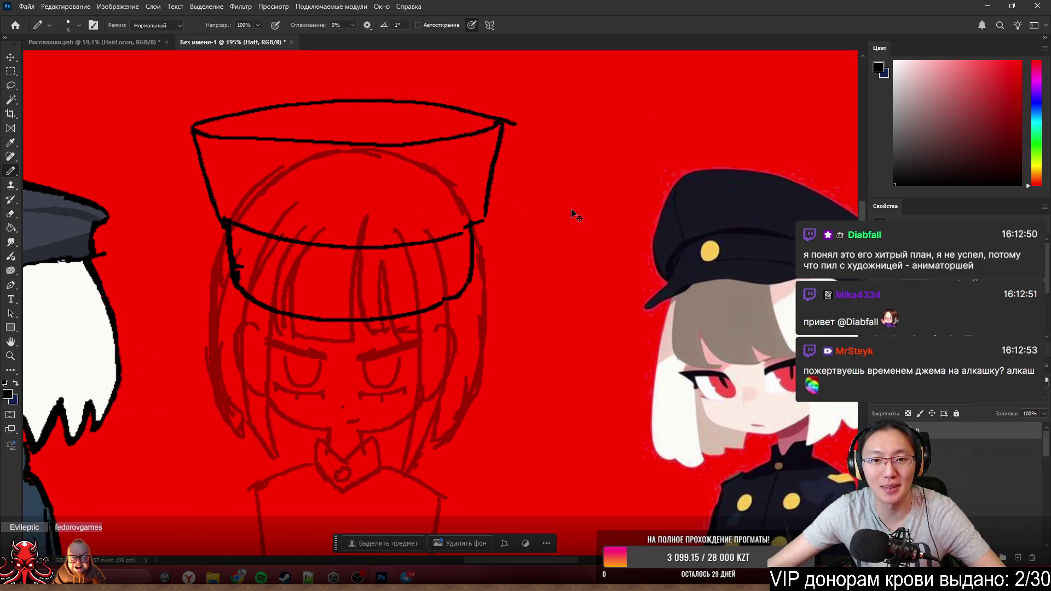
# - Try redrawing the cap band's right and left edges, undoing the thick strokes
pyautogui.press('e')
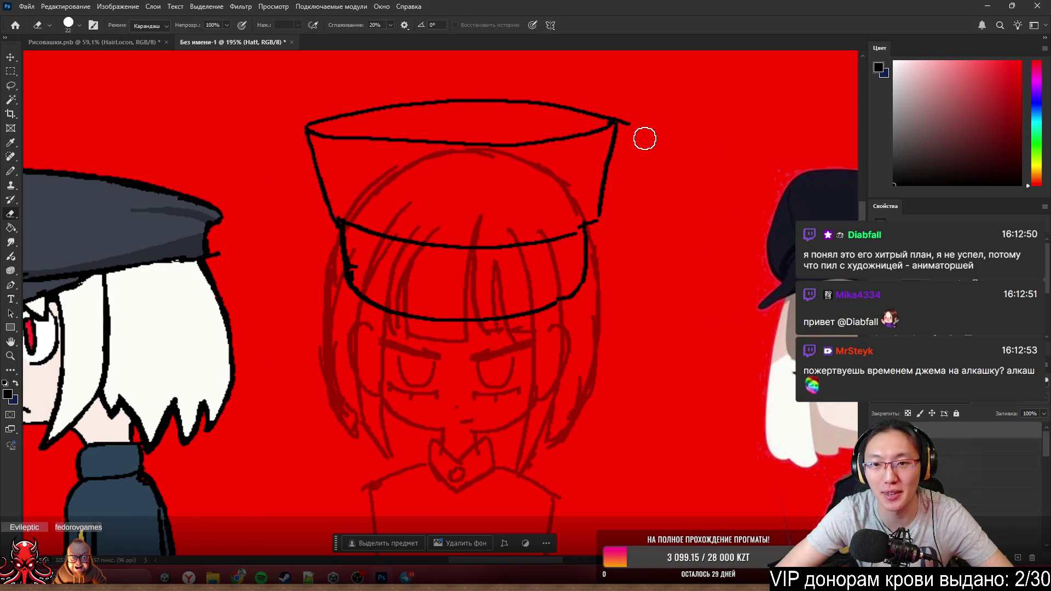
pyautogui.press('b')
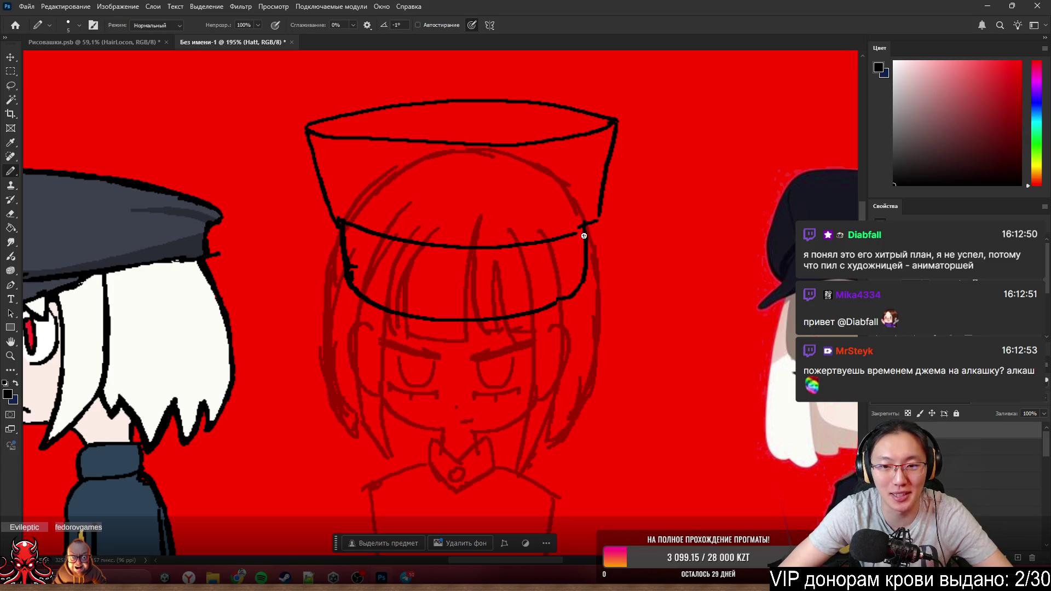
pyautogui.moveTo(582, 235); pyautogui.dragTo(581, 283)
pyautogui.hotkey('ctrl', 'z')
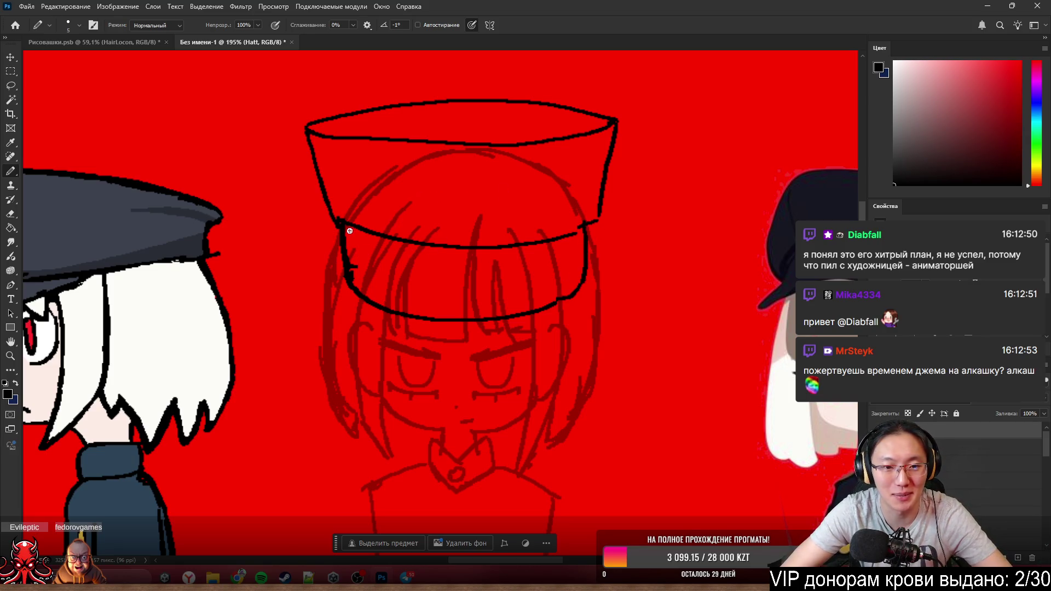
pyautogui.moveTo(349, 231); pyautogui.dragTo(357, 268)
pyautogui.hotkey('ctrl', 'z')
pyautogui.press('e')
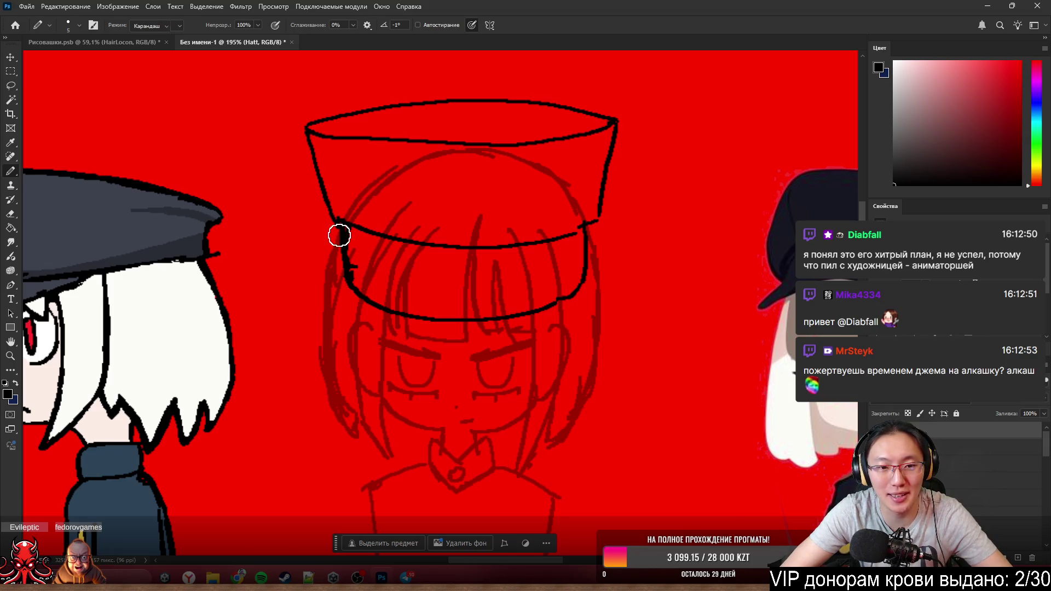
pyautogui.press('b')
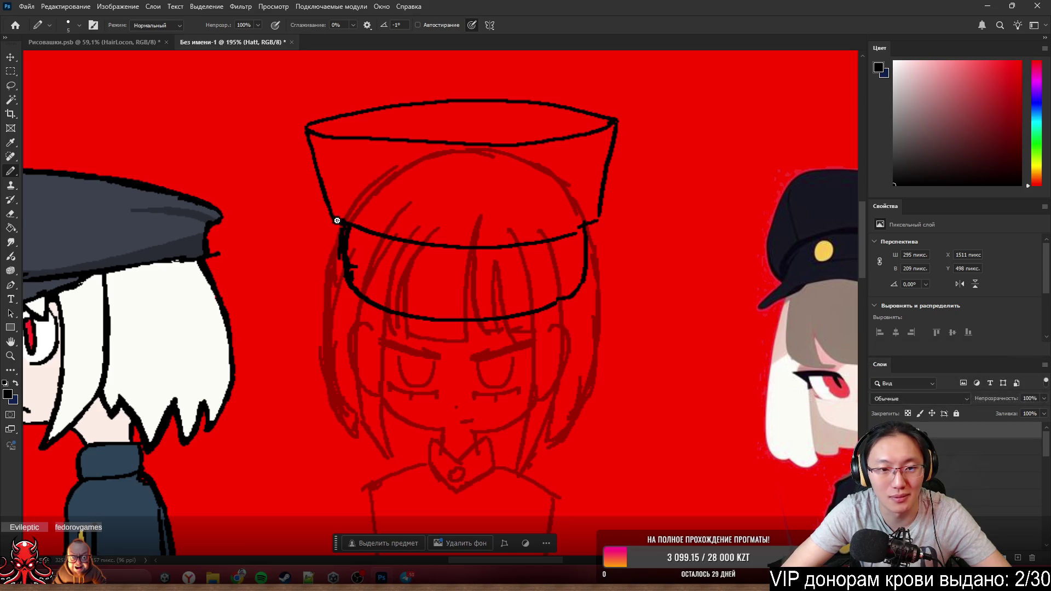
# - Redraw the cap's left side line from rim to band over several attempts
pyautogui.moveTo(333, 217)
pyautogui.mouseDown()
pyautogui.moveTo(309, 142)
pyautogui.moveTo(348, 216)
pyautogui.mouseUp()
pyautogui.hotkey('ctrl', 'z')
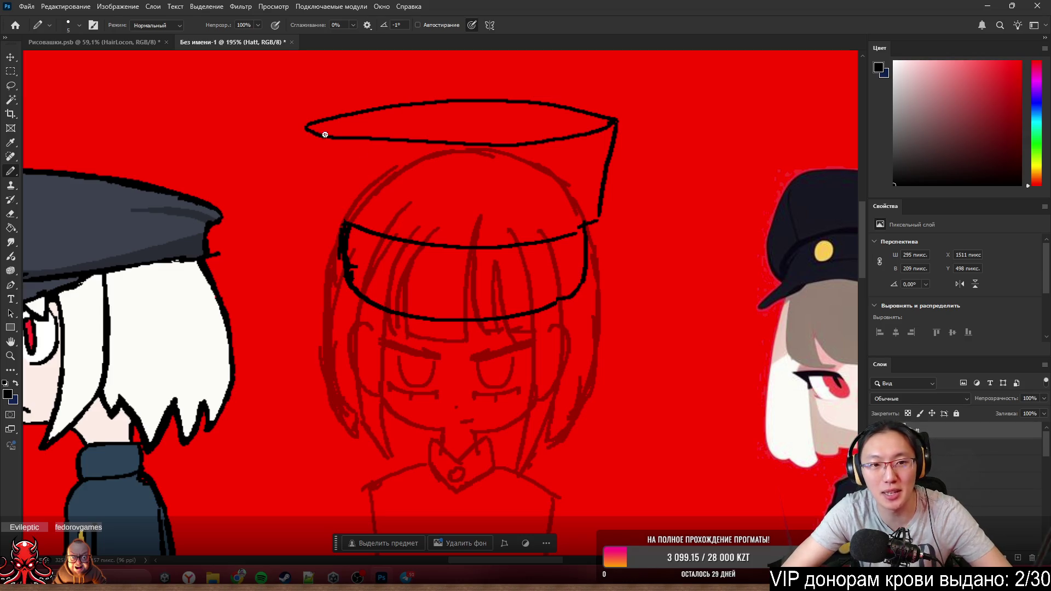
pyautogui.moveTo(307, 130); pyautogui.dragTo(348, 218)
pyautogui.hotkey('ctrl', 'z')
pyautogui.moveTo(307, 132); pyautogui.dragTo(351, 226)
pyautogui.hotkey('ctrl', 'z')
# - Draw the cap's right side from band to rim and erase its overshoot at the band
pyautogui.moveTo(590, 219); pyautogui.dragTo(612, 117)
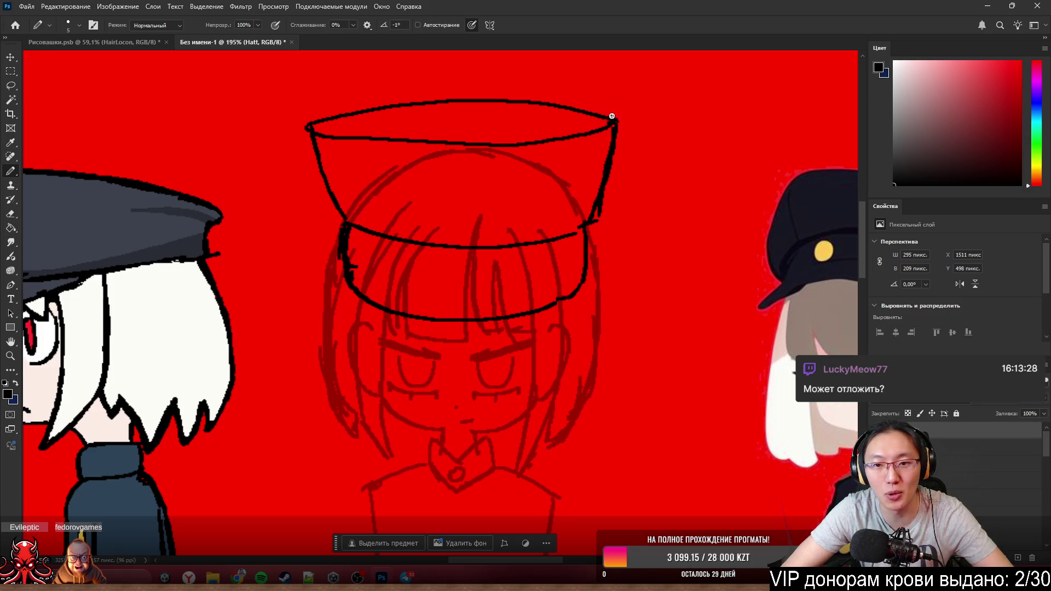
pyautogui.hotkey('ctrl', 'z')
pyautogui.moveTo(593, 215); pyautogui.dragTo(611, 109)
pyautogui.press('e')
pyautogui.moveTo(612, 221); pyautogui.dragTo(600, 225)
pyautogui.press('b')
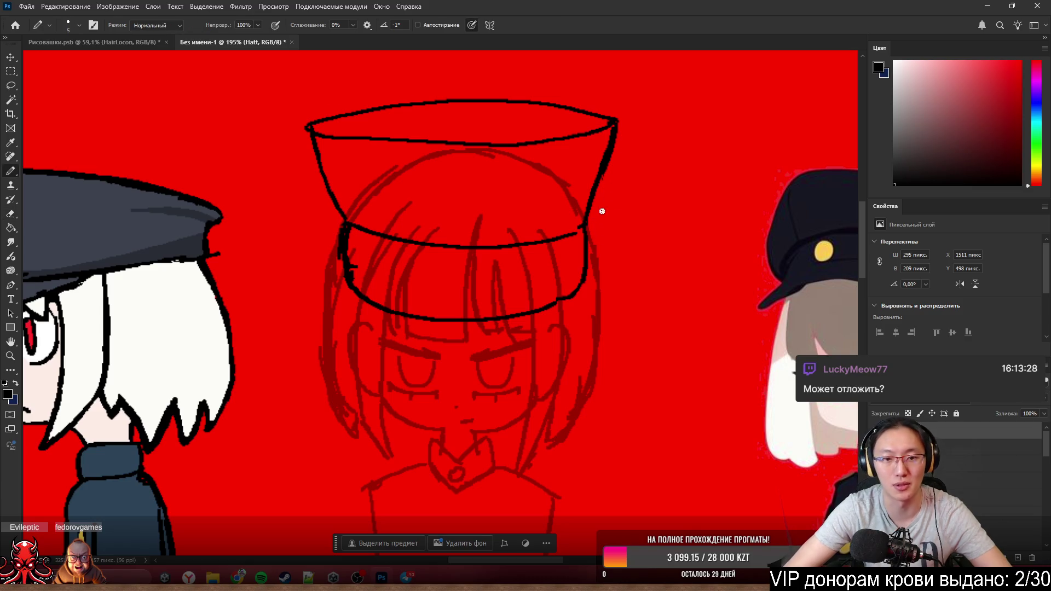
pyautogui.scroll(-3, 579, 222)
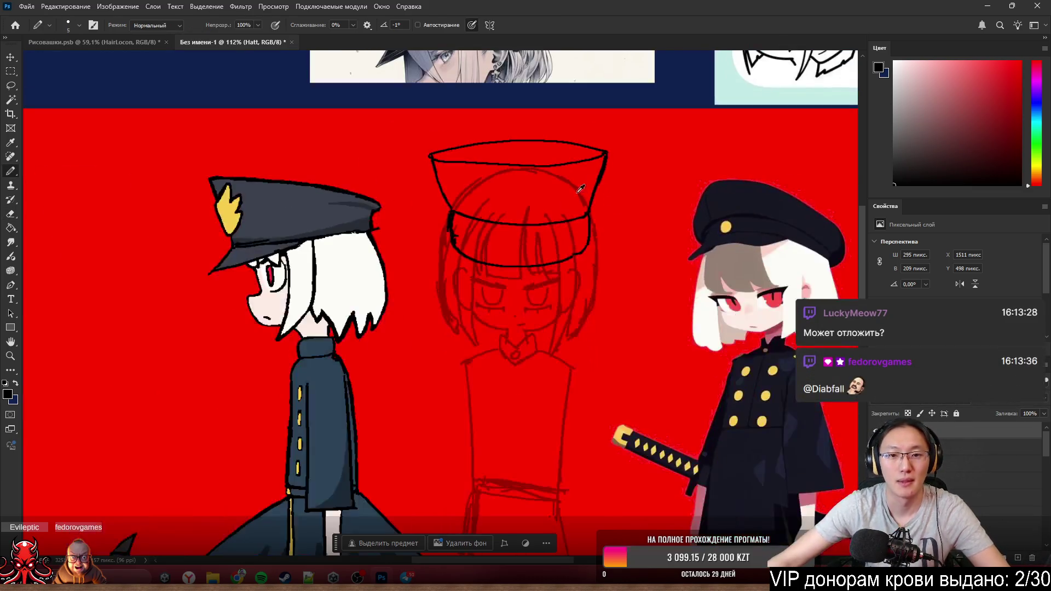
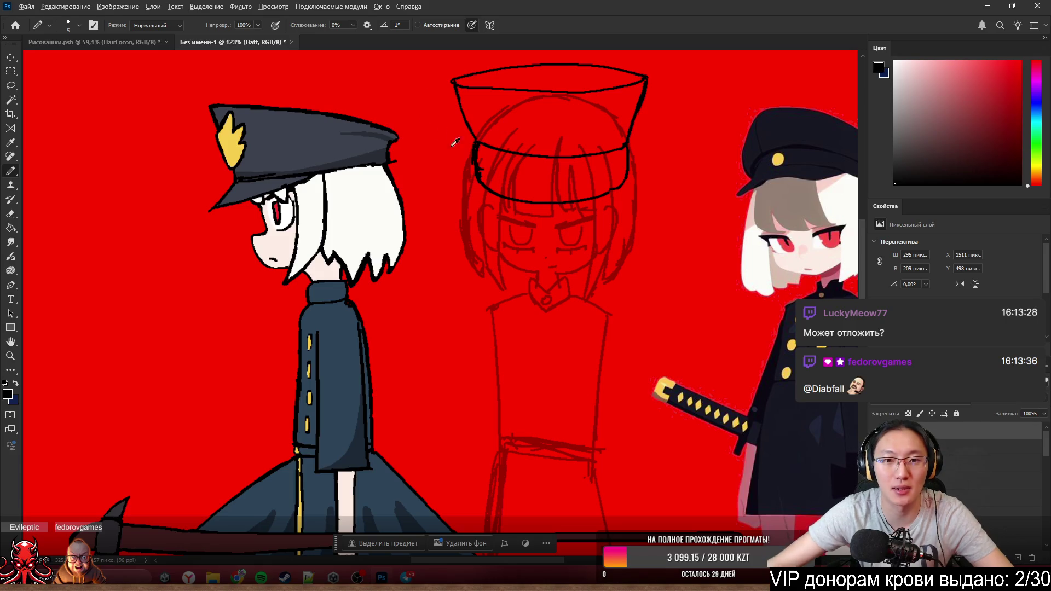
pyautogui.scroll(2, 455, 142)
pyautogui.scroll(1, 458, 168)
# - Erase stray bits from the cap's left outline with a small eraser
pyautogui.press('e')
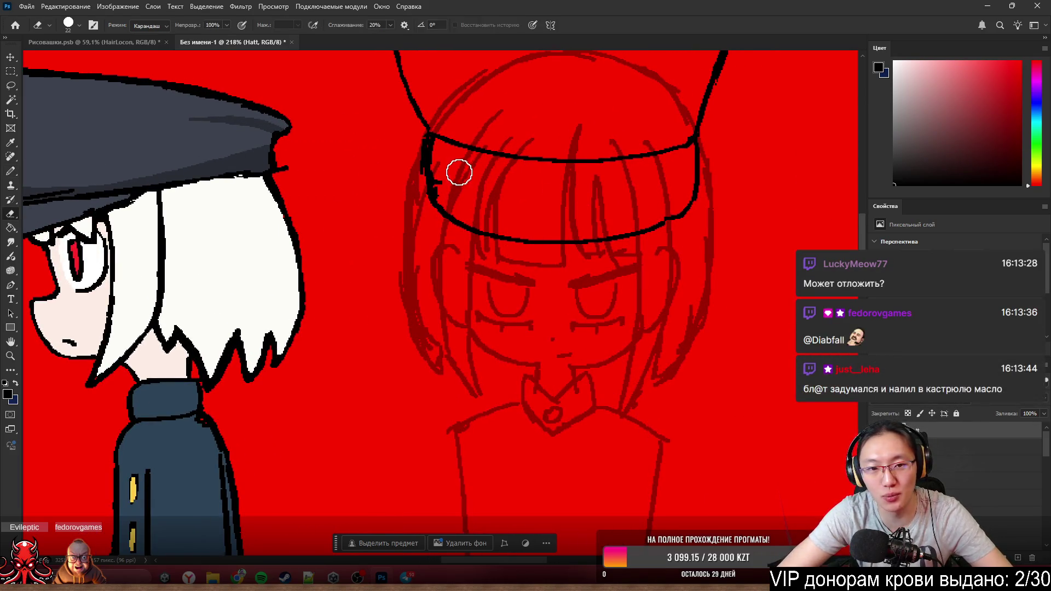
pyautogui.moveTo(444, 157); pyautogui.dragTo(436, 164)
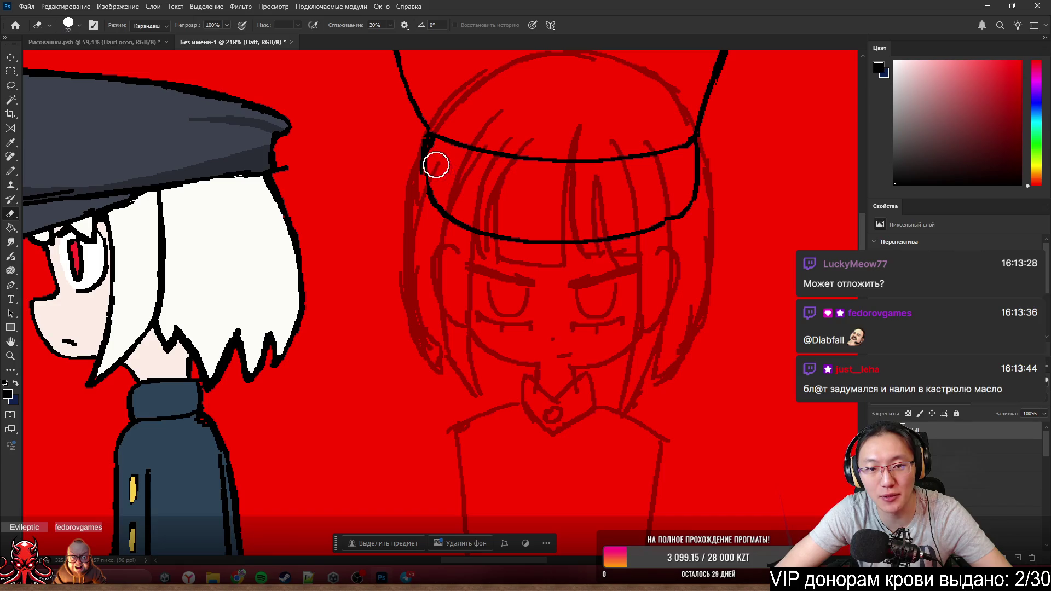
pyautogui.press('b')
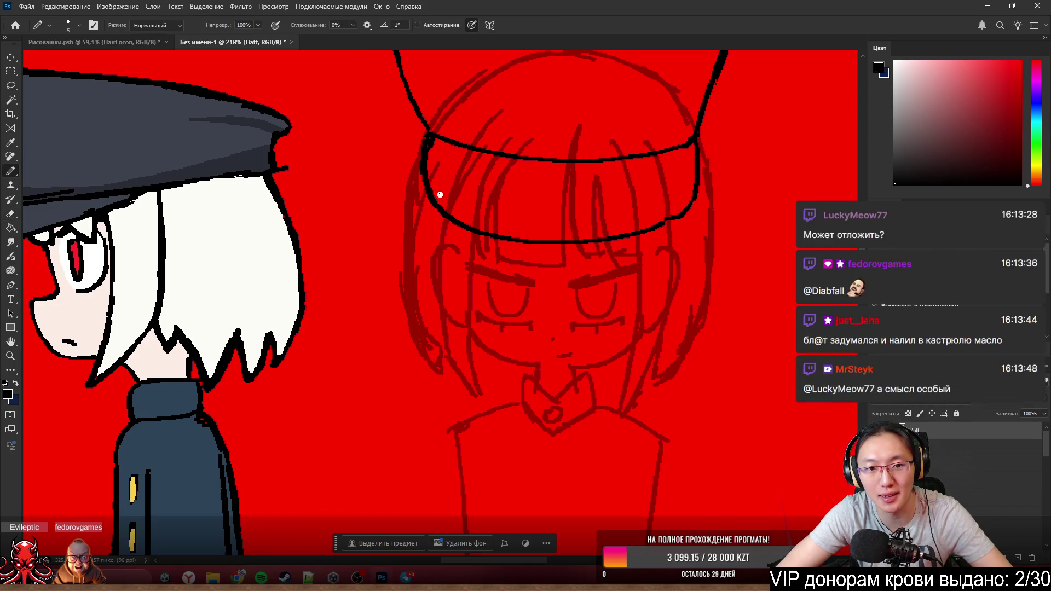
pyautogui.press('e')
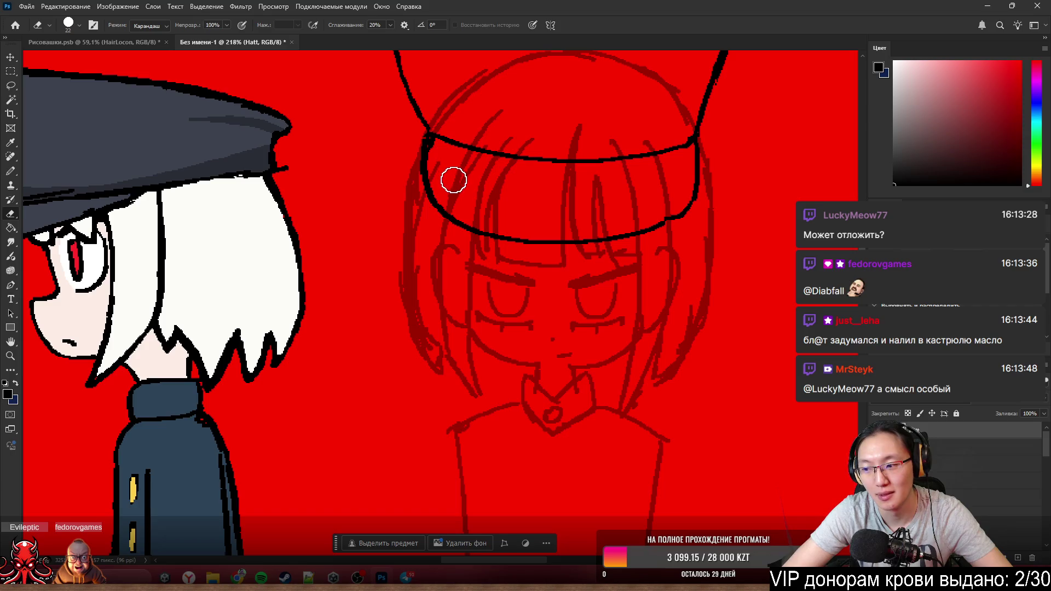
pyautogui.moveTo(450, 207); pyautogui.dragTo(436, 204)
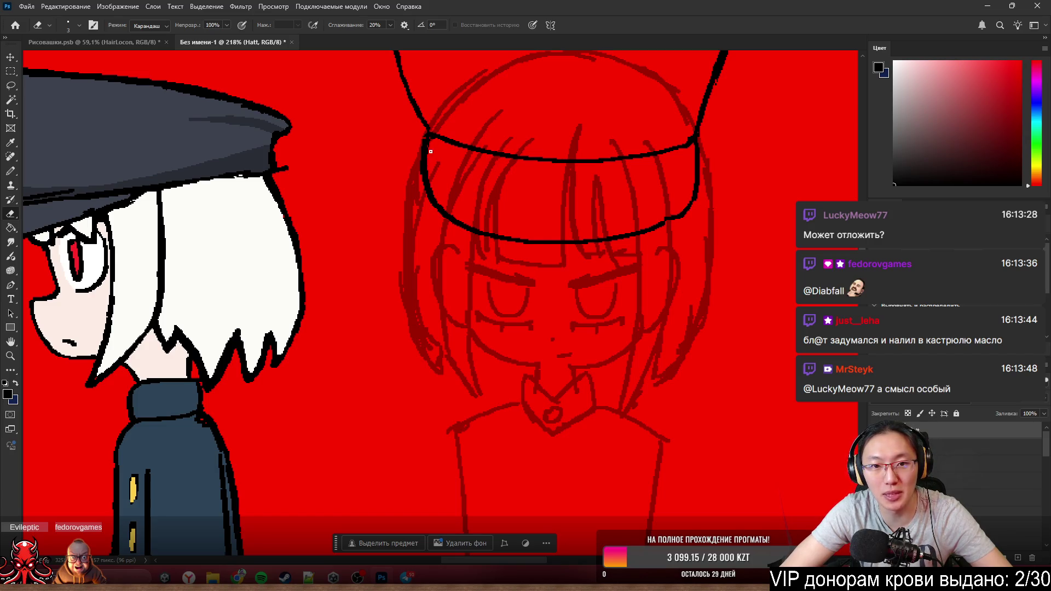
# - Alternate eraser and pencil to finish tidying the cap's left edge
pyautogui.press('b')
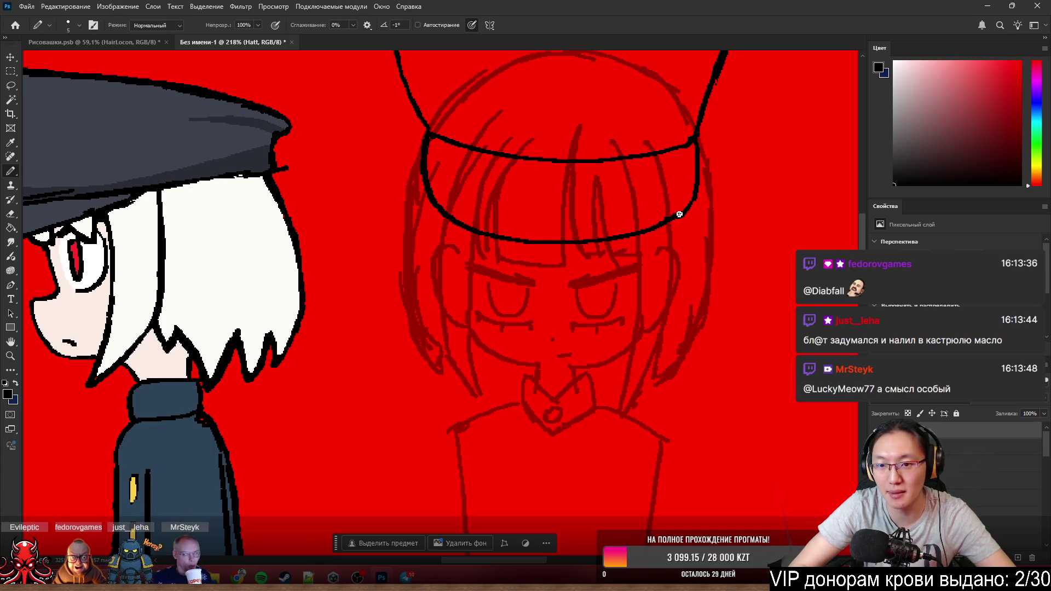
pyautogui.press('e')
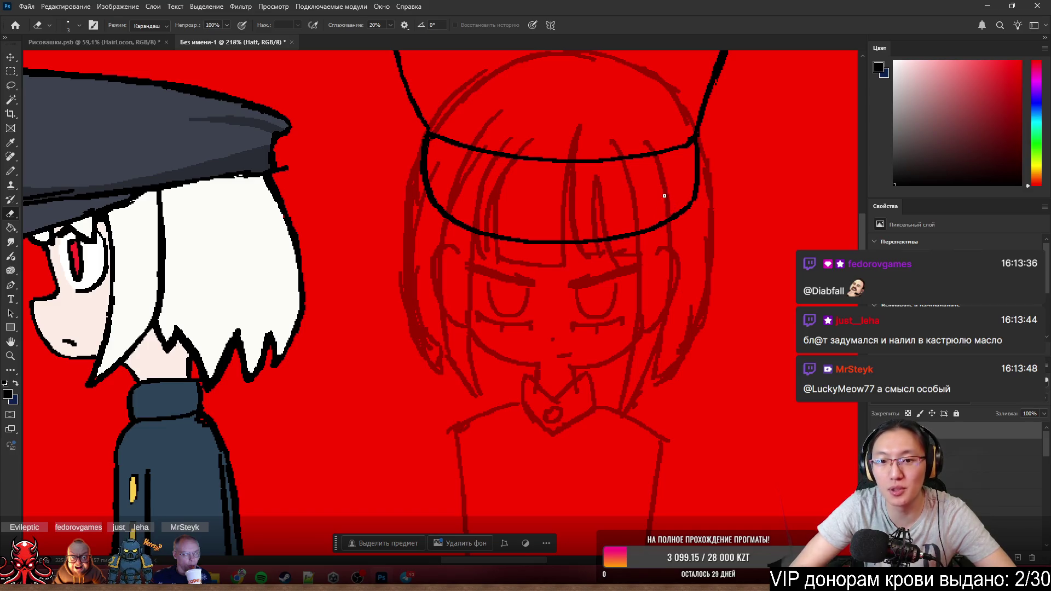
pyautogui.press('b')
pyautogui.keyDown('alt'); pyautogui.scroll(-5, 666, 212); pyautogui.keyUp('alt')
pyautogui.scroll(4, 666, 211)
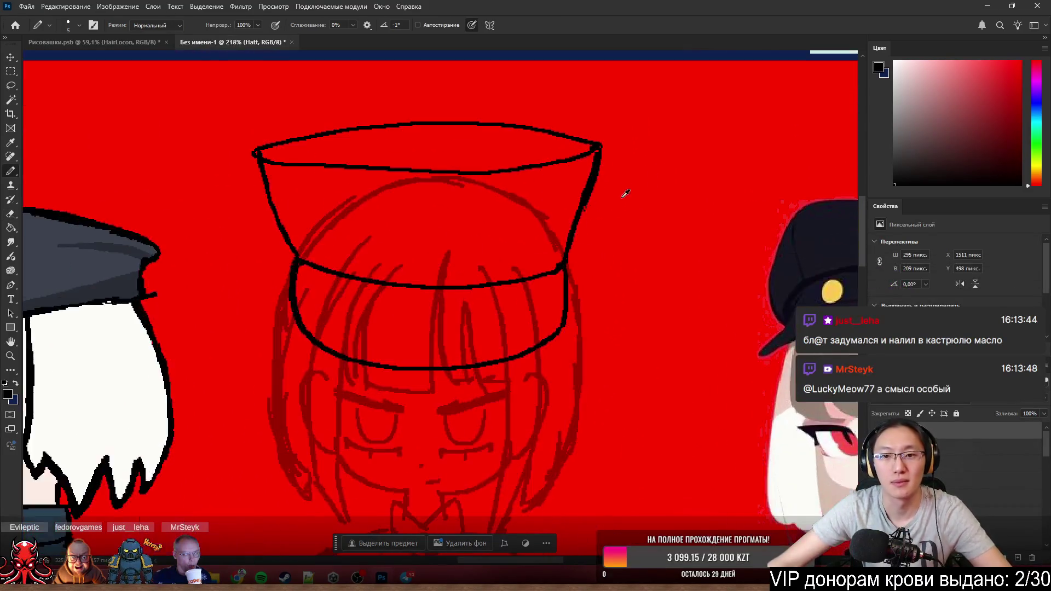
pyautogui.scroll(1, 622, 195)
pyautogui.press('e')
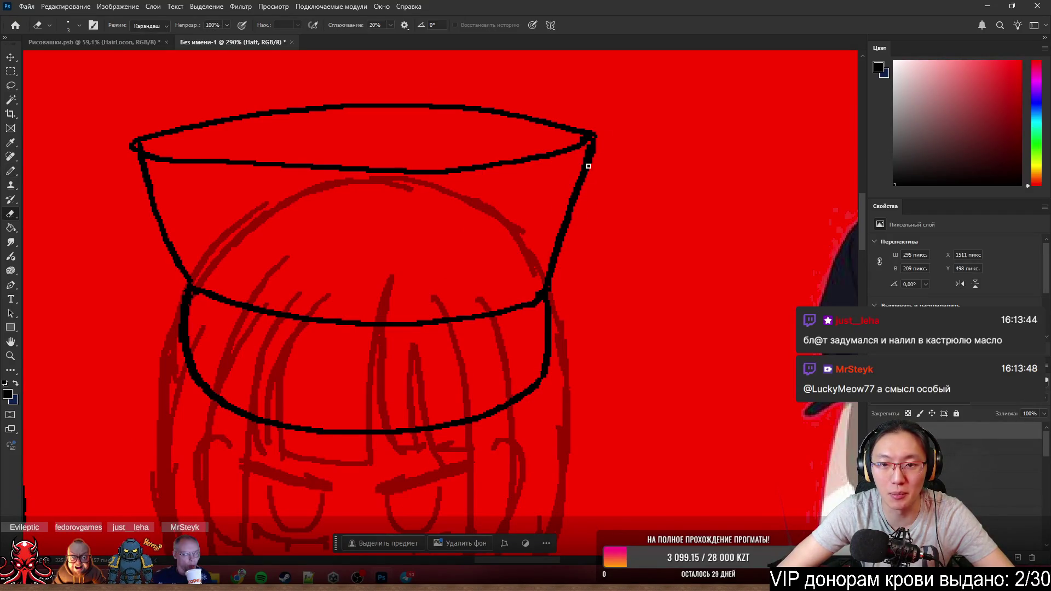
pyautogui.press('b')
pyautogui.scroll(-3, 632, 146)
pyautogui.scroll(2, 383, 300)
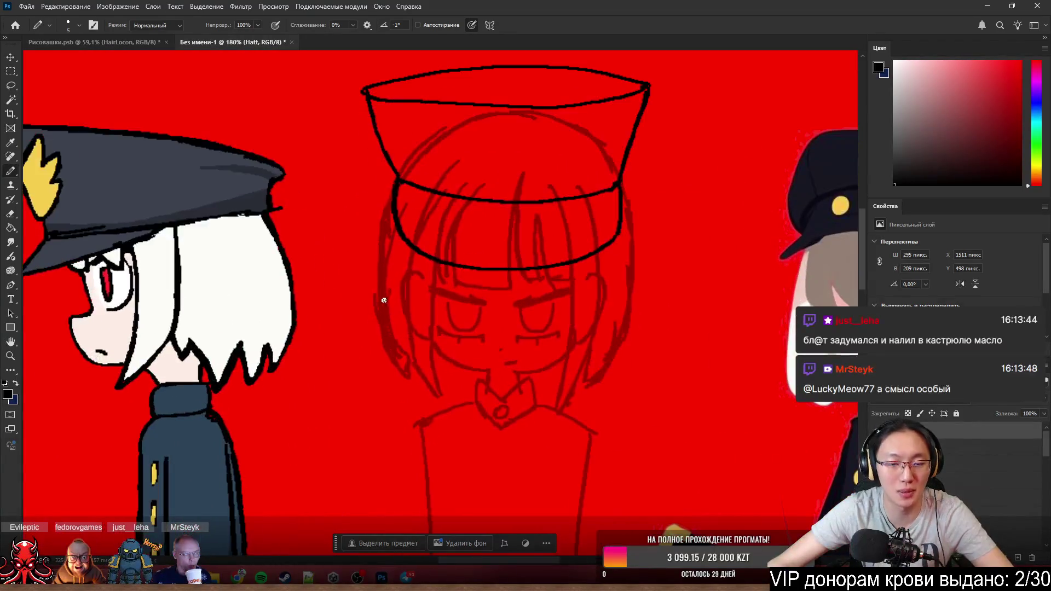
pyautogui.scroll(1, 449, 309)
pyautogui.scroll(-1, 460, 305)
pyautogui.scroll(2, 493, 253)
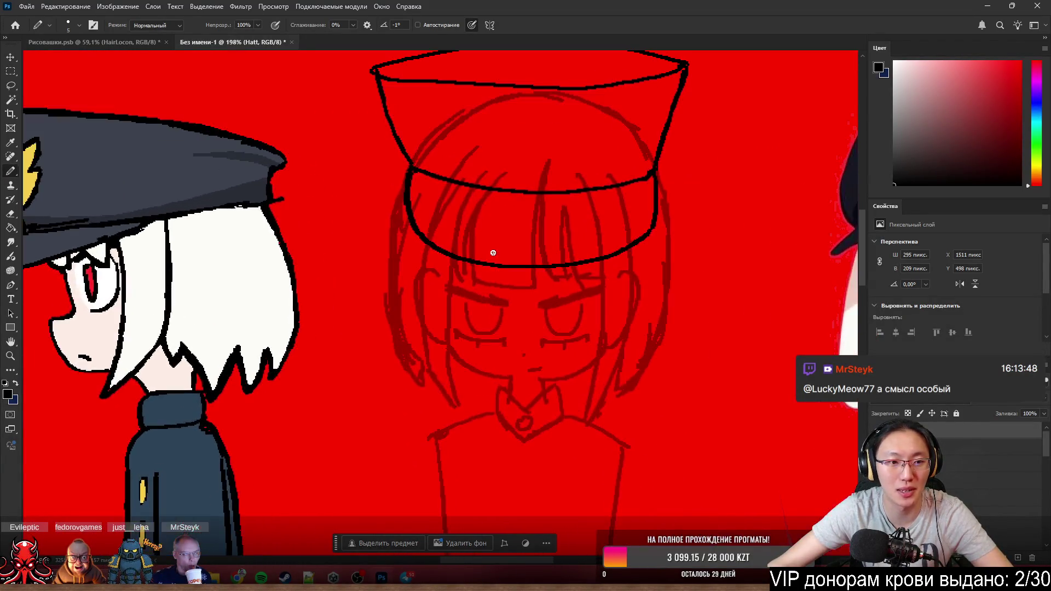
# - Try a first curved black stroke on the cap crown and undo the too-thick attempt
pyautogui.moveTo(392, 141); pyautogui.dragTo(465, 147)
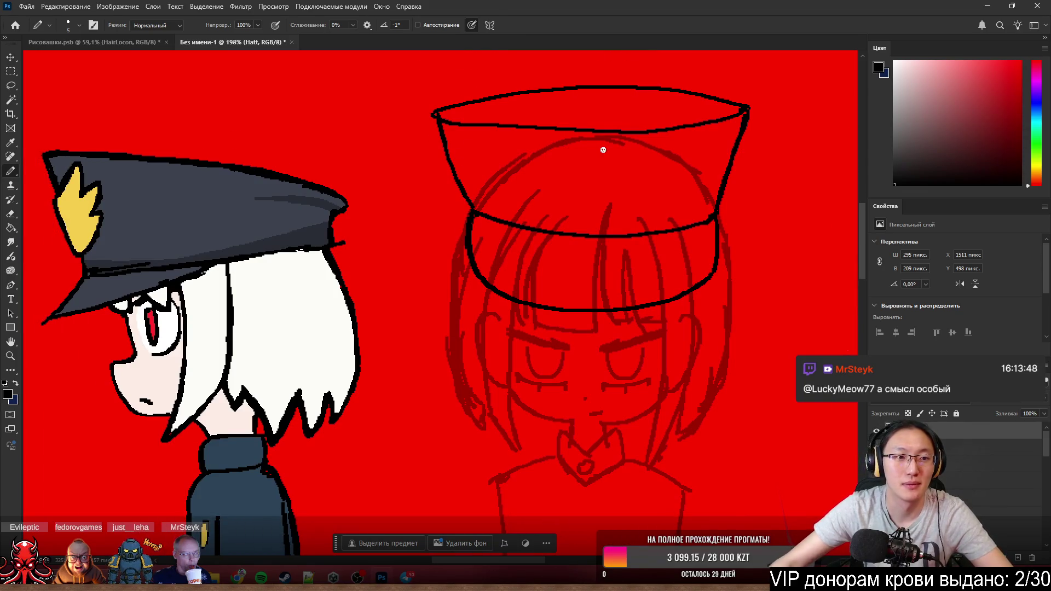
pyautogui.click(612, 164)
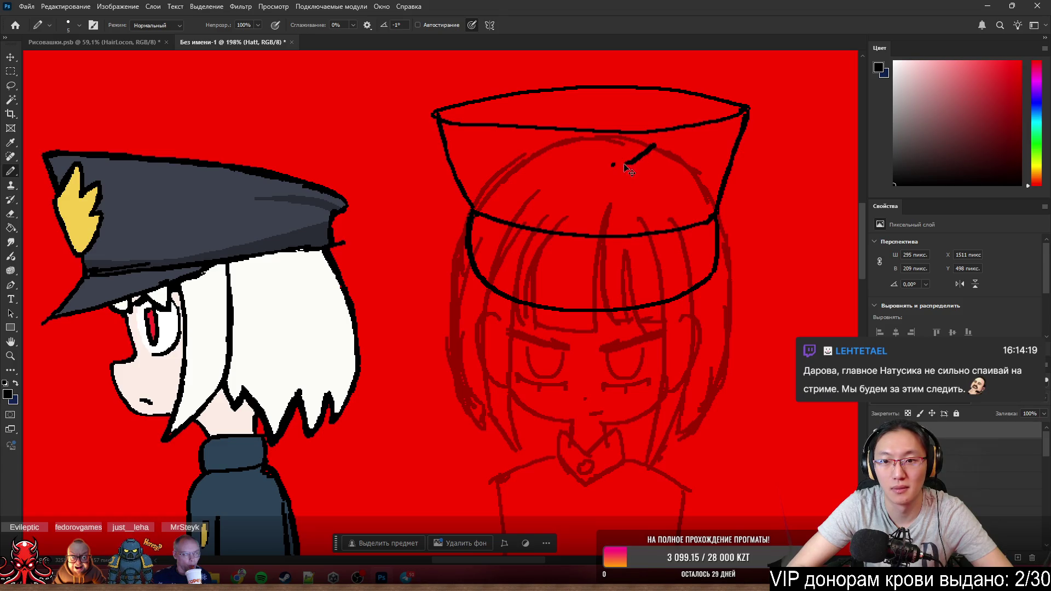
pyautogui.hotkey('ctrl', 'z')
pyautogui.moveTo(613, 165); pyautogui.dragTo(658, 144)
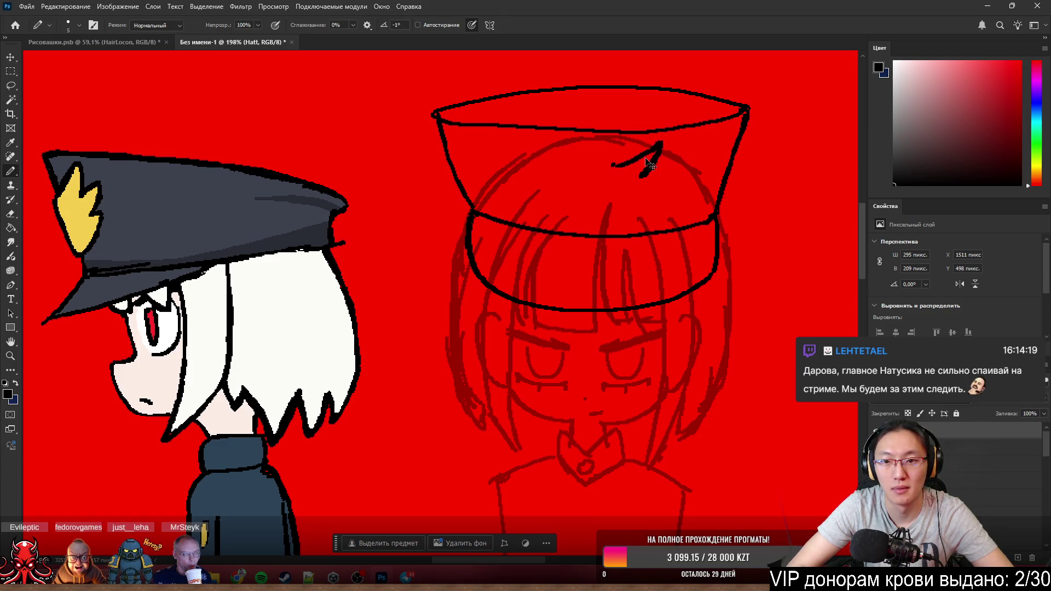
pyautogui.hotkey('ctrl', 'z')
# - Redraw a thinner curved stroke running down the front of the cap crown
pyautogui.moveTo(612, 165)
pyautogui.mouseDown()
pyautogui.moveTo(654, 145)
pyautogui.moveTo(663, 159)
pyautogui.mouseUp()
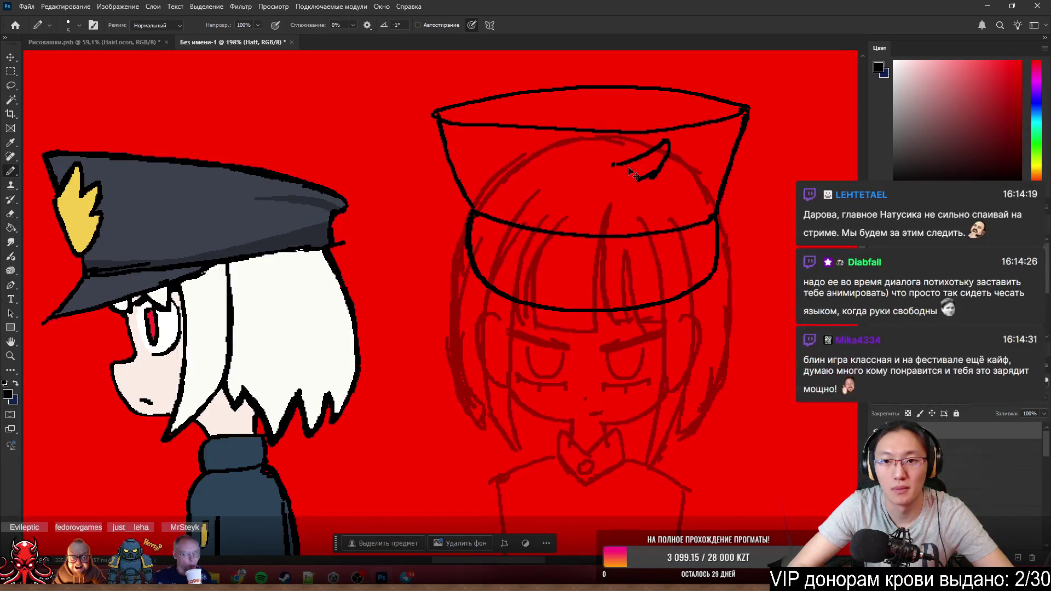
pyautogui.hotkey('ctrl', 'z')
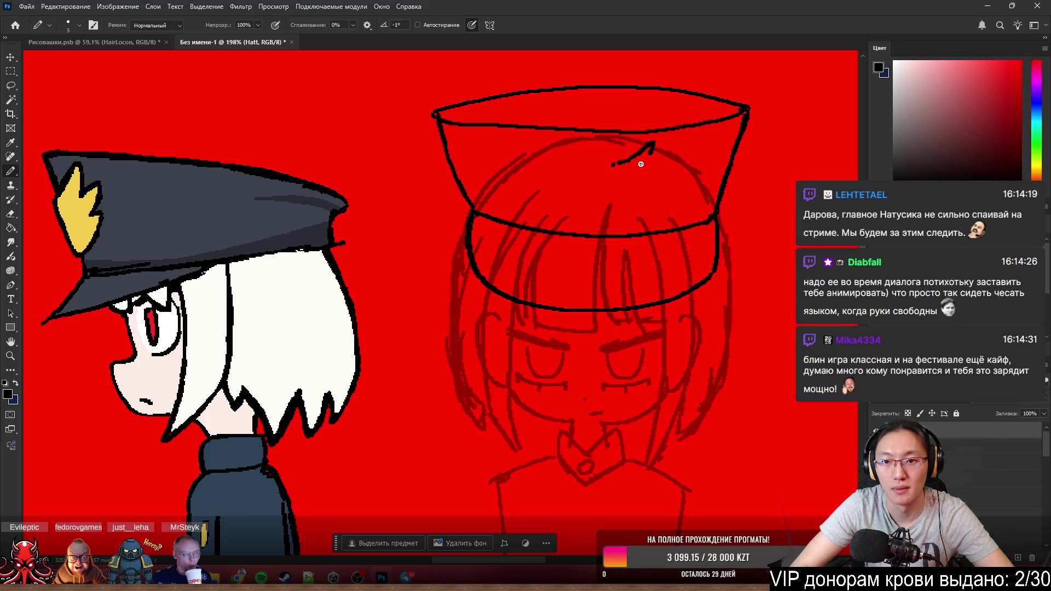
pyautogui.moveTo(653, 144)
pyautogui.mouseDown()
pyautogui.moveTo(621, 199)
pyautogui.moveTo(628, 216)
pyautogui.mouseUp()
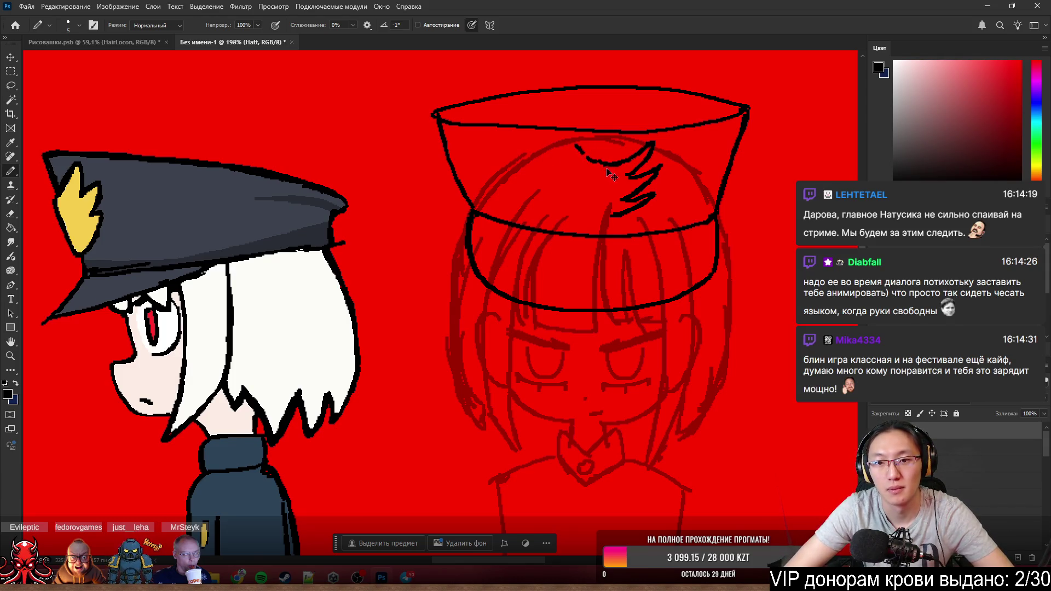
pyautogui.scroll(5, 614, 174)
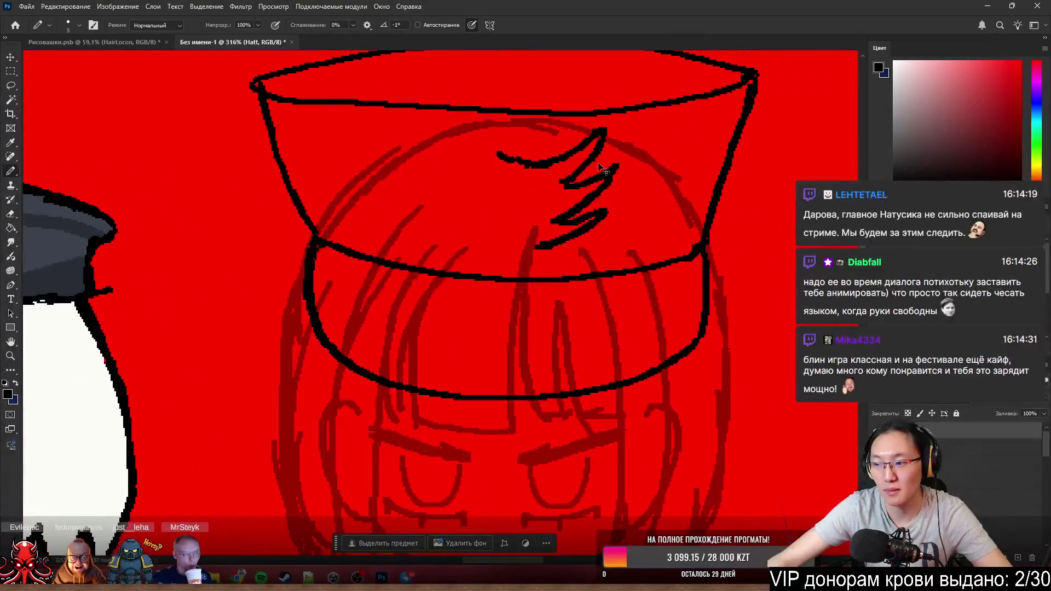
pyautogui.scroll(1, 595, 136)
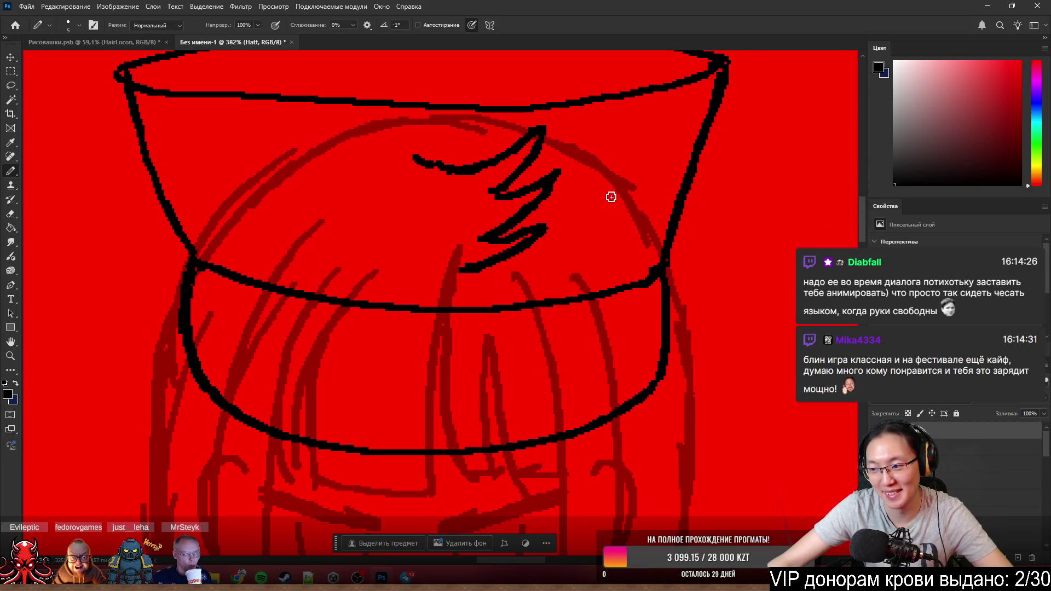
pyautogui.scroll(1, 611, 195)
# - Erase the left part of the curve and the messy zigzag bits with leftover marks
pyautogui.press('e')
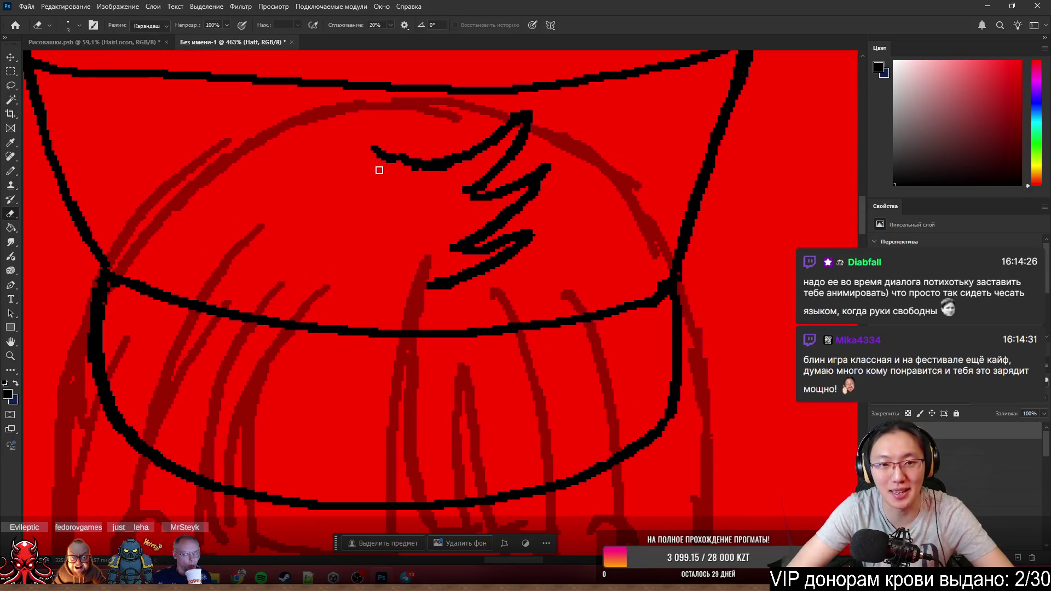
pyautogui.moveTo(379, 170)
pyautogui.mouseDown()
pyautogui.moveTo(420, 145)
pyautogui.moveTo(422, 237)
pyautogui.mouseUp()
pyautogui.press('b')
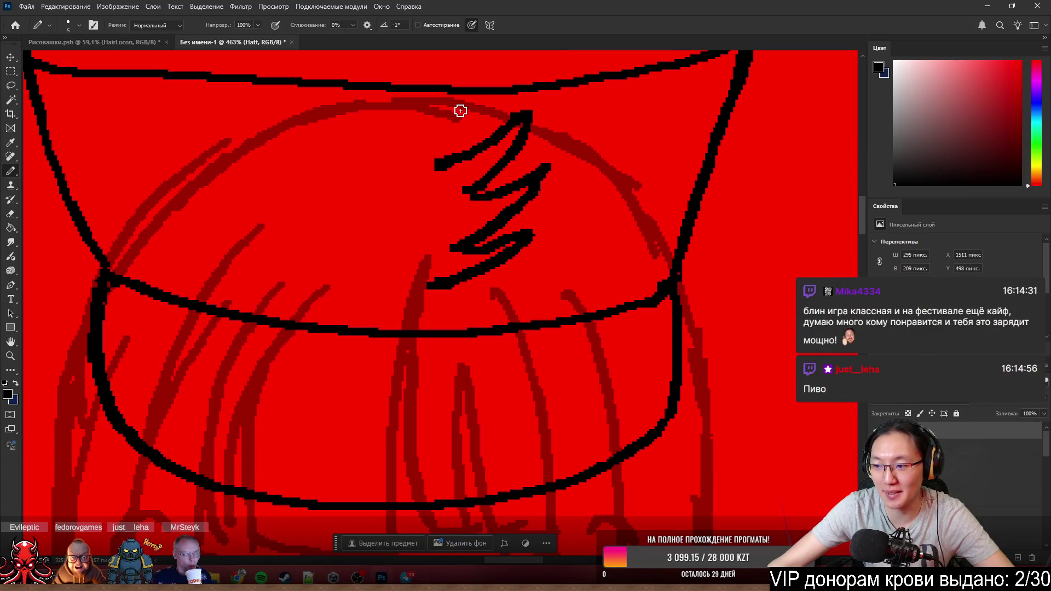
pyautogui.scroll(-2, 486, 141)
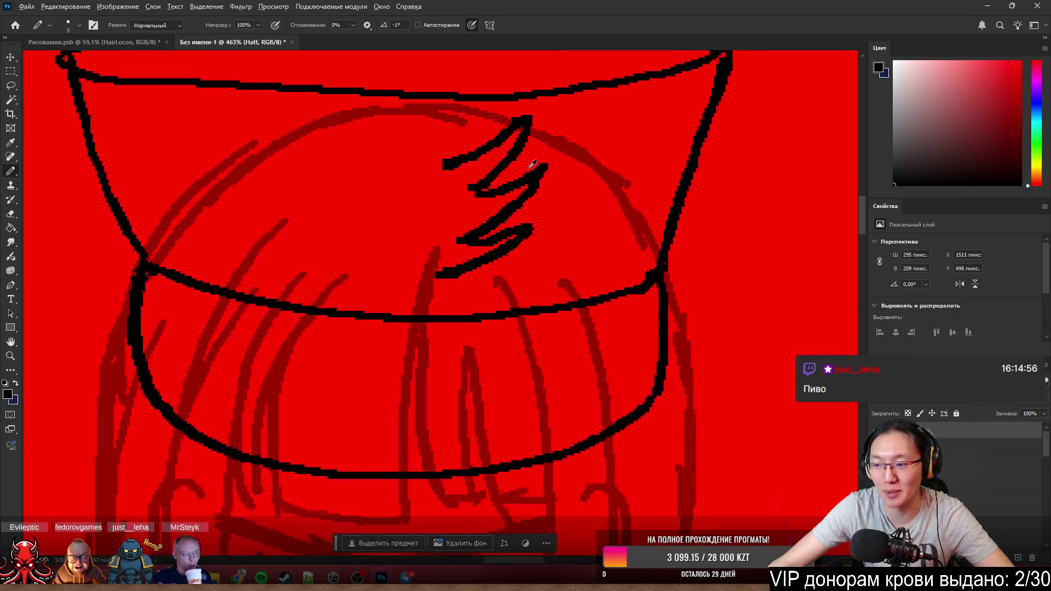
pyautogui.press('e')
pyautogui.moveTo(558, 232)
pyautogui.mouseDown()
pyautogui.moveTo(566, 169)
pyautogui.moveTo(494, 225)
pyautogui.moveTo(575, 188)
pyautogui.moveTo(479, 279)
pyautogui.mouseUp()
pyautogui.moveTo(557, 228); pyautogui.dragTo(474, 247)
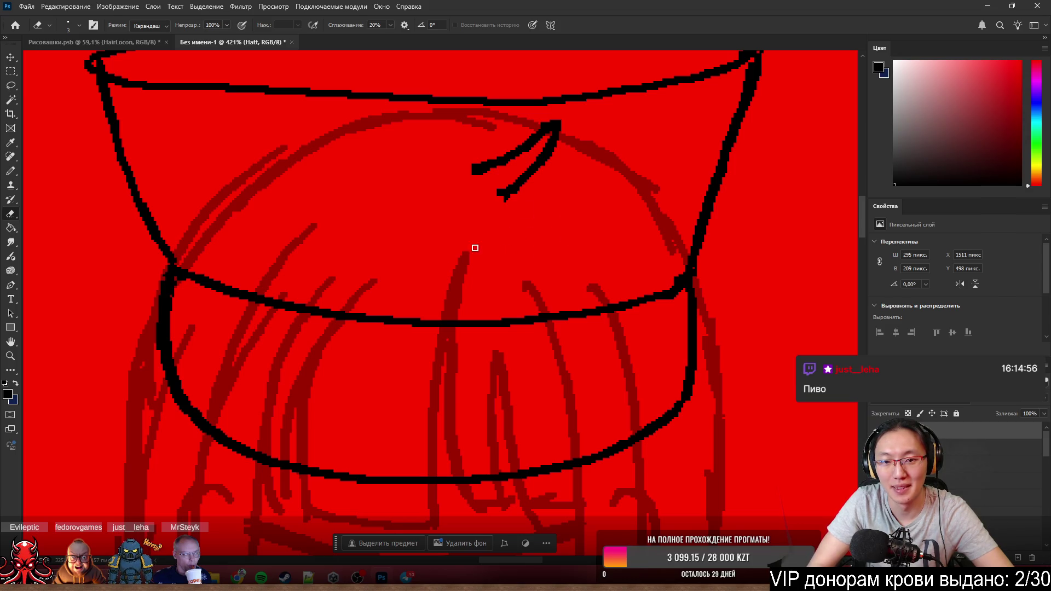
# - Paint a new, thicker lower zigzag stroke and reshape and extend it
pyautogui.press('b')
pyautogui.moveTo(526, 180); pyautogui.dragTo(474, 215)
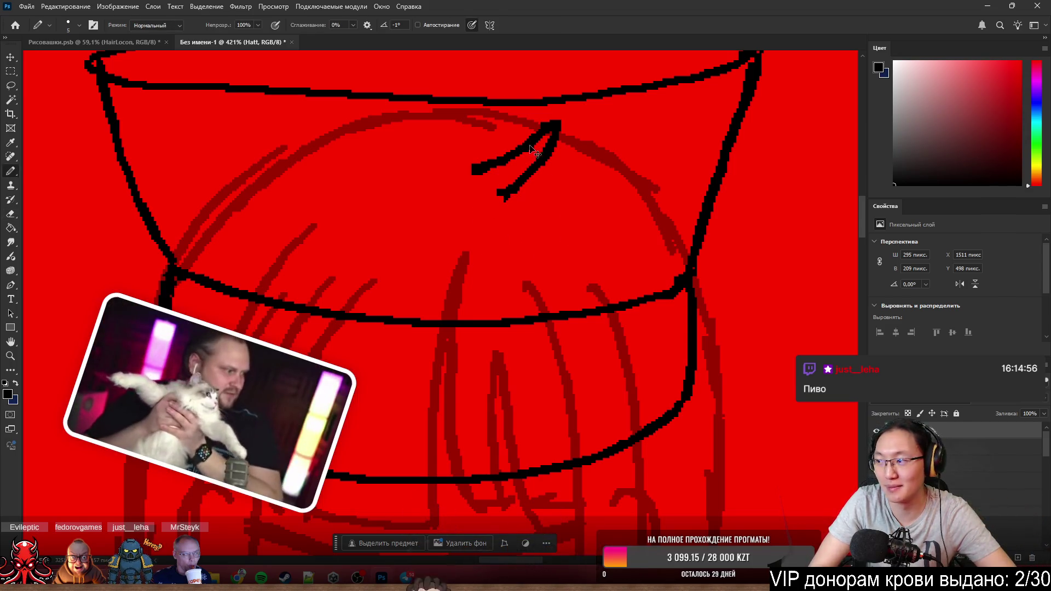
pyautogui.moveTo(544, 164); pyautogui.dragTo(485, 202)
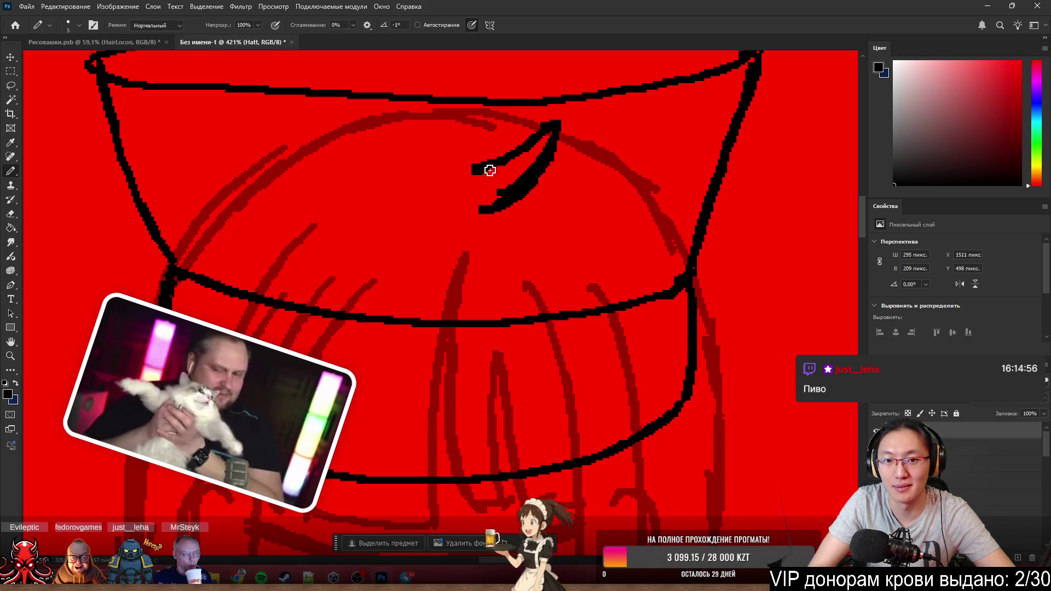
pyautogui.moveTo(551, 137)
pyautogui.mouseDown()
pyautogui.moveTo(511, 196)
pyautogui.moveTo(553, 179)
pyautogui.moveTo(508, 230)
pyautogui.moveTo(533, 244)
pyautogui.moveTo(496, 272)
pyautogui.moveTo(431, 277)
pyautogui.mouseUp()
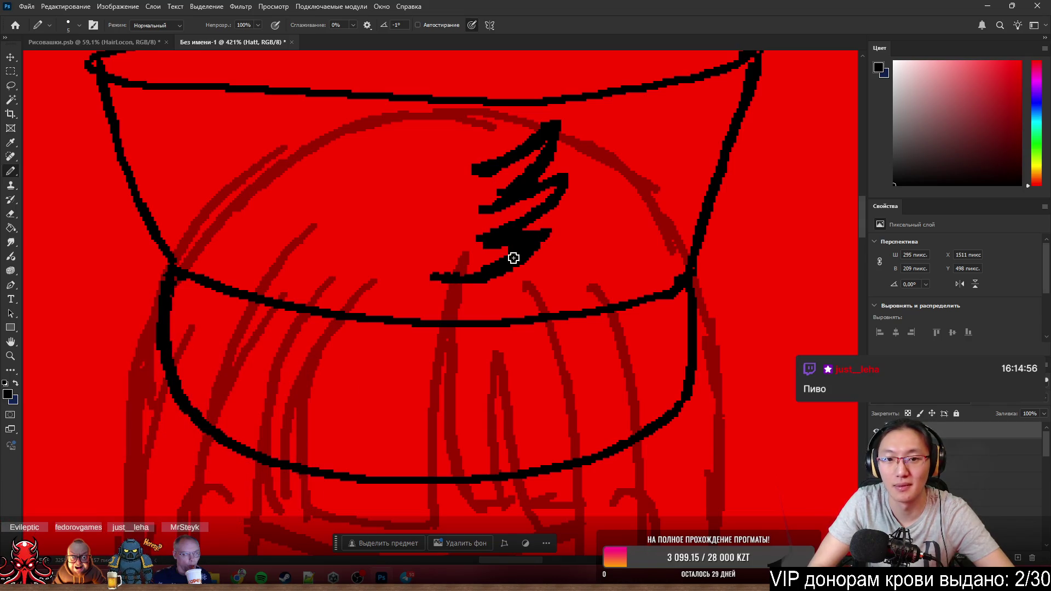
pyautogui.press('e')
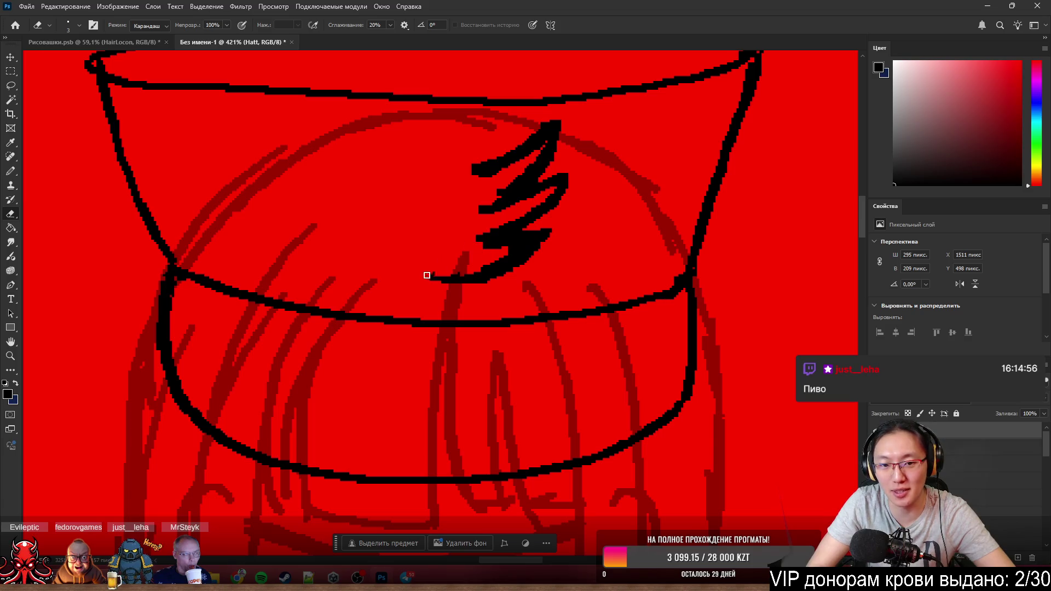
pyautogui.press('b')
pyautogui.moveTo(521, 235); pyautogui.dragTo(495, 274)
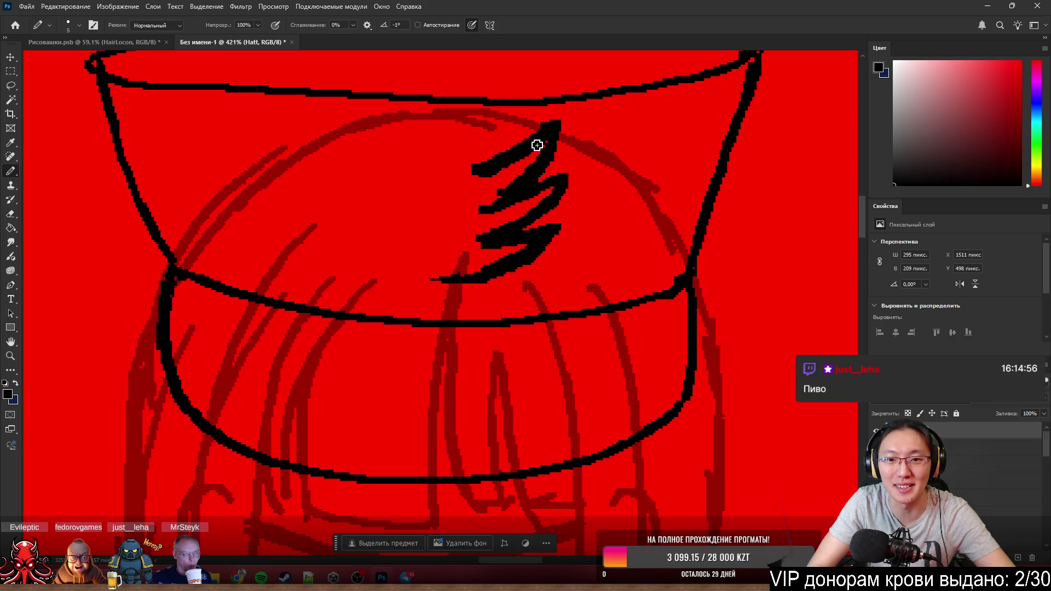
pyautogui.scroll(-4, 536, 145)
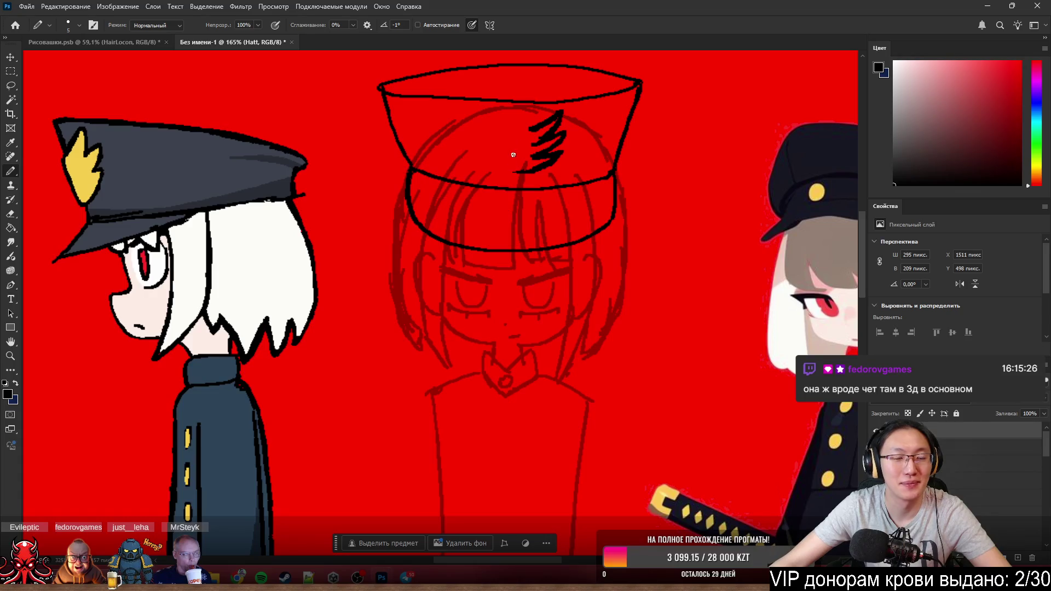
pyautogui.scroll(2, 513, 155)
pyautogui.scroll(1, 513, 155)
pyautogui.scroll(1, 563, 176)
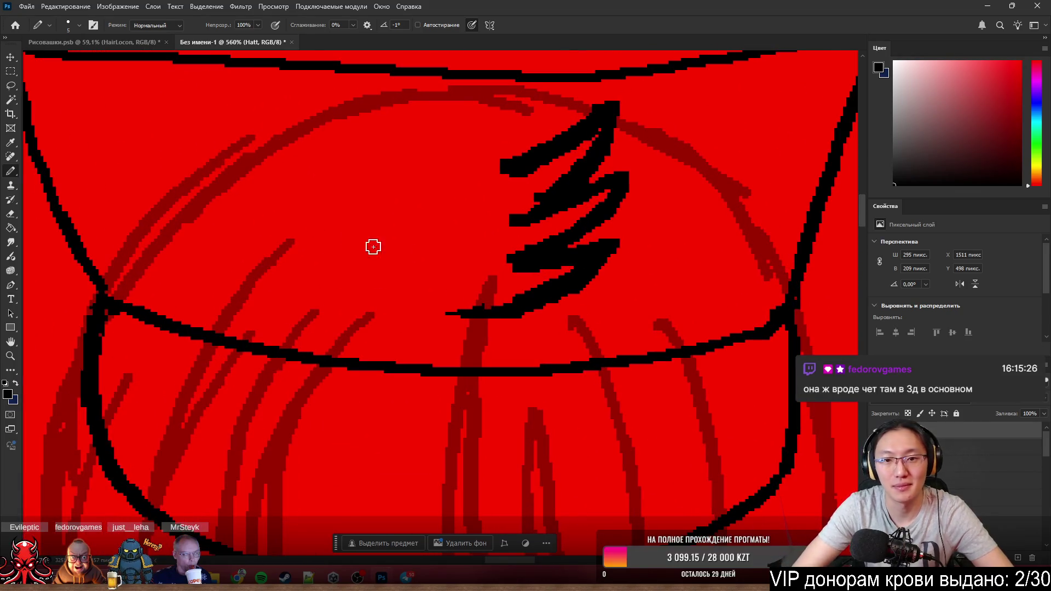
# - Trim the zigzag's bottom tail and fill the red gaps in its upper stroke
pyautogui.press('e')
pyautogui.moveTo(450, 313)
pyautogui.mouseDown()
pyautogui.moveTo(490, 321)
pyautogui.moveTo(451, 305)
pyautogui.mouseUp()
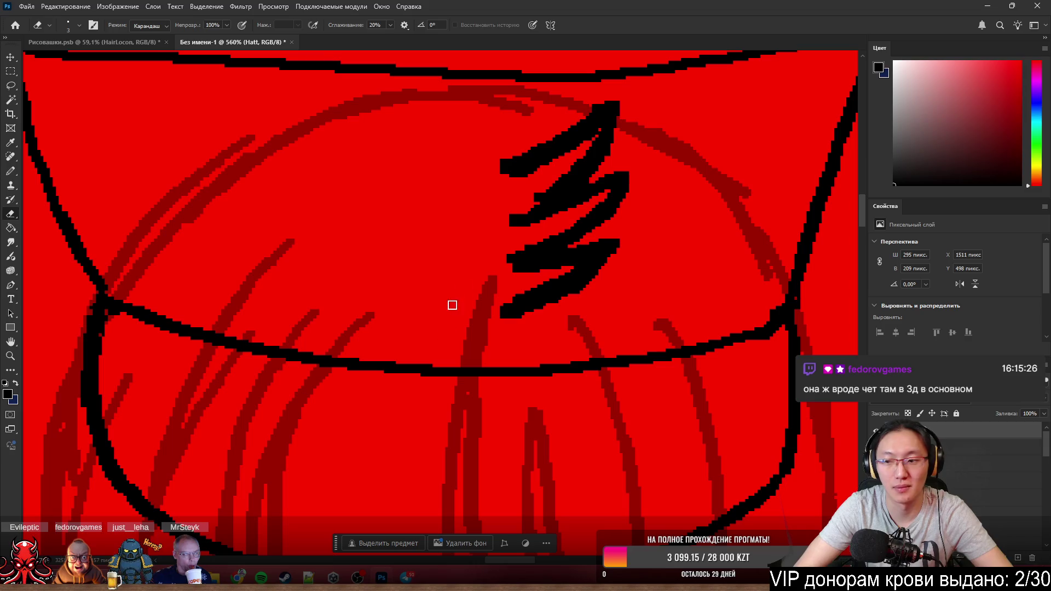
pyautogui.keyDown('alt'); pyautogui.rightClick(465, 263); pyautogui.keyUp('alt')
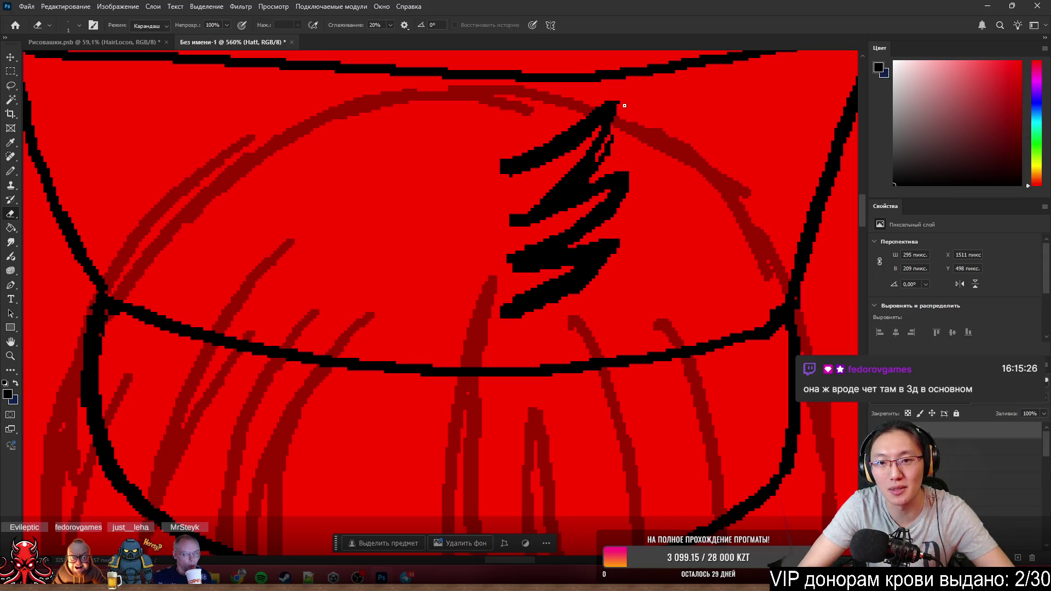
pyautogui.moveTo(624, 105); pyautogui.dragTo(622, 108)
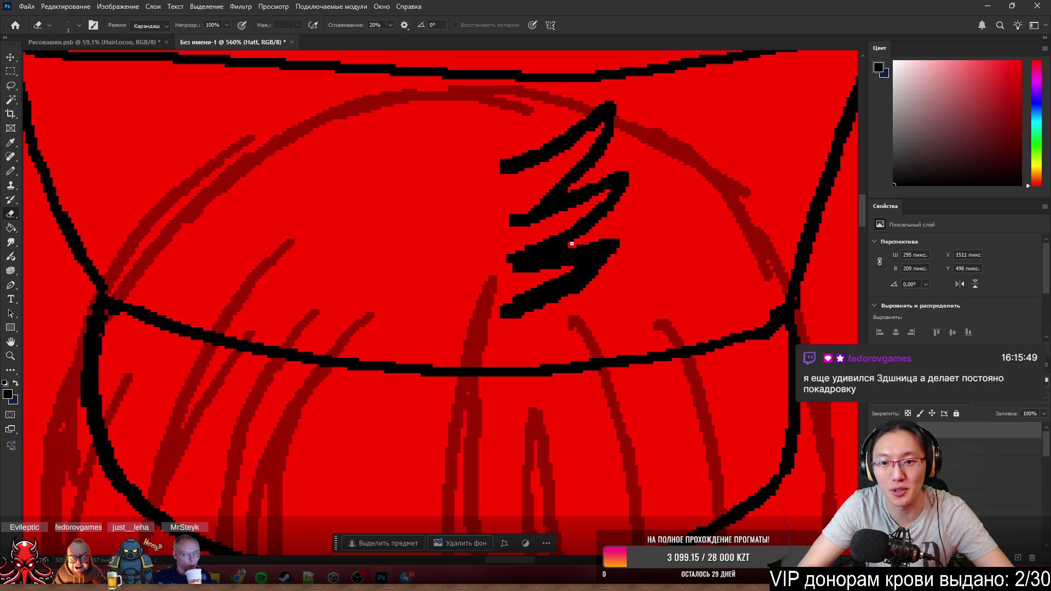
# - Thin the lower zigzag stroke and trim the left end of the middle stroke
pyautogui.moveTo(568, 248); pyautogui.dragTo(614, 241)
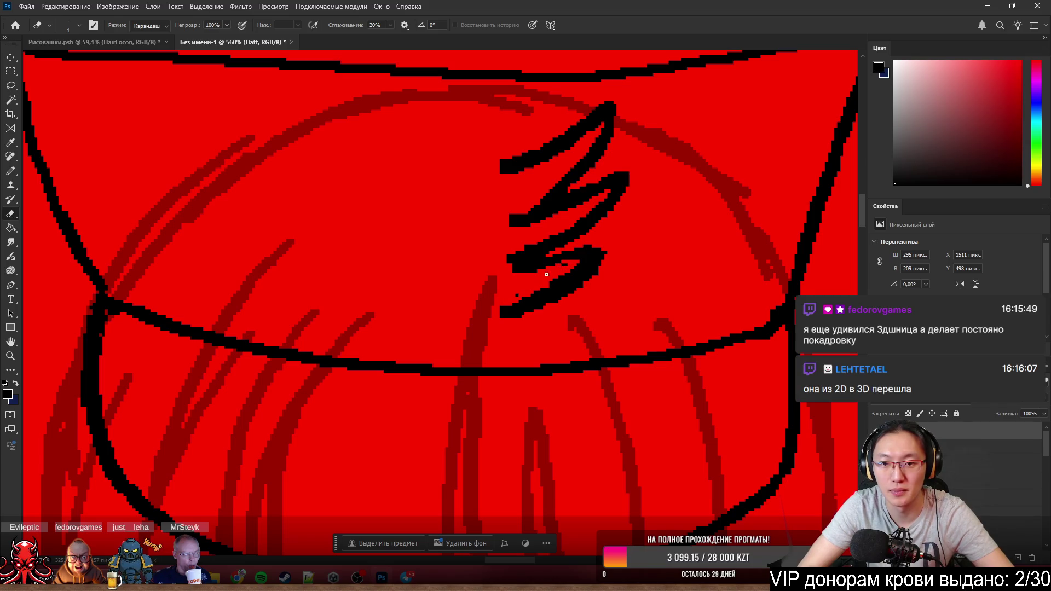
pyautogui.moveTo(546, 274)
pyautogui.mouseDown()
pyautogui.moveTo(566, 278)
pyautogui.moveTo(544, 287)
pyautogui.mouseUp()
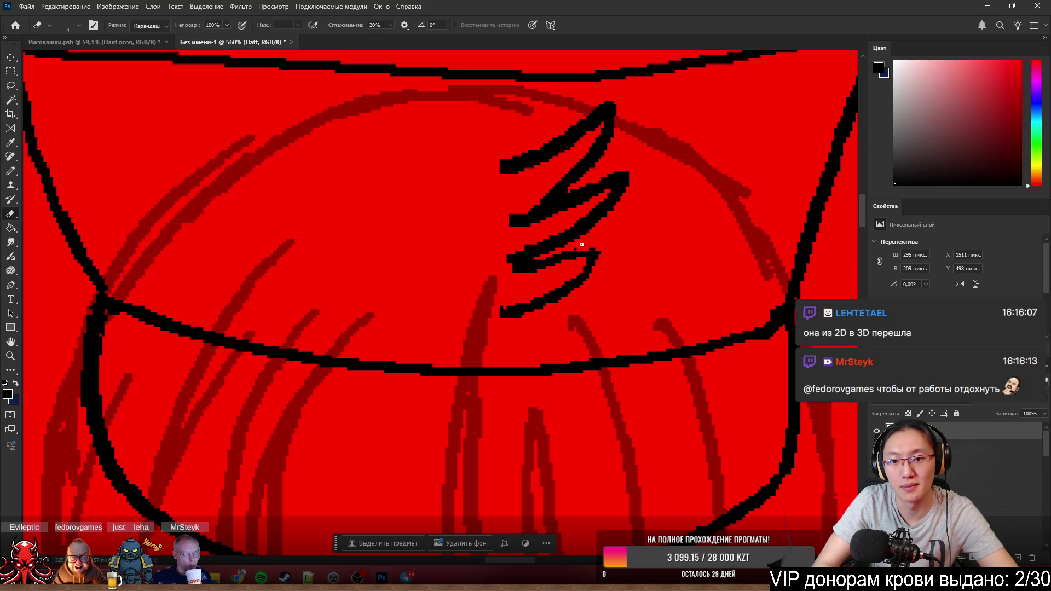
pyautogui.press('b')
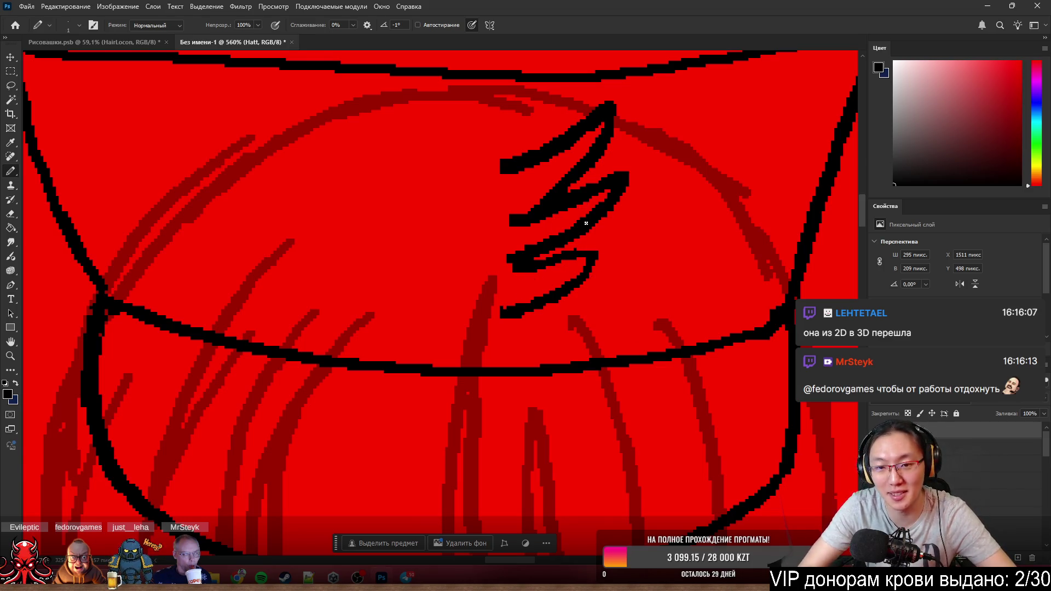
pyautogui.press('e')
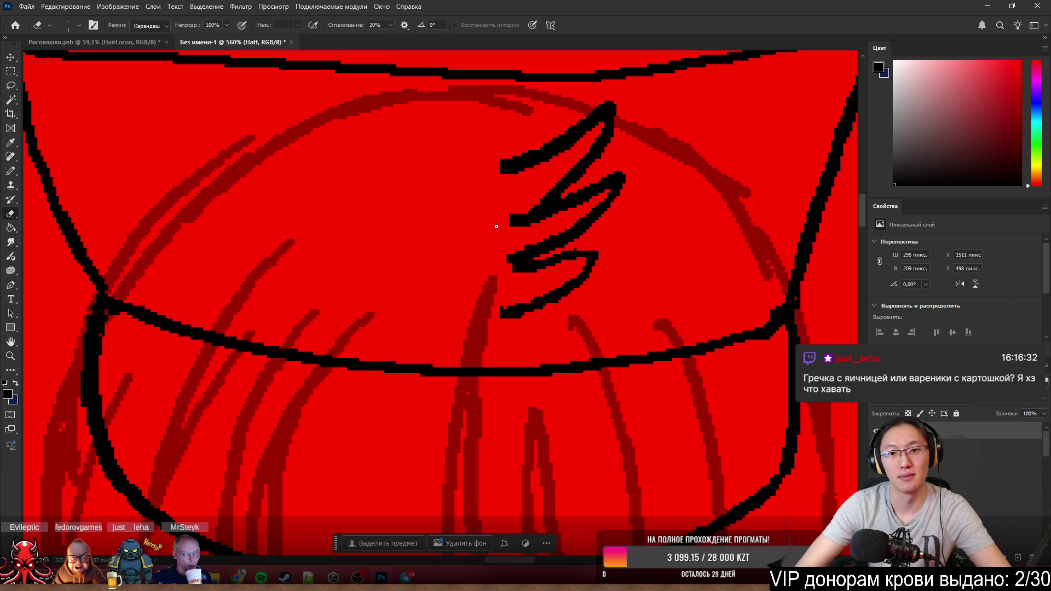
pyautogui.moveTo(506, 224); pyautogui.dragTo(552, 214)
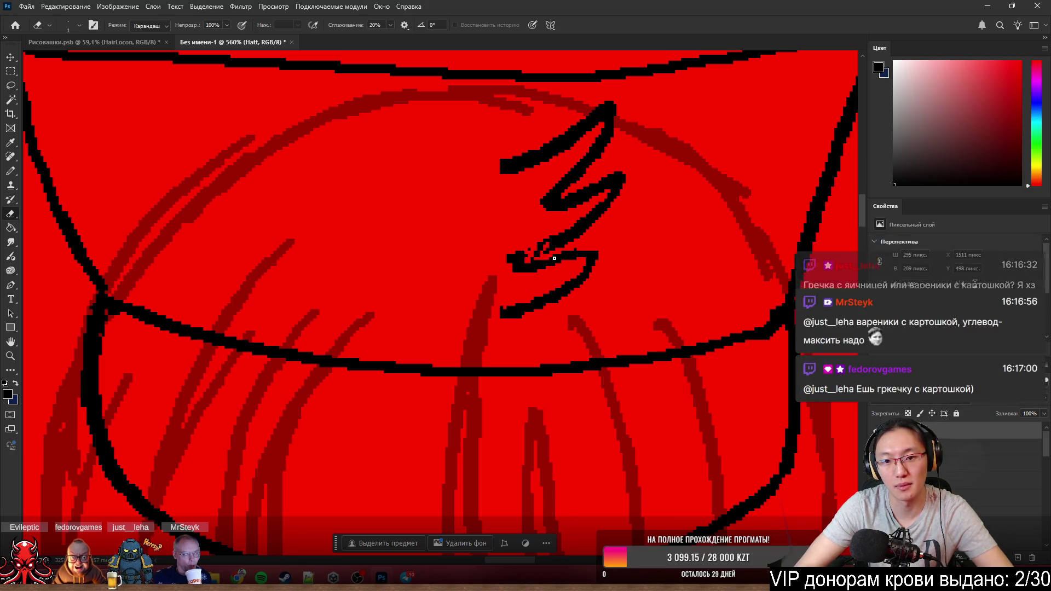
# - Trim the left end of the lower zigzag stroke
pyautogui.press('b')
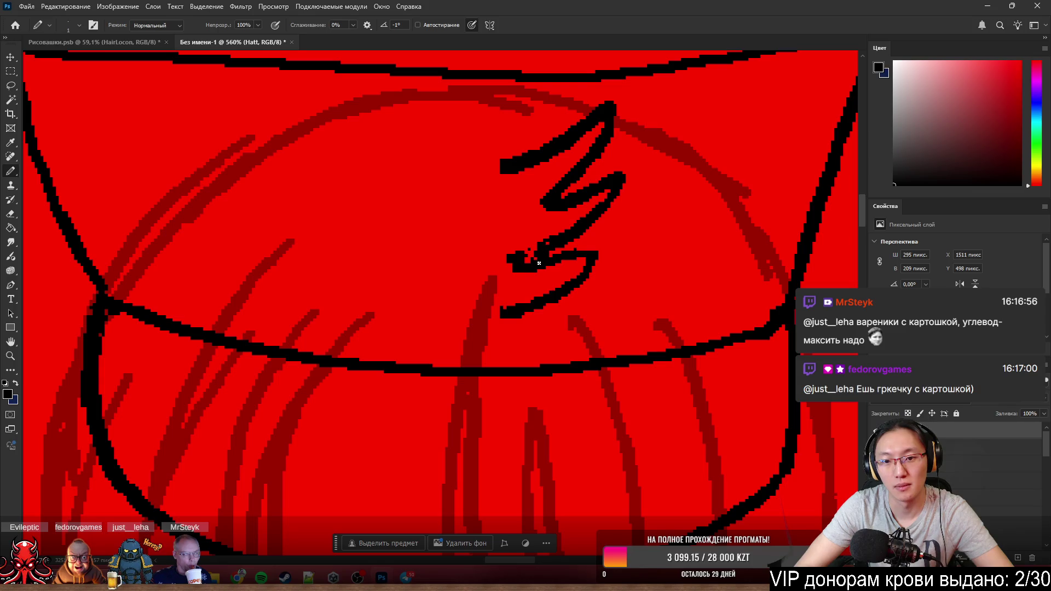
pyautogui.press('e')
pyautogui.moveTo(506, 251); pyautogui.dragTo(510, 276)
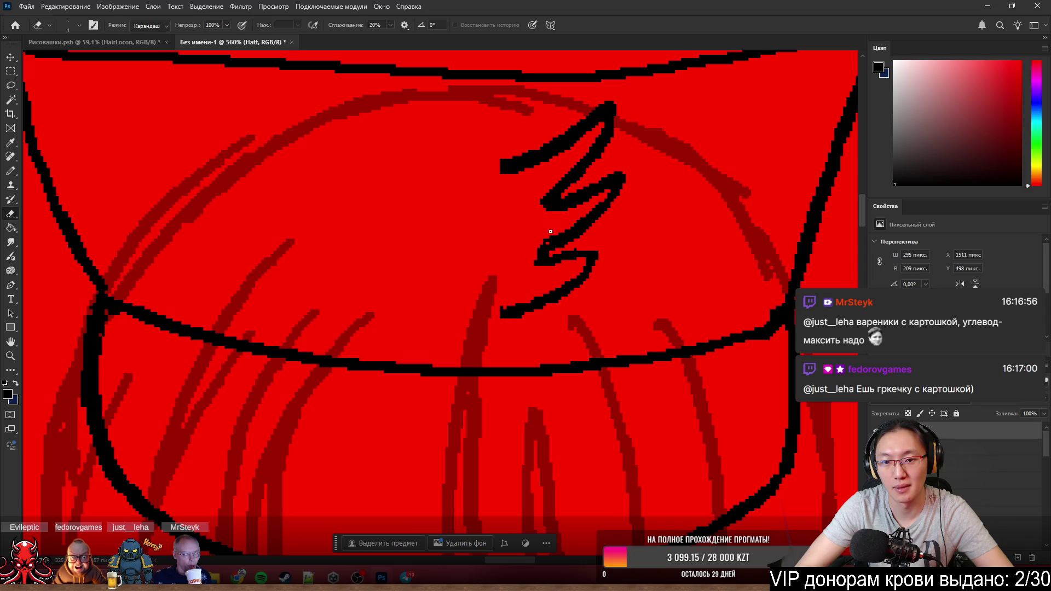
pyautogui.press('b')
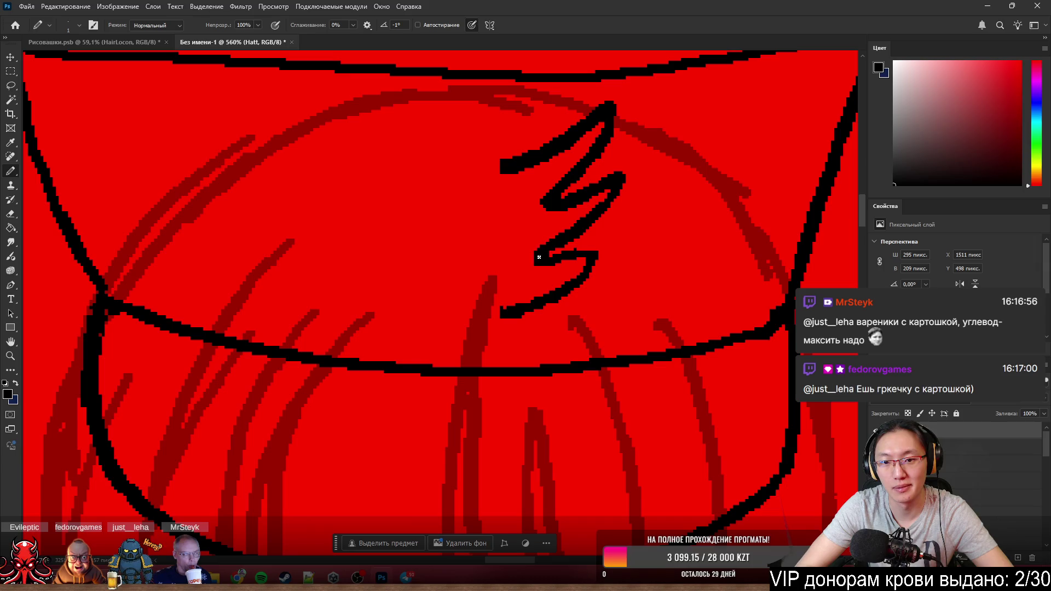
# - Touch up remaining stray pixels at the lower stroke ends, swapping eraser and pencil
pyautogui.press('e')
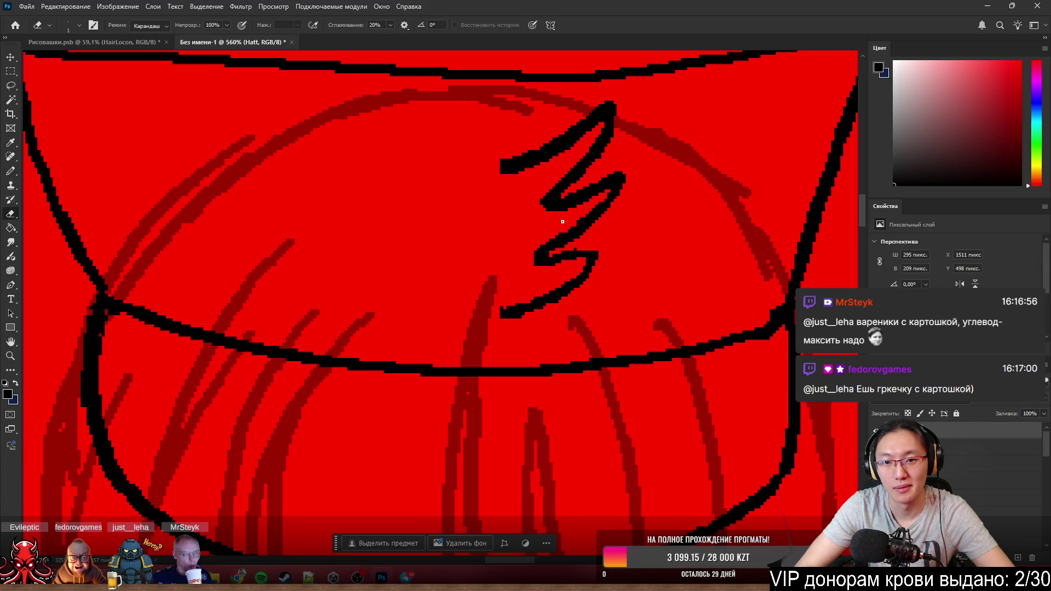
pyautogui.press('b')
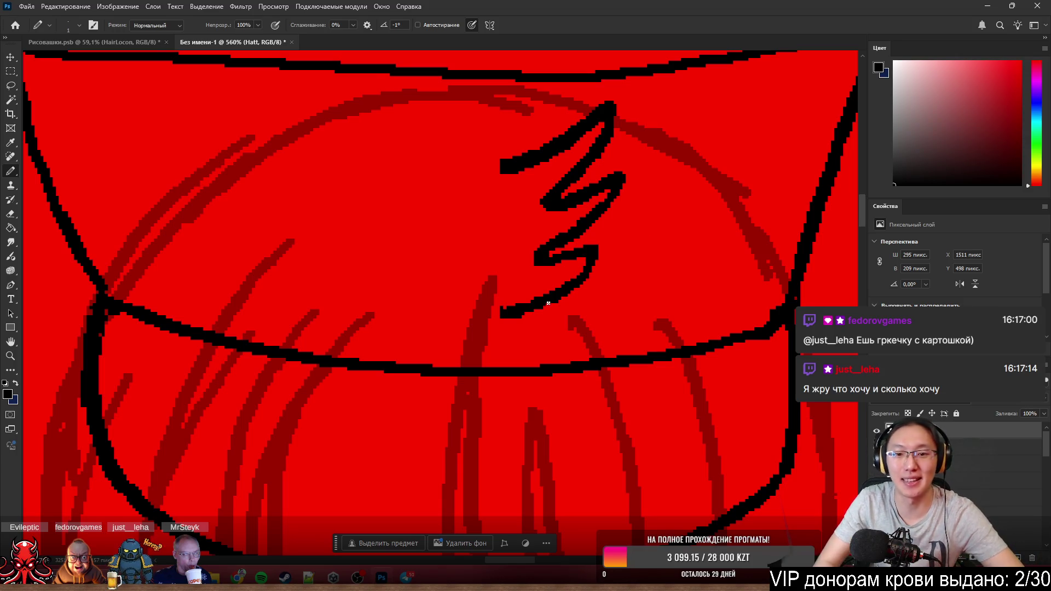
pyautogui.scroll(-3, 539, 220)
pyautogui.scroll(-3, 595, 357)
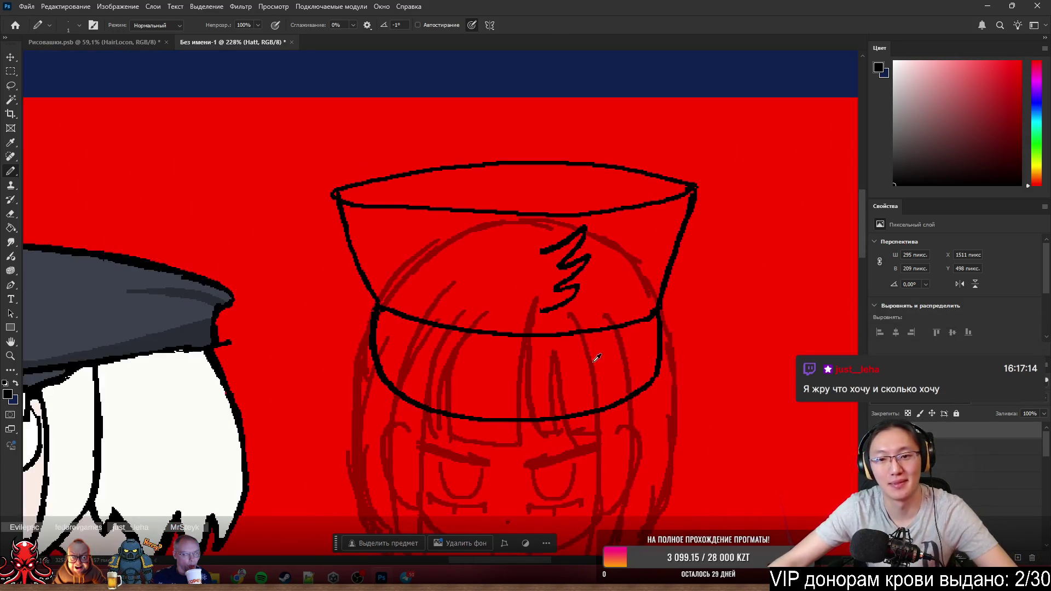
pyautogui.scroll(-2, 515, 336)
pyautogui.scroll(2, 534, 337)
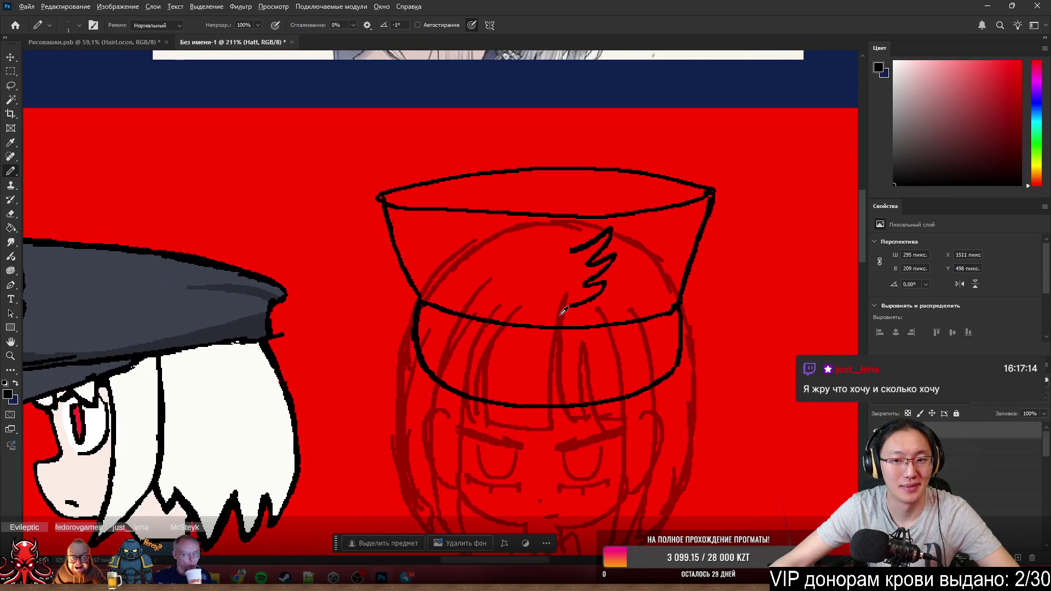
pyautogui.scroll(2, 563, 310)
pyautogui.scroll(2, 592, 292)
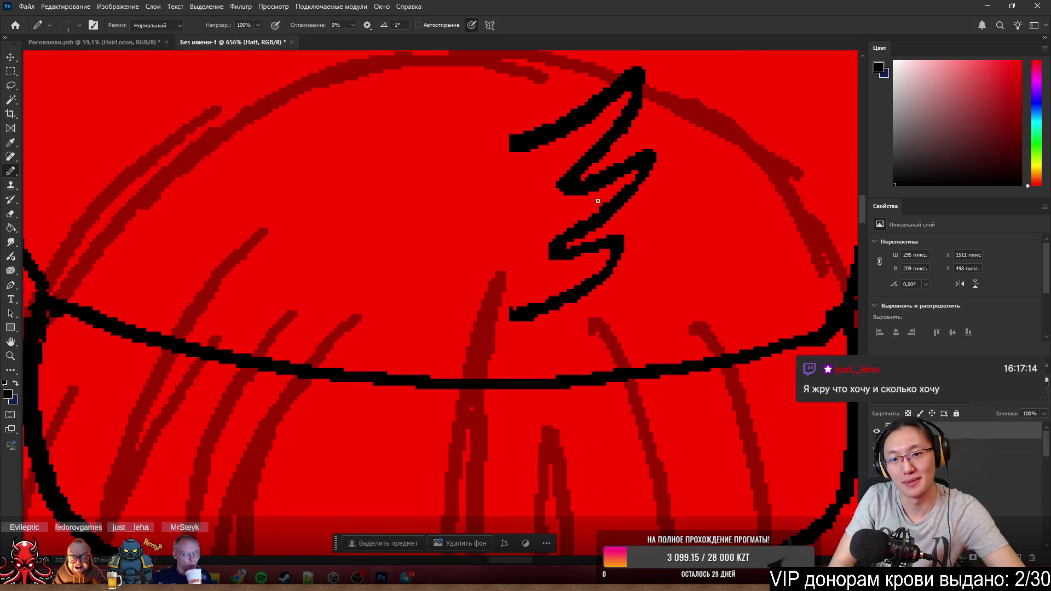
pyautogui.press('e')
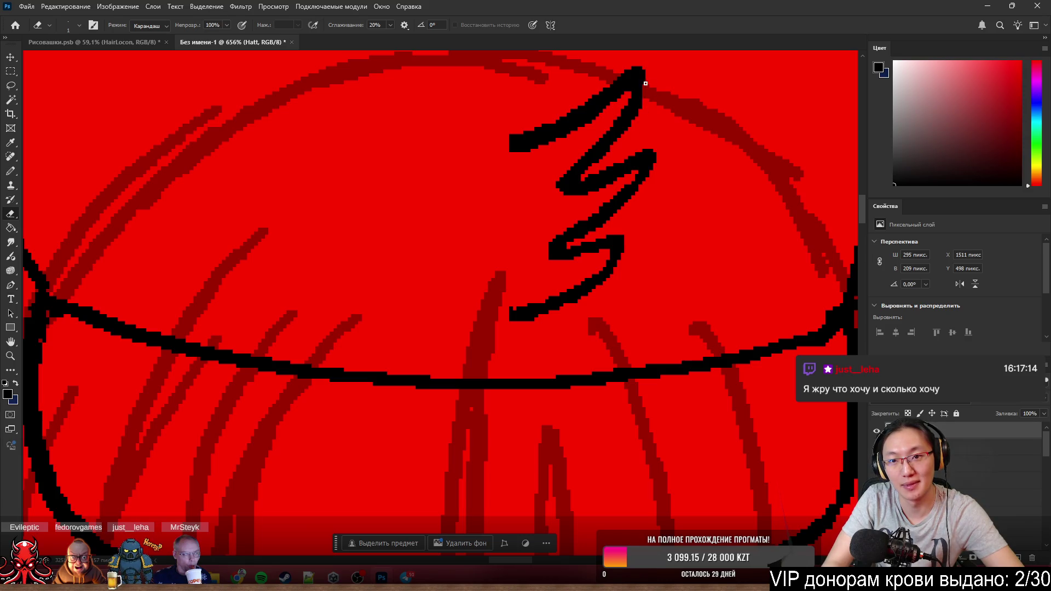
pyautogui.press('b')
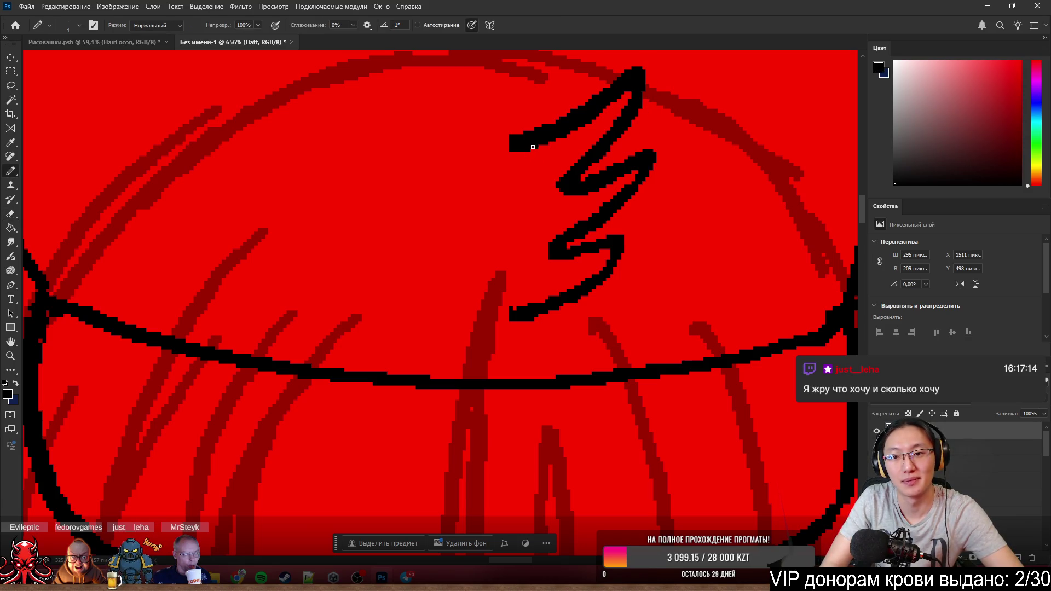
pyautogui.scroll(-1, 556, 130)
pyautogui.scroll(-2, 574, 164)
pyautogui.scroll(2, 598, 210)
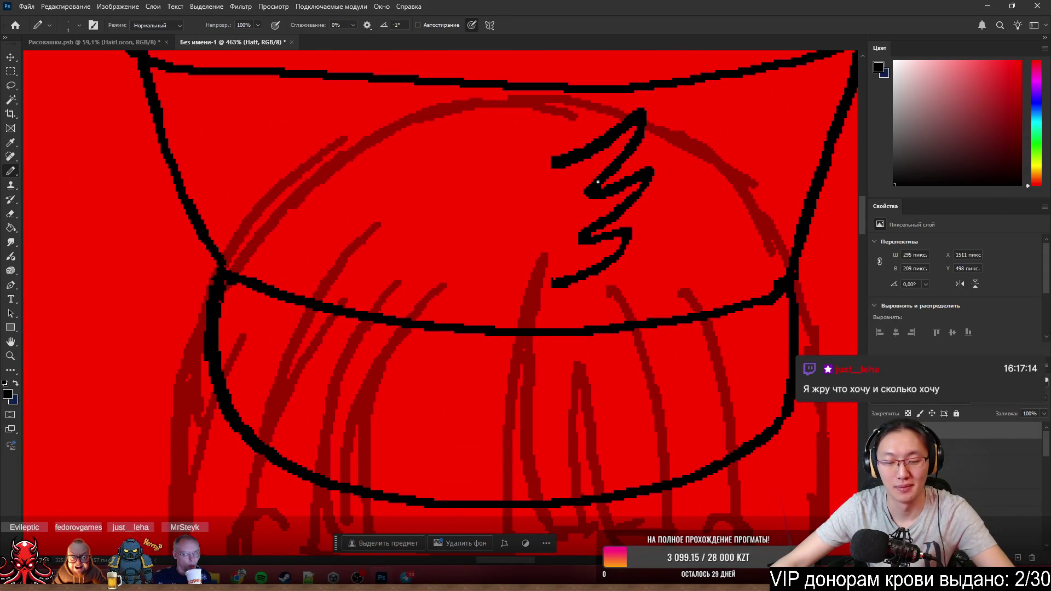
# - Lasso the zigzag, copy it to a new layer (Ctrl+J) and place the copy left of the original
pyautogui.press('l')
pyautogui.moveTo(519, 137)
pyautogui.mouseDown()
pyautogui.moveTo(539, 308)
pyautogui.moveTo(507, 297)
pyautogui.mouseUp()
pyautogui.moveTo(579, 111)
pyautogui.mouseDown()
pyautogui.moveTo(607, 187)
pyautogui.moveTo(623, 172)
pyautogui.mouseUp()
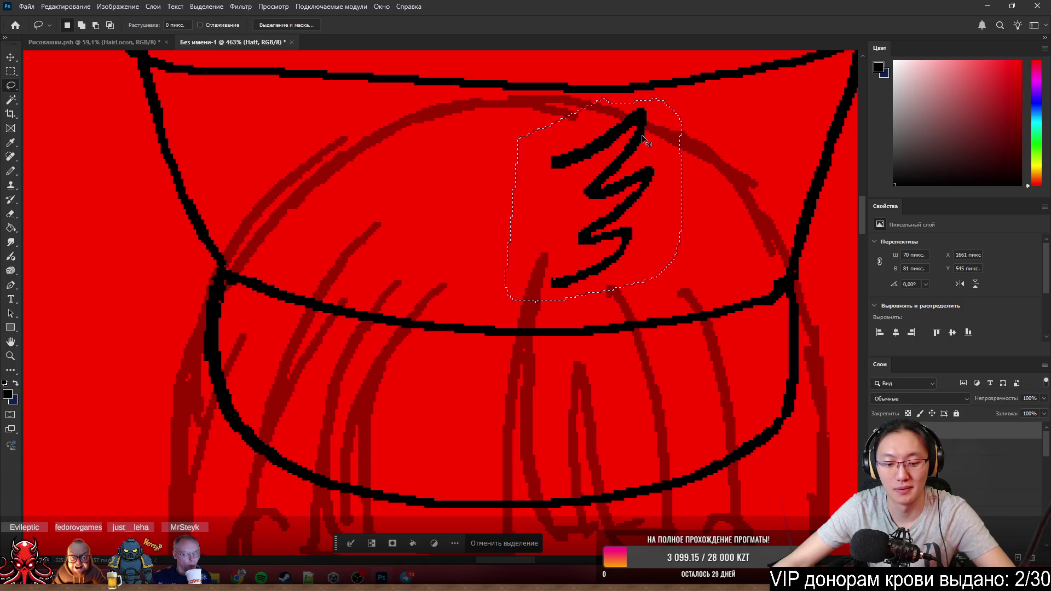
pyautogui.hotkey('ctrl', 'j')
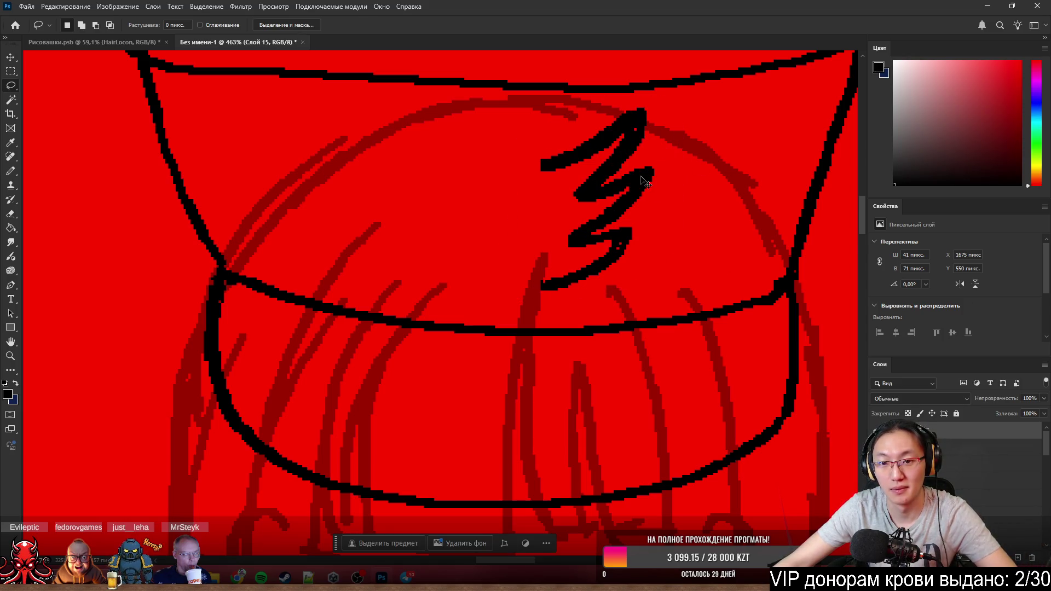
pyautogui.moveTo(608, 187); pyautogui.dragTo(464, 215)
pyautogui.hotkey('ctrl', 'z')
pyautogui.moveTo(623, 161); pyautogui.dragTo(475, 159)
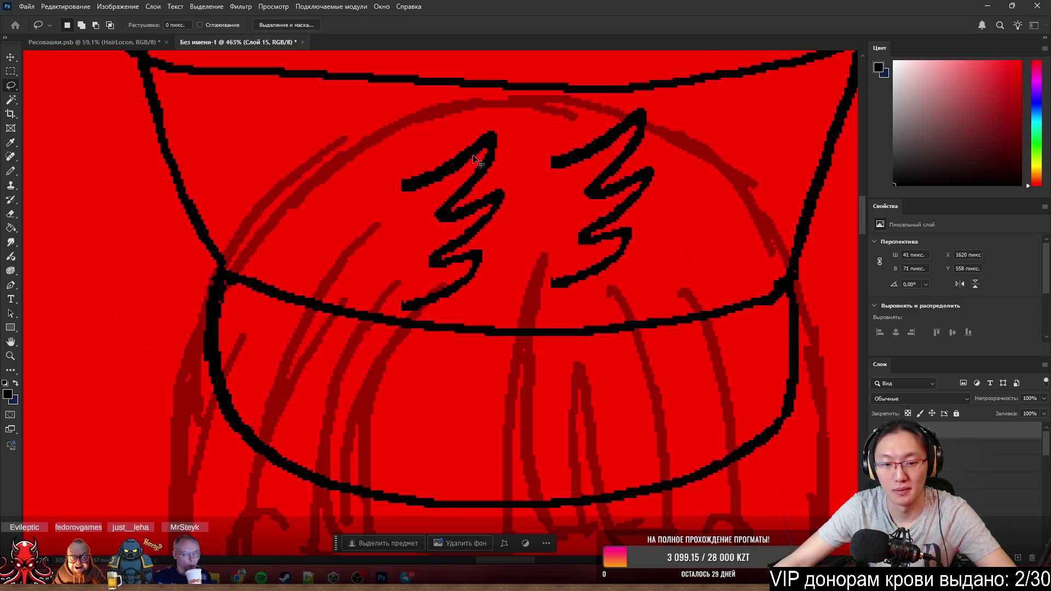
# - Flip the copy horizontally, commit, and move it up beside the original as a winged emblem
pyautogui.hotkey('ctrl', 't')
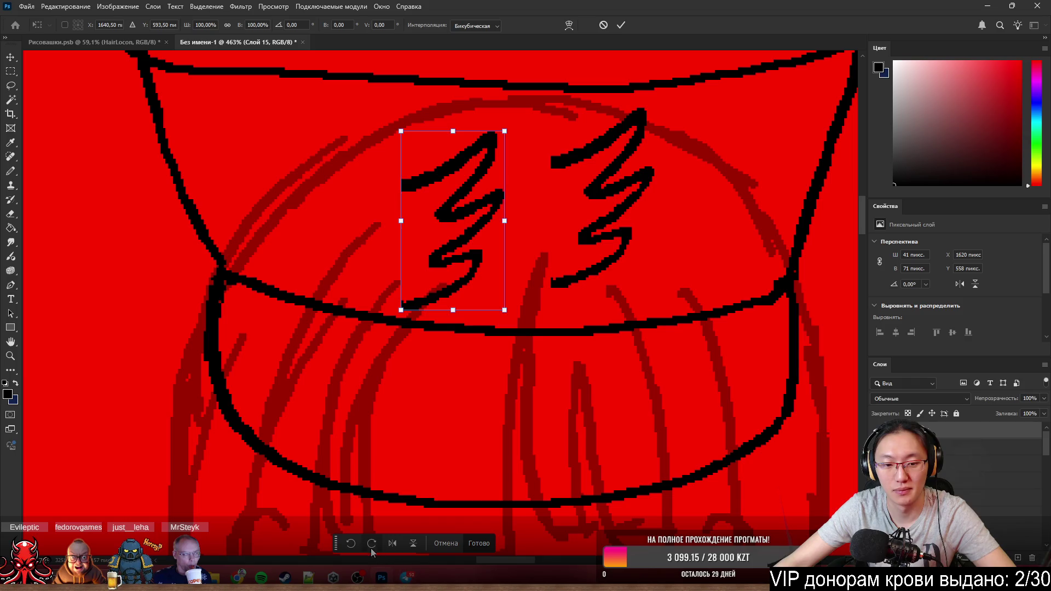
pyautogui.click(392, 543)
pyautogui.click(485, 543)
pyautogui.press('Return')
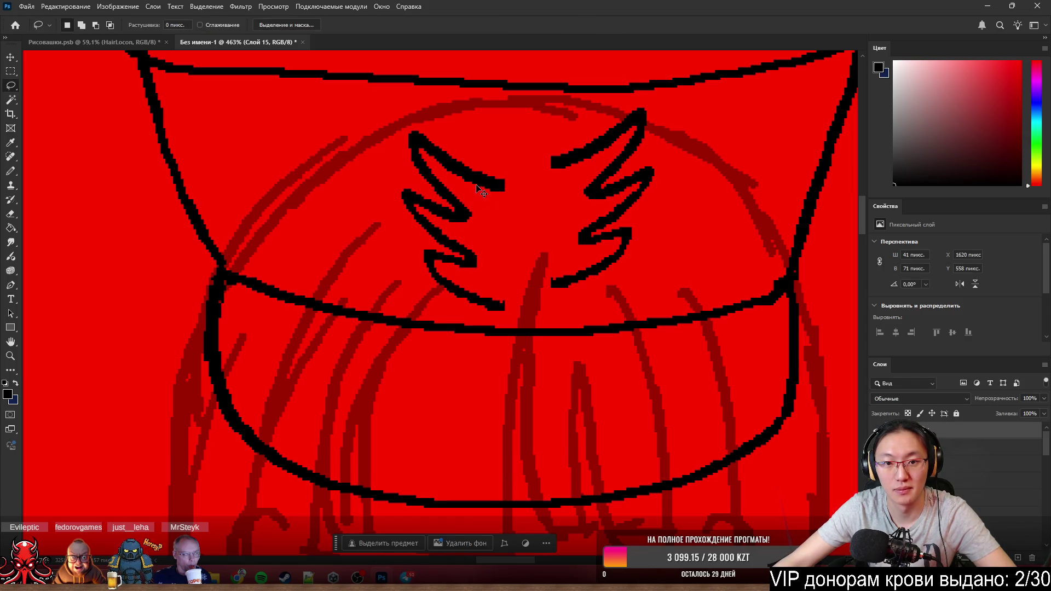
pyautogui.moveTo(484, 187); pyautogui.dragTo(511, 163)
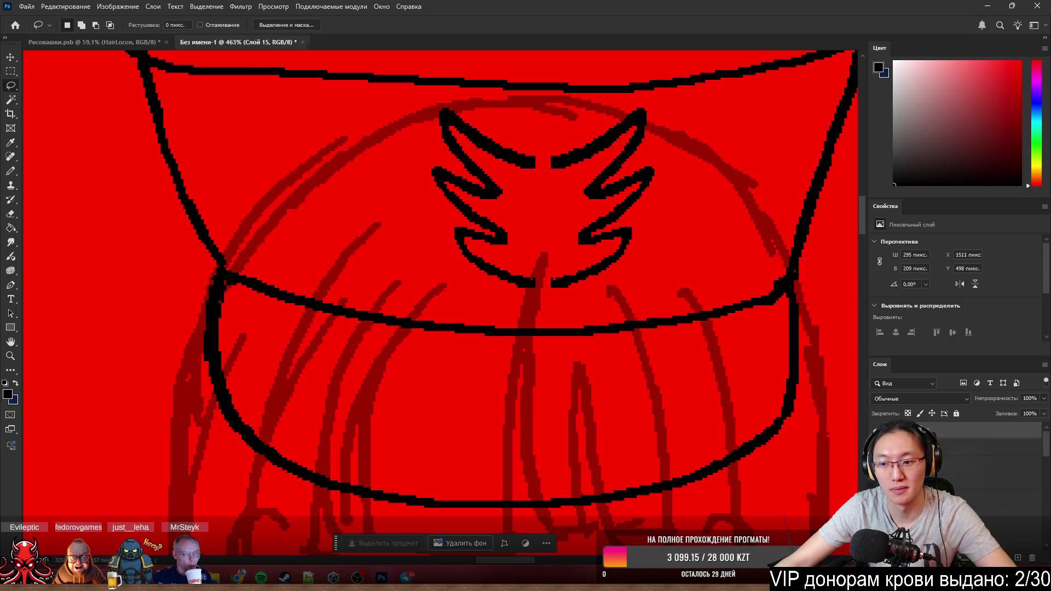
pyautogui.moveTo(647, 262)
pyautogui.mouseDown()
pyautogui.moveTo(491, 116)
pyautogui.moveTo(599, 237)
pyautogui.moveTo(558, 234)
pyautogui.mouseUp()
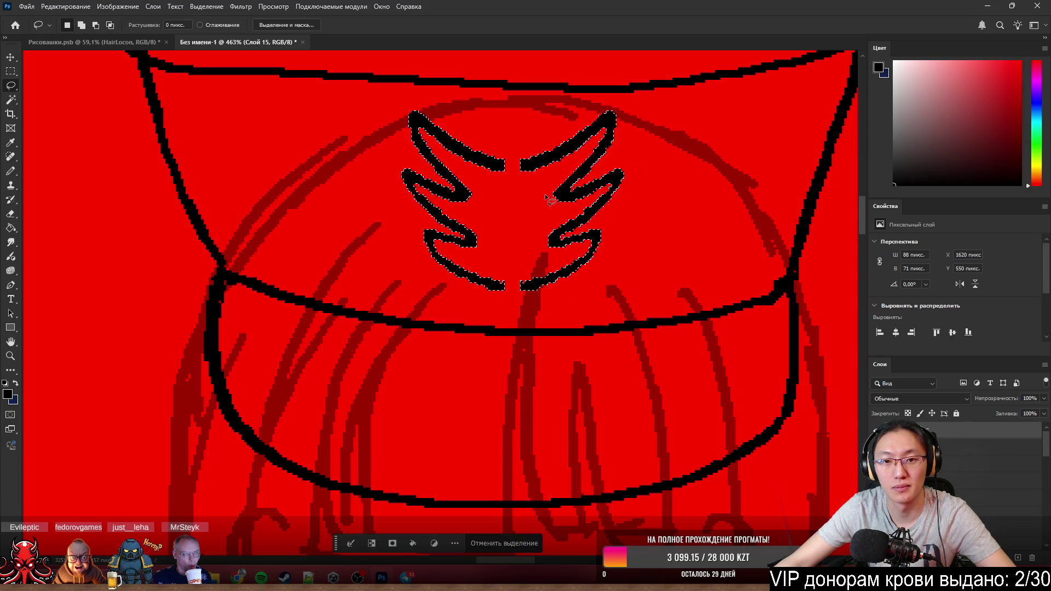
pyautogui.keyDown('alt'); pyautogui.scroll(2, 535, 218); pyautogui.keyUp('alt')
# - Join the two zigzags' top curves into one line and erase a small black patch
pyautogui.click(519, 544)
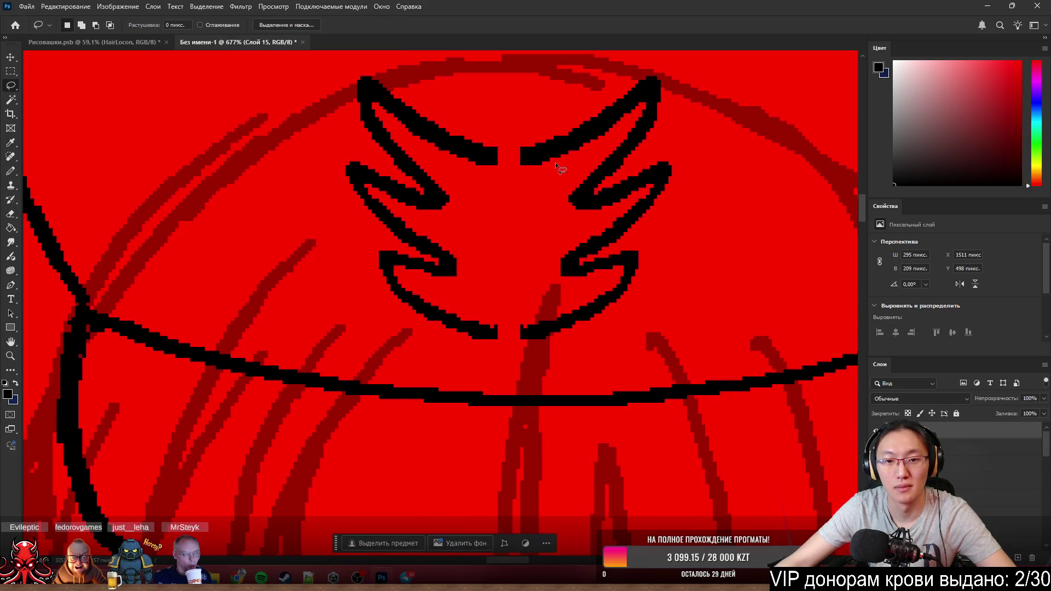
pyautogui.press('b')
pyautogui.keyDown('alt'); pyautogui.scroll(2, 498, 168); pyautogui.keyUp('alt')
pyautogui.moveTo(475, 155)
pyautogui.mouseDown()
pyautogui.moveTo(495, 155)
pyautogui.moveTo(484, 164)
pyautogui.moveTo(501, 168)
pyautogui.moveTo(508, 144)
pyautogui.mouseUp()
pyautogui.press('e')
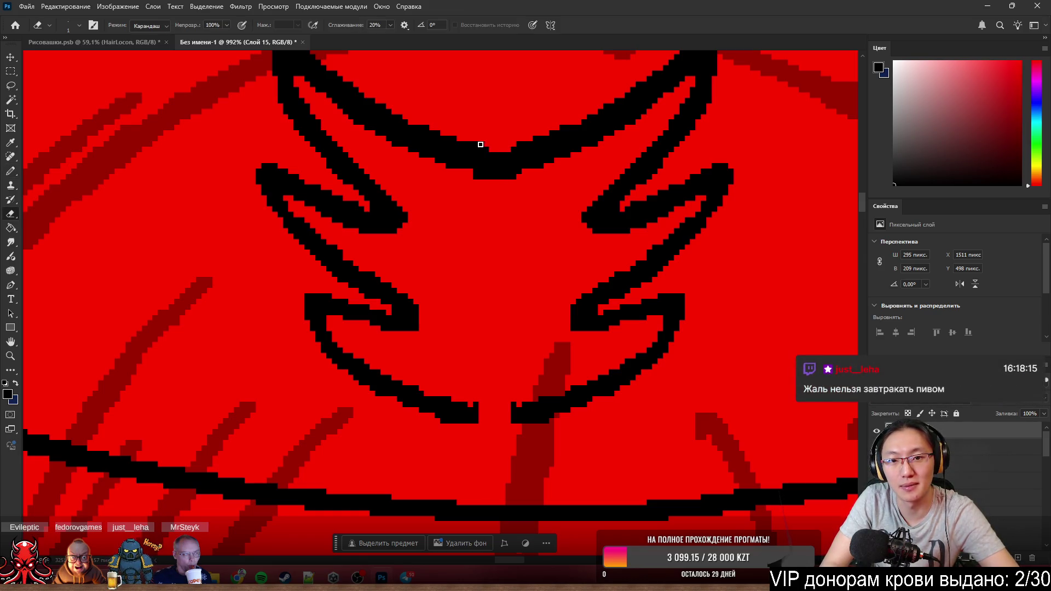
pyautogui.click(474, 170)
pyautogui.press('b')
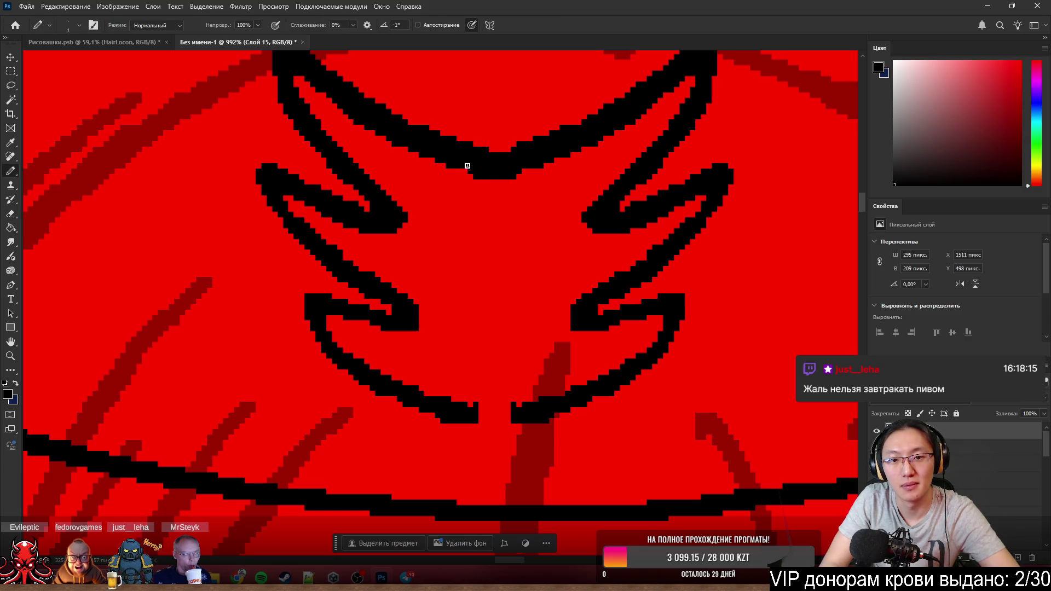
# - Close the gap and add pixels along the emblem's bottom outline
pyautogui.moveTo(488, 405)
pyautogui.mouseDown()
pyautogui.moveTo(481, 418)
pyautogui.moveTo(504, 422)
pyautogui.moveTo(502, 402)
pyautogui.mouseUp()
pyautogui.press('e')
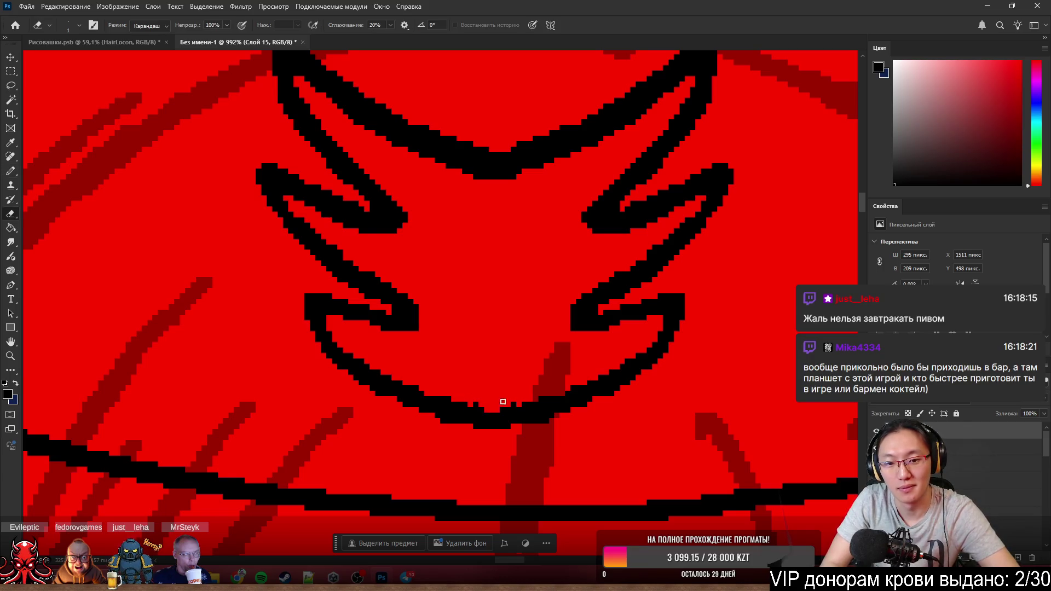
pyautogui.press('b')
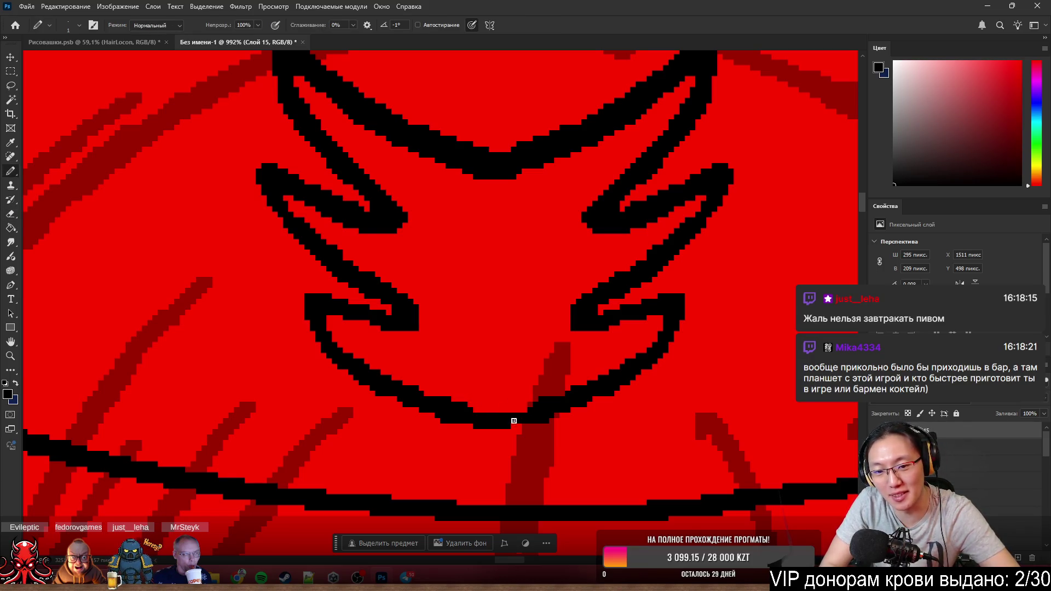
pyautogui.moveTo(519, 421); pyautogui.dragTo(534, 408)
pyautogui.press('e')
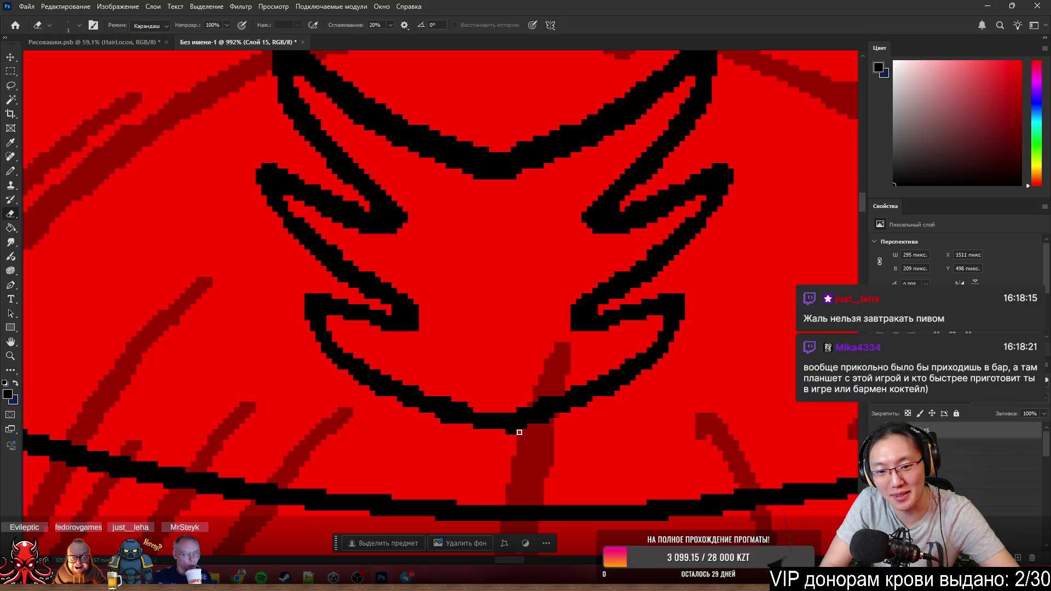
pyautogui.press('b')
pyautogui.scroll(-10, 505, 431)
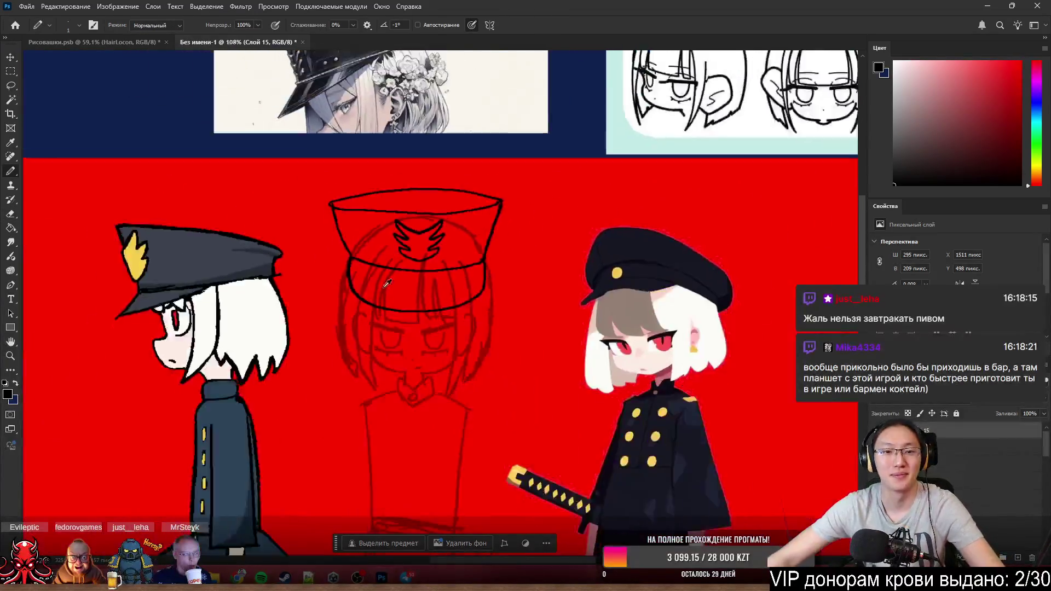
pyautogui.scroll(3, 419, 370)
pyautogui.scroll(3, 419, 370)
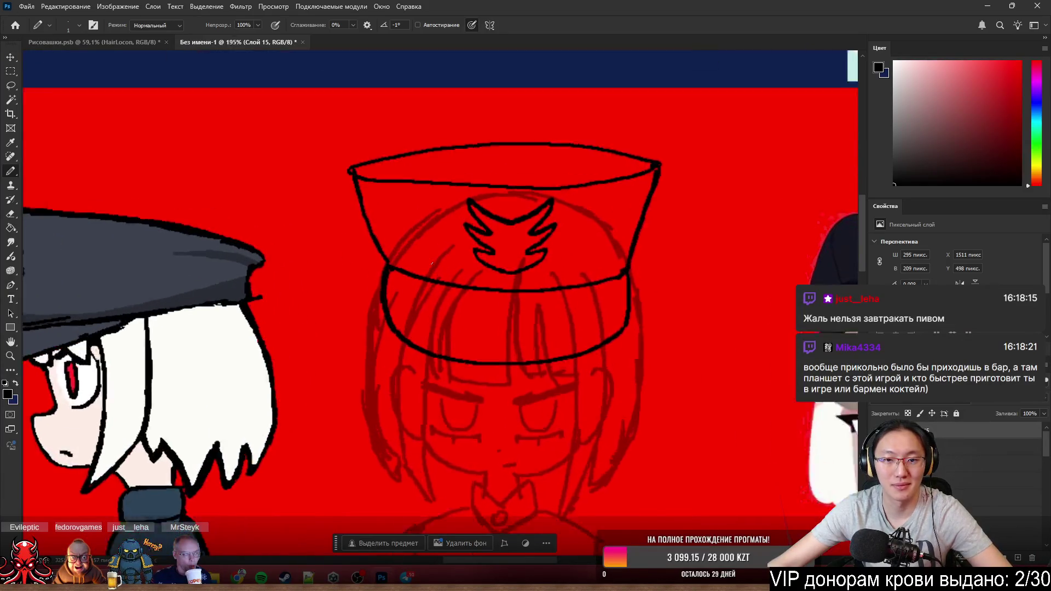
pyautogui.scroll(-3, 593, 287)
pyautogui.scroll(1, 599, 297)
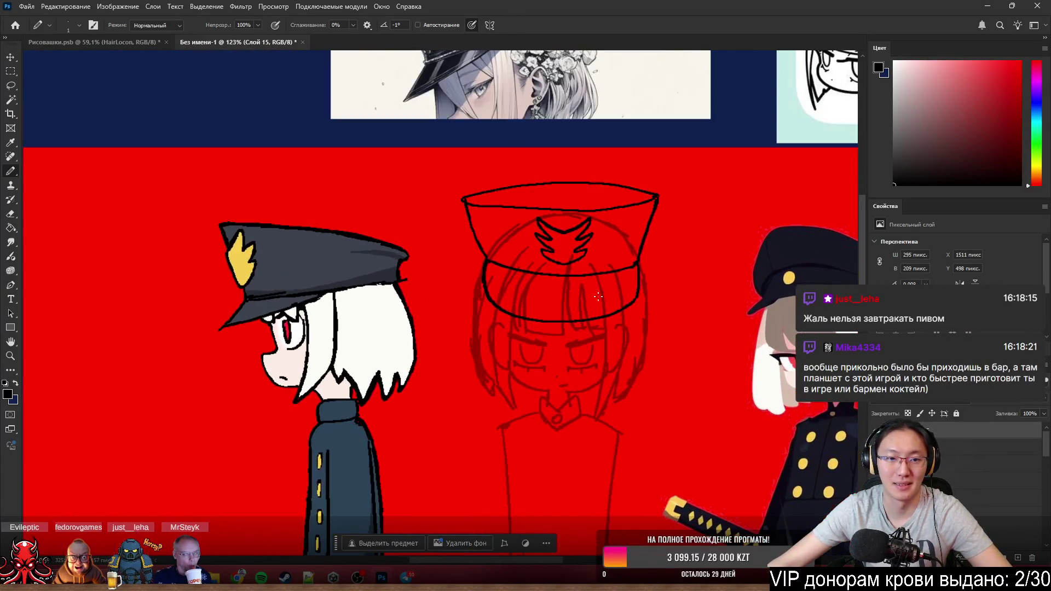
pyautogui.scroll(1, 630, 223)
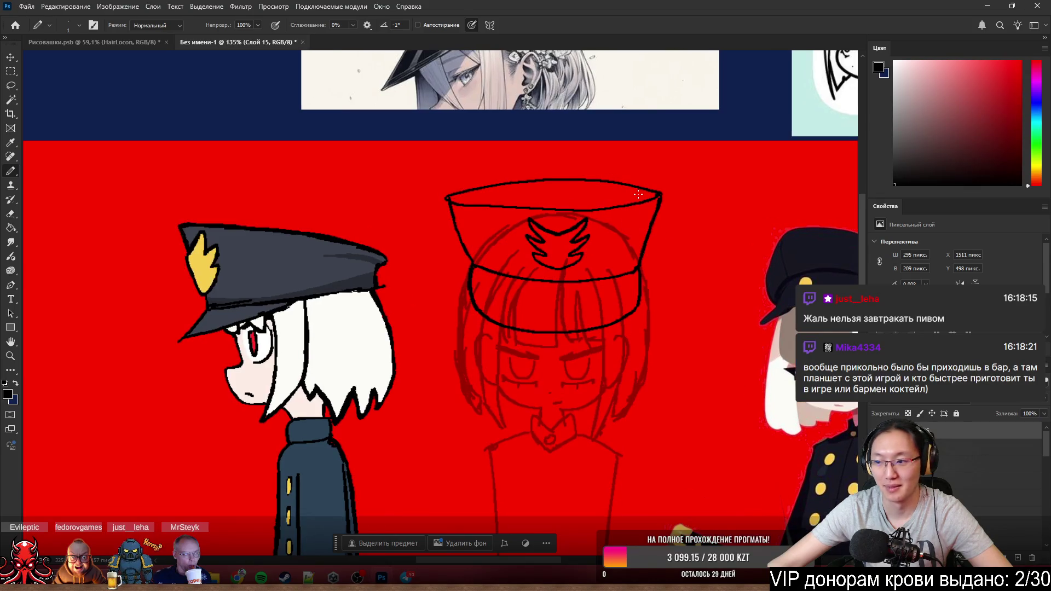
pyautogui.scroll(3, 617, 215)
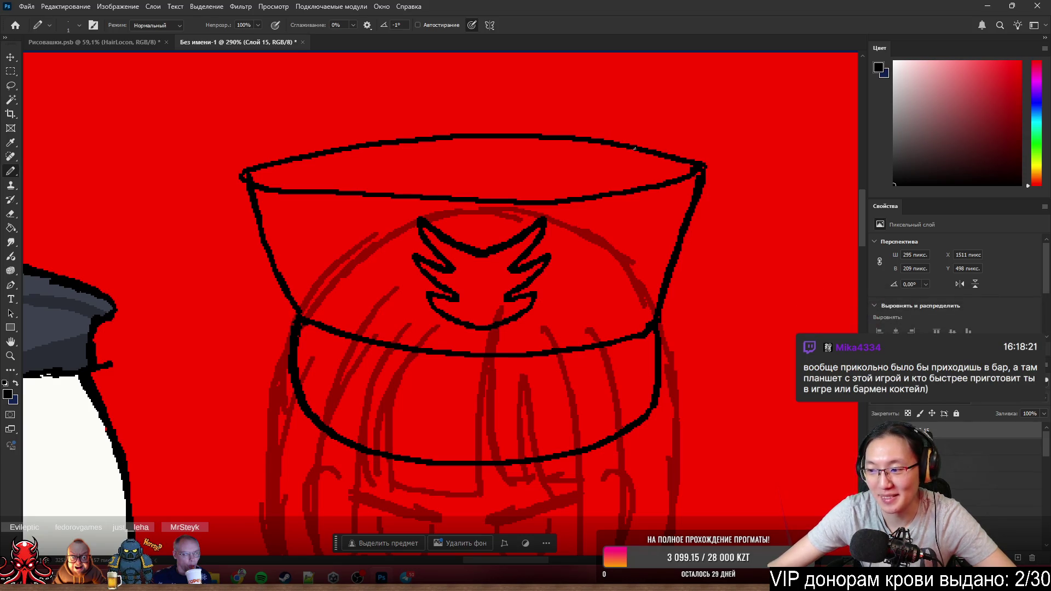
pyautogui.scroll(-2, 708, 175)
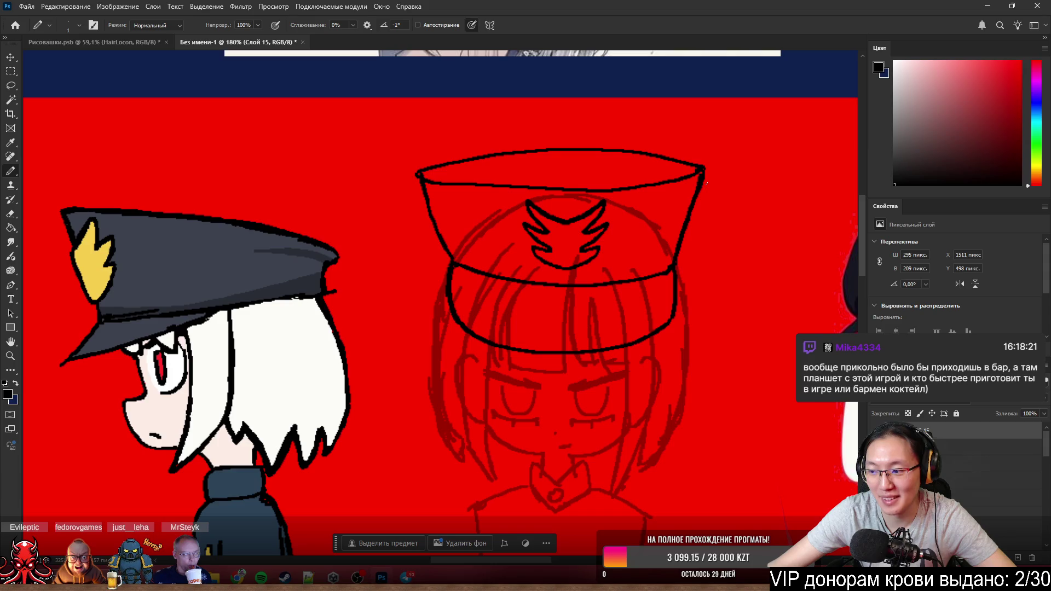
pyautogui.scroll(-2, 704, 181)
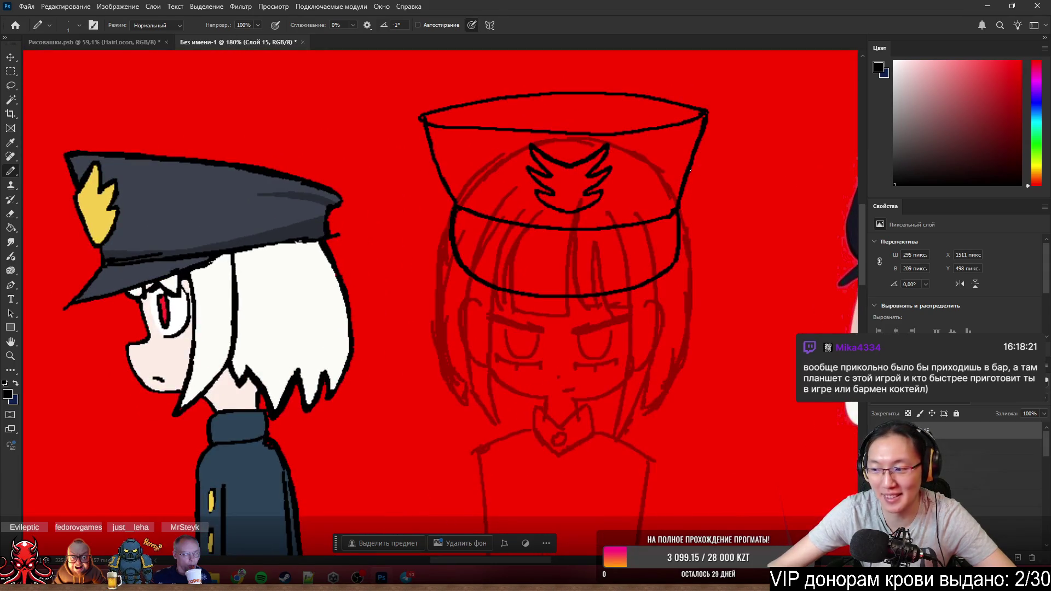
pyautogui.scroll(1, 676, 134)
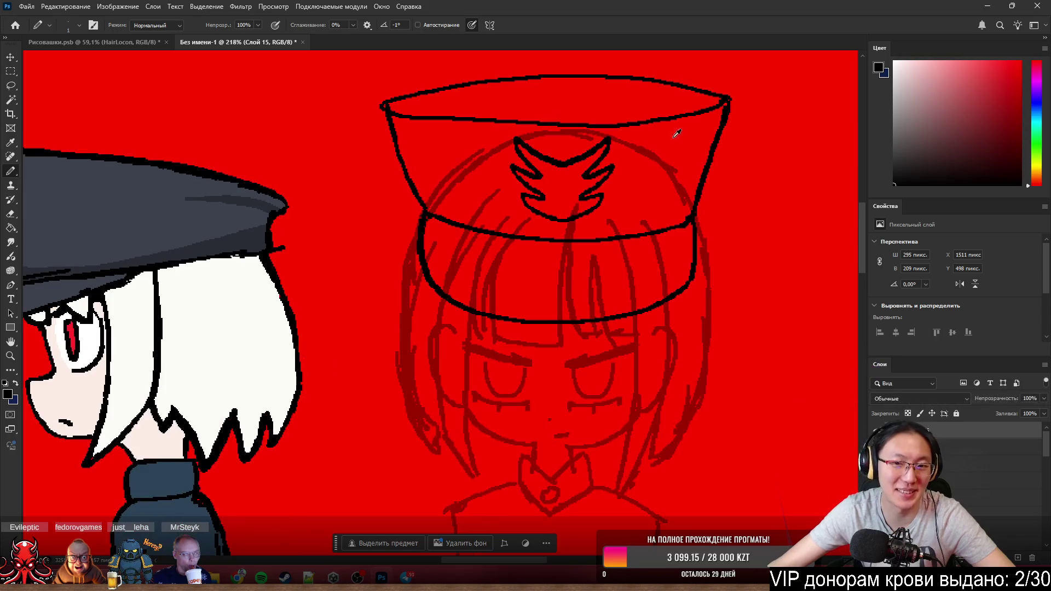
pyautogui.scroll(1, 573, 146)
pyautogui.scroll(-3, 573, 146)
pyautogui.scroll(1, 600, 148)
pyautogui.scroll(1, 631, 141)
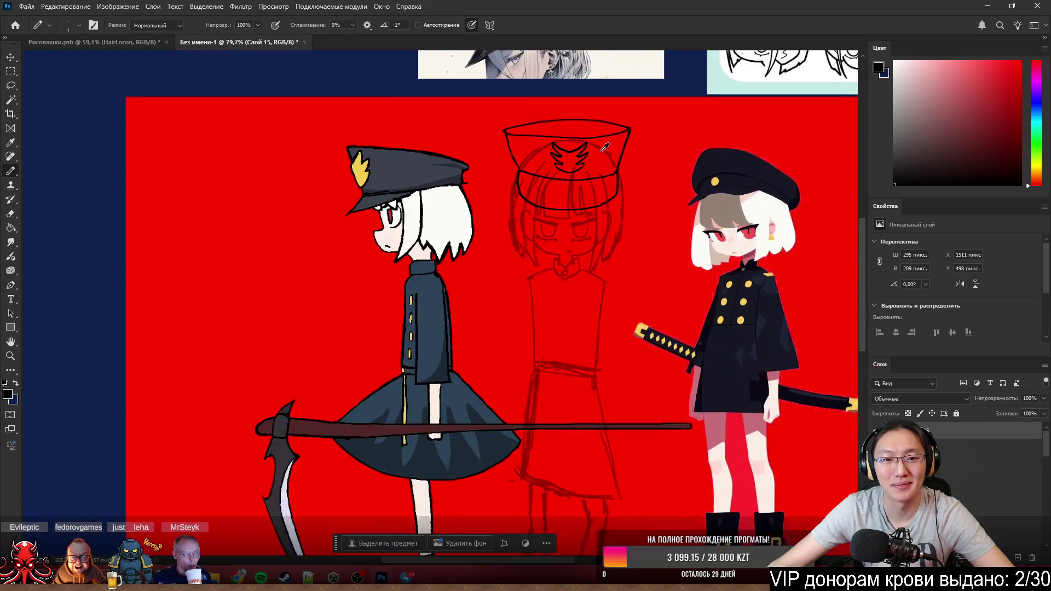
pyautogui.scroll(1, 522, 143)
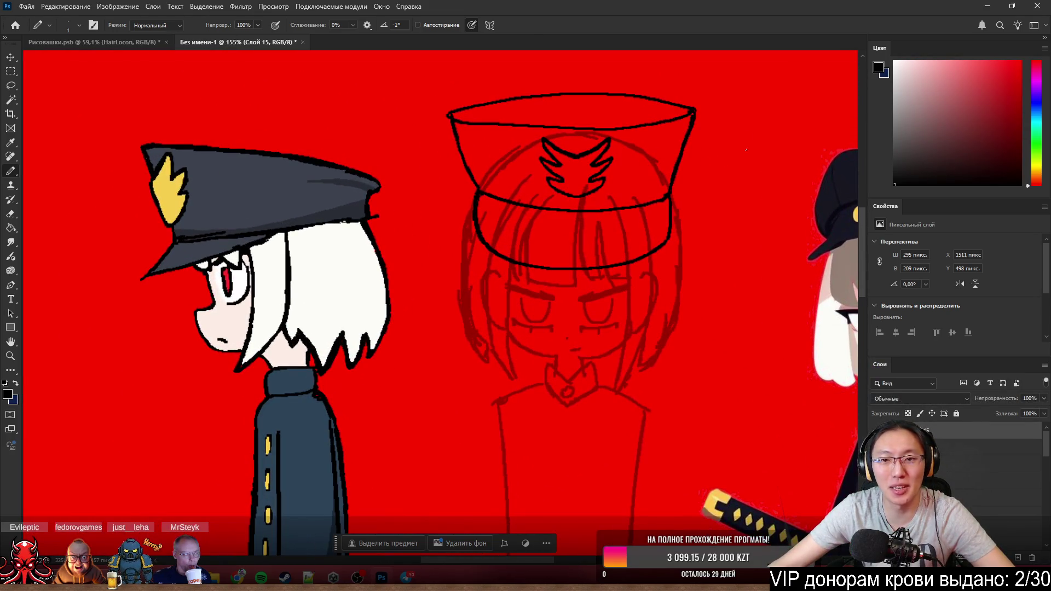
pyautogui.scroll(1, 481, 105)
pyautogui.scroll(1, 342, 147)
pyautogui.scroll(1, 319, 121)
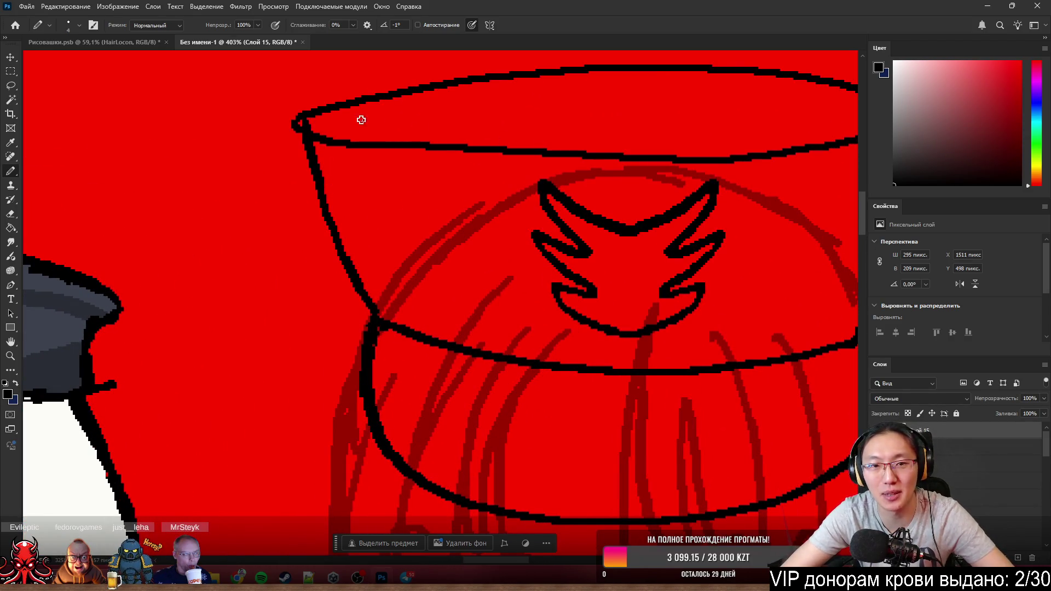
# - Erase stray pixels from the cap's left-side outline and return to the pencil
pyautogui.press('e')
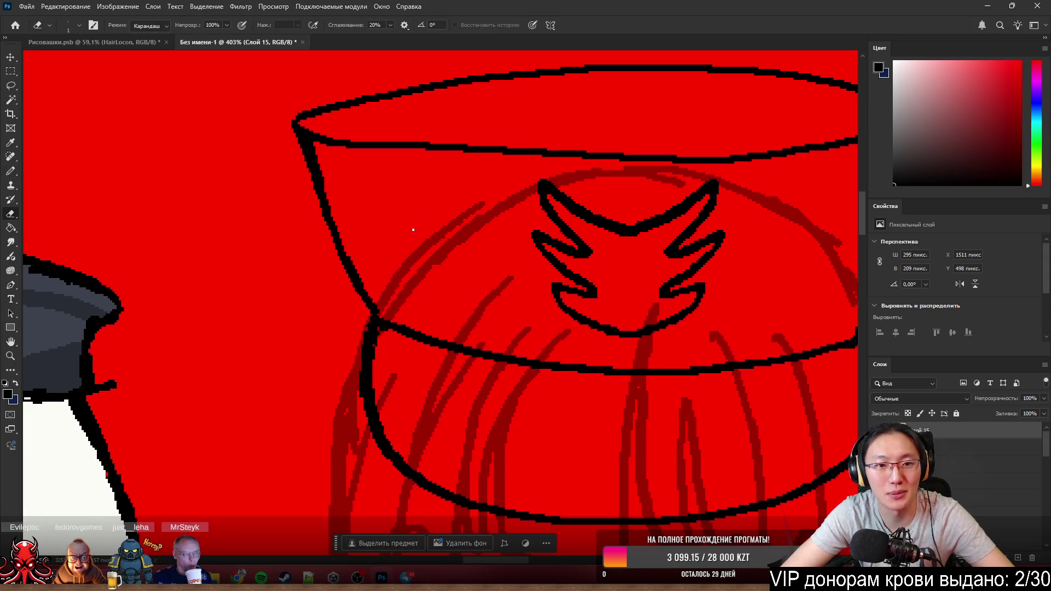
pyautogui.press('b')
pyautogui.scroll(2, 447, 156)
pyautogui.press('e')
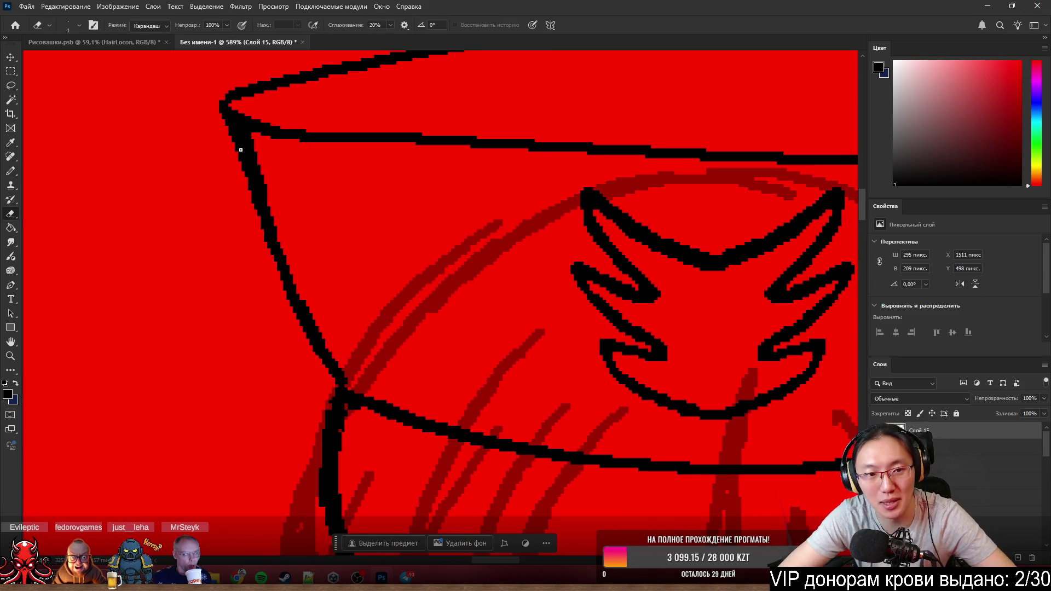
pyautogui.moveTo(251, 140); pyautogui.dragTo(260, 166)
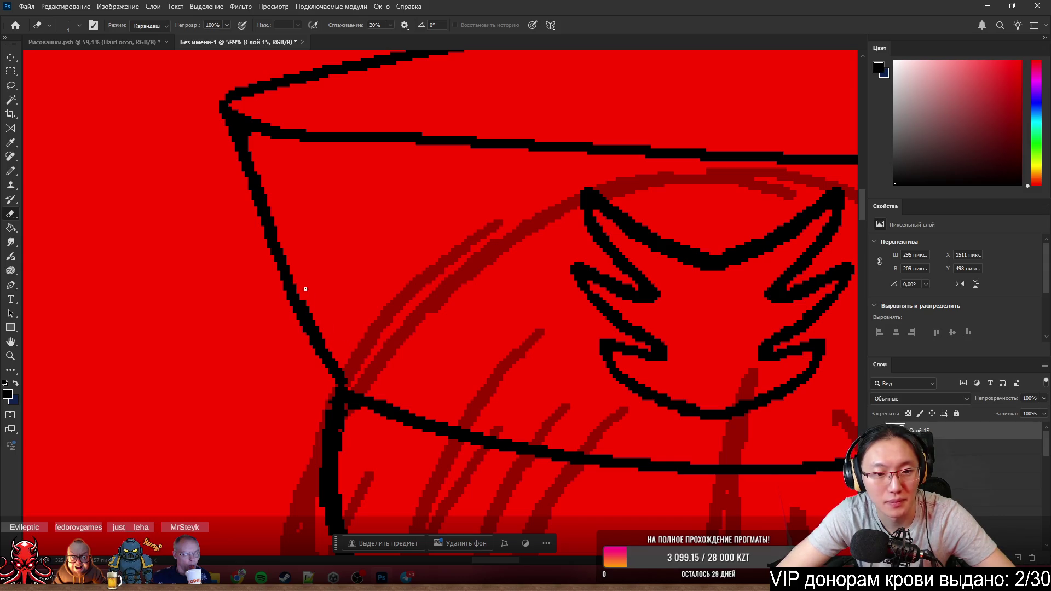
pyautogui.press('b')
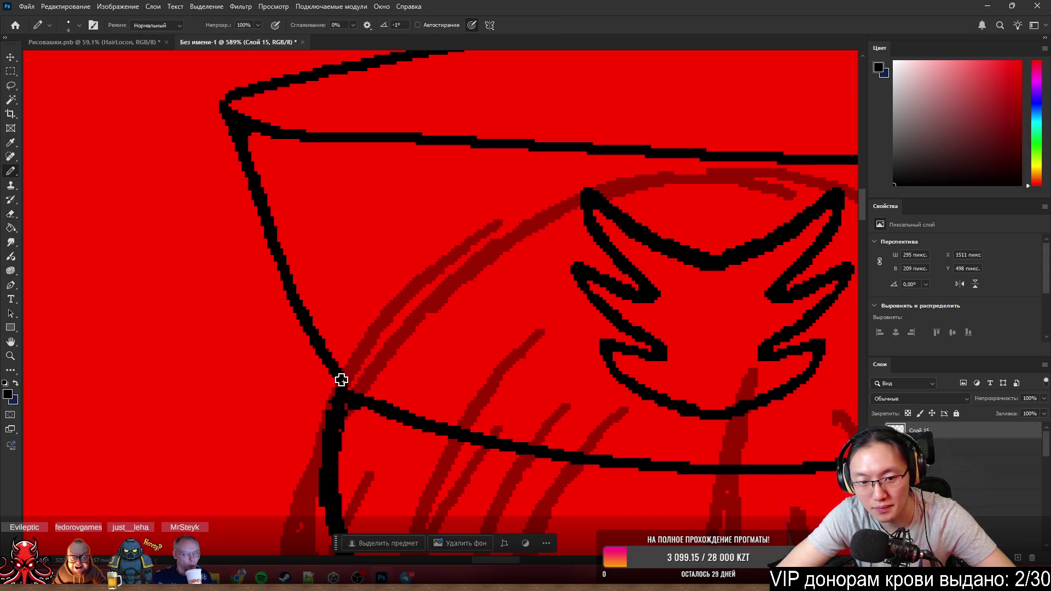
pyautogui.scroll(-3, 493, 345)
pyautogui.scroll(-5, 441, 251)
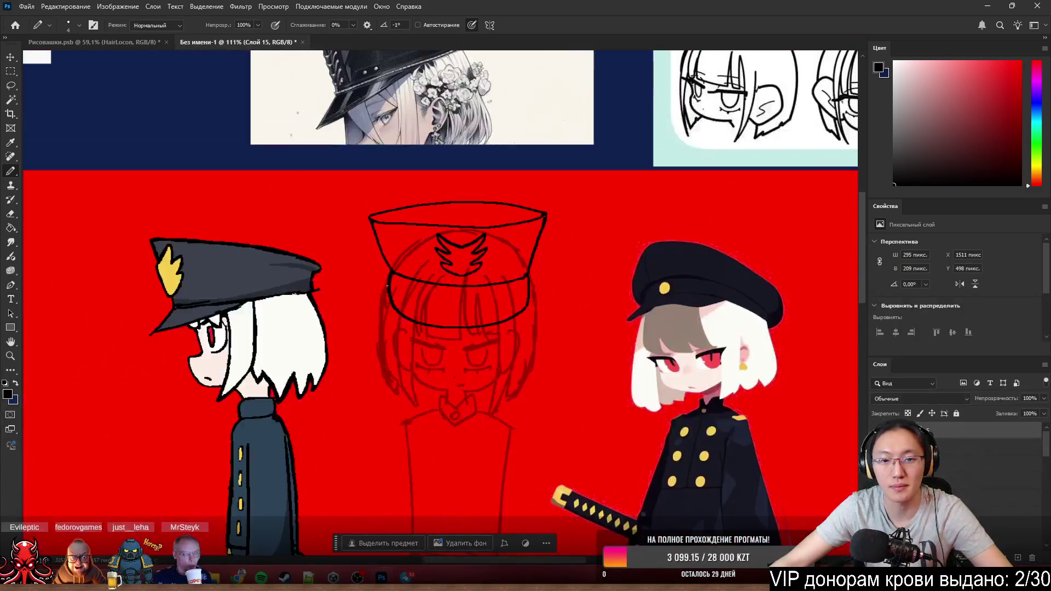
pyautogui.scroll(4, 435, 254)
pyautogui.scroll(-2, 426, 259)
pyautogui.scroll(-1, 426, 259)
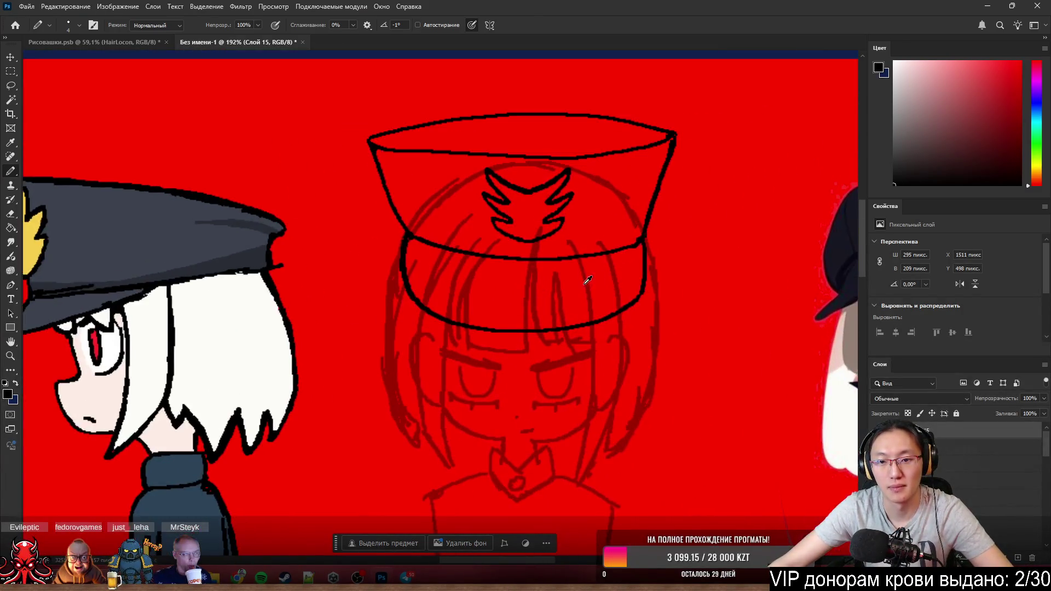
pyautogui.scroll(-3, 575, 283)
pyautogui.scroll(2, 682, 246)
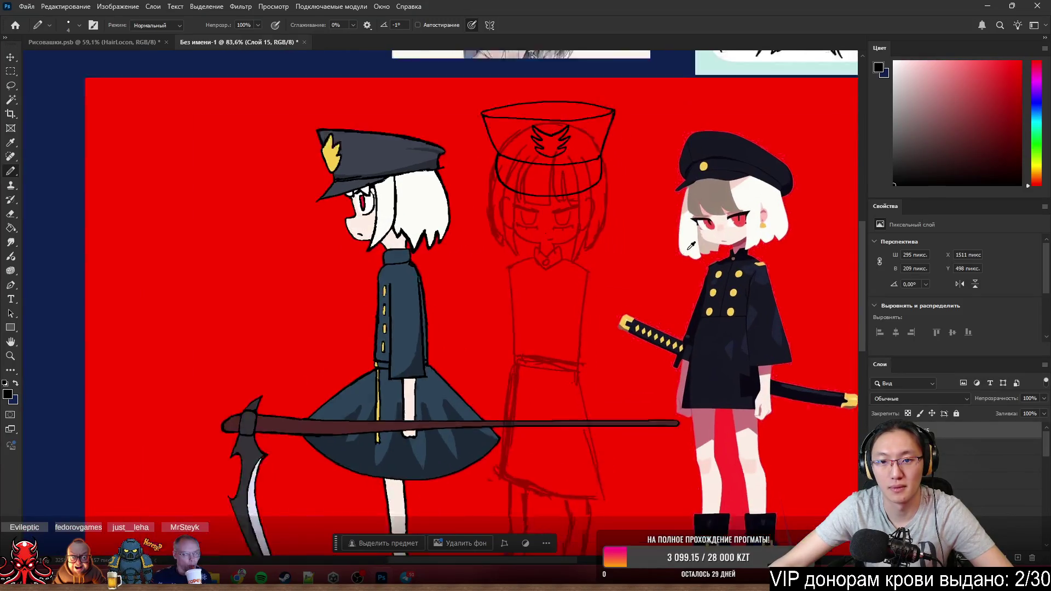
pyautogui.scroll(1, 537, 89)
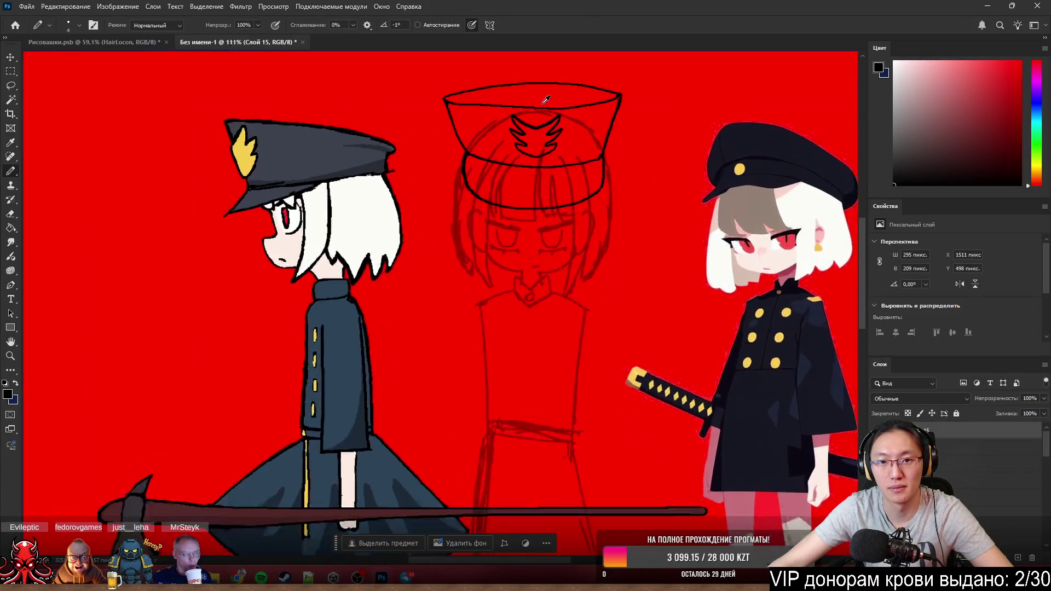
pyautogui.scroll(2, 543, 85)
pyautogui.scroll(-2, 585, 180)
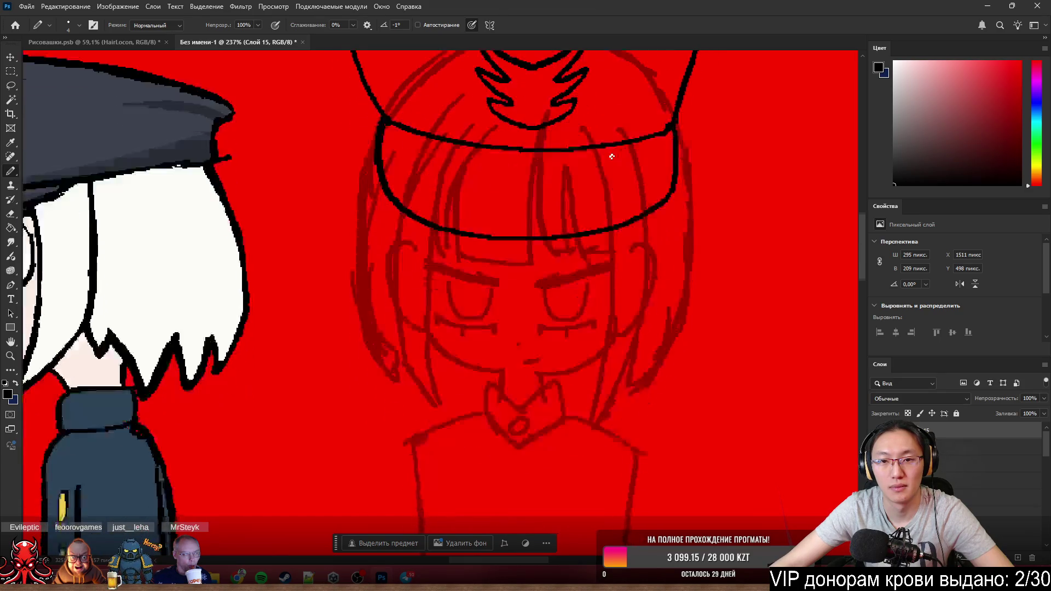
pyautogui.scroll(-3, 604, 150)
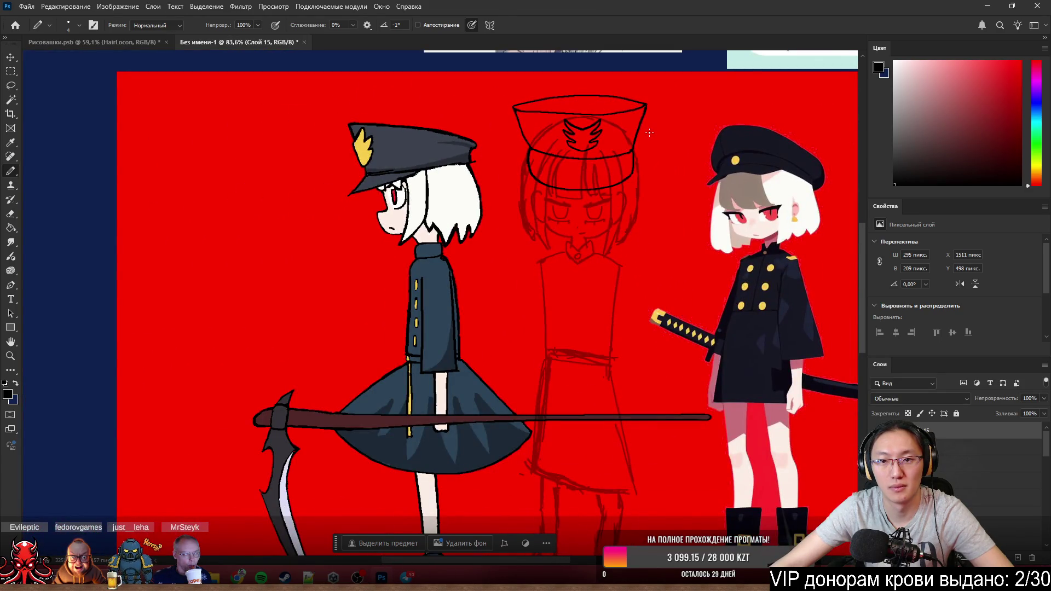
pyautogui.scroll(-2, 679, 159)
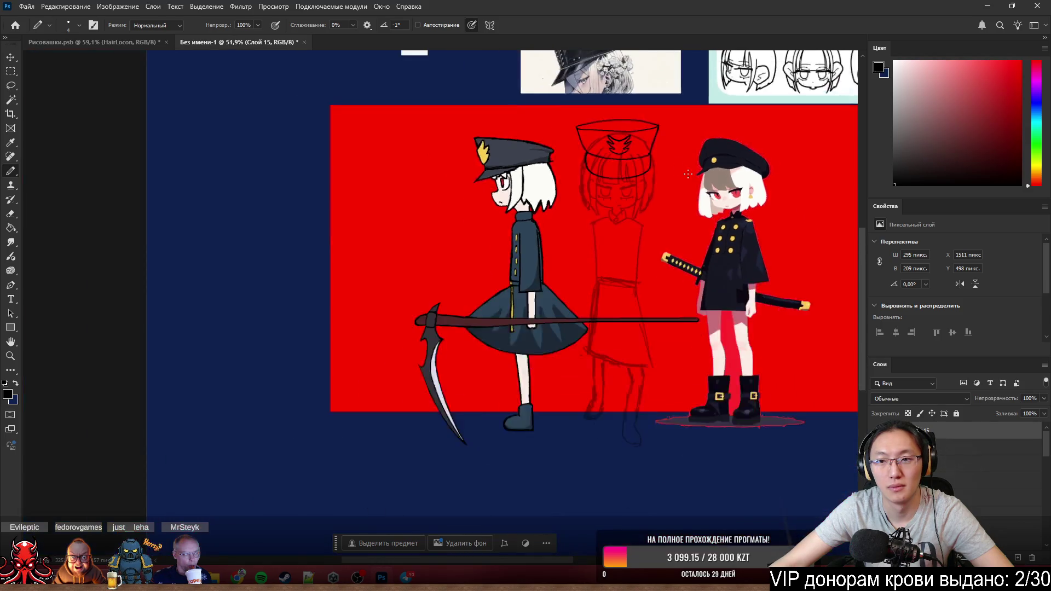
pyautogui.scroll(2, 649, 164)
pyautogui.scroll(1, 633, 167)
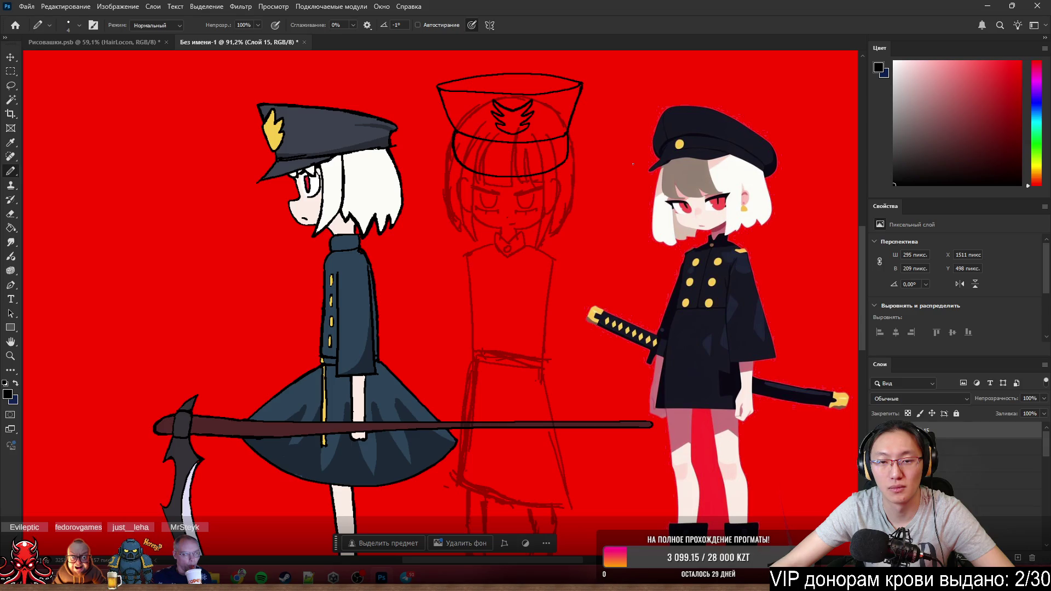
pyautogui.scroll(-2, 630, 168)
pyautogui.scroll(2, 600, 170)
pyautogui.scroll(1, 494, 72)
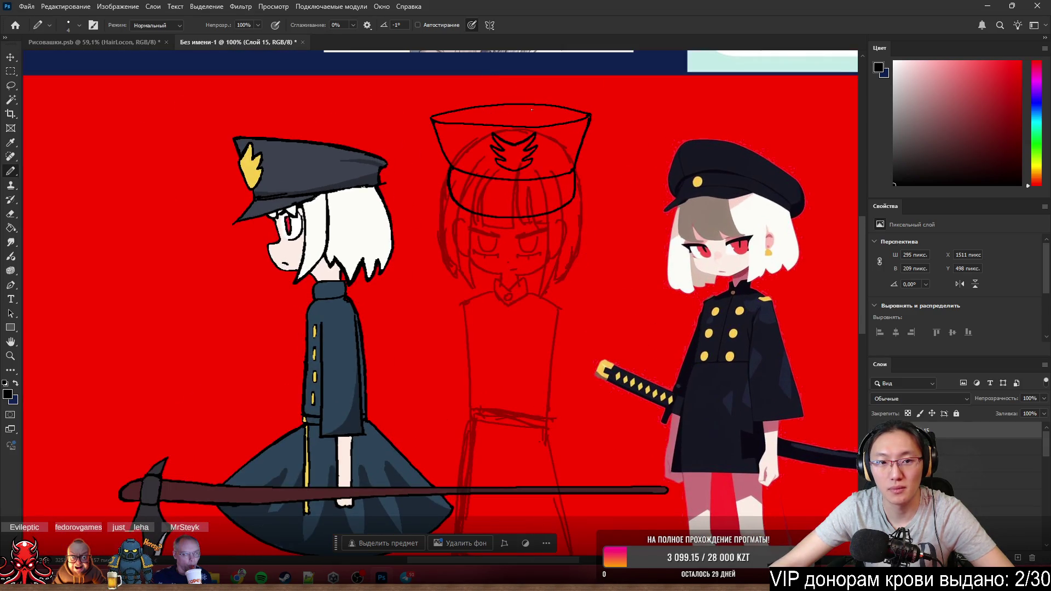
pyautogui.scroll(1, 496, 134)
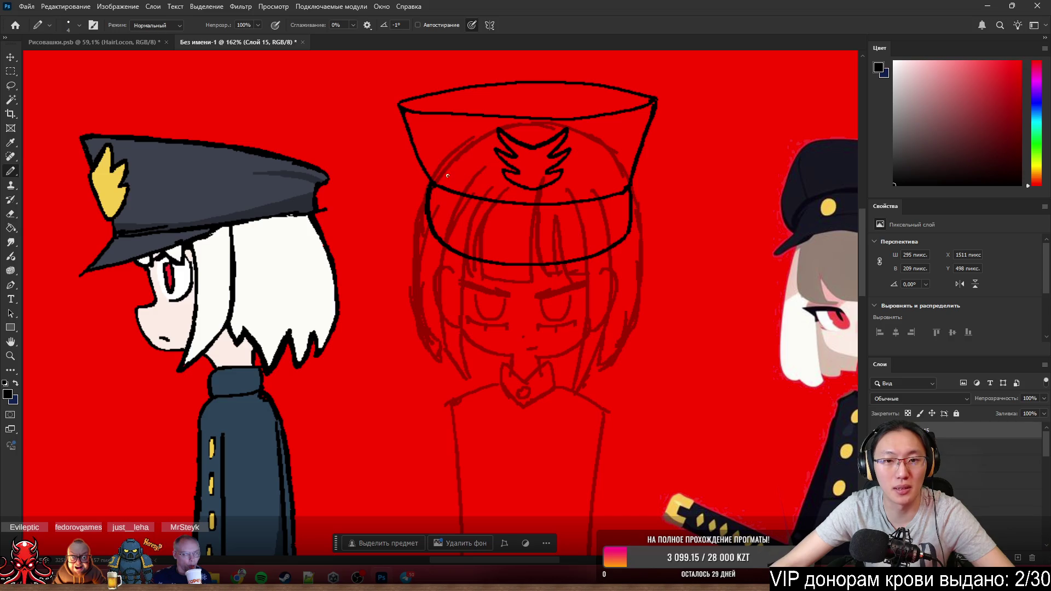
pyautogui.scroll(1, 386, 172)
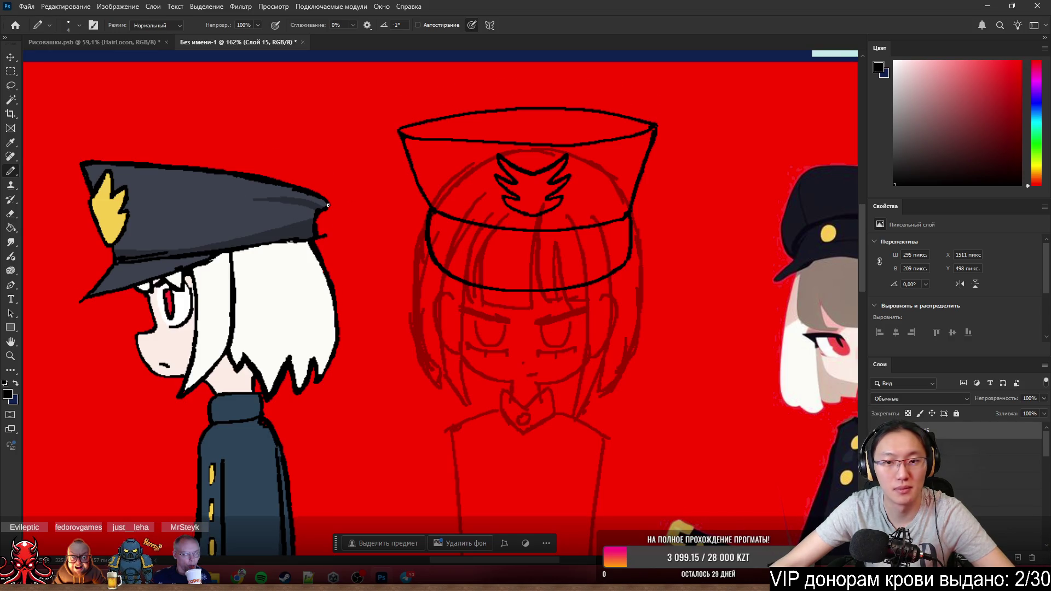
pyautogui.scroll(1, 361, 210)
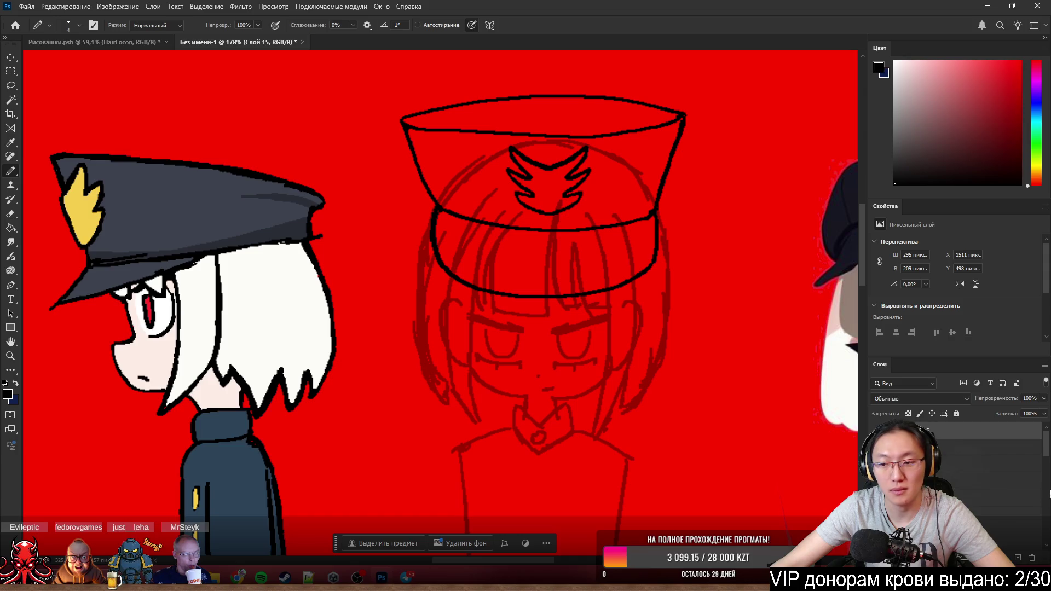
# - Add a new layer, sample the left cap's dark grey-blue and switch to the Magic Wand
pyautogui.click(1017, 557)
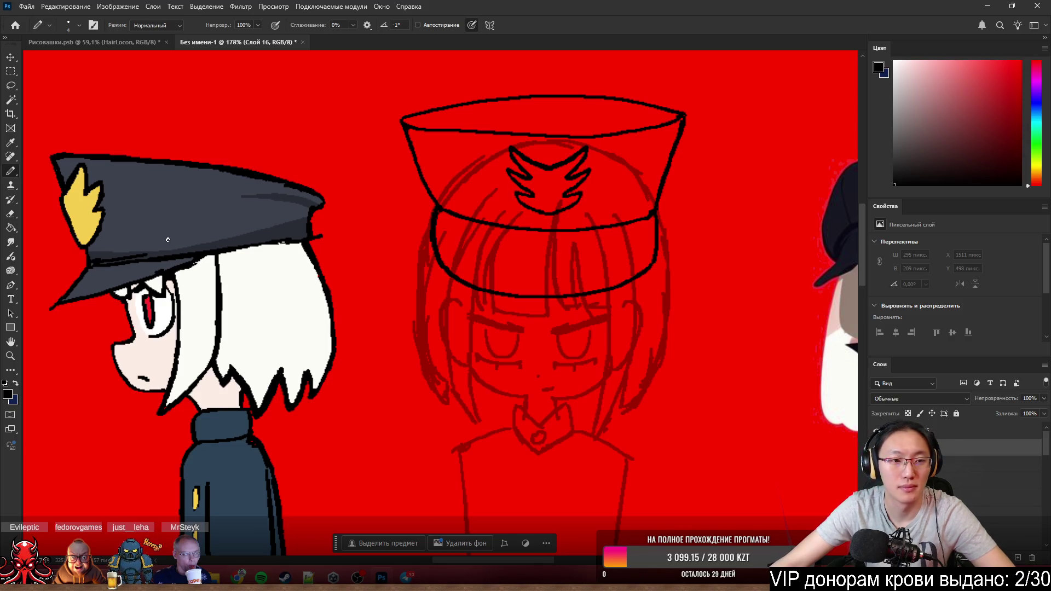
pyautogui.keyDown('alt'); pyautogui.click(182, 215); pyautogui.keyUp('alt')
pyautogui.press('w')
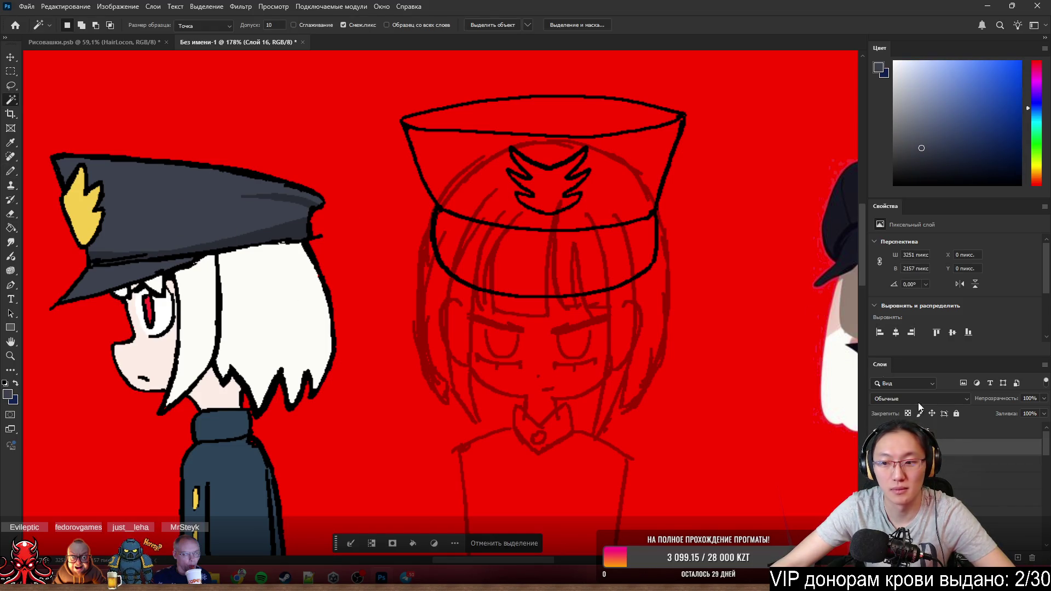
# - On Слой 15, wand-select the cap crown and band and paint them dark grey-blue
pyautogui.click(952, 446)
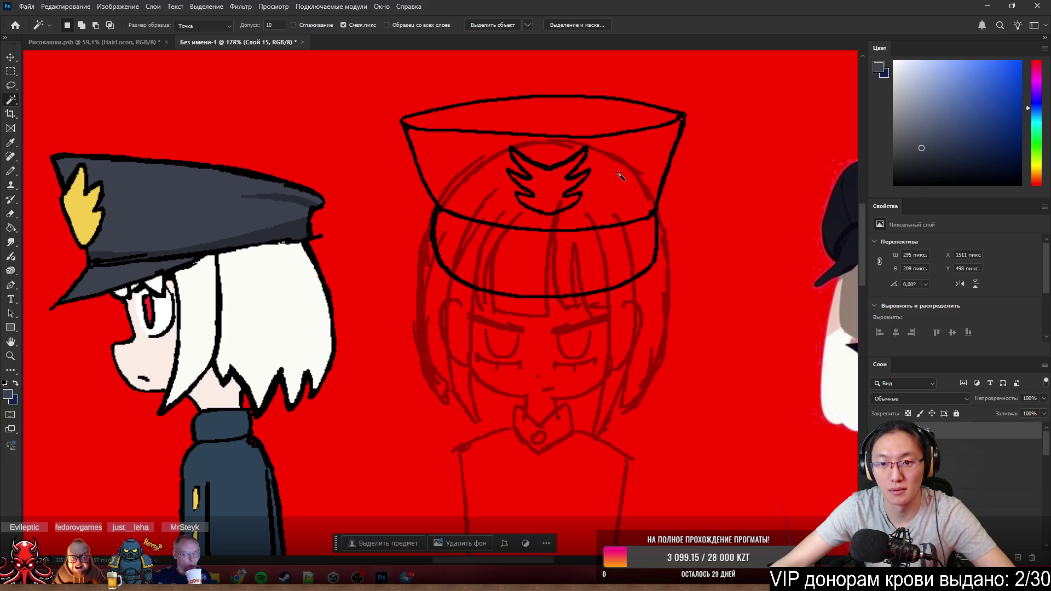
pyautogui.click(632, 191)
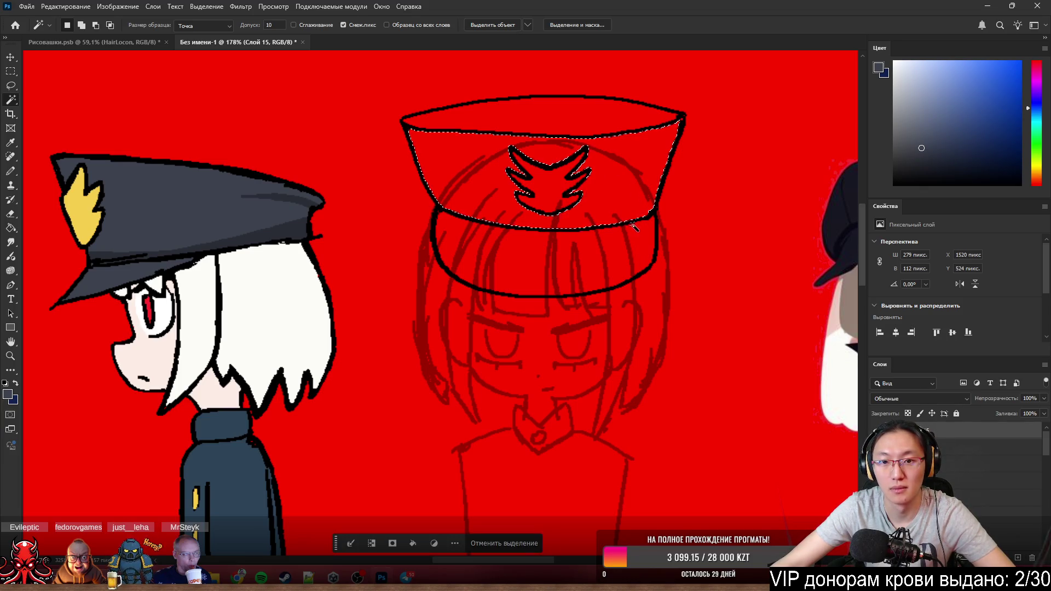
pyautogui.keyDown('shift'); pyautogui.click(587, 255); pyautogui.keyUp('shift')
pyautogui.press('b')
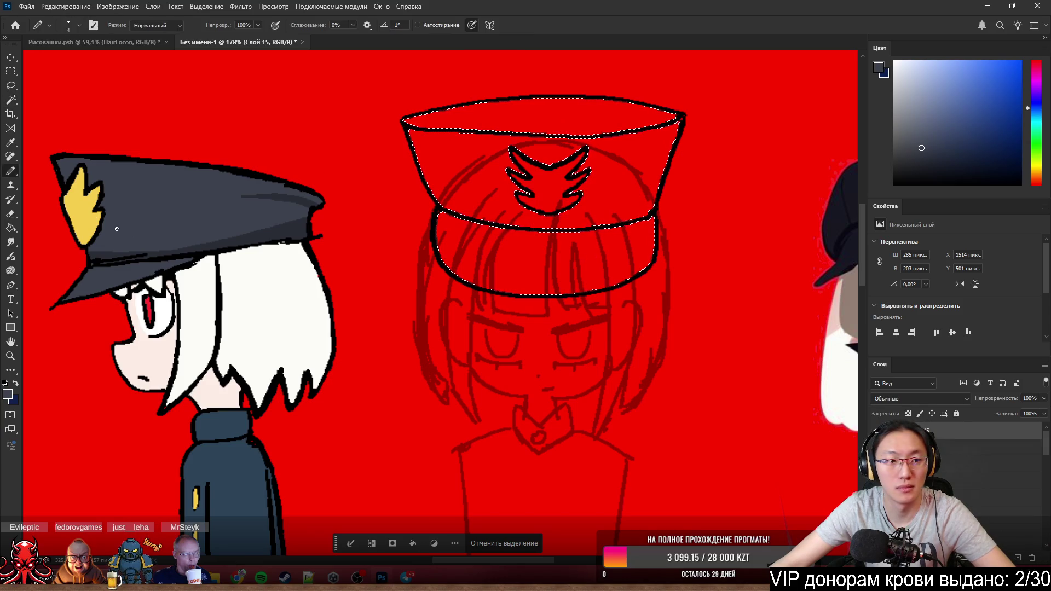
pyautogui.moveTo(445, 134)
pyautogui.mouseDown()
pyautogui.moveTo(281, 106)
pyautogui.moveTo(466, 363)
pyautogui.mouseUp()
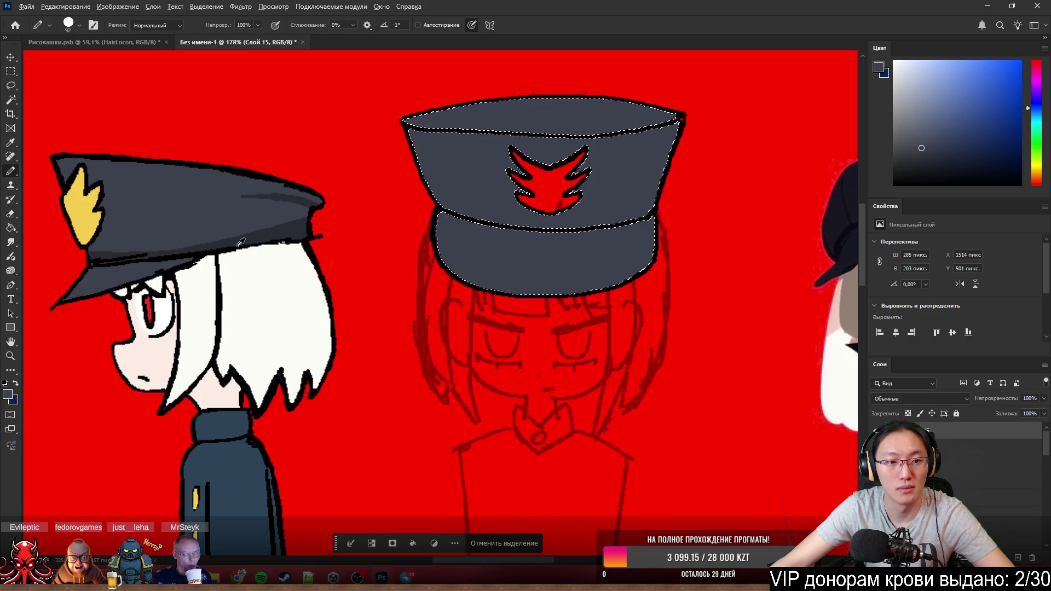
# - Pick a slightly darker grey and shrink the brush for shading
pyautogui.keyDown('alt'); pyautogui.click(259, 234); pyautogui.keyUp('alt')
pyautogui.keyDown('alt'); pyautogui.rightClick(613, 237); pyautogui.keyUp('alt')
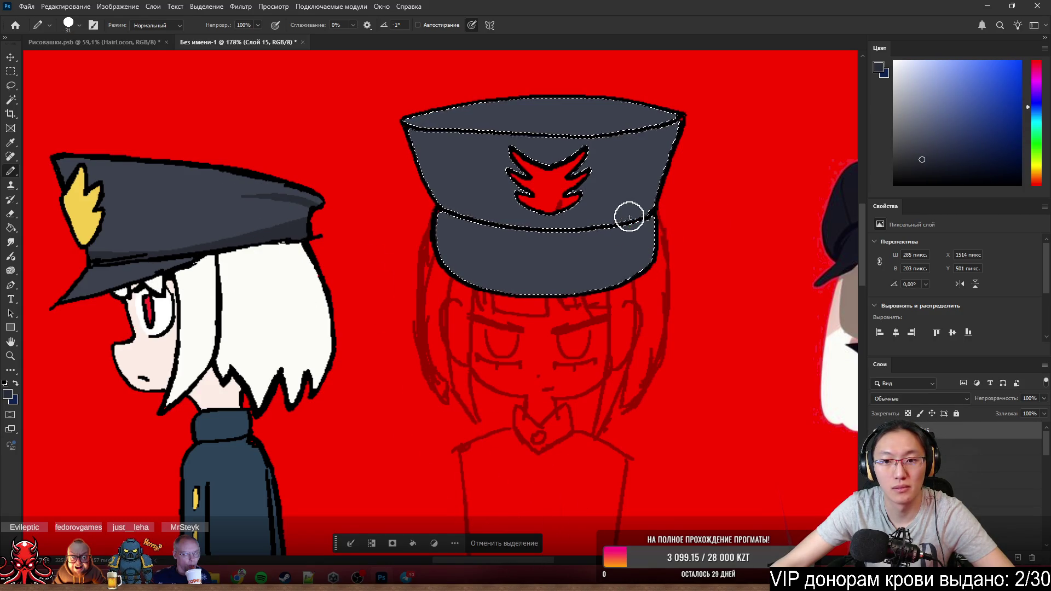
pyautogui.scroll(2, 611, 215)
pyautogui.scroll(2, 566, 219)
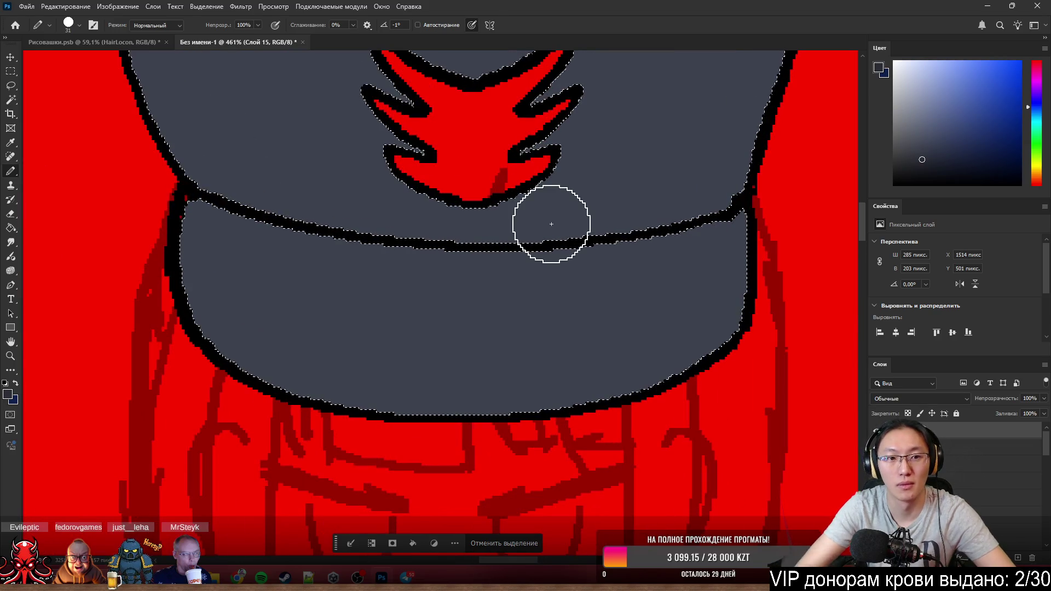
# - Shade the cap's crown and the top of the band with darker grey strokes
pyautogui.moveTo(180, 181); pyautogui.dragTo(305, 215)
pyautogui.moveTo(154, 142); pyautogui.dragTo(320, 211)
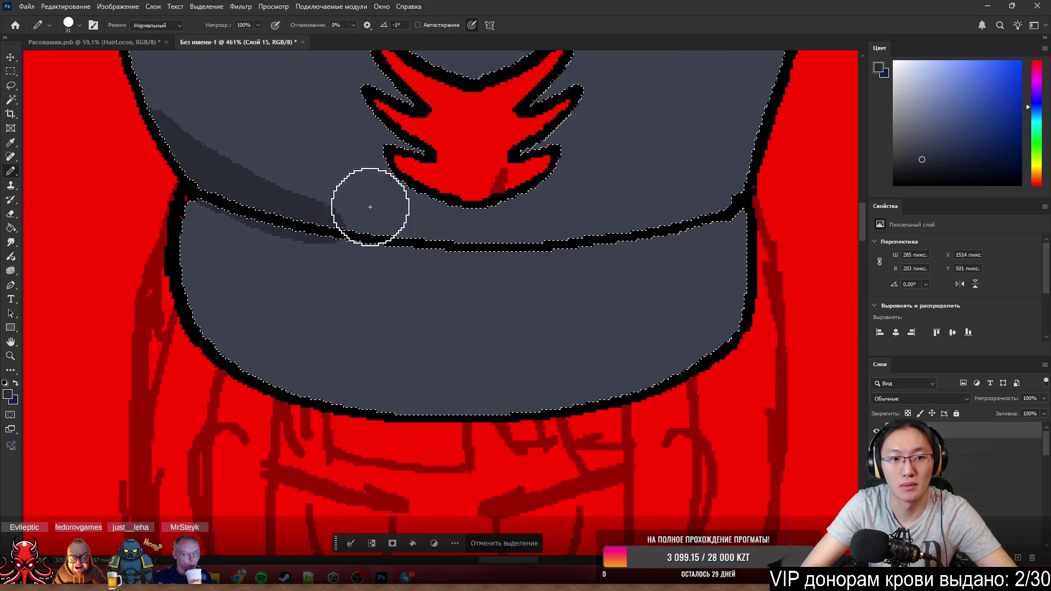
pyautogui.moveTo(238, 237)
pyautogui.mouseDown()
pyautogui.moveTo(526, 289)
pyautogui.moveTo(806, 113)
pyautogui.mouseUp()
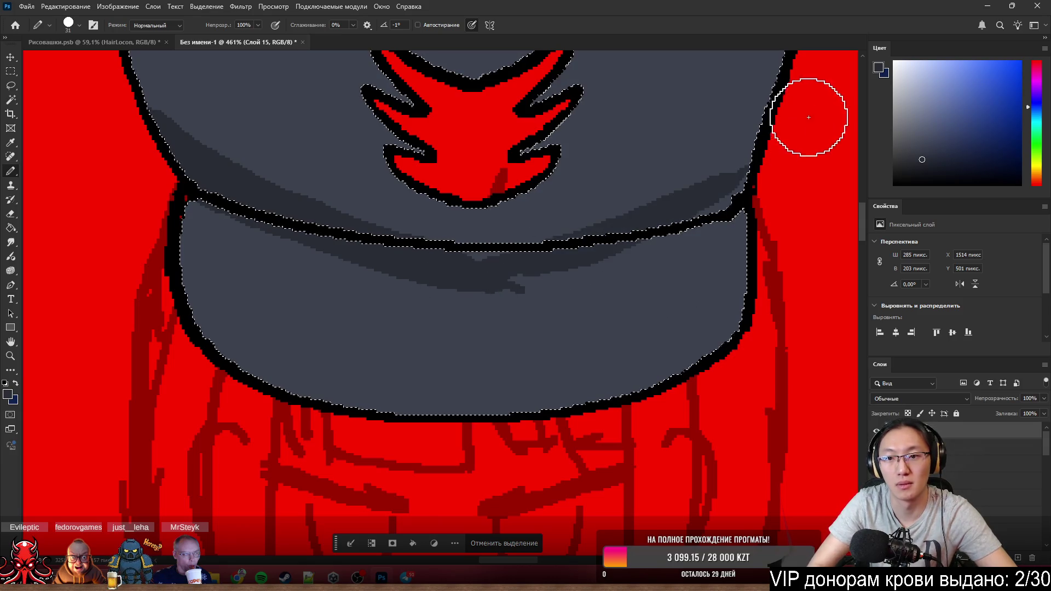
pyautogui.moveTo(718, 205); pyautogui.dragTo(794, 136)
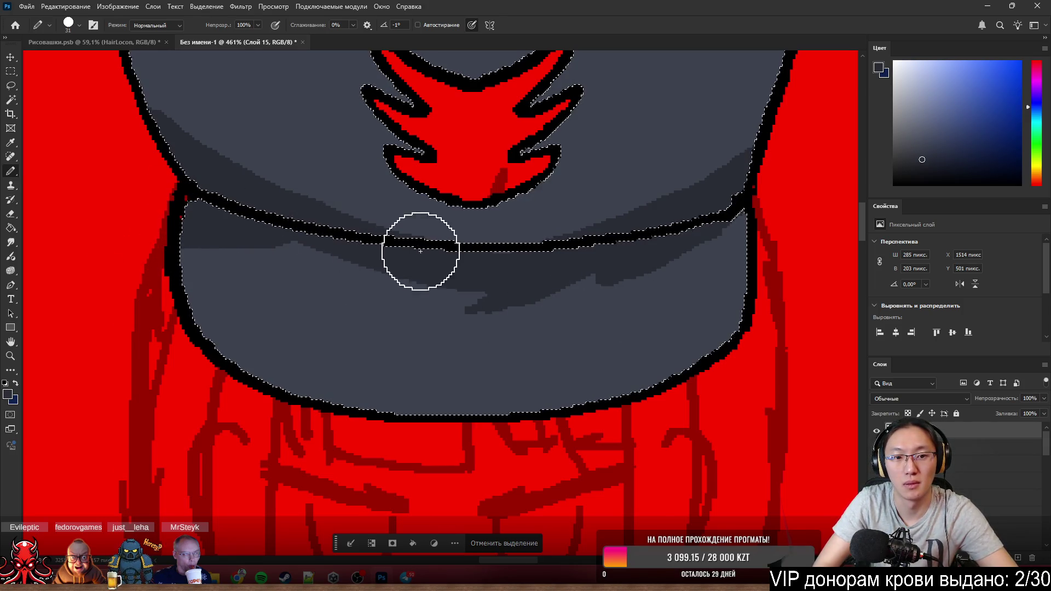
pyautogui.moveTo(235, 235)
pyautogui.mouseDown()
pyautogui.moveTo(665, 229)
pyautogui.moveTo(730, 218)
pyautogui.mouseUp()
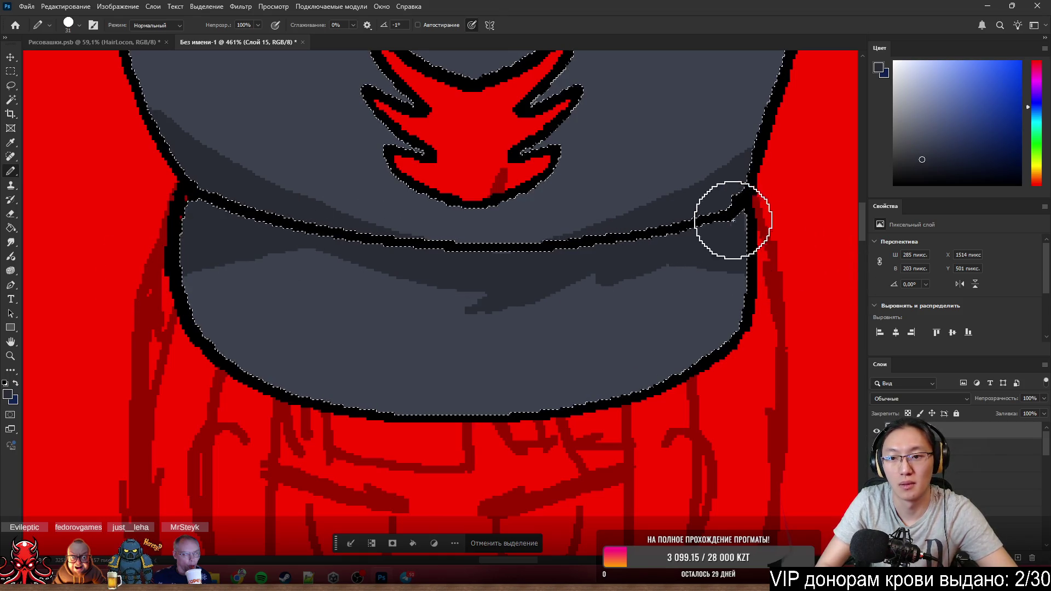
# - Sample a lighter grey and add highlight touches along the band's ends
pyautogui.keyDown('alt'); pyautogui.click(532, 345); pyautogui.keyUp('alt')
pyautogui.moveTo(534, 345)
pyautogui.mouseDown()
pyautogui.moveTo(586, 320)
pyautogui.moveTo(356, 286)
pyautogui.moveTo(383, 282)
pyautogui.moveTo(307, 290)
pyautogui.moveTo(534, 286)
pyautogui.moveTo(709, 317)
pyautogui.moveTo(666, 286)
pyautogui.moveTo(782, 331)
pyautogui.mouseUp()
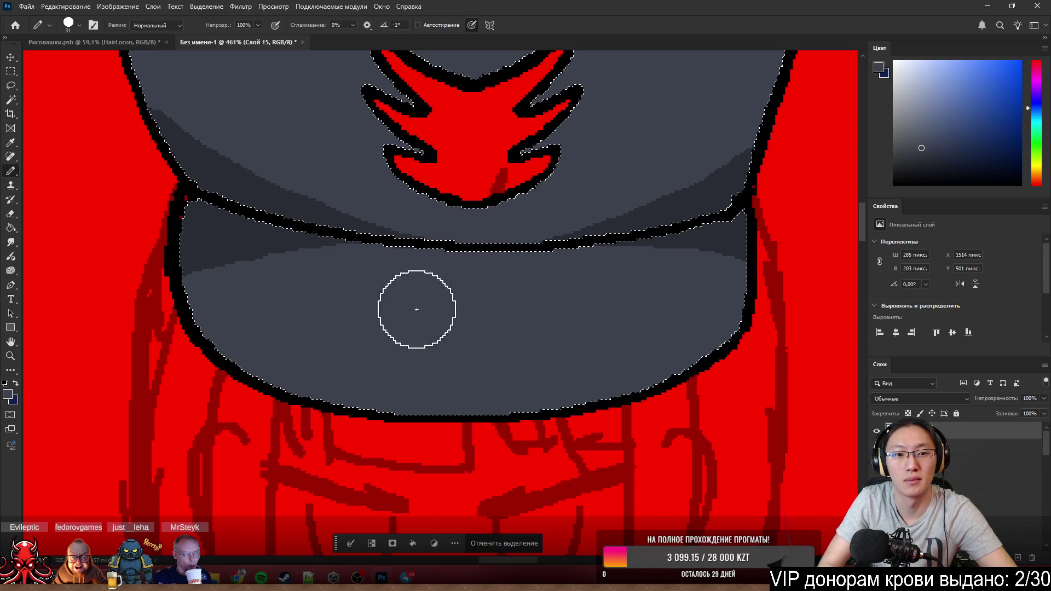
pyautogui.moveTo(415, 301)
pyautogui.mouseDown()
pyautogui.moveTo(176, 310)
pyautogui.moveTo(345, 281)
pyautogui.moveTo(261, 284)
pyautogui.mouseUp()
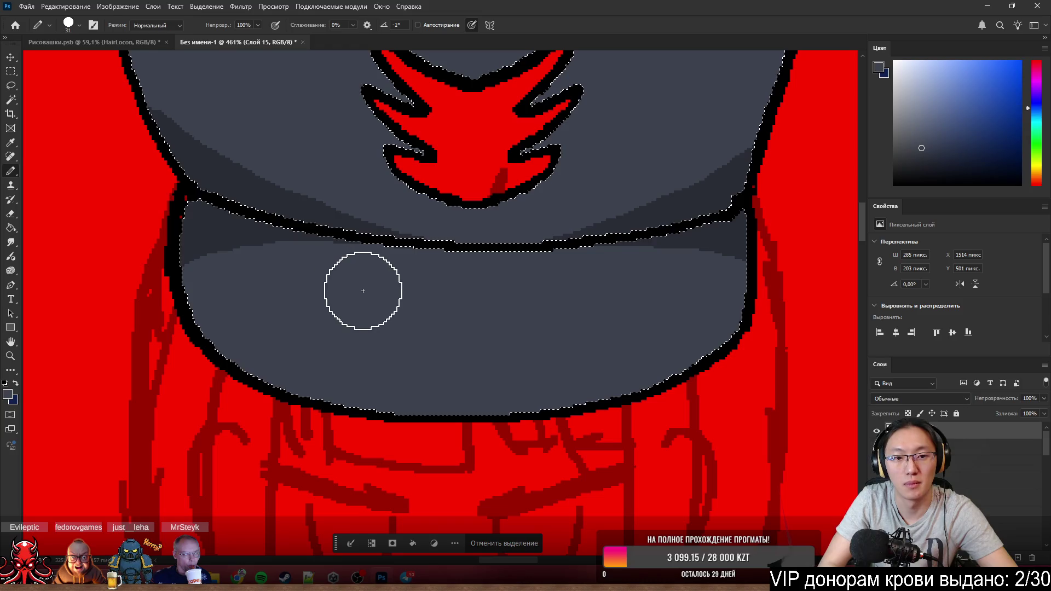
pyautogui.scroll(-3, 424, 298)
pyautogui.scroll(-3, 424, 298)
pyautogui.scroll(-3, 550, 372)
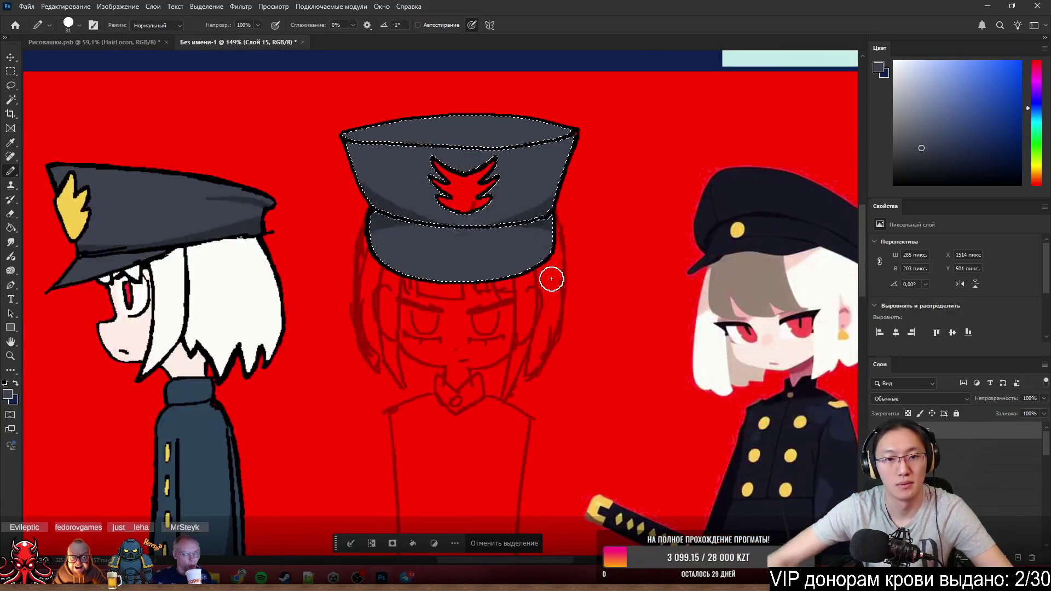
pyautogui.scroll(-1, 593, 331)
# - Select the cap's red emblem with the Magic Wand and paint it yellow, then deselect
pyautogui.click(509, 543)
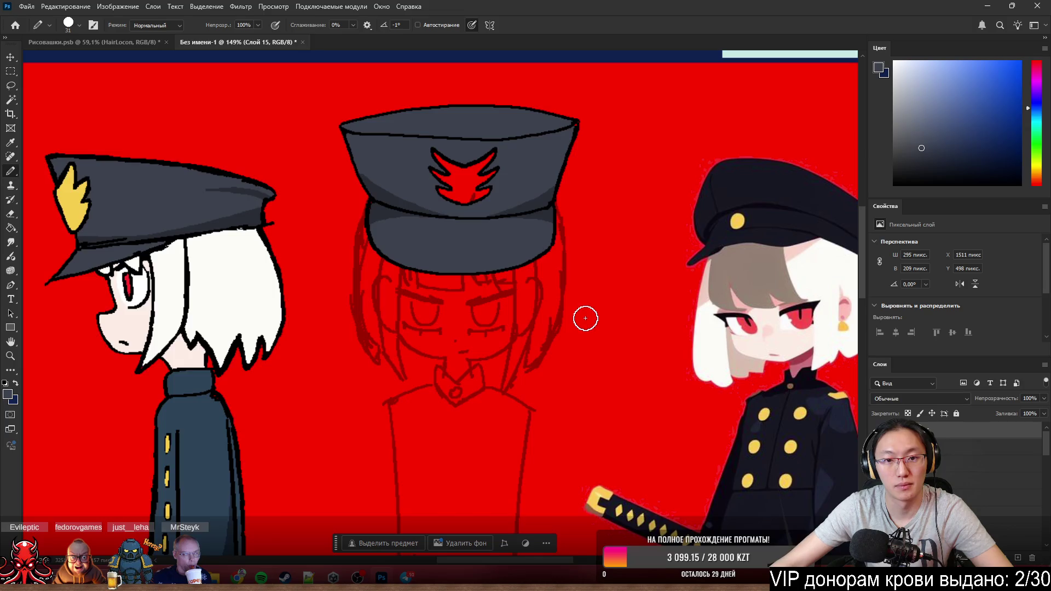
pyautogui.scroll(-2, 585, 318)
pyautogui.scroll(3, 574, 295)
pyautogui.scroll(2, 566, 272)
pyautogui.scroll(-1, 562, 256)
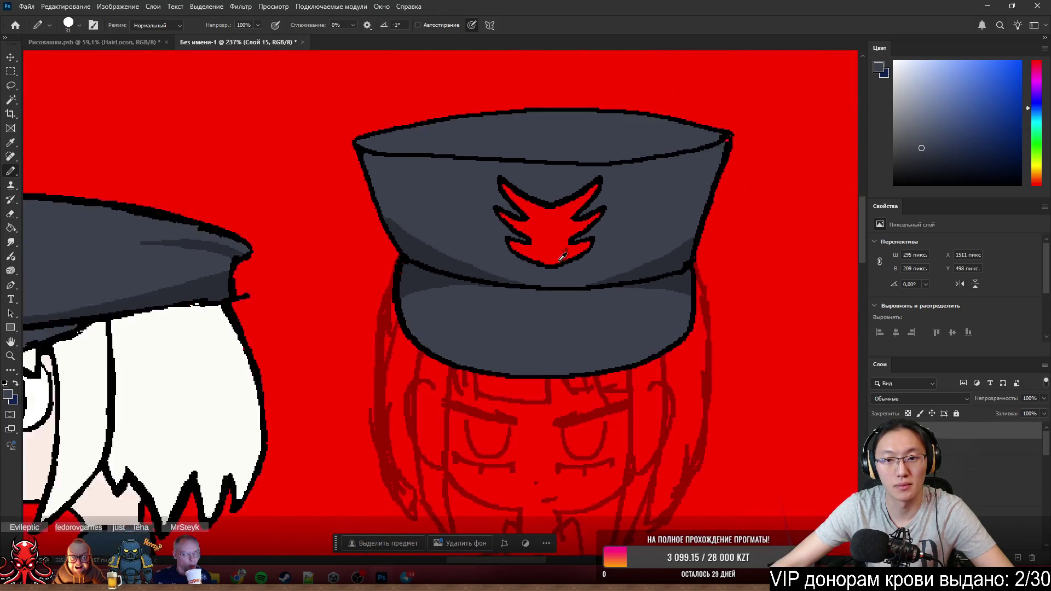
pyautogui.scroll(-2, 562, 256)
pyautogui.scroll(1, 545, 236)
pyautogui.press('w')
pyautogui.click(553, 238)
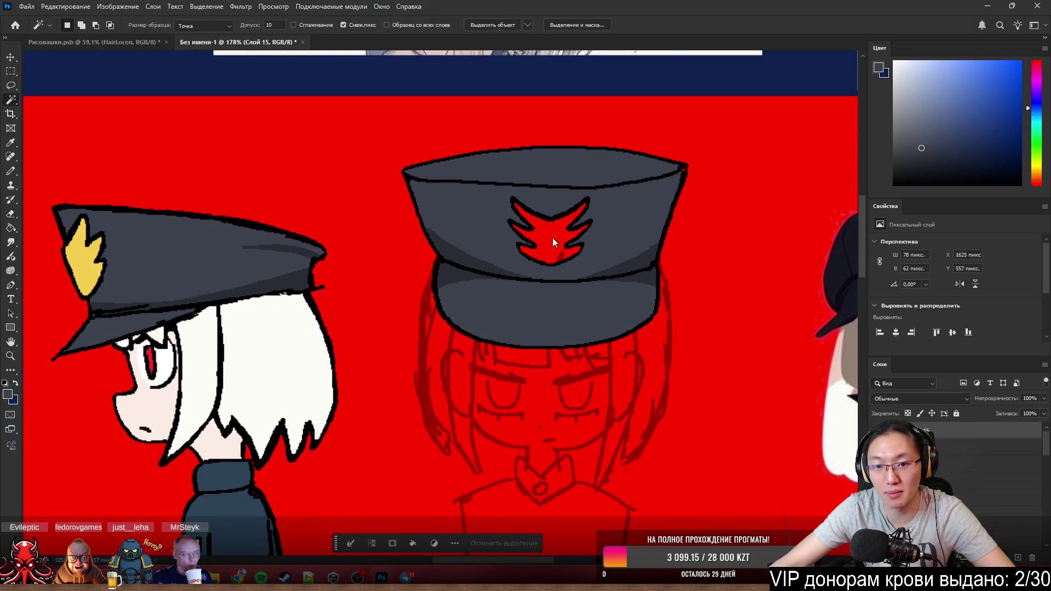
pyautogui.press('b')
pyautogui.keyDown('alt'); pyautogui.click(92, 262); pyautogui.keyUp('alt')
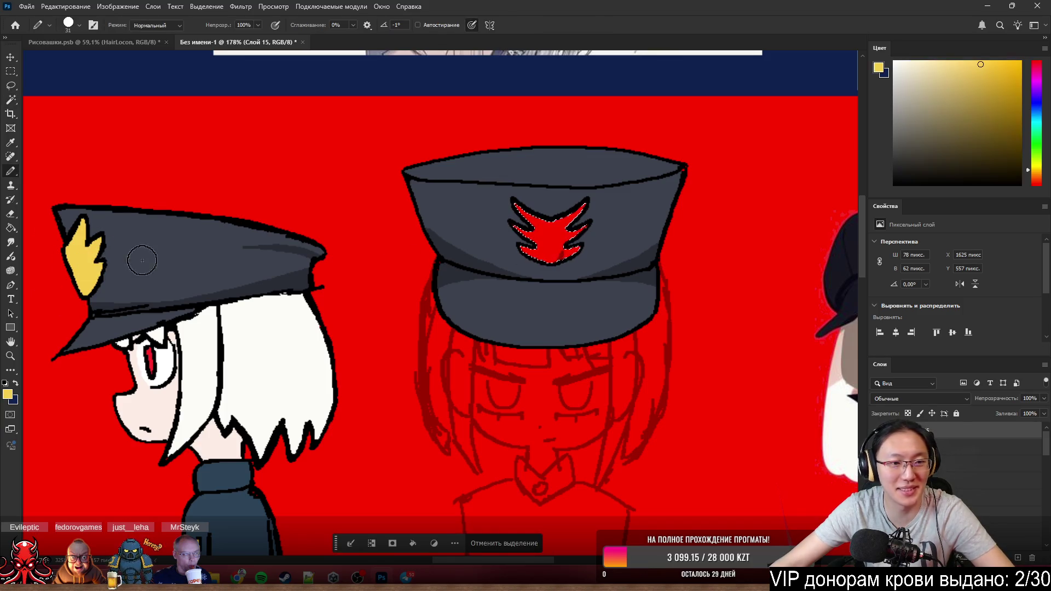
pyautogui.moveTo(470, 215)
pyautogui.mouseDown()
pyautogui.moveTo(607, 223)
pyautogui.moveTo(491, 268)
pyautogui.mouseUp()
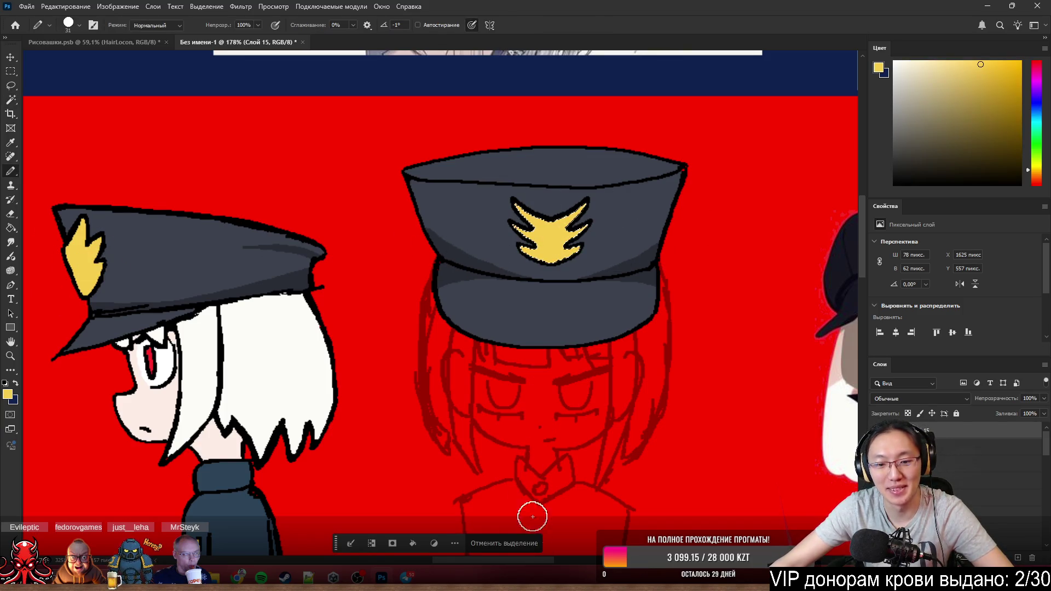
pyautogui.click(526, 543)
pyautogui.scroll(-4, 637, 310)
pyautogui.scroll(2, 726, 319)
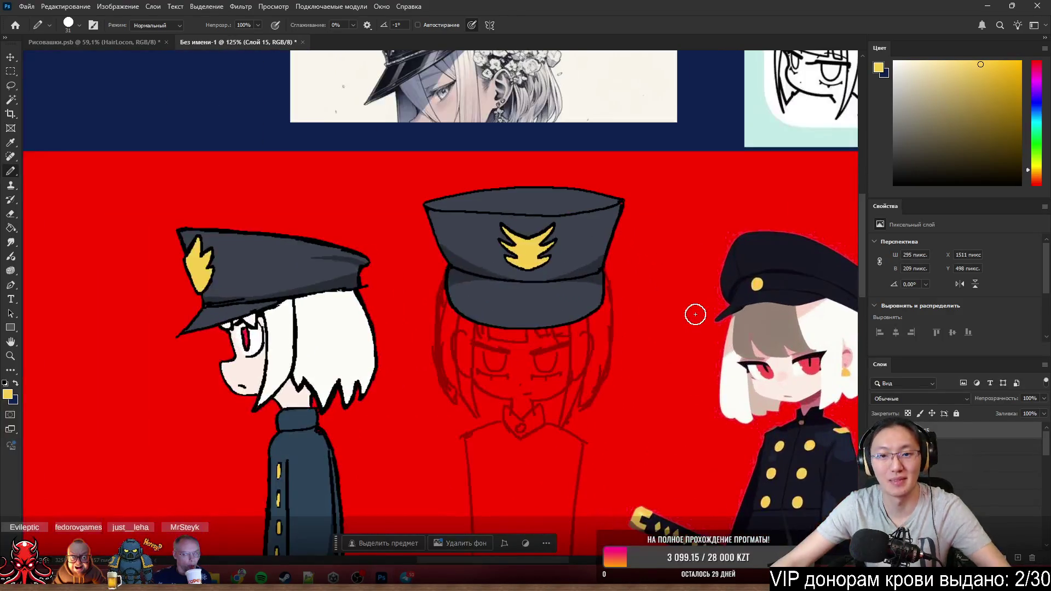
pyautogui.scroll(3, 586, 247)
pyautogui.scroll(2, 586, 241)
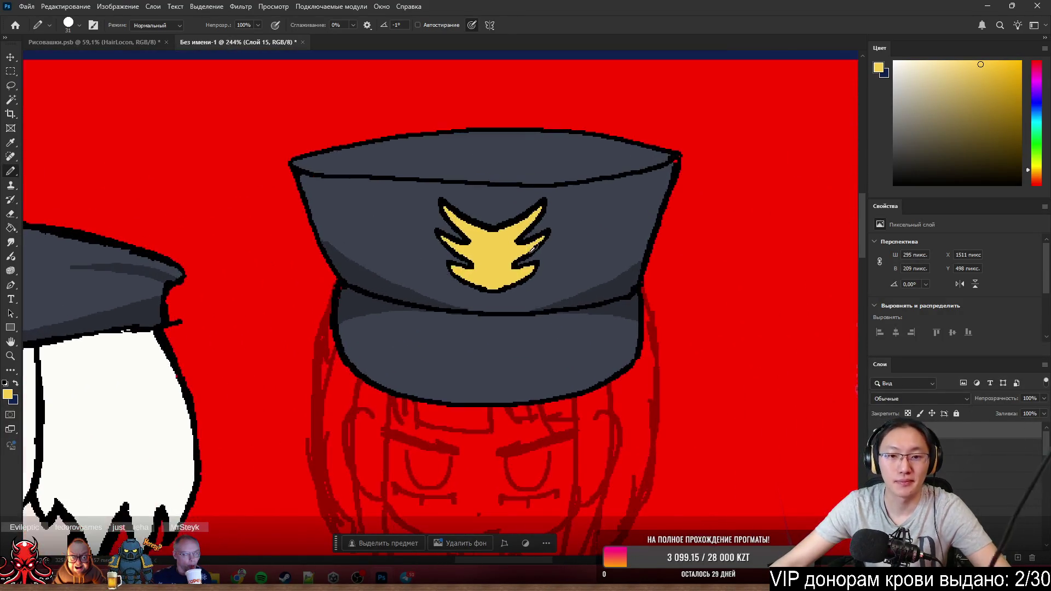
pyautogui.scroll(1, 507, 254)
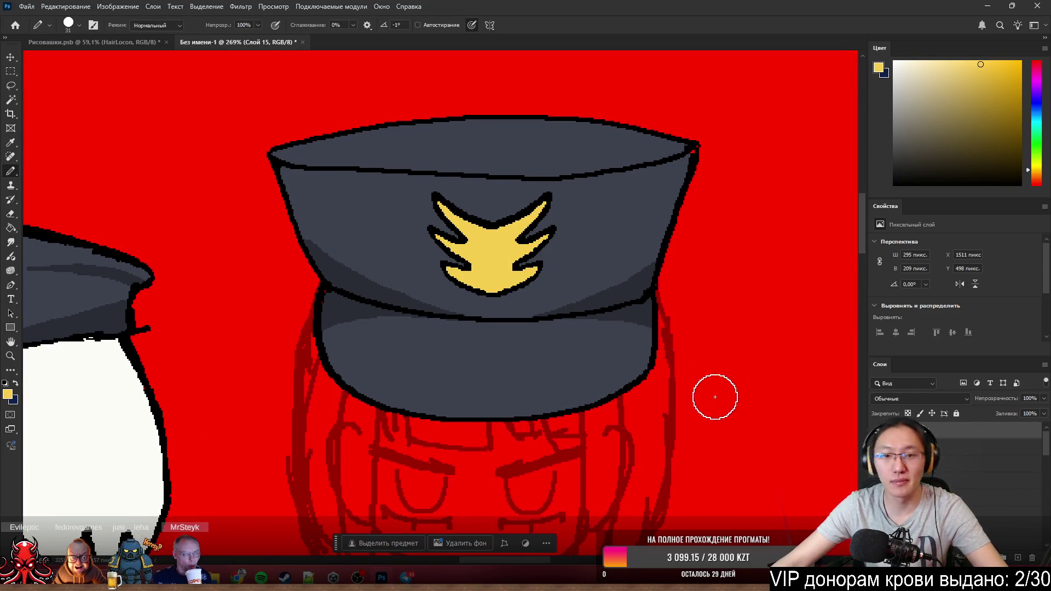
pyautogui.scroll(-4, 715, 394)
pyautogui.scroll(-1, 679, 330)
pyautogui.scroll(1, 681, 330)
pyautogui.scroll(1, 516, 167)
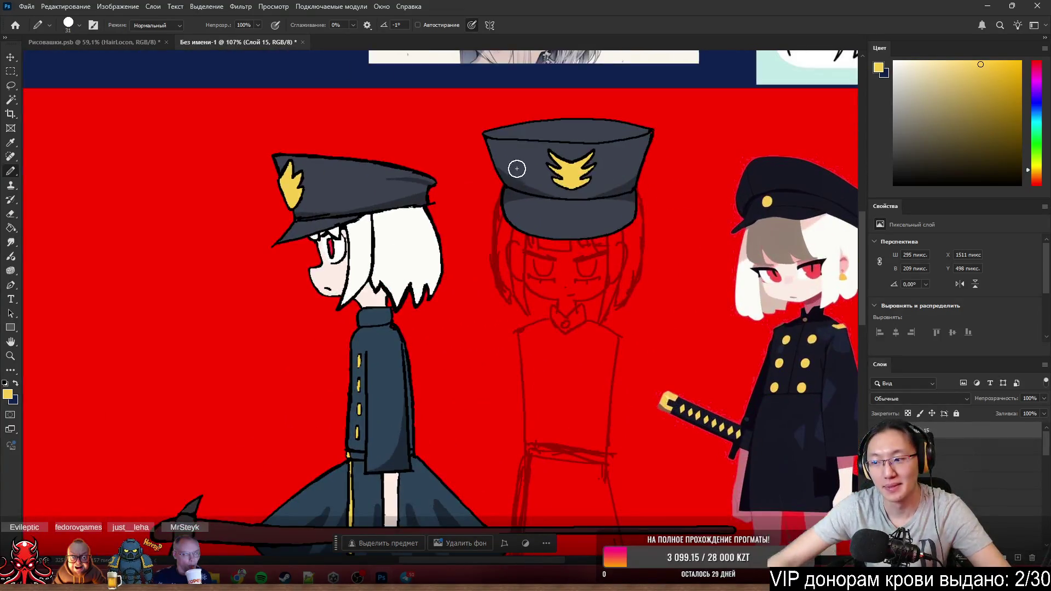
pyautogui.scroll(1, 516, 167)
pyautogui.scroll(1, 569, 224)
pyautogui.scroll(-2, 570, 224)
pyautogui.scroll(1, 549, 230)
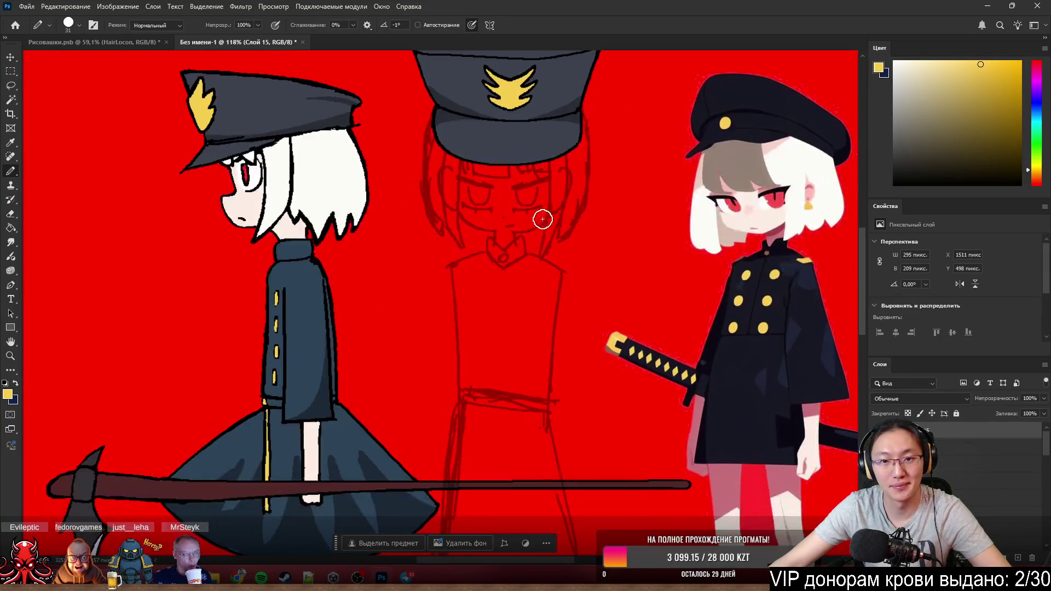
pyautogui.scroll(-1, 542, 219)
pyautogui.scroll(2, 563, 206)
# - Undo an accidental cap move and rename the cap's layer to Hat
pyautogui.moveTo(544, 188); pyautogui.dragTo(532, 192)
pyautogui.hotkey('ctrl', 'z')
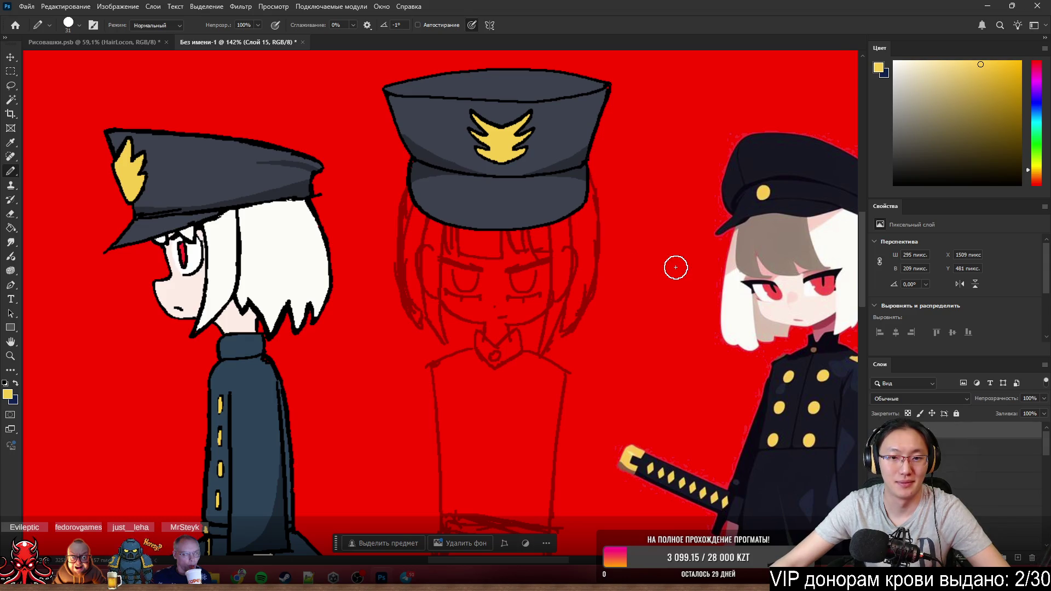
pyautogui.doubleClick(925, 429)
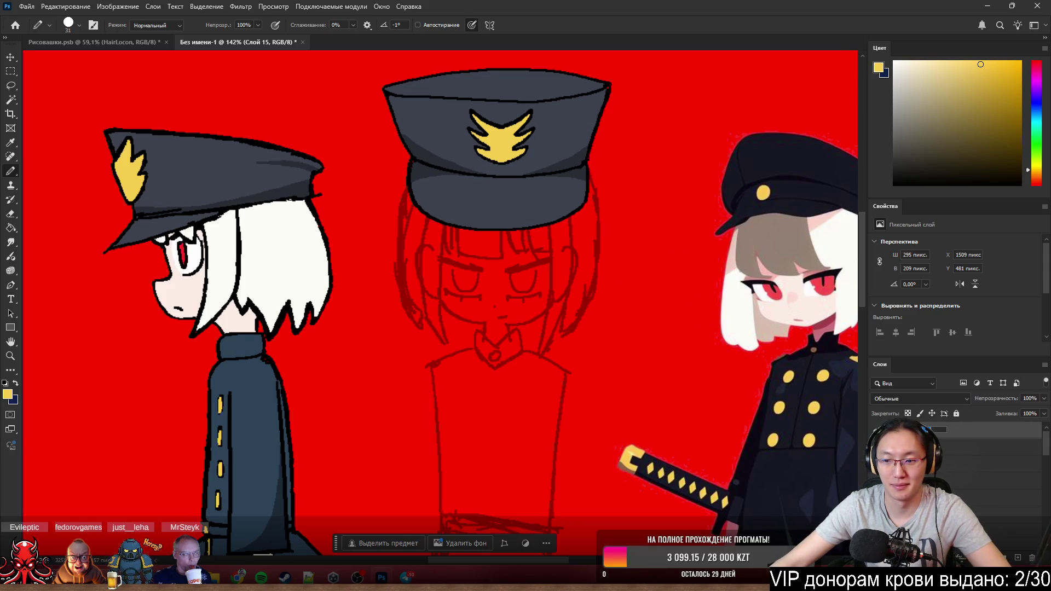
pyautogui.write('Hat')
pyautogui.press('Return')
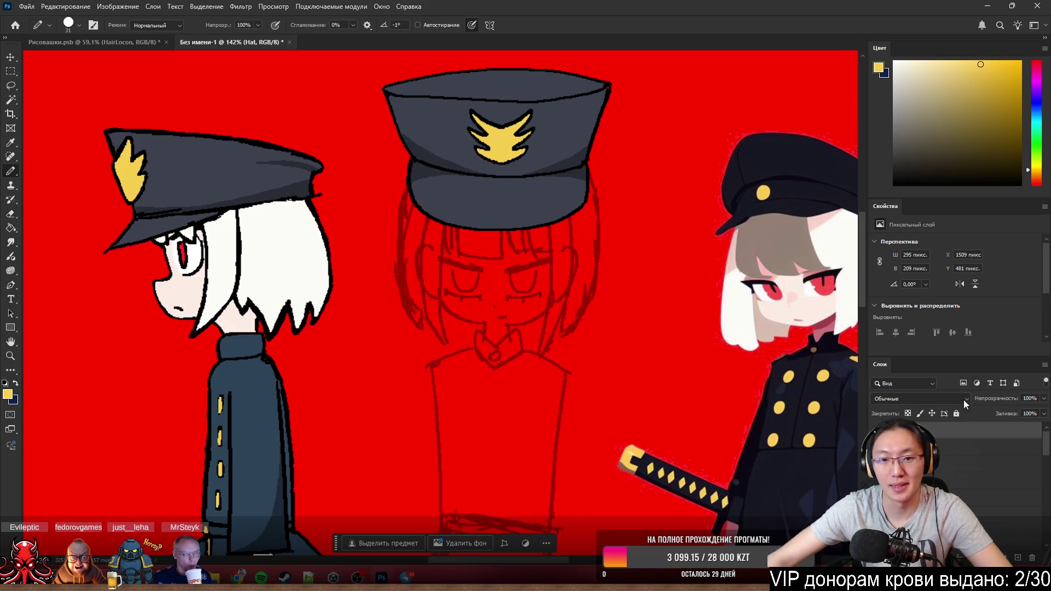
# - Hide the Hat layer and select the Main sketch layer in the Layers panel
pyautogui.click(880, 429)
pyautogui.scroll(3, 493, 209)
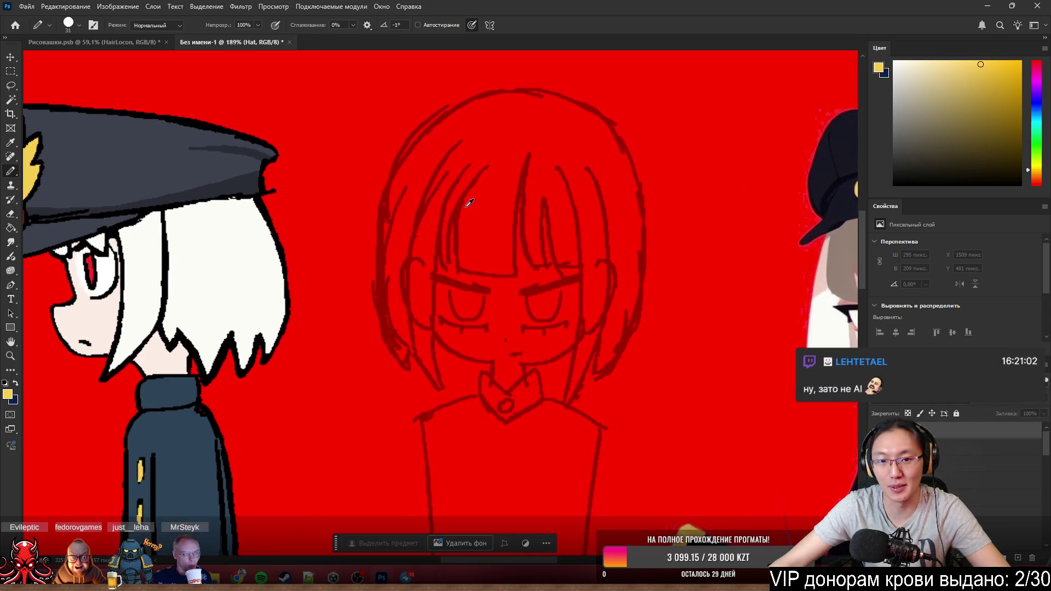
pyautogui.scroll(-4, 478, 228)
pyautogui.scroll(2, 494, 252)
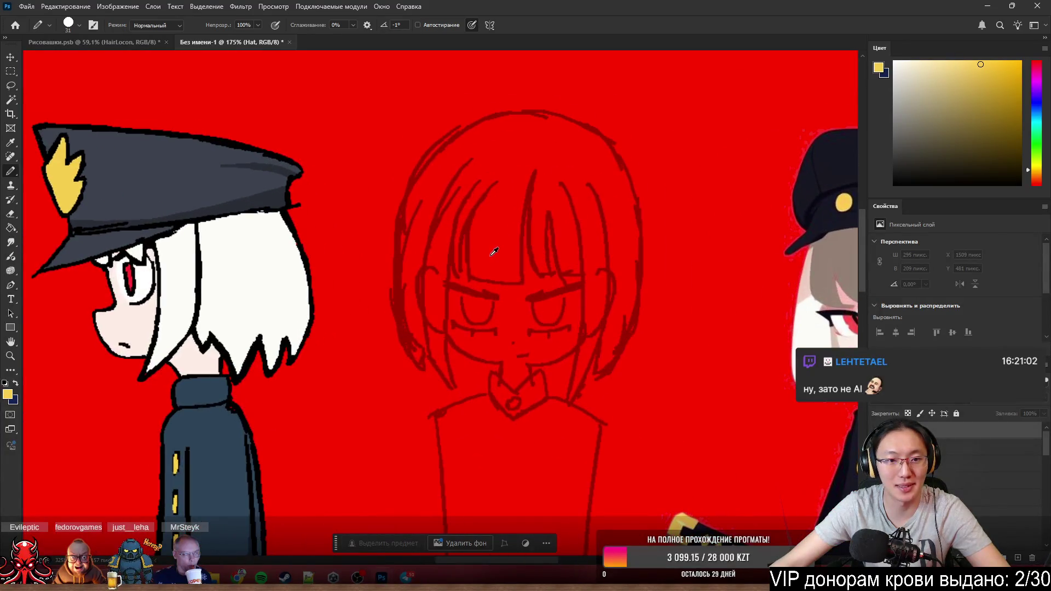
pyautogui.scroll(-2, 491, 255)
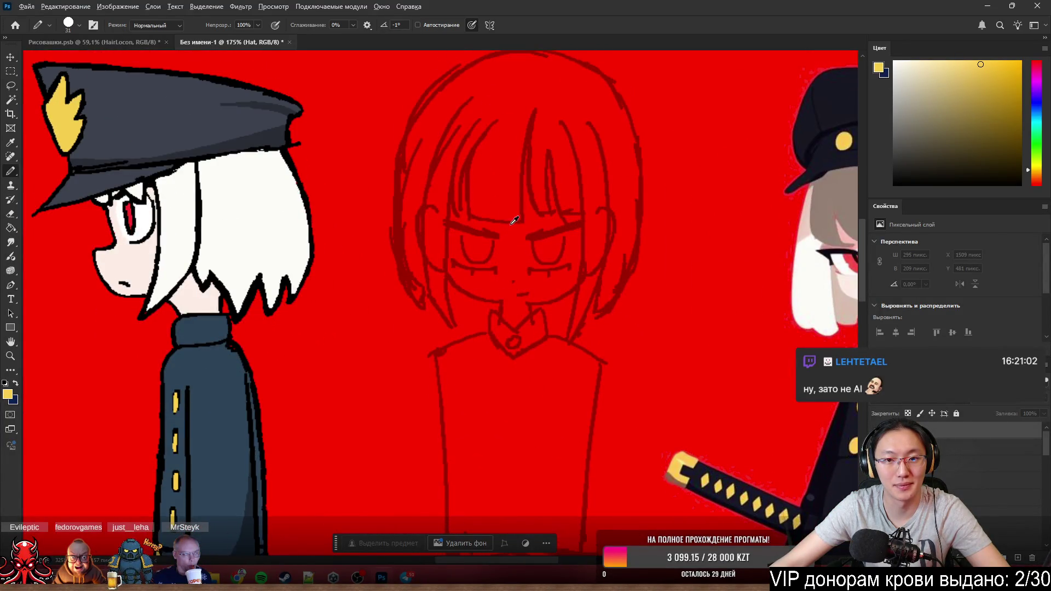
pyautogui.scroll(2, 511, 227)
pyautogui.scroll(-1, 525, 234)
pyautogui.scroll(-1, 561, 224)
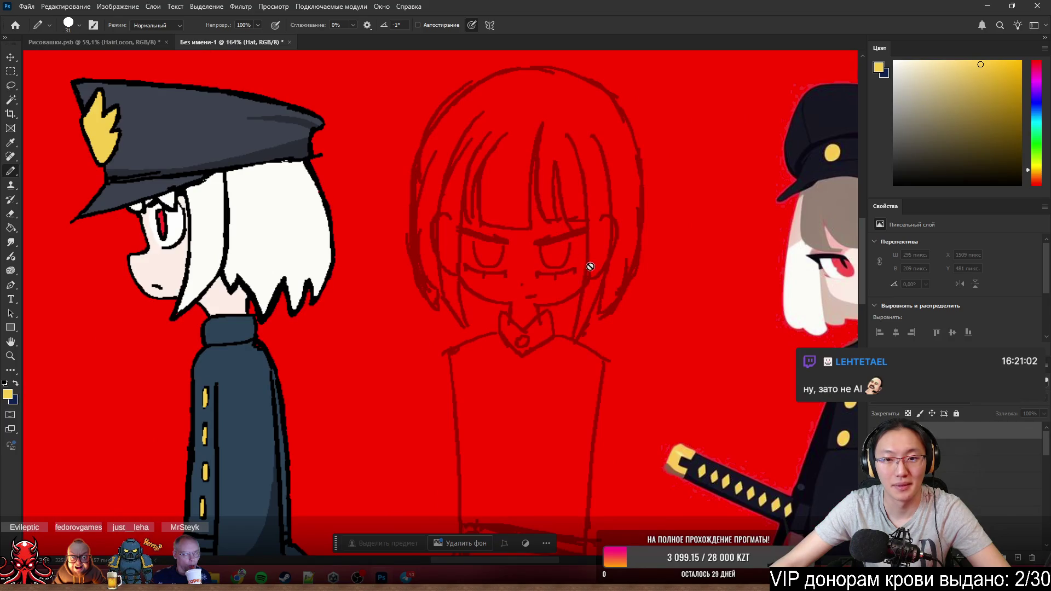
pyautogui.scroll(-1, 590, 266)
pyautogui.scroll(-2, 584, 262)
pyautogui.scroll(2, 612, 233)
pyautogui.scroll(1, 518, 182)
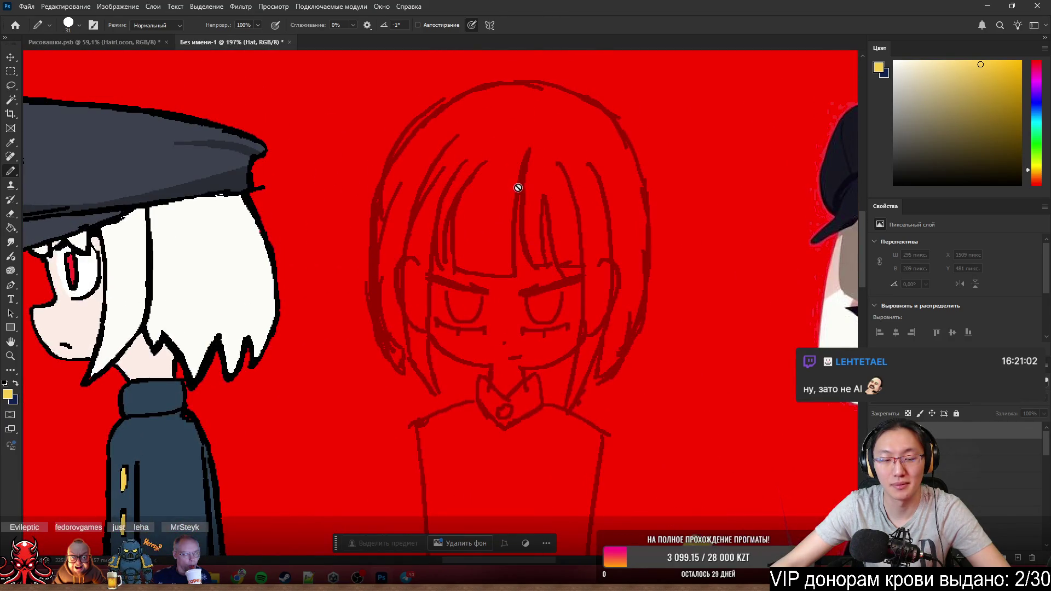
pyautogui.scroll(-1, 551, 266)
pyautogui.scroll(-2, 586, 284)
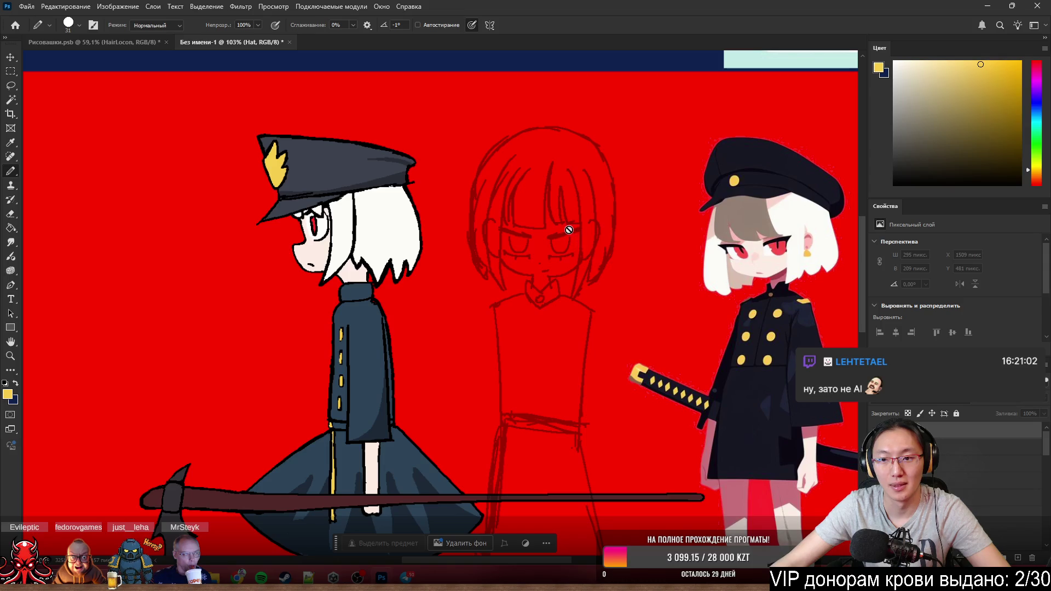
pyautogui.scroll(1, 570, 224)
pyautogui.scroll(2, 567, 225)
pyautogui.scroll(1, 503, 245)
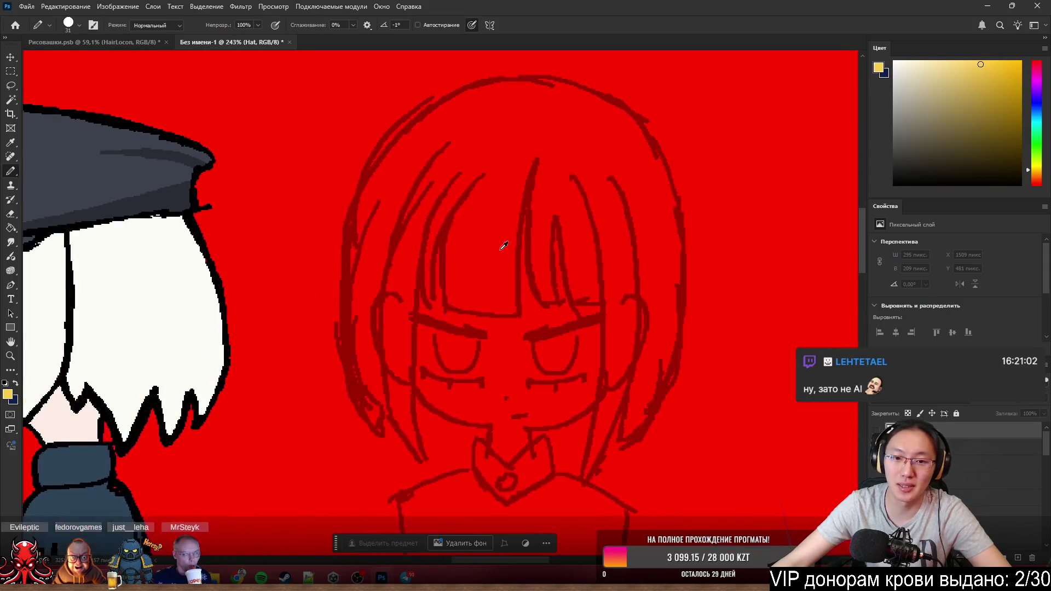
pyautogui.scroll(-1, 505, 265)
pyautogui.scroll(-2, 505, 254)
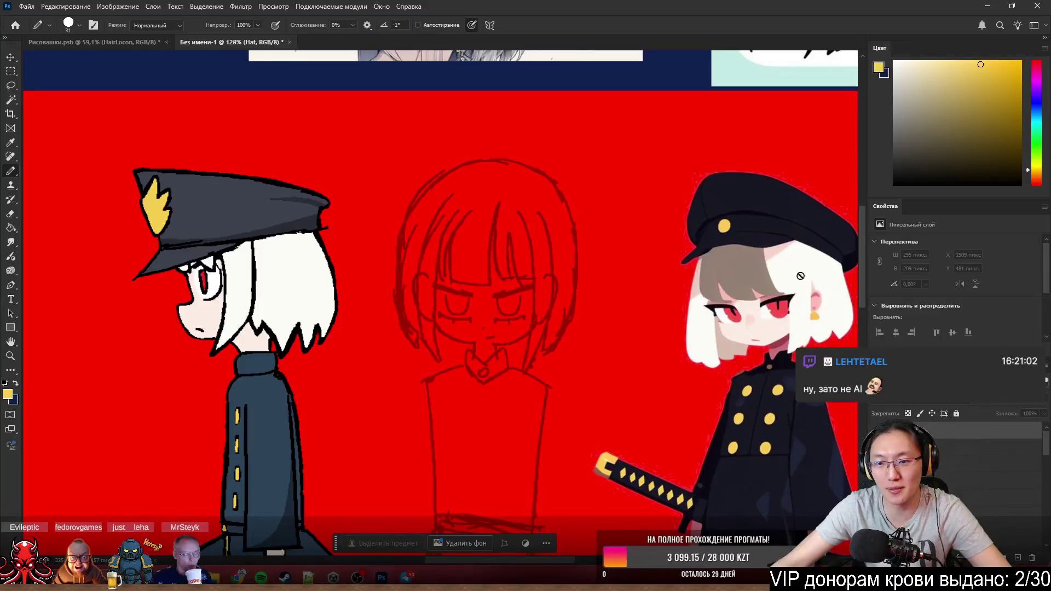
pyautogui.scroll(2, 506, 216)
pyautogui.scroll(2, 470, 304)
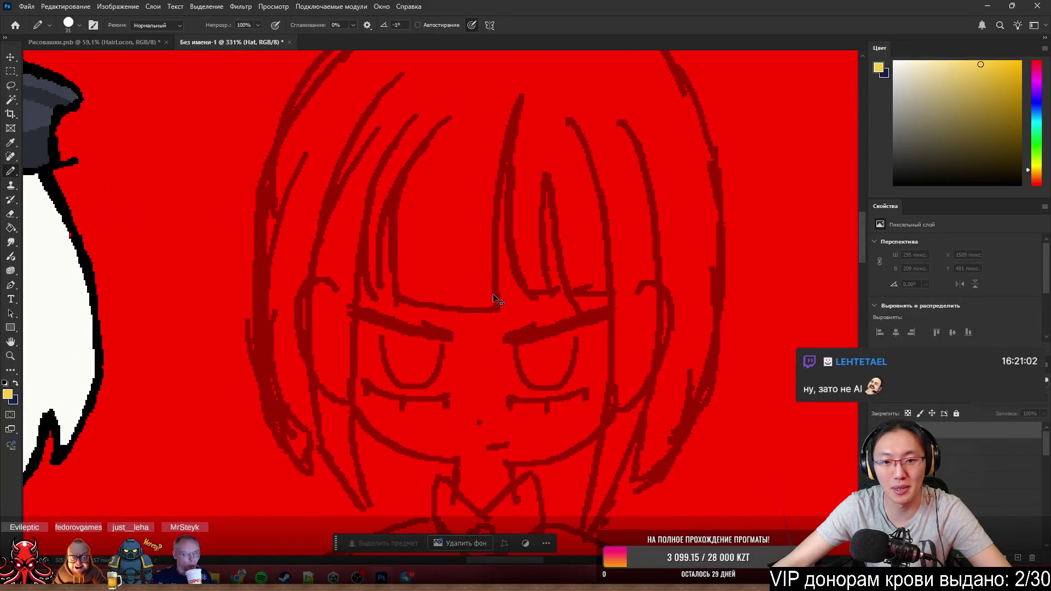
pyautogui.click(977, 456)
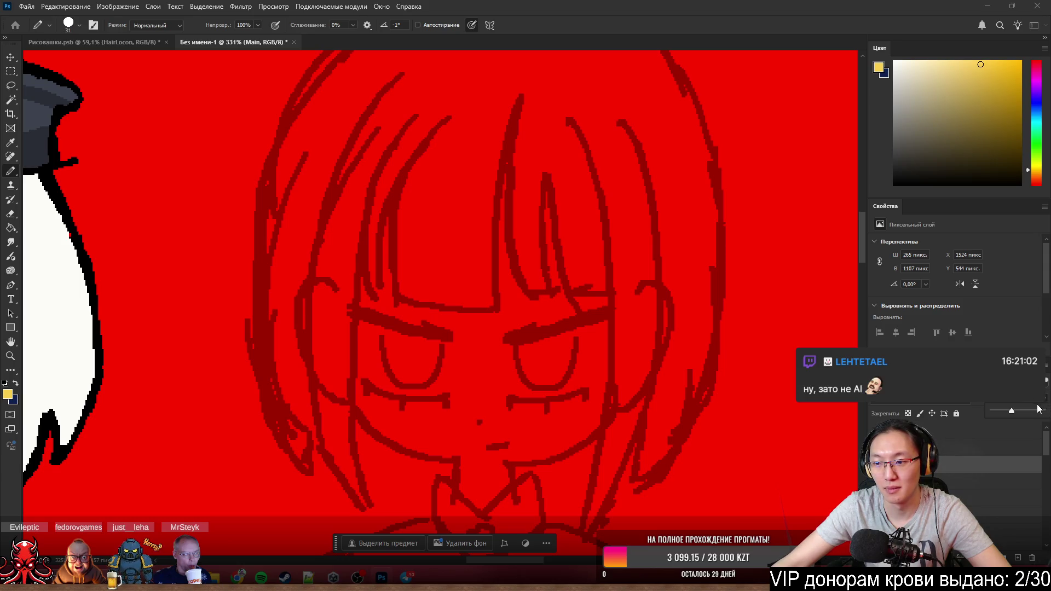
# - Set the Main layer to 100% opacity and adjust the eraser and pencil sizes after test strokes
pyautogui.click(1041, 414)
pyautogui.scroll(-2, 517, 342)
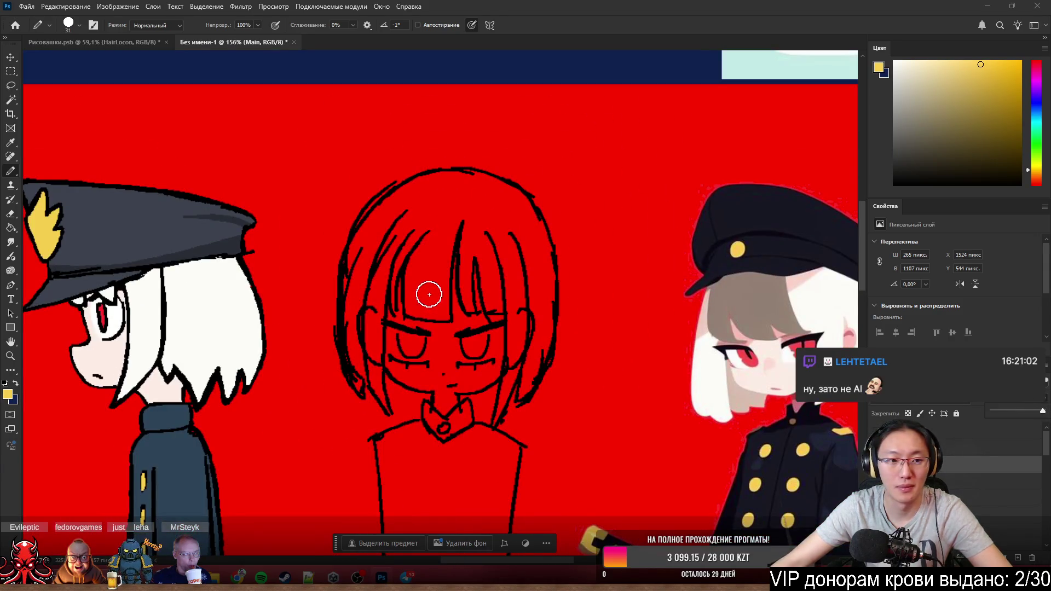
pyautogui.moveTo(435, 207); pyautogui.dragTo(448, 324)
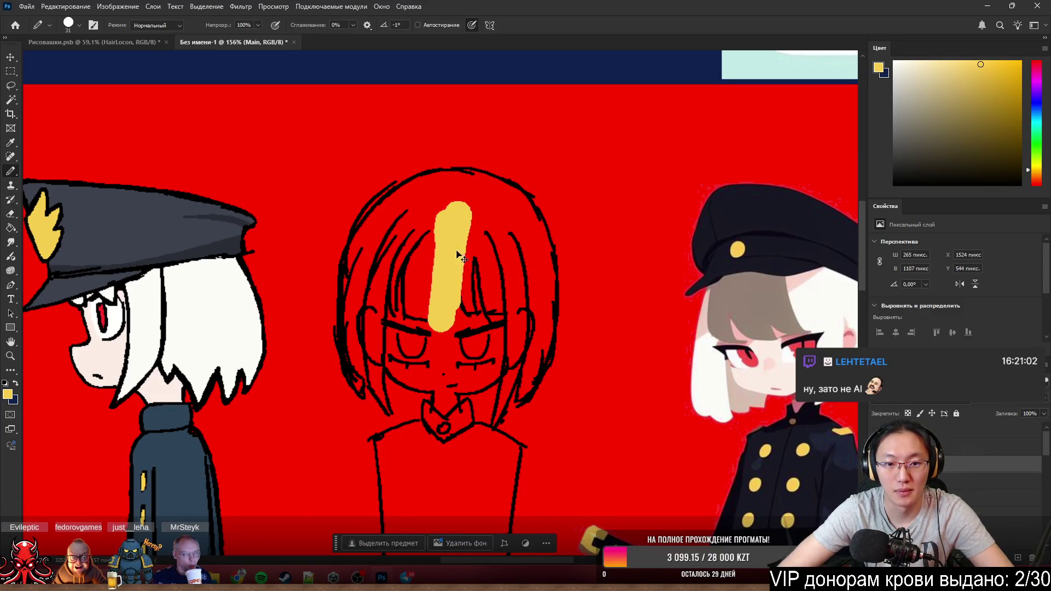
pyautogui.hotkey('ctrl', 'z')
pyautogui.moveTo(462, 212); pyautogui.dragTo(441, 328)
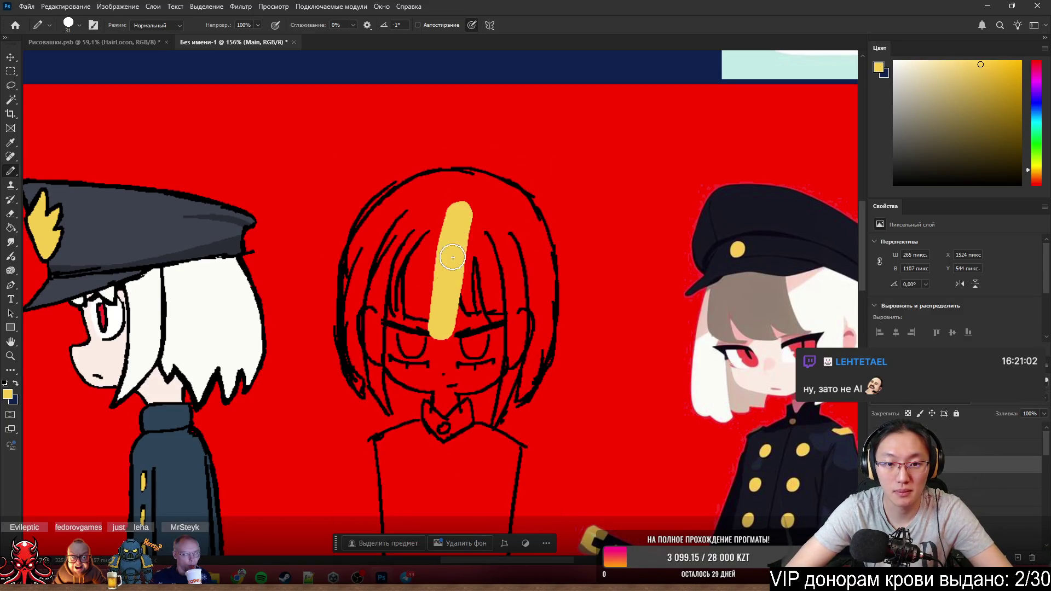
pyautogui.hotkey('ctrl', 'z')
pyautogui.press('e')
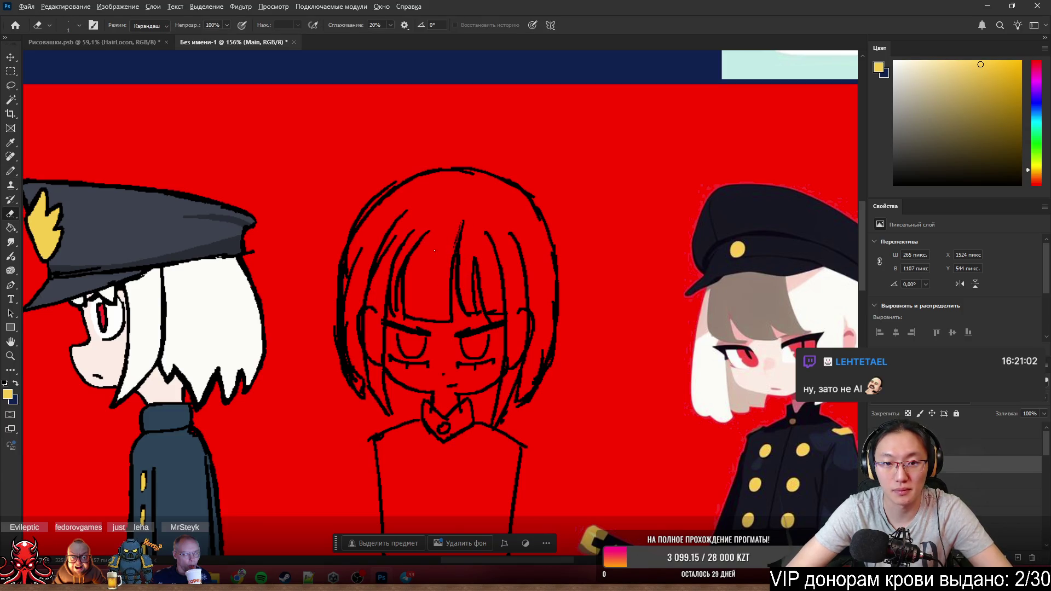
pyautogui.keyDown('alt'); pyautogui.rightClick(434, 250); pyautogui.keyUp('alt')
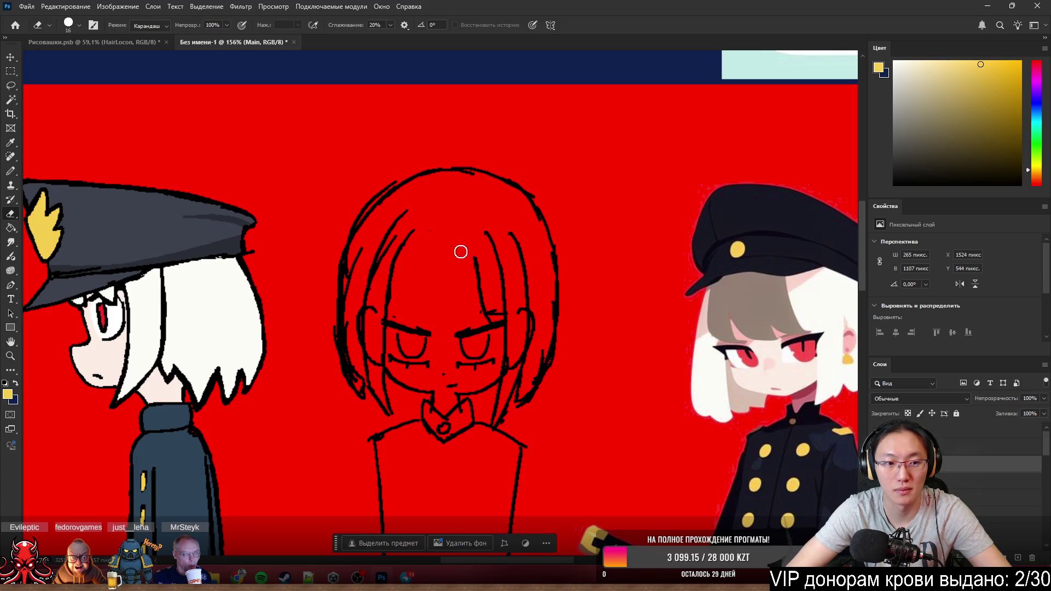
pyautogui.press('b')
pyautogui.keyDown('alt'); pyautogui.scroll(5, 461, 246); pyautogui.keyUp('alt')
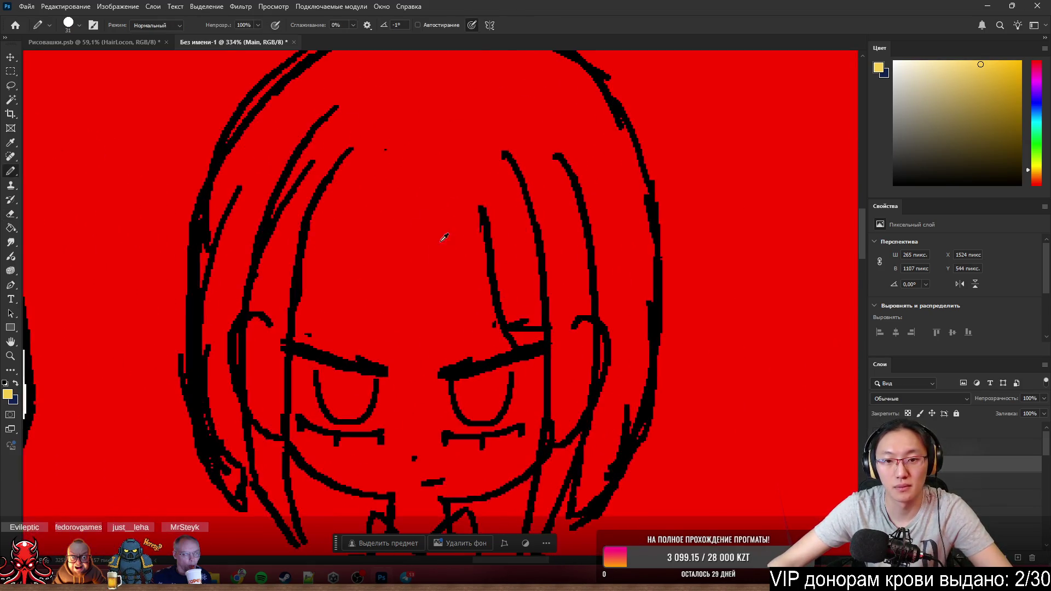
pyautogui.keyDown('alt'); pyautogui.rightClick(441, 241); pyautogui.keyUp('alt')
pyautogui.keyDown('alt'); pyautogui.scroll(-2, 443, 242); pyautogui.keyUp('alt')
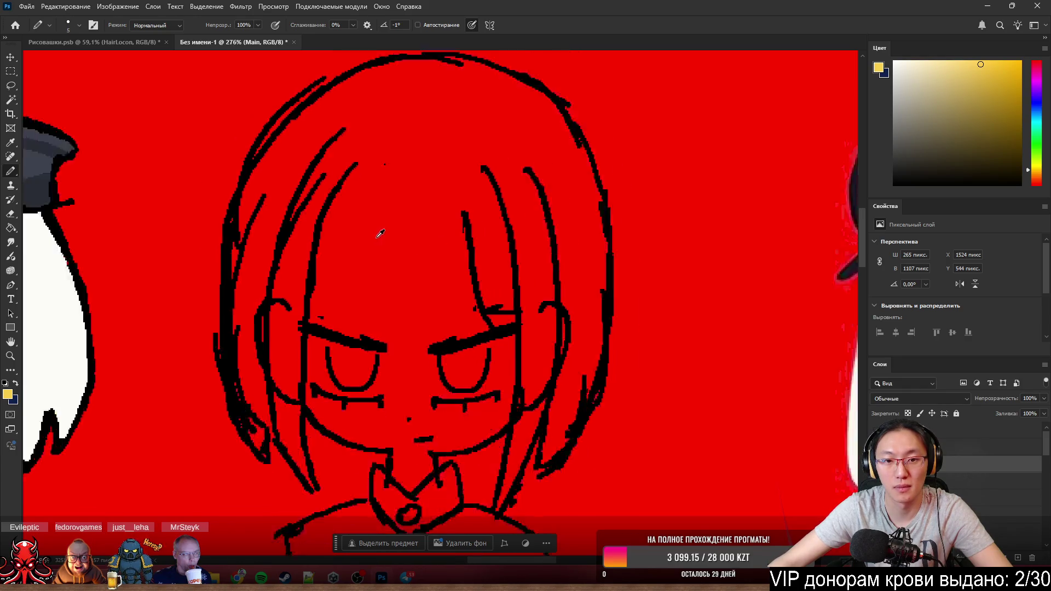
pyautogui.keyDown('alt'); pyautogui.scroll(-2, 455, 243); pyautogui.keyUp('alt')
pyautogui.keyDown('alt'); pyautogui.scroll(-2, 466, 243); pyautogui.keyUp('alt')
pyautogui.hscroll(2, 465, 244)
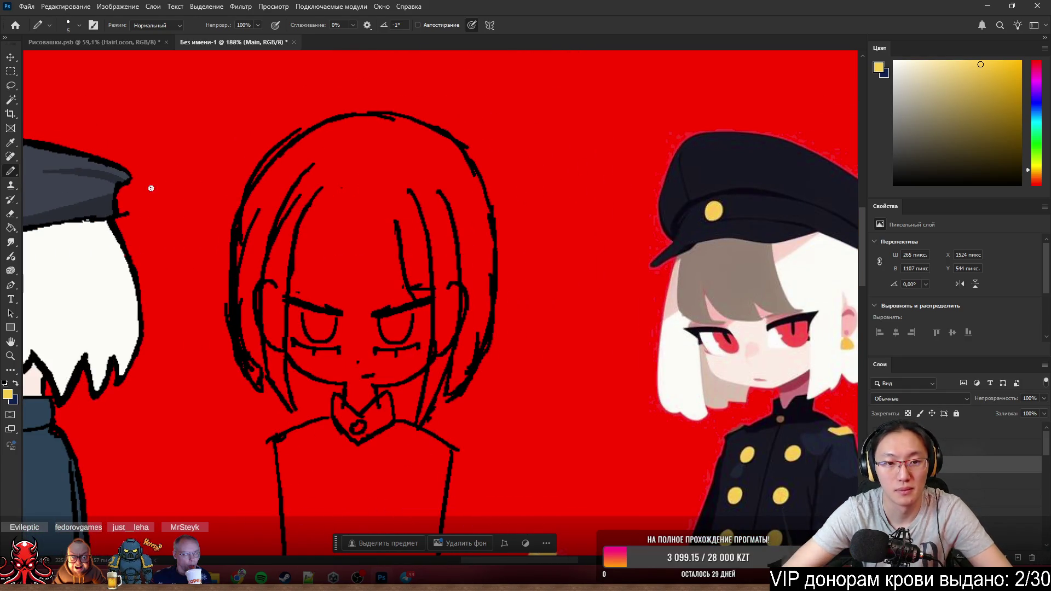
# - Switch the pencil to black and redraw a curved strand on the hair's left side
pyautogui.moveTo(302, 220); pyautogui.dragTo(319, 293)
pyautogui.hotkey('ctrl', 'z')
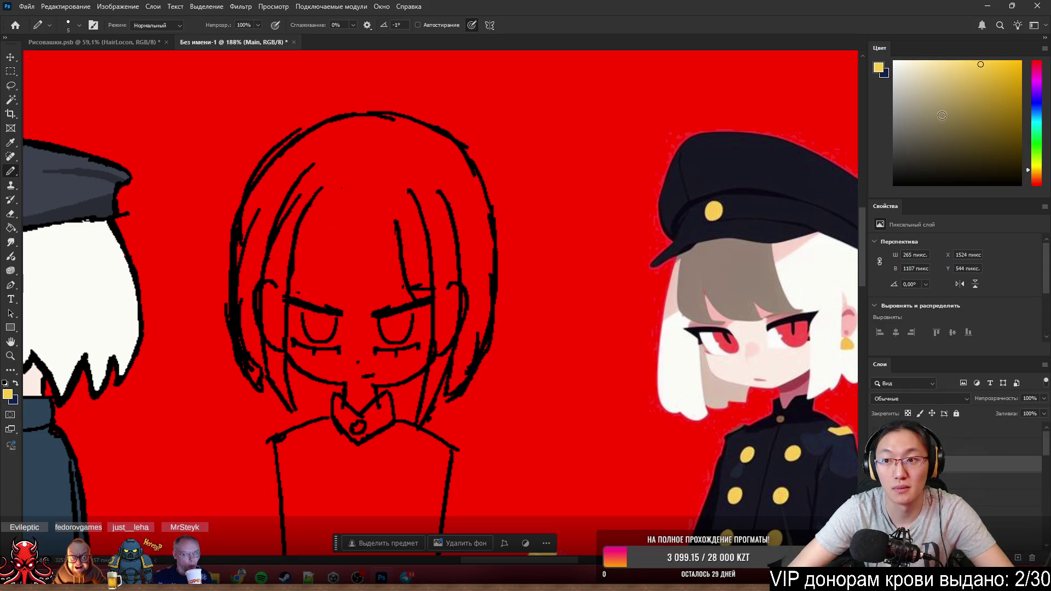
pyautogui.keyDown('alt'); pyautogui.click(300, 226); pyautogui.keyUp('alt')
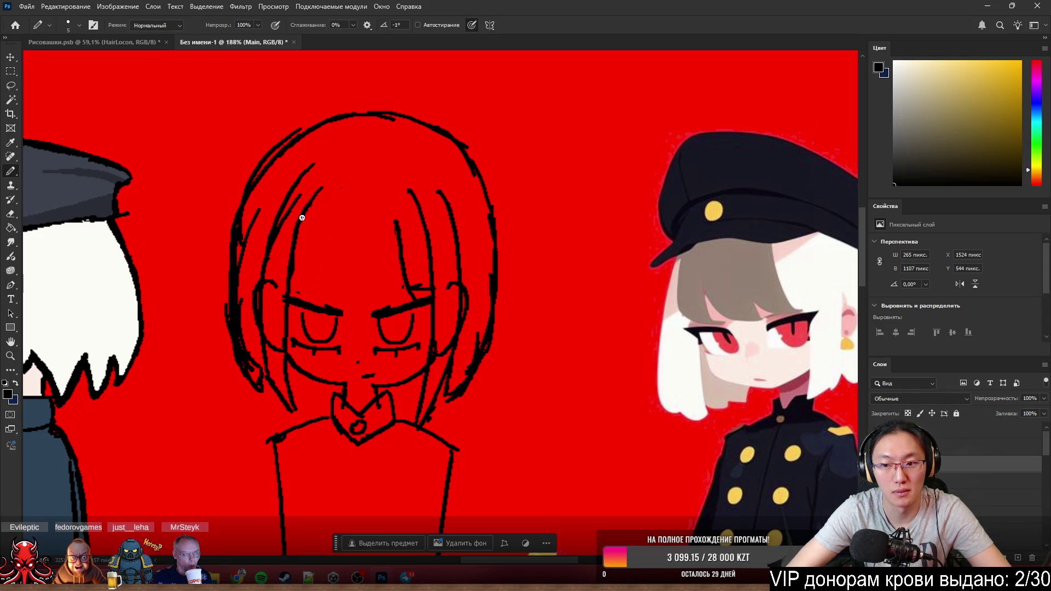
pyautogui.moveTo(313, 223); pyautogui.dragTo(339, 291)
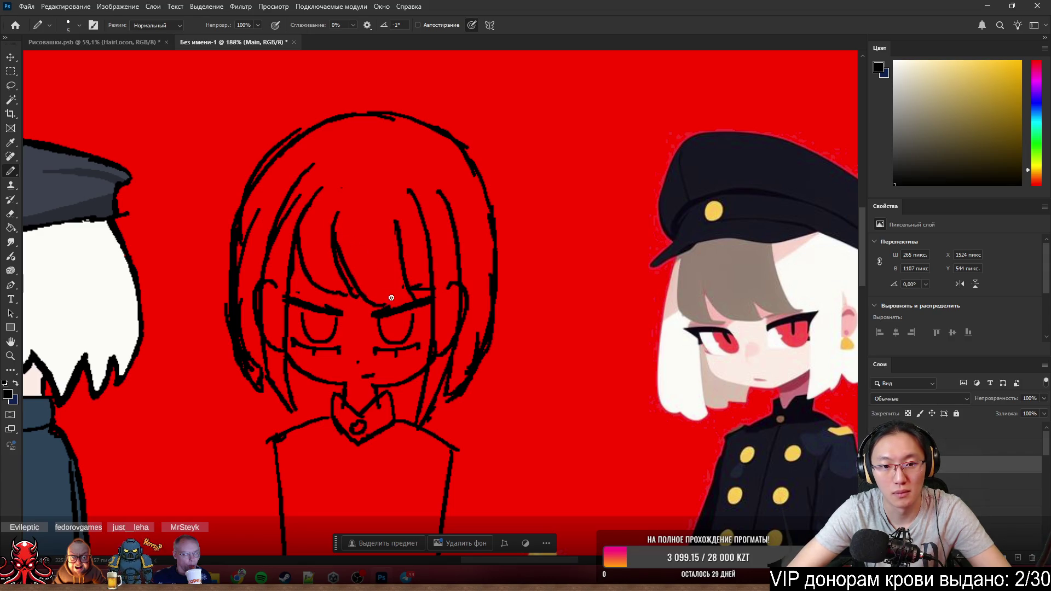
pyautogui.hotkey('ctrl', 'z')
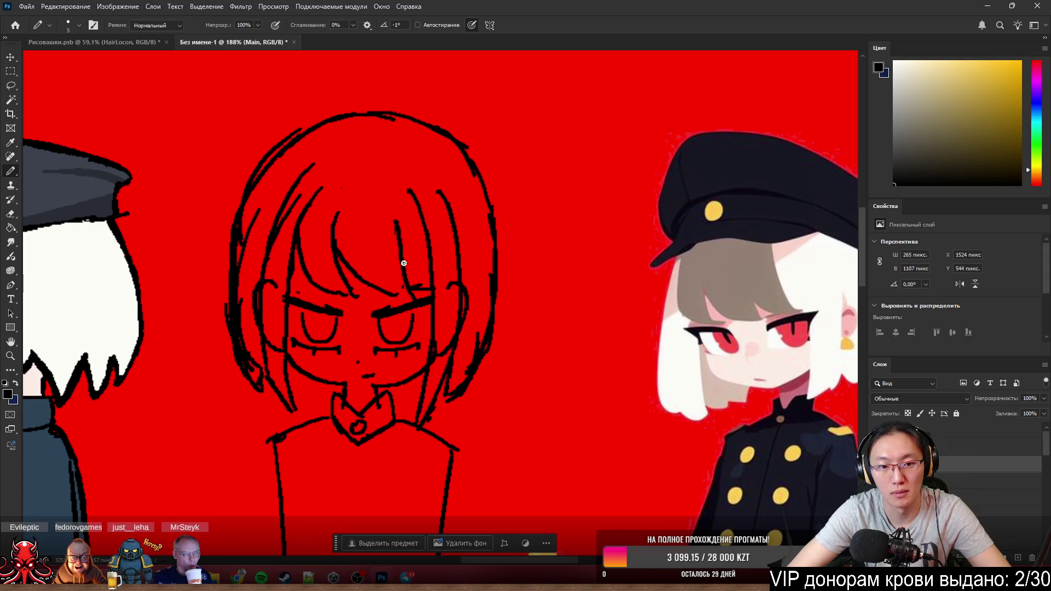
# - Erase parts of the bang strands, toggling eraser and pencil, and add a new blank layer
pyautogui.press('e')
pyautogui.moveTo(399, 228); pyautogui.dragTo(407, 289)
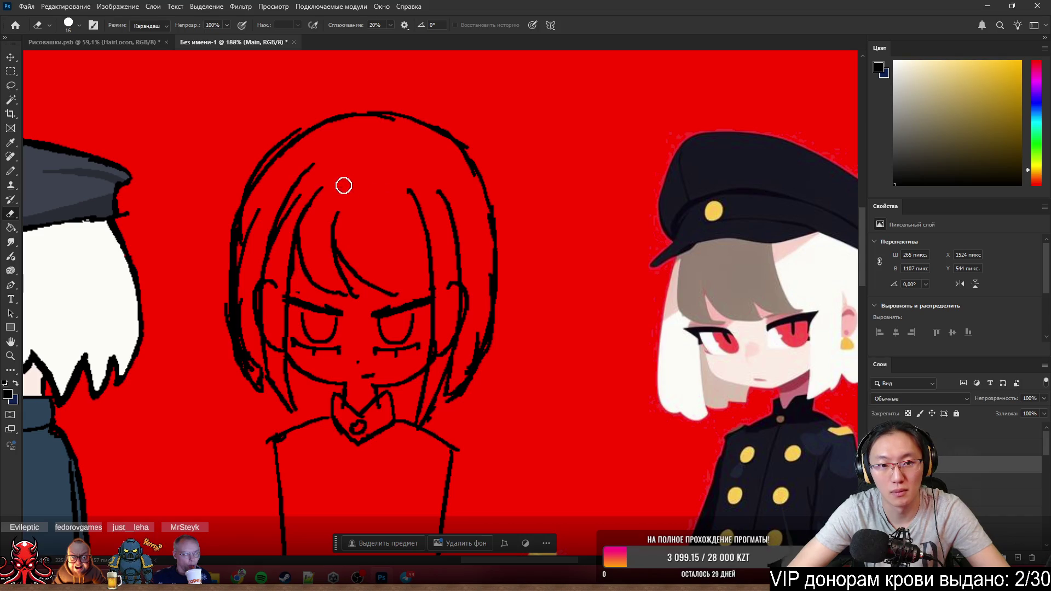
pyautogui.press('b')
pyautogui.hotkey('ctrl', 'z')
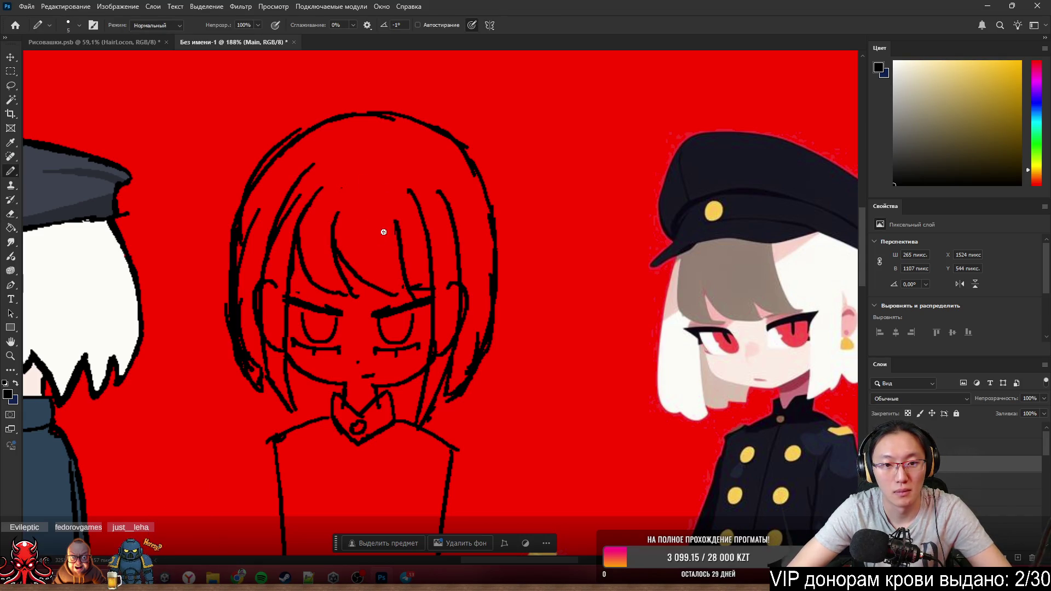
pyautogui.press('e')
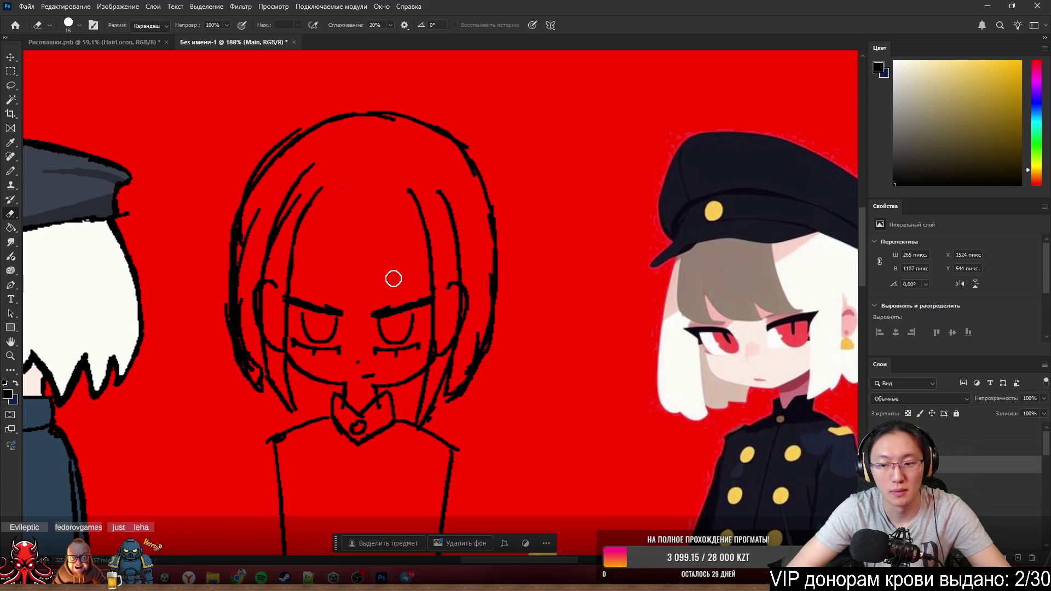
pyautogui.press('b')
pyautogui.click(1017, 558)
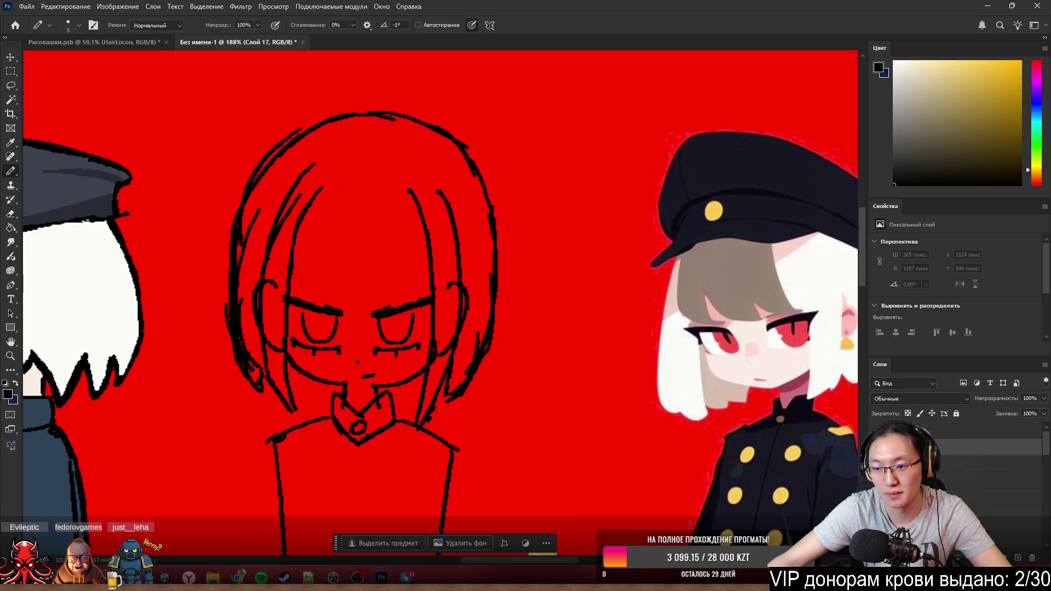
# - Step through the layers, dismiss the no-pixels-selected warning, and switch to layer L1
pyautogui.hotkey('alt', '[')
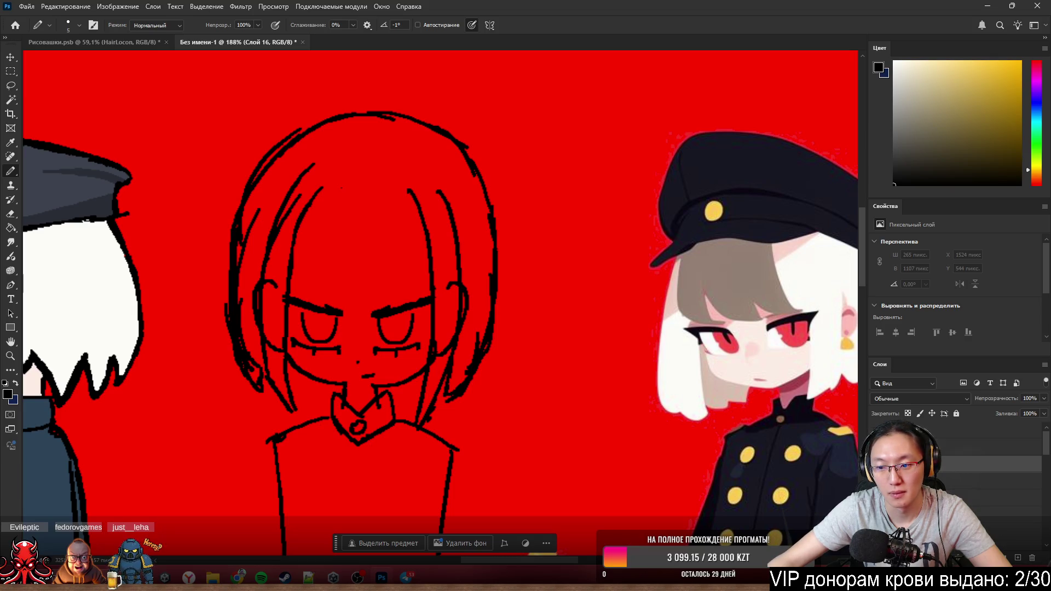
pyautogui.hotkey('alt', ']')
pyautogui.press('Escape')
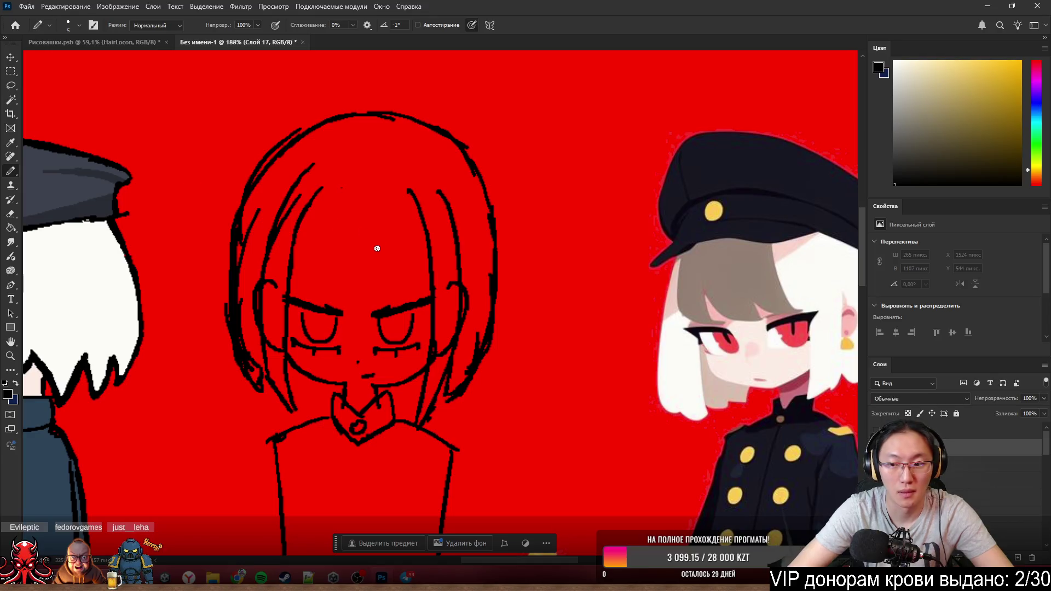
pyautogui.scroll(-2, 559, 313)
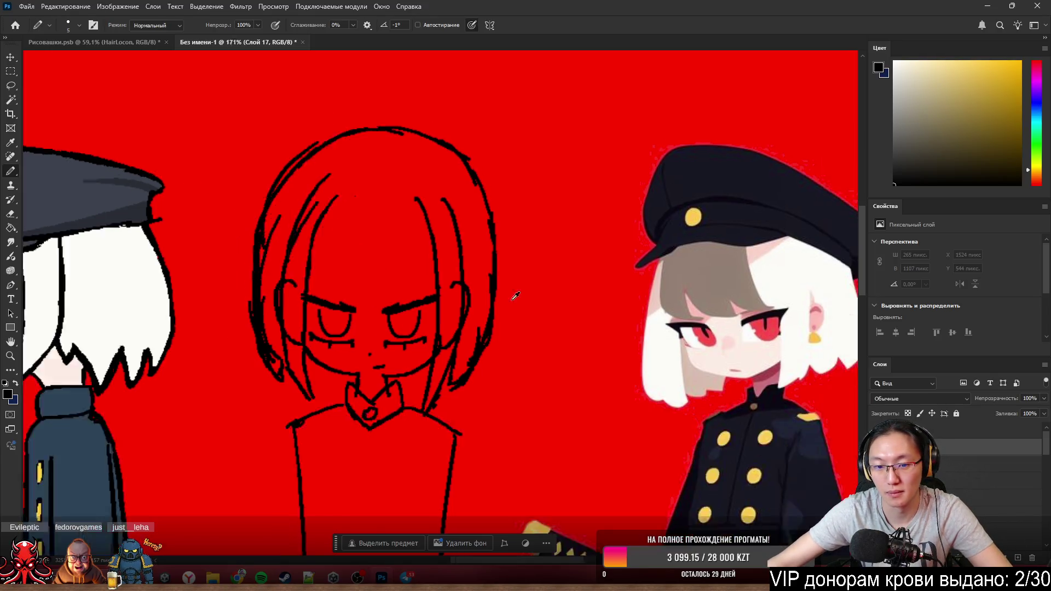
pyautogui.scroll(-5, 559, 313)
pyautogui.scroll(-1, 558, 313)
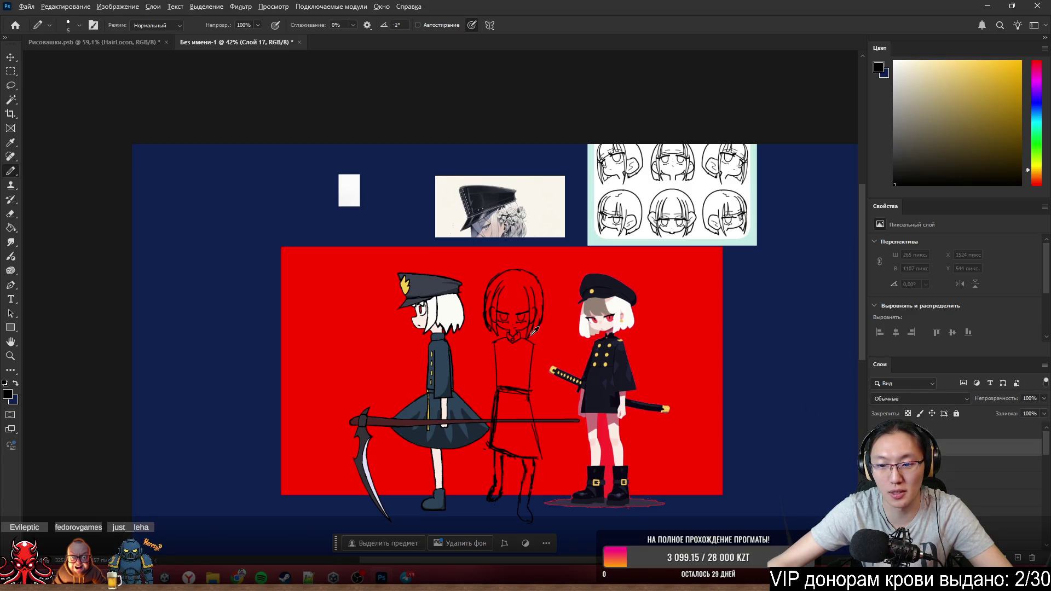
pyautogui.scroll(5, 535, 332)
pyautogui.scroll(4, 536, 256)
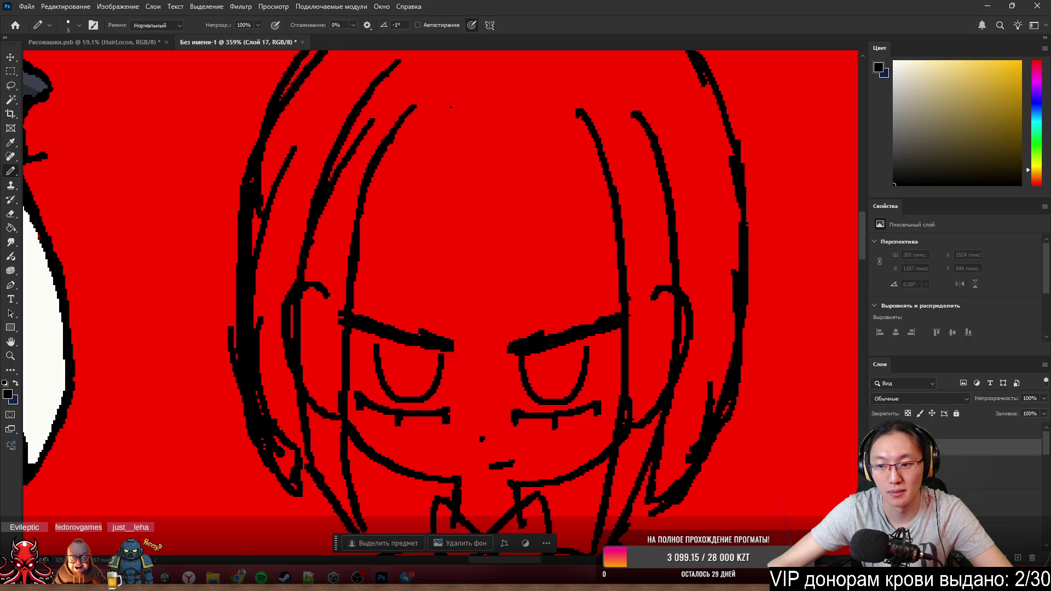
pyautogui.hotkey('ctrl', 'c')
pyautogui.click(497, 216)
pyautogui.hotkey('alt', '[')
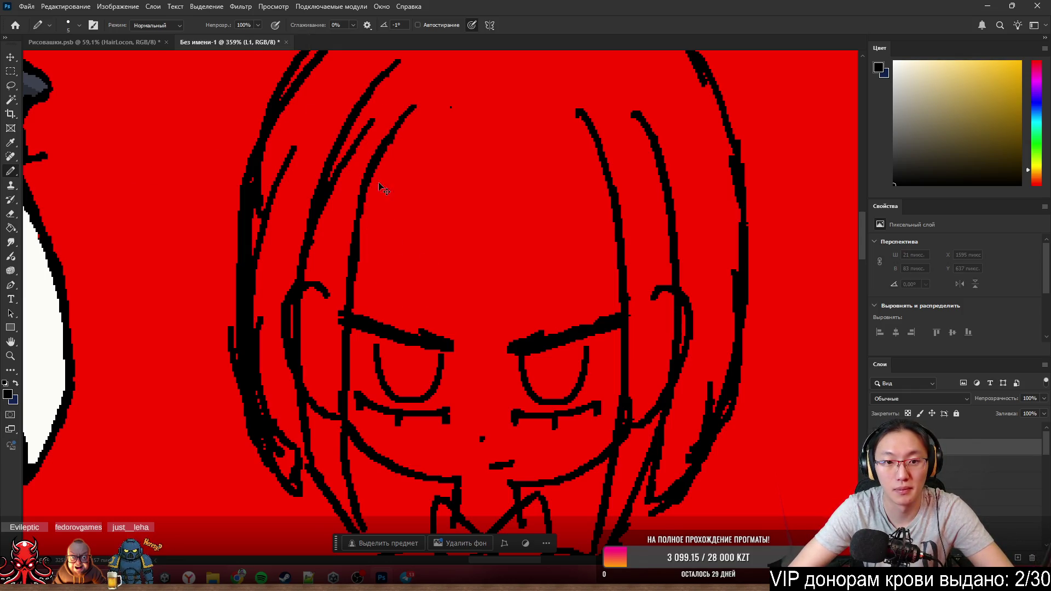
# - Ink a curved black strand above the left eyebrow, redoing it until it curves right
pyautogui.moveTo(370, 193); pyautogui.dragTo(417, 321)
pyautogui.hotkey('ctrl', 'z')
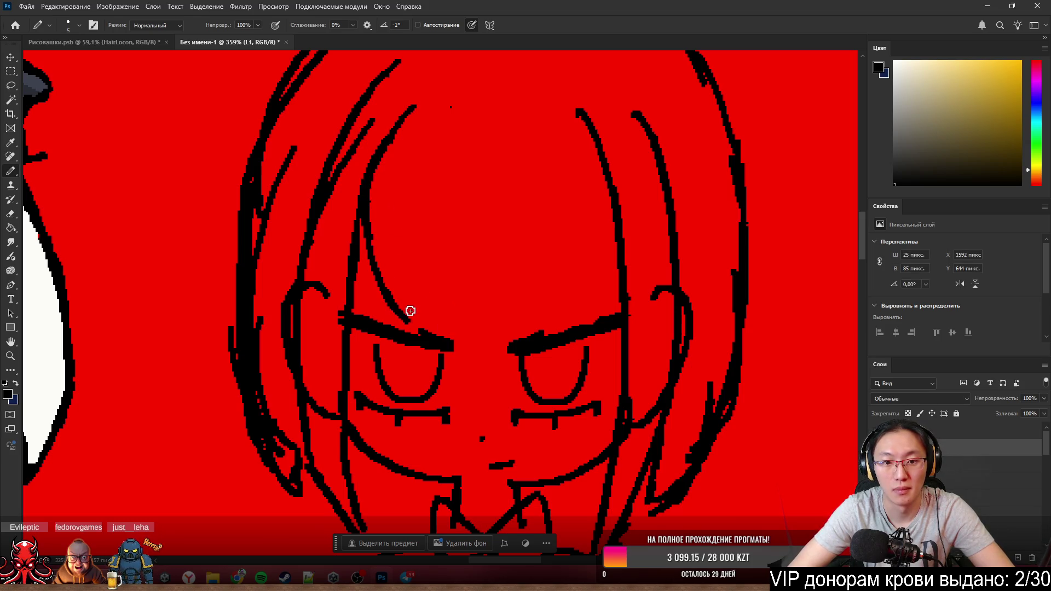
pyautogui.moveTo(410, 312); pyautogui.dragTo(500, 328)
pyautogui.hotkey('ctrl', 'z')
pyautogui.hotkey('ctrl', 'z')
pyautogui.moveTo(370, 188); pyautogui.dragTo(456, 314)
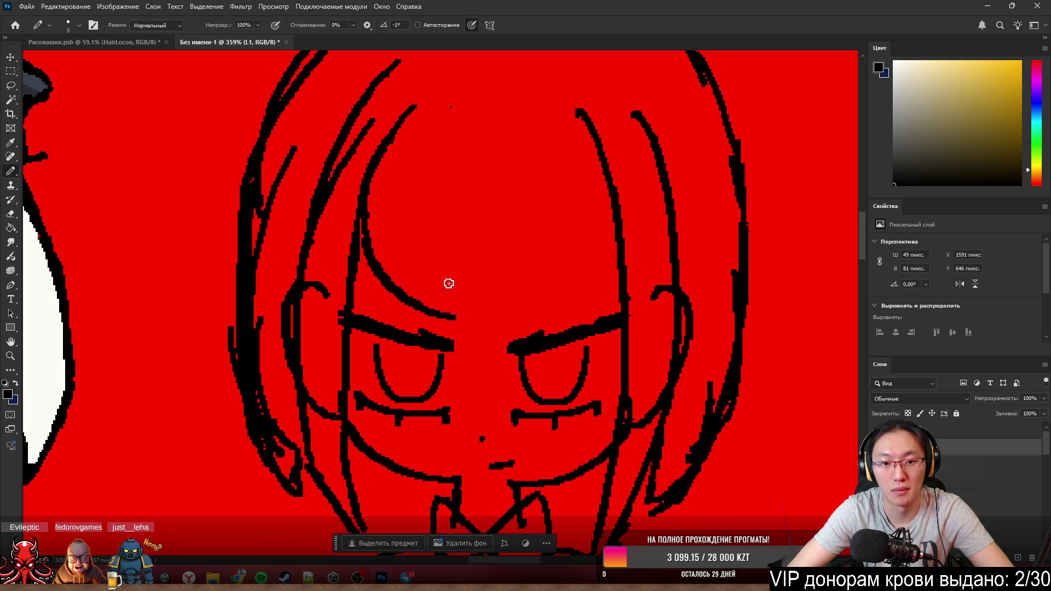
# - Try several long bang strands down the forehead on L1, undoing each attempt
pyautogui.moveTo(448, 138); pyautogui.dragTo(446, 241)
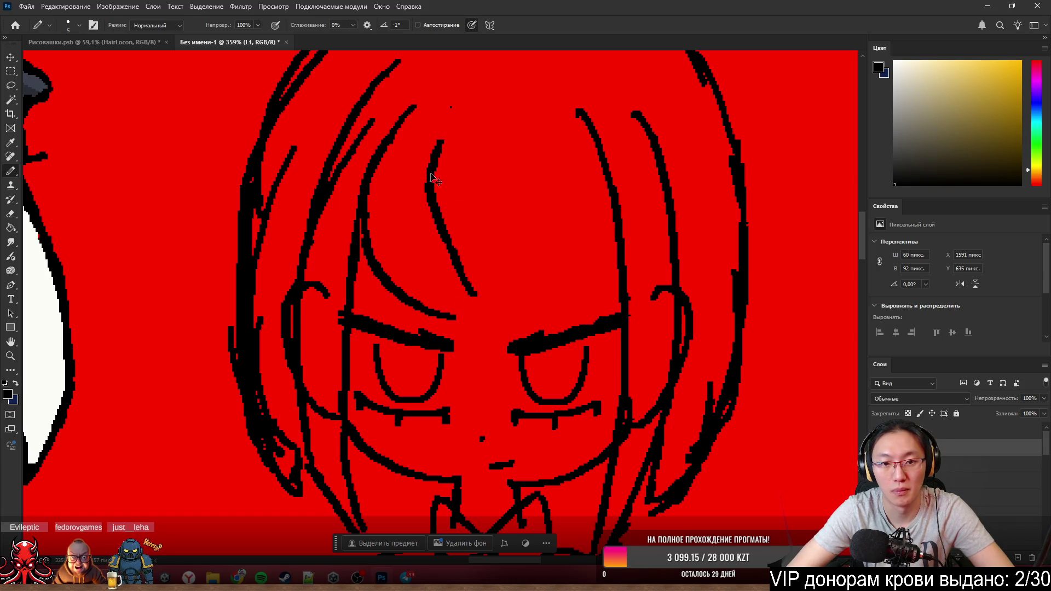
pyautogui.hotkey('ctrl', 'z')
pyautogui.moveTo(450, 137)
pyautogui.mouseDown()
pyautogui.moveTo(444, 261)
pyautogui.moveTo(476, 311)
pyautogui.moveTo(500, 304)
pyautogui.mouseUp()
pyautogui.hotkey('ctrl', 'z')
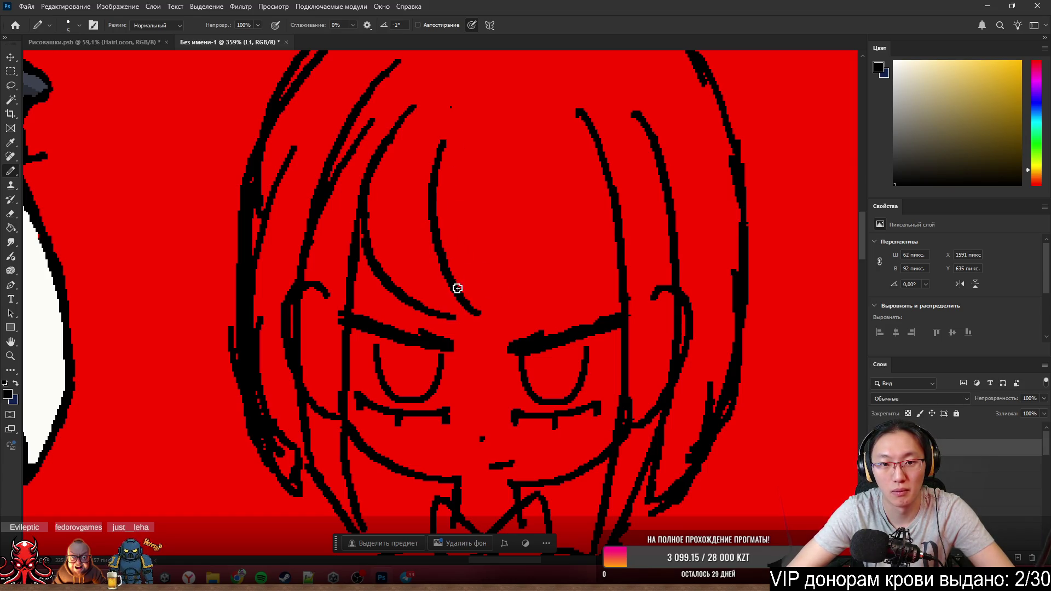
pyautogui.hotkey('ctrl', 'z')
pyautogui.moveTo(441, 155)
pyautogui.mouseDown()
pyautogui.moveTo(510, 317)
pyautogui.moveTo(488, 332)
pyautogui.mouseUp()
pyautogui.hotkey('ctrl', 'z')
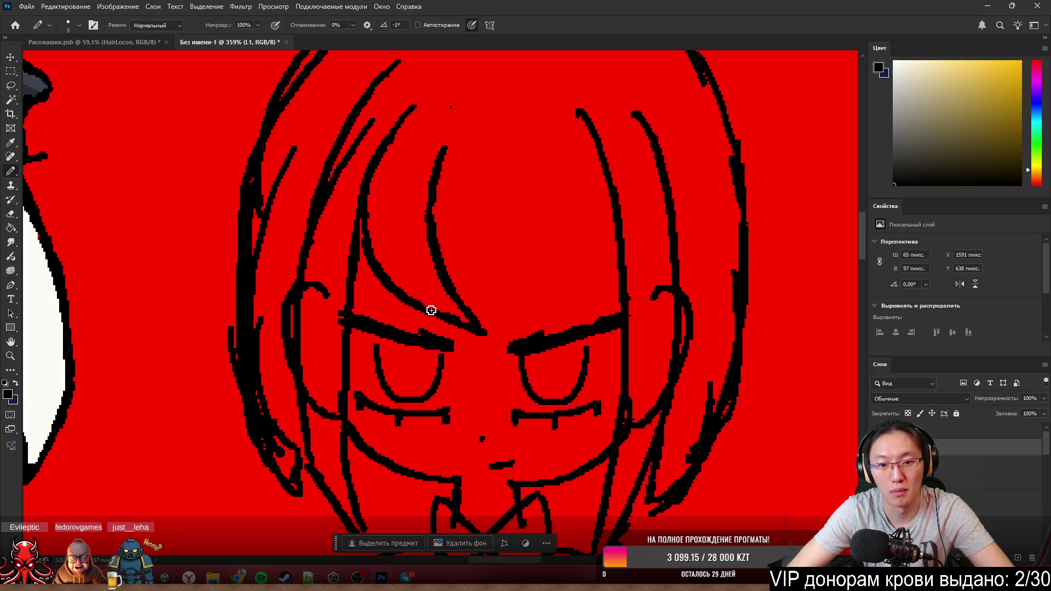
pyautogui.moveTo(450, 144); pyautogui.dragTo(517, 303)
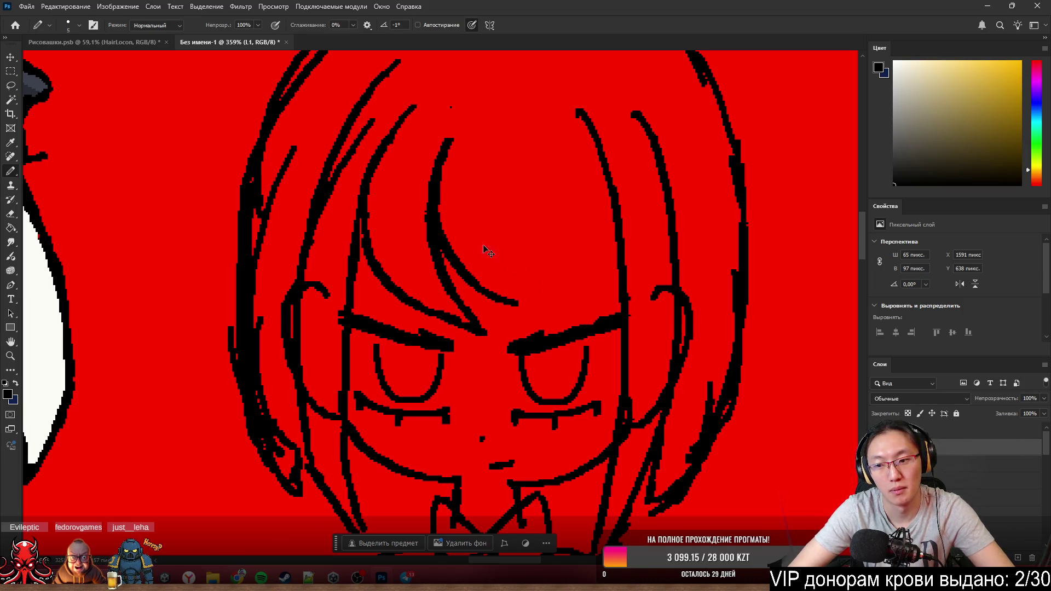
pyautogui.hotkey('ctrl', 'z')
# - Add a new layer named L2 and ink a long curved strand down the forehead after many retries
pyautogui.click(1017, 558)
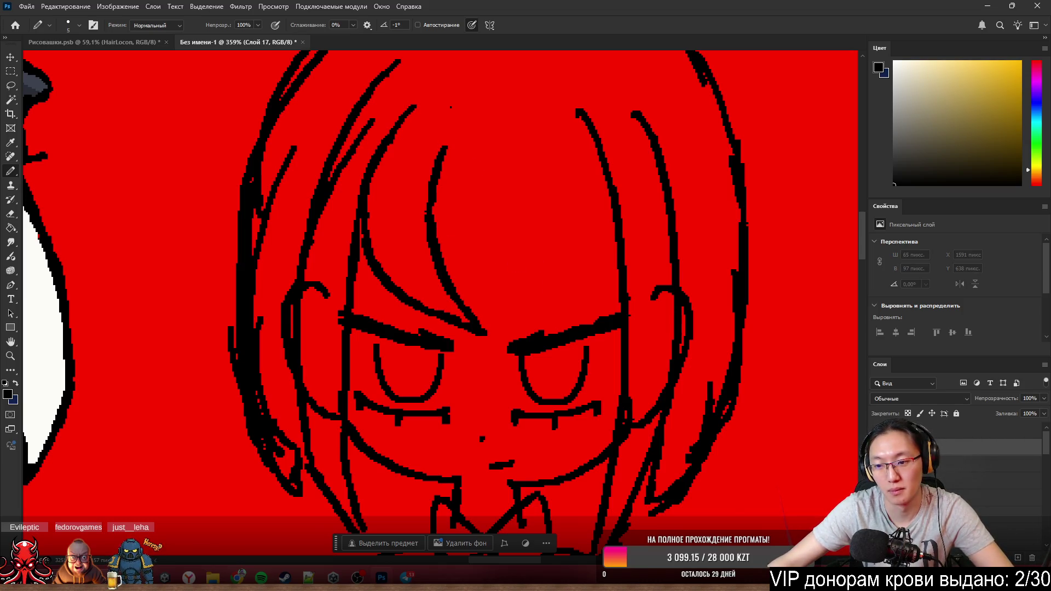
pyautogui.write('L2')
pyautogui.press('Return')
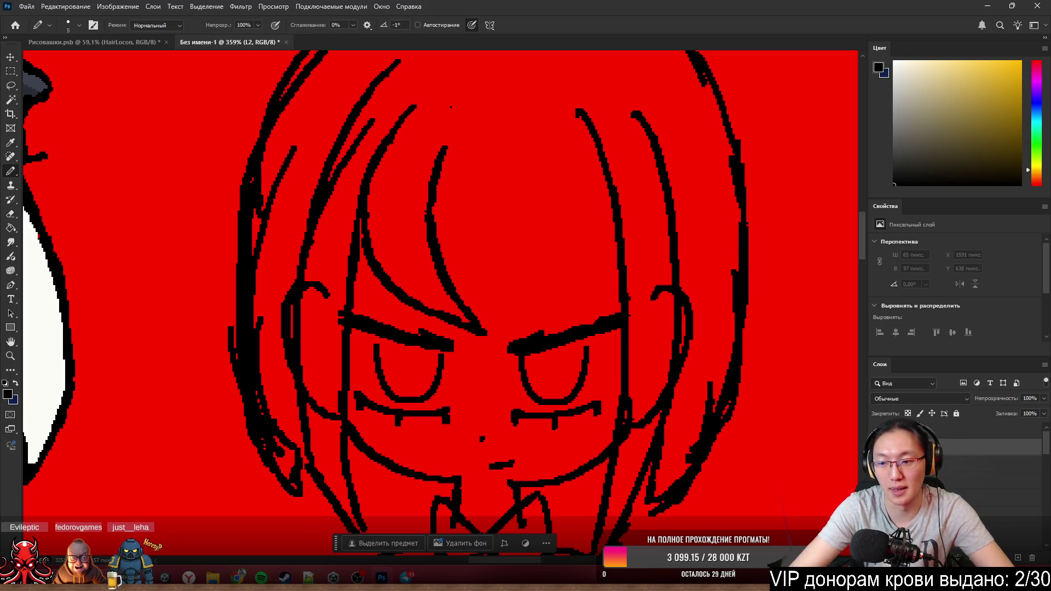
pyautogui.moveTo(444, 164)
pyautogui.mouseDown()
pyautogui.moveTo(430, 204)
pyautogui.moveTo(469, 320)
pyautogui.mouseUp()
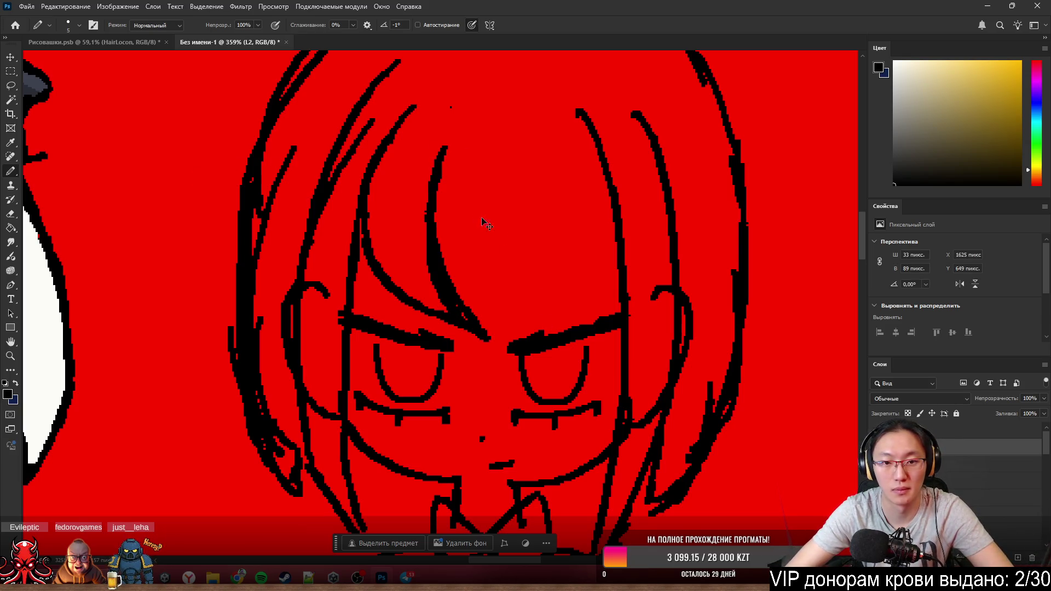
pyautogui.hotkey('ctrl', 'z')
pyautogui.moveTo(442, 189)
pyautogui.mouseDown()
pyautogui.moveTo(435, 200)
pyautogui.moveTo(529, 312)
pyautogui.mouseUp()
pyautogui.hotkey('ctrl', 'z')
pyautogui.moveTo(443, 176); pyautogui.dragTo(530, 313)
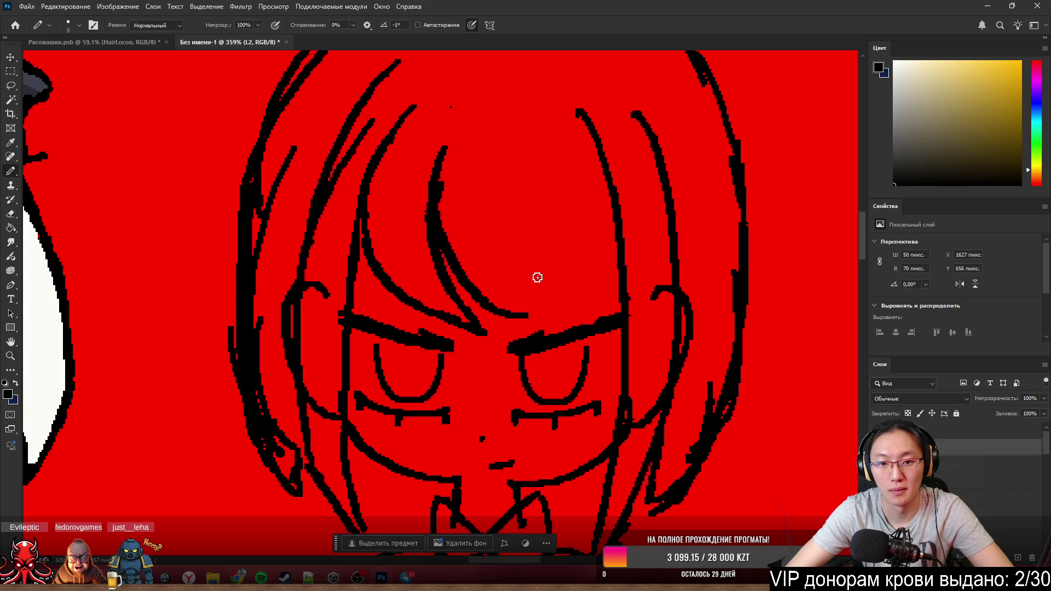
pyautogui.hotkey('ctrl', 'z')
pyautogui.moveTo(437, 173); pyautogui.dragTo(540, 316)
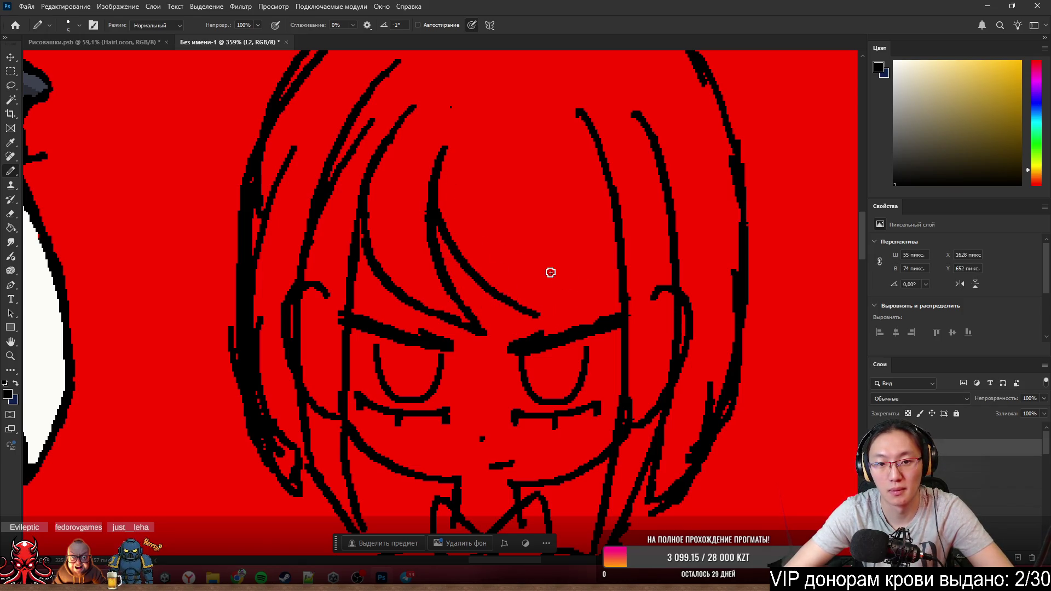
pyautogui.hotkey('ctrl', 'z')
pyautogui.moveTo(438, 177); pyautogui.dragTo(529, 304)
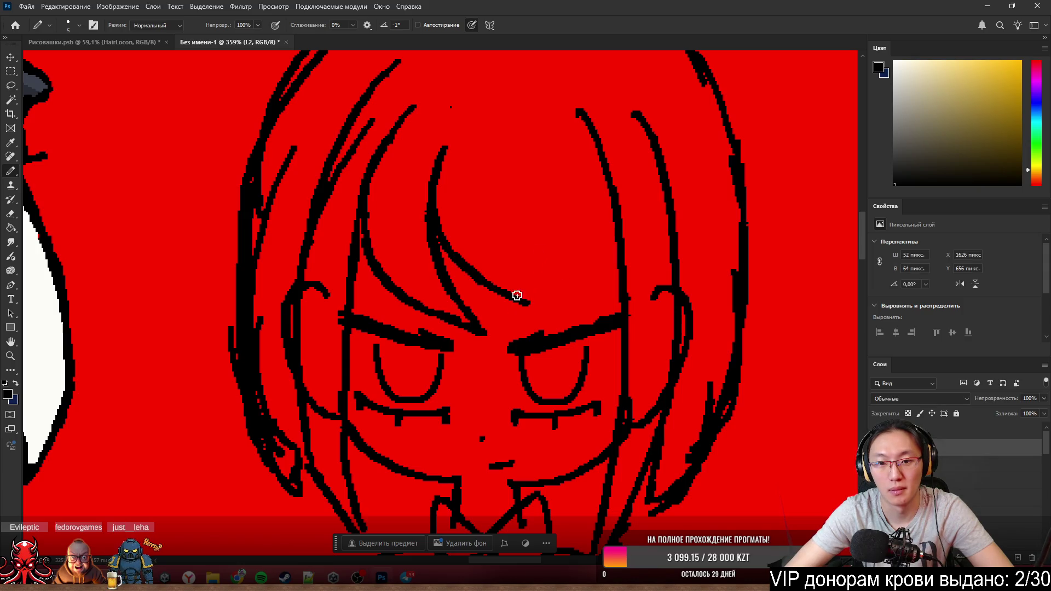
pyautogui.hotkey('ctrl', 'z')
pyautogui.moveTo(433, 176); pyautogui.dragTo(536, 316)
pyautogui.hotkey('ctrl', 'z')
pyautogui.moveTo(435, 175); pyautogui.dragTo(539, 317)
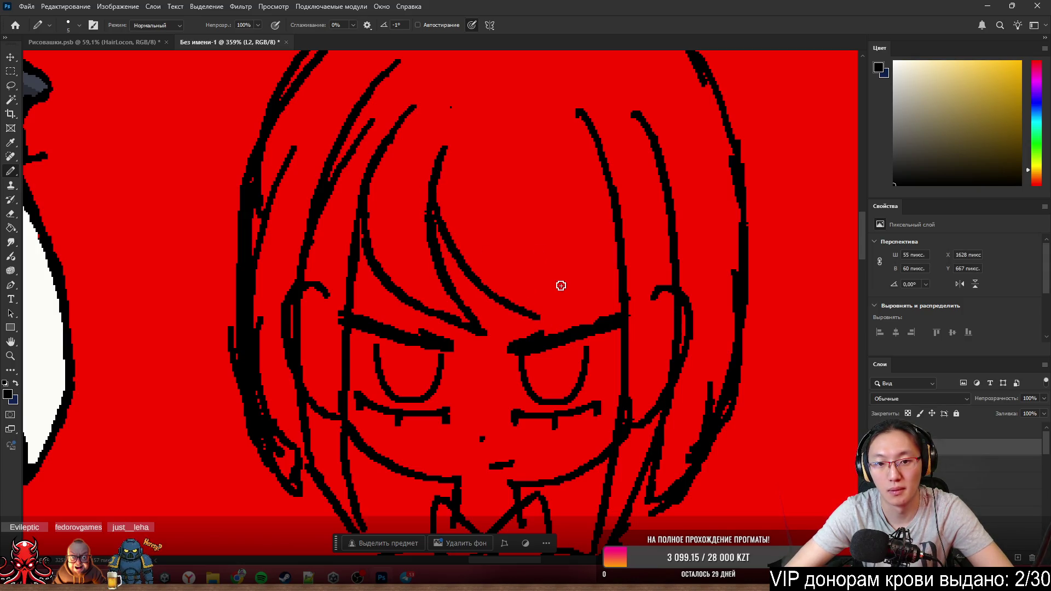
# - Ink further strands across the forehead and a curved strand on the fringe's right side
pyautogui.moveTo(517, 161); pyautogui.dragTo(560, 315)
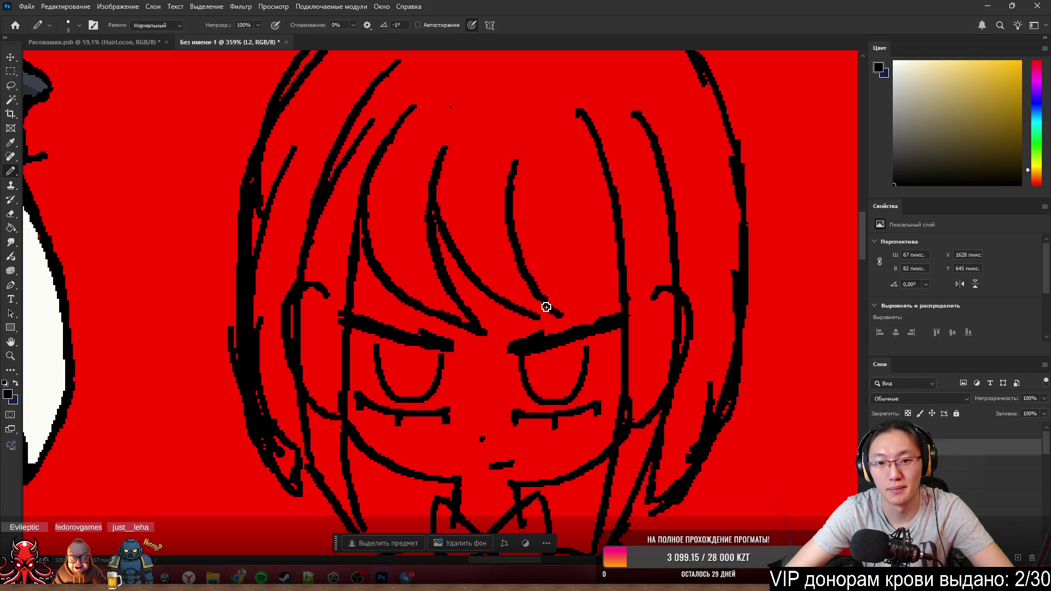
pyautogui.hotkey('ctrl', 'z')
pyautogui.hotkey('ctrl', 'z')
pyautogui.moveTo(431, 213); pyautogui.dragTo(550, 306)
pyautogui.hotkey('ctrl', 'z')
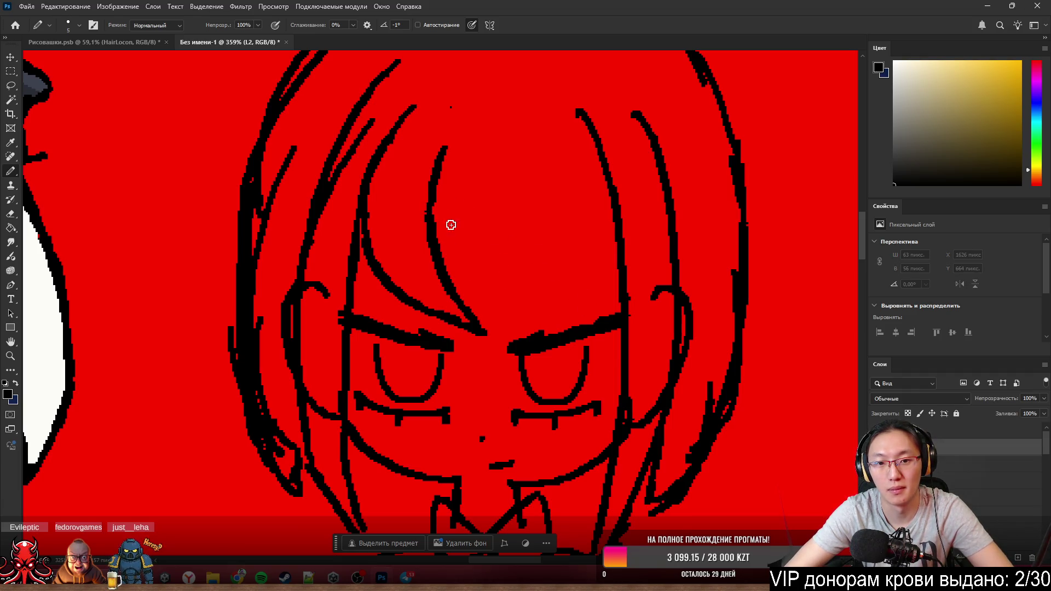
pyautogui.moveTo(437, 206)
pyautogui.mouseDown()
pyautogui.moveTo(457, 257)
pyautogui.moveTo(560, 305)
pyautogui.mouseUp()
pyautogui.hotkey('ctrl', 'z')
pyautogui.hotkey('ctrl', 'z')
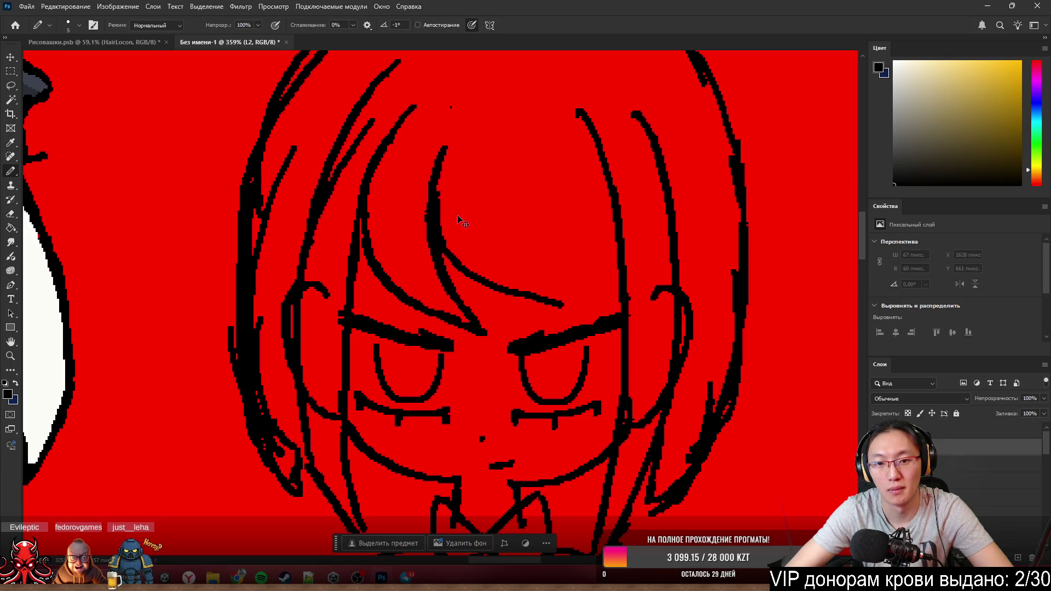
pyautogui.hotkey('ctrl', 'z')
pyautogui.moveTo(433, 206)
pyautogui.mouseDown()
pyautogui.moveTo(530, 312)
pyautogui.moveTo(575, 313)
pyautogui.moveTo(526, 308)
pyautogui.moveTo(574, 312)
pyautogui.moveTo(574, 292)
pyautogui.mouseUp()
pyautogui.hotkey('ctrl', 'z')
pyautogui.hotkey('ctrl', 'z')
pyautogui.moveTo(510, 150); pyautogui.dragTo(580, 306)
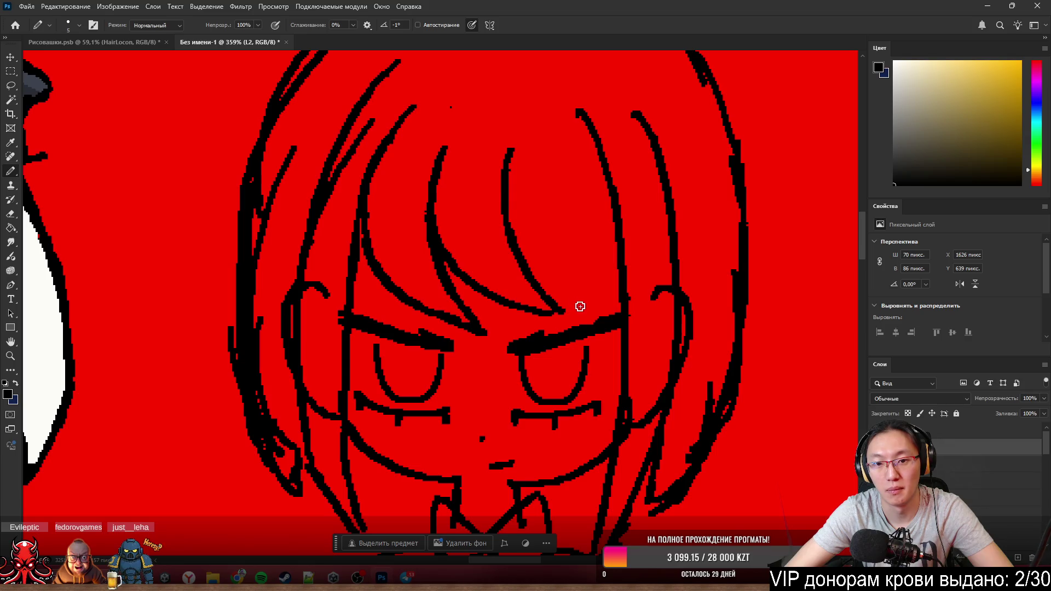
pyautogui.scroll(-2, 578, 237)
pyautogui.scroll(-3, 578, 238)
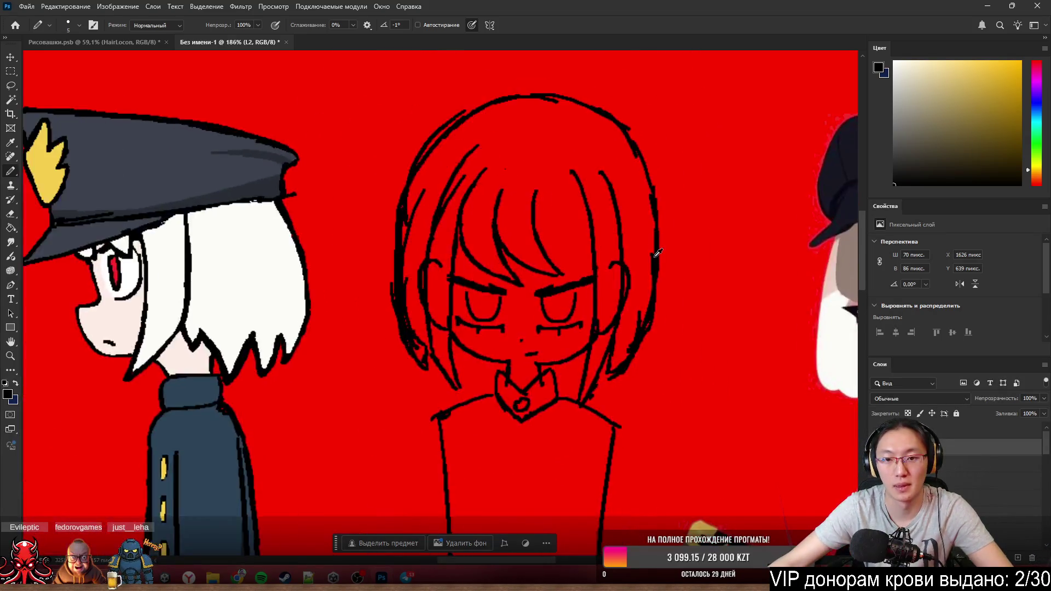
pyautogui.scroll(4, 802, 425)
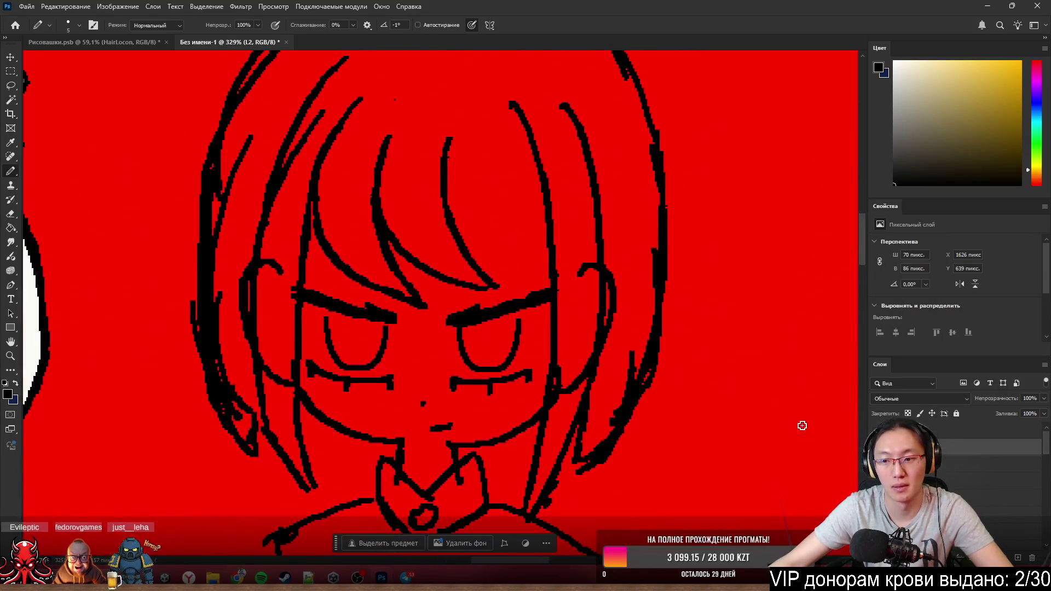
# - Add a new layer named L3 and ink a bang strand along a higher curve after retries
pyautogui.click(1019, 558)
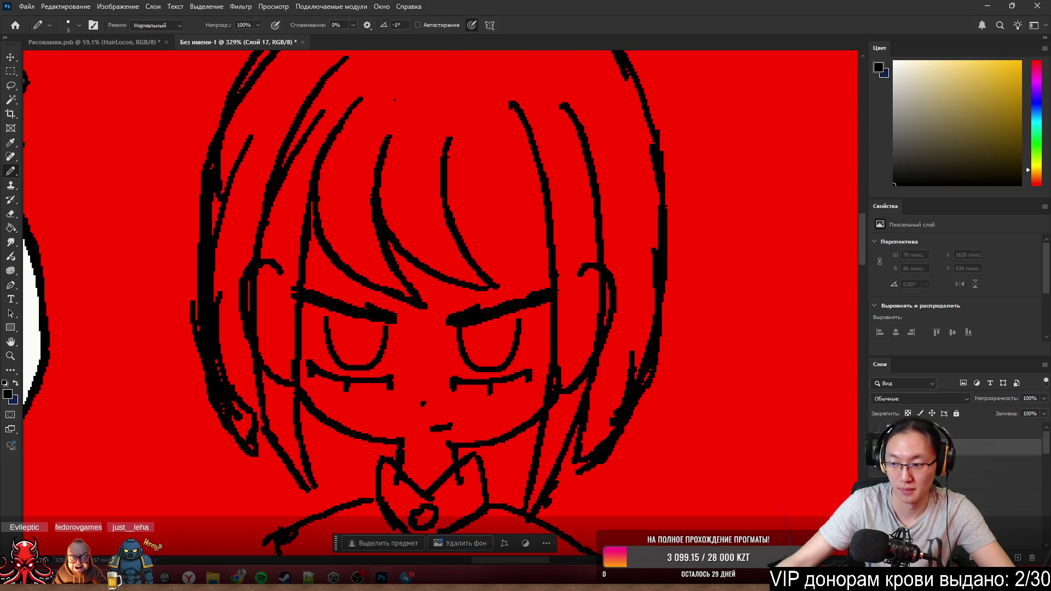
pyautogui.write('L3')
pyautogui.press('Return')
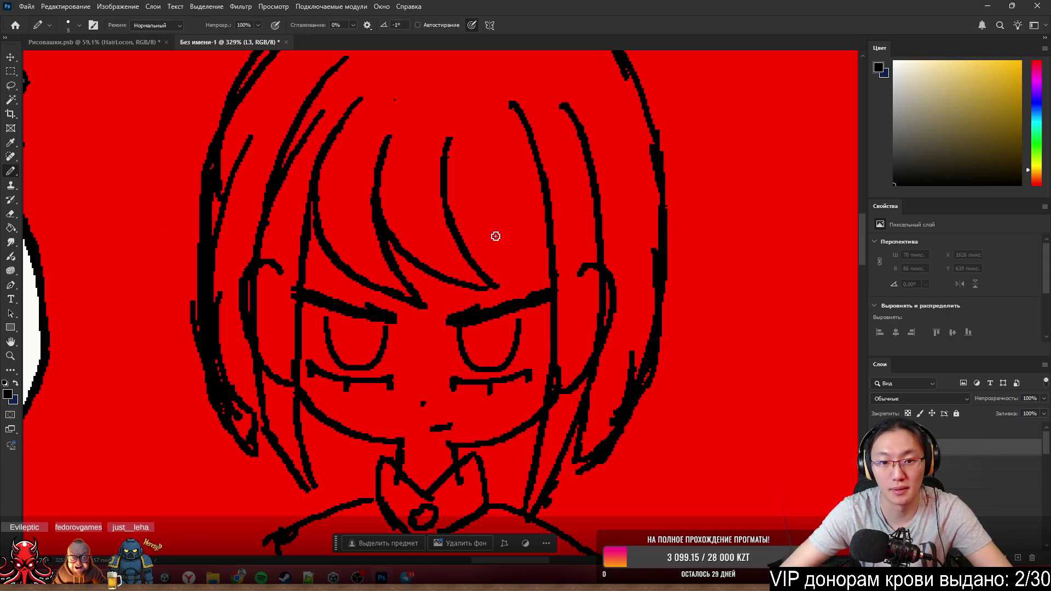
pyautogui.moveTo(446, 155); pyautogui.dragTo(522, 288)
pyautogui.hotkey('ctrl', 'z')
pyautogui.moveTo(443, 187); pyautogui.dragTo(549, 281)
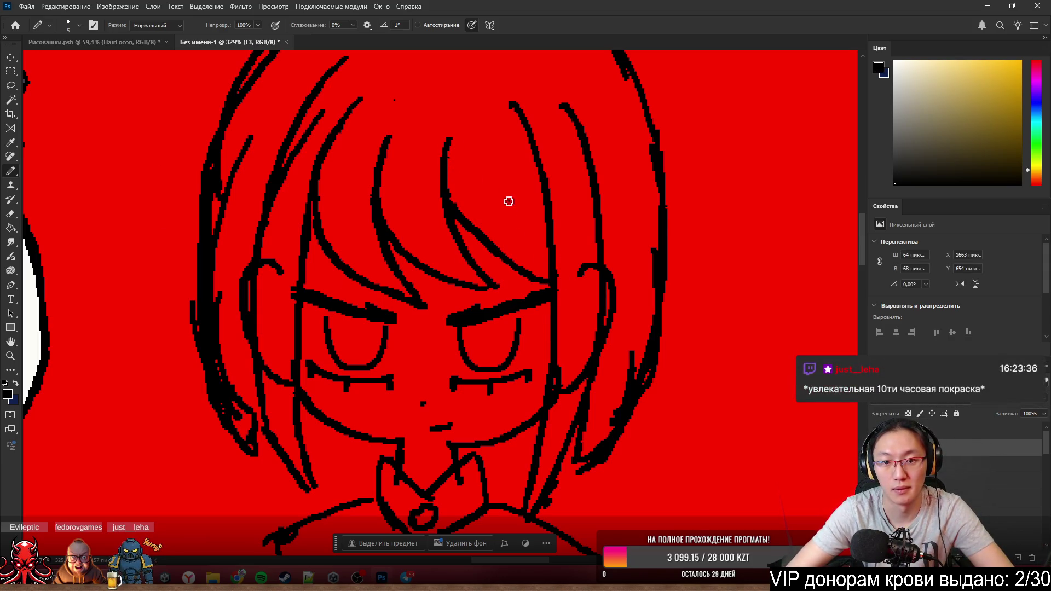
pyautogui.hotkey('ctrl', 'z')
pyautogui.moveTo(445, 155); pyautogui.dragTo(552, 264)
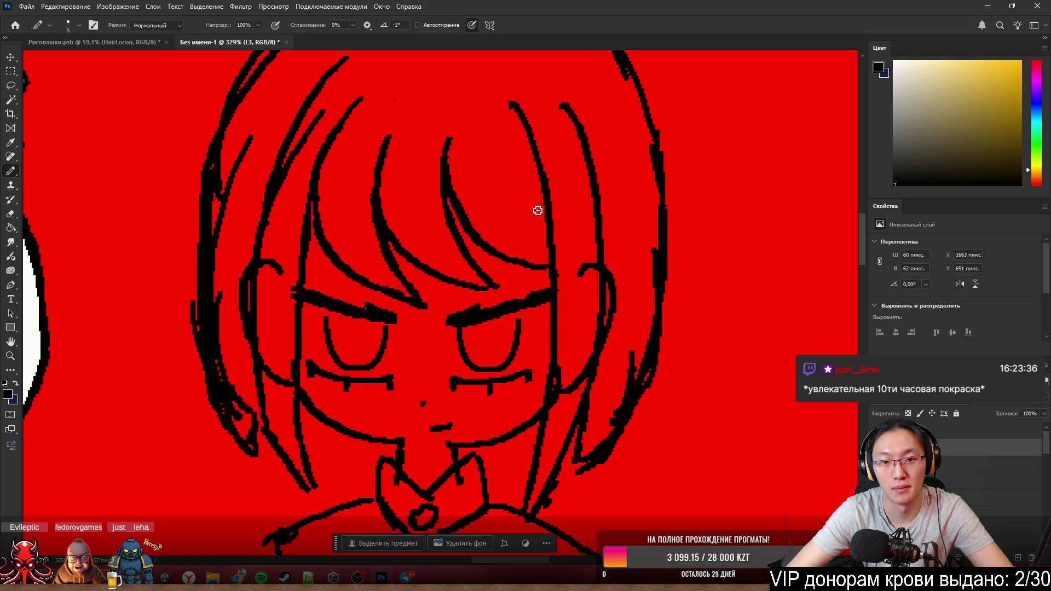
# - Attempt a short strand near the right bangs, undoing the unsatisfactory strokes
pyautogui.moveTo(516, 143); pyautogui.dragTo(575, 216)
pyautogui.hotkey('ctrl', 'z')
pyautogui.moveTo(523, 133); pyautogui.dragTo(564, 214)
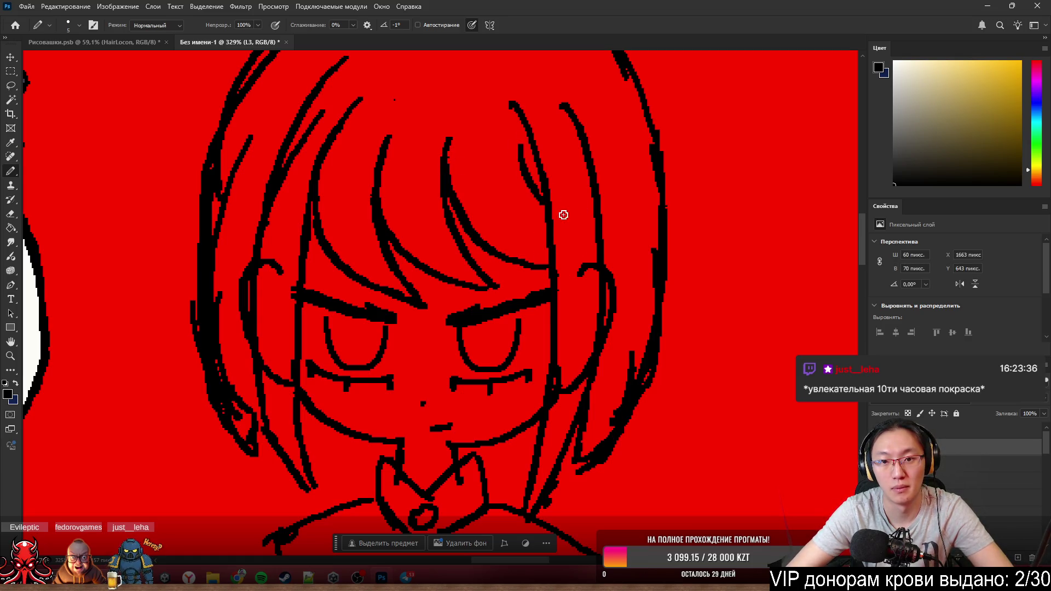
pyautogui.hotkey('ctrl', 'z')
pyautogui.scroll(-5, 542, 164)
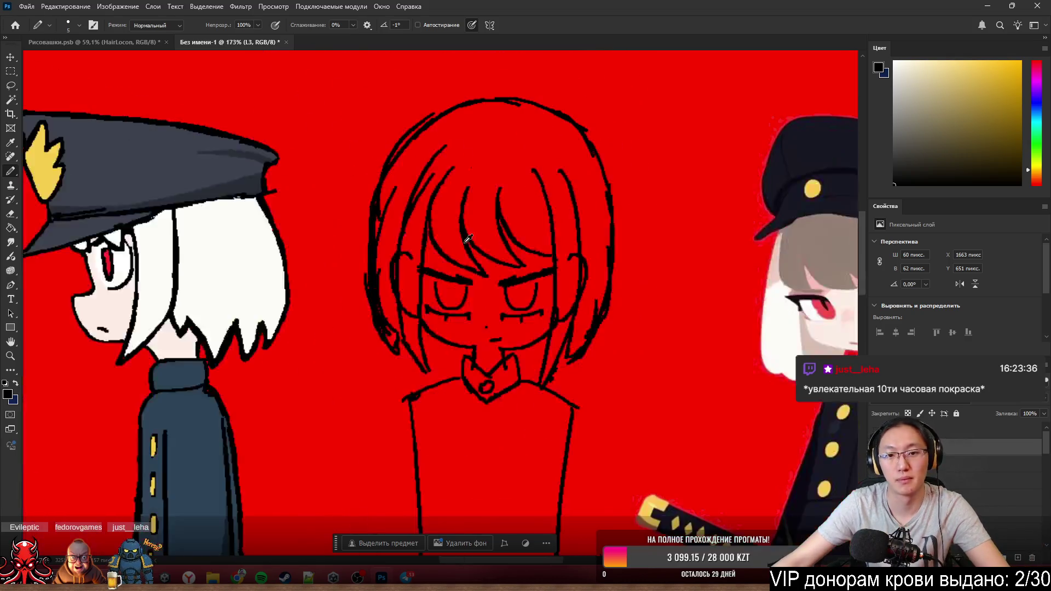
pyautogui.scroll(2, 514, 239)
pyautogui.scroll(-1, 497, 228)
pyautogui.scroll(4, 500, 205)
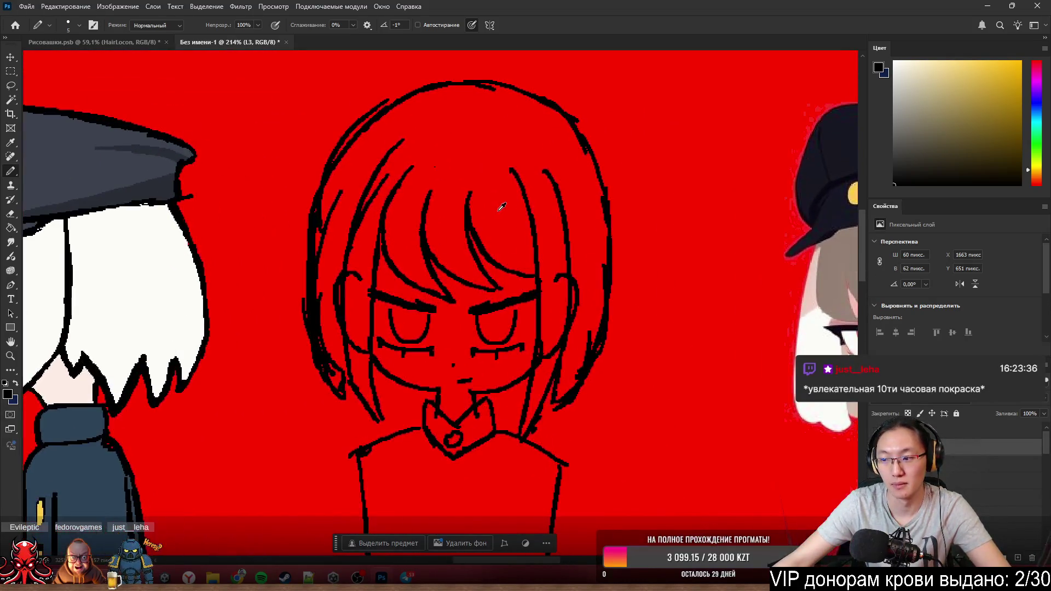
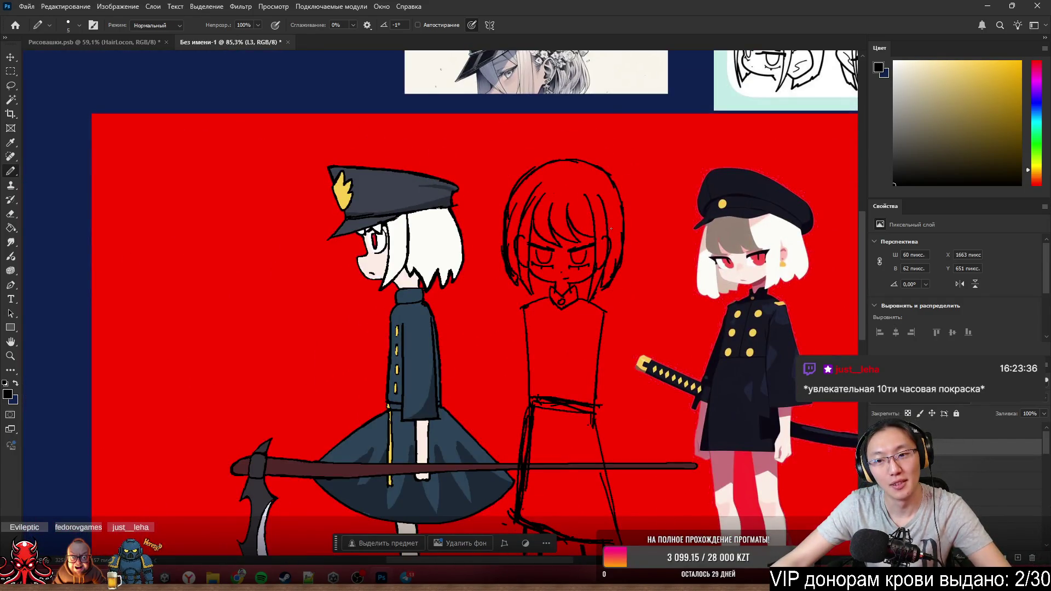
pyautogui.scroll(2, 612, 229)
pyautogui.scroll(1, 611, 228)
pyautogui.scroll(-2, 609, 223)
pyautogui.scroll(2, 609, 219)
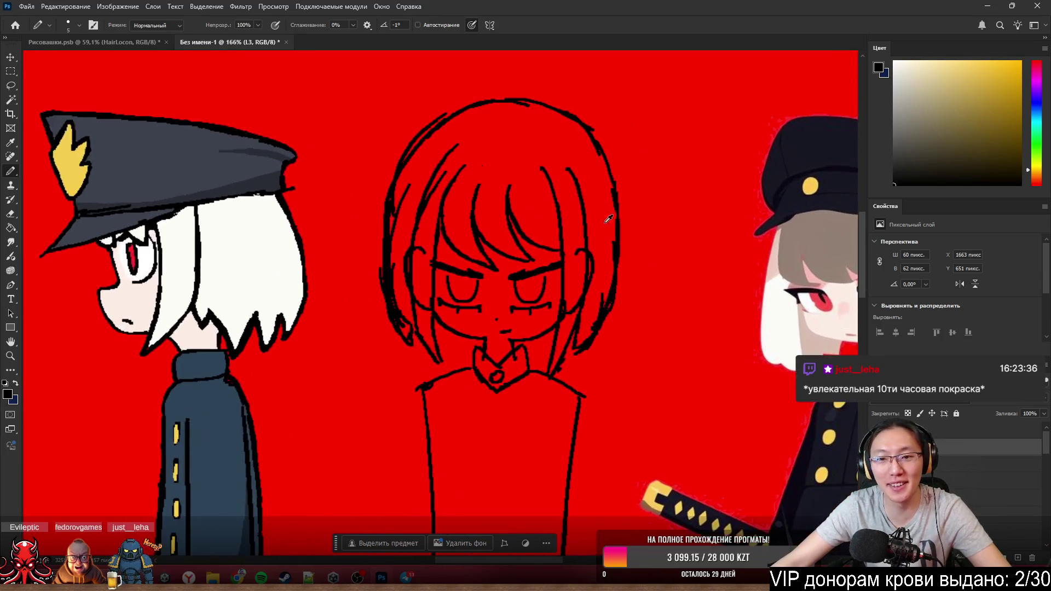
pyautogui.scroll(2, 578, 222)
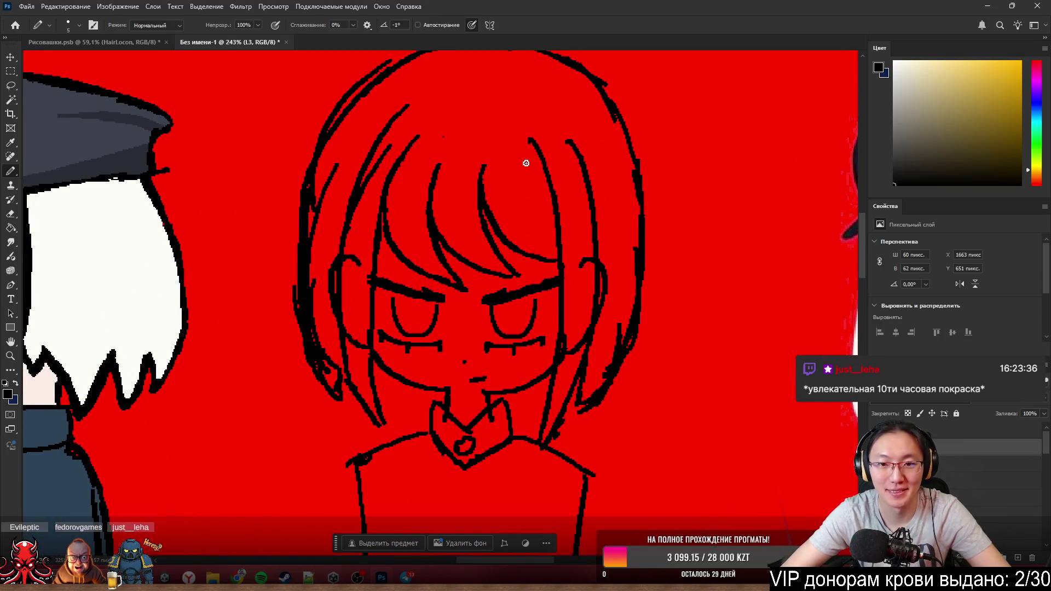
# - Activate the Main sketch layer and lasso a freehand selection around the girl's head
pyautogui.moveTo(534, 156); pyautogui.dragTo(555, 260)
pyautogui.hotkey('ctrl', 'z')
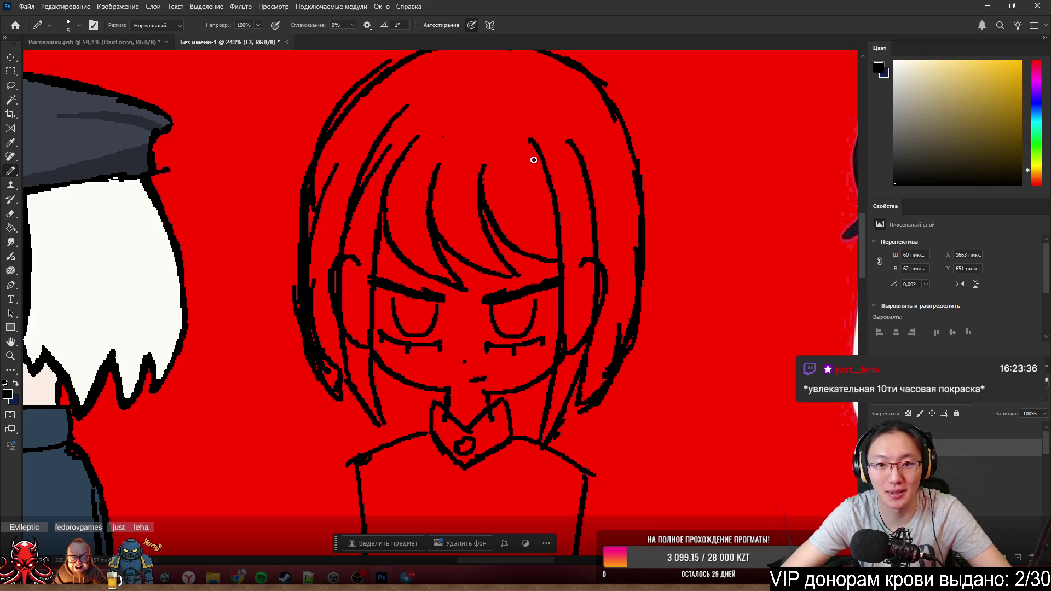
pyautogui.scroll(-1, 533, 159)
pyautogui.scroll(-2, 532, 159)
pyautogui.scroll(-1, 575, 189)
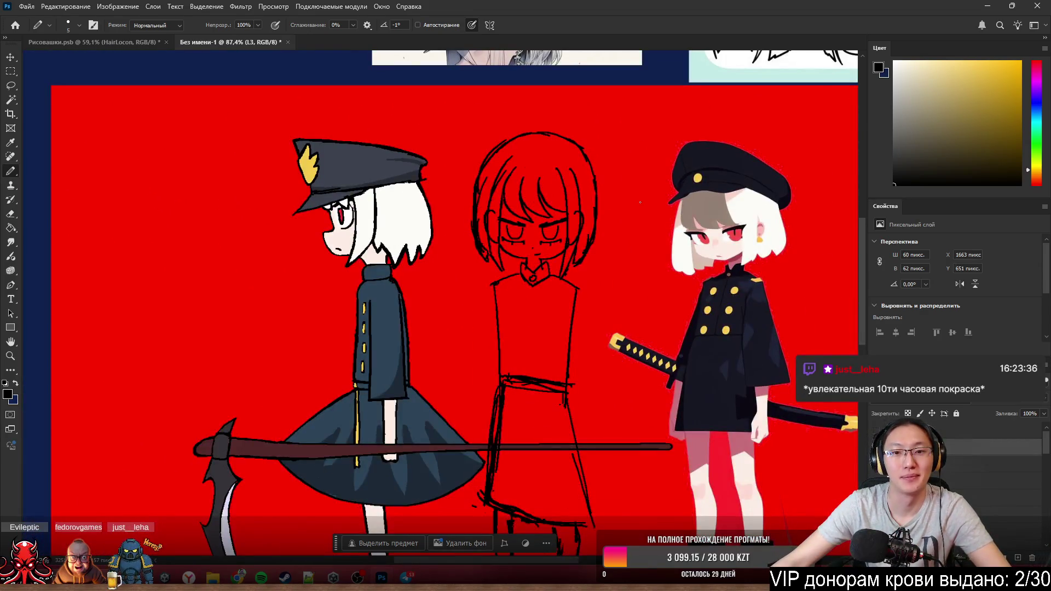
pyautogui.scroll(1, 561, 173)
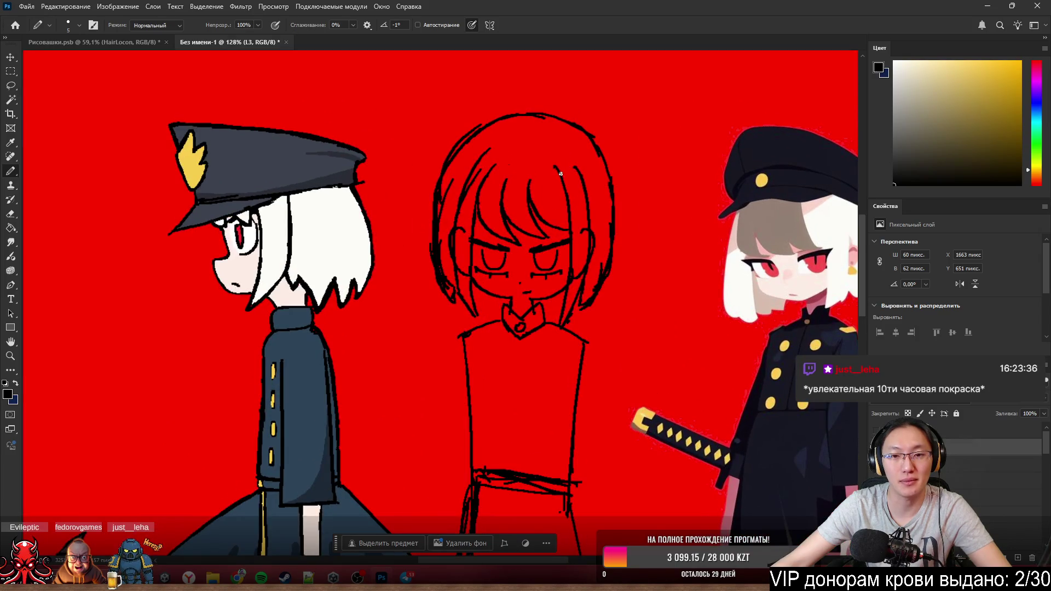
pyautogui.scroll(1, 556, 174)
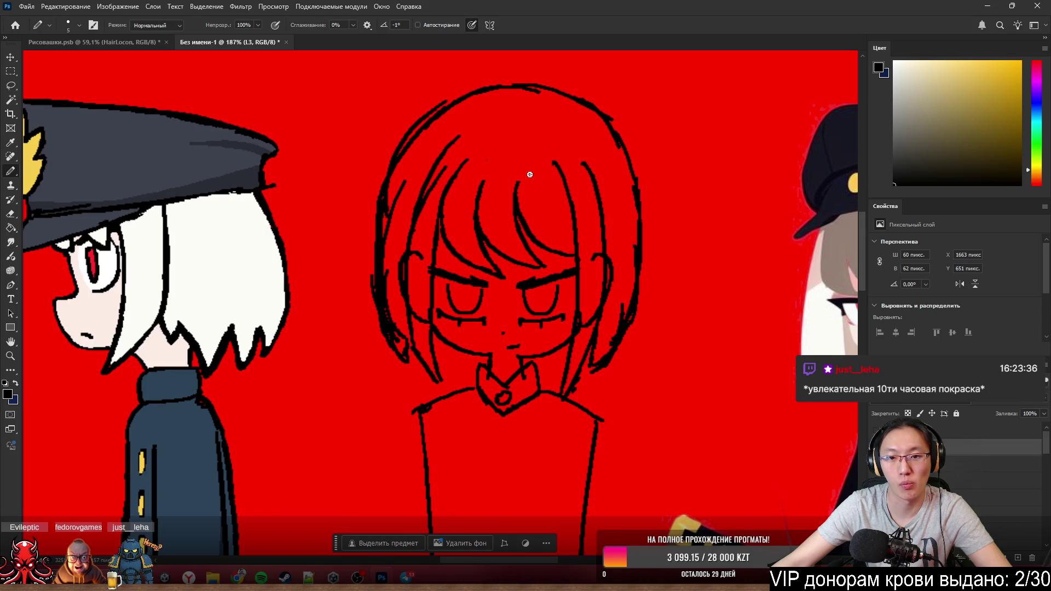
pyautogui.scroll(1, 581, 271)
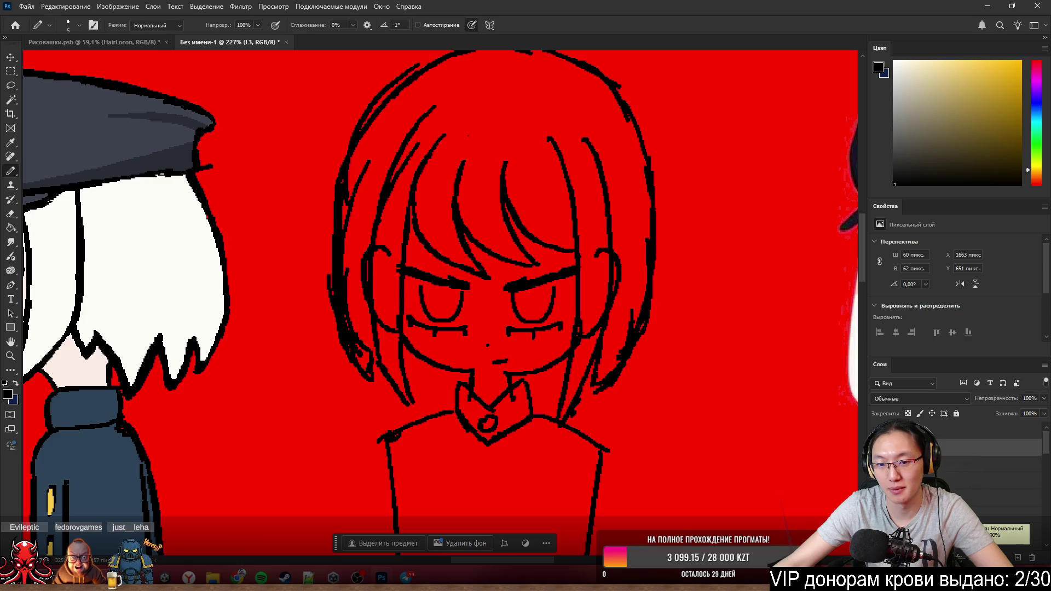
pyautogui.click(1005, 512)
pyautogui.press('l')
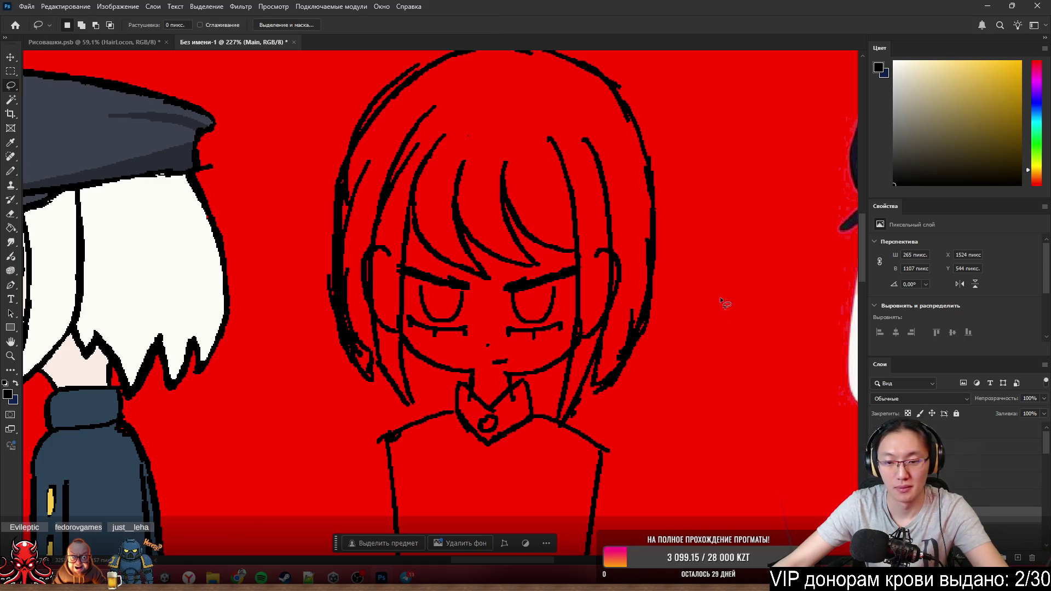
pyautogui.moveTo(479, 392); pyautogui.dragTo(447, 377)
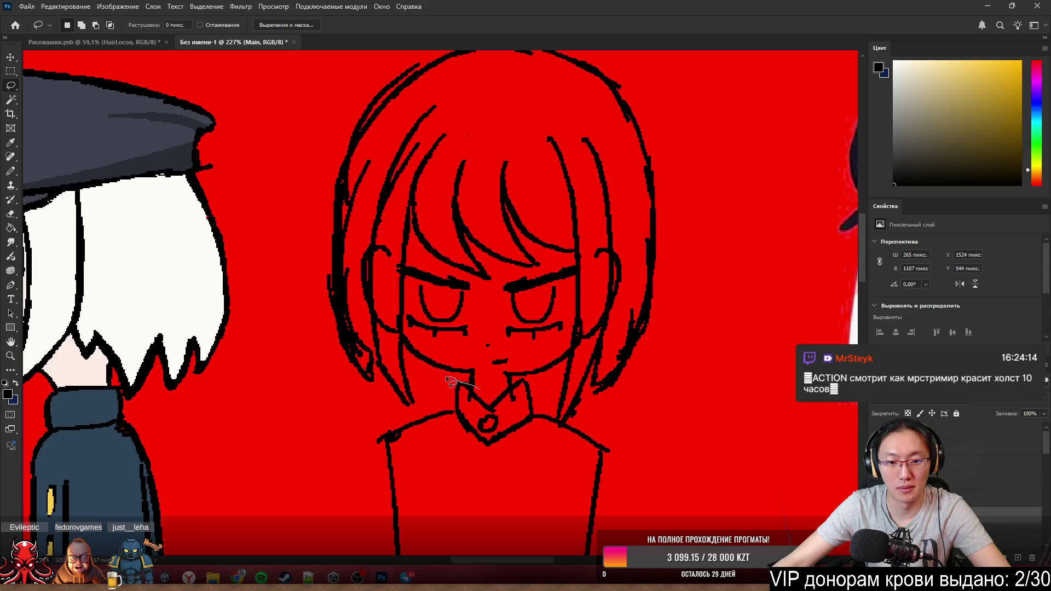
pyautogui.moveTo(398, 437)
pyautogui.mouseDown()
pyautogui.moveTo(289, 237)
pyautogui.moveTo(526, 37)
pyautogui.moveTo(645, 462)
pyautogui.moveTo(583, 425)
pyautogui.mouseUp()
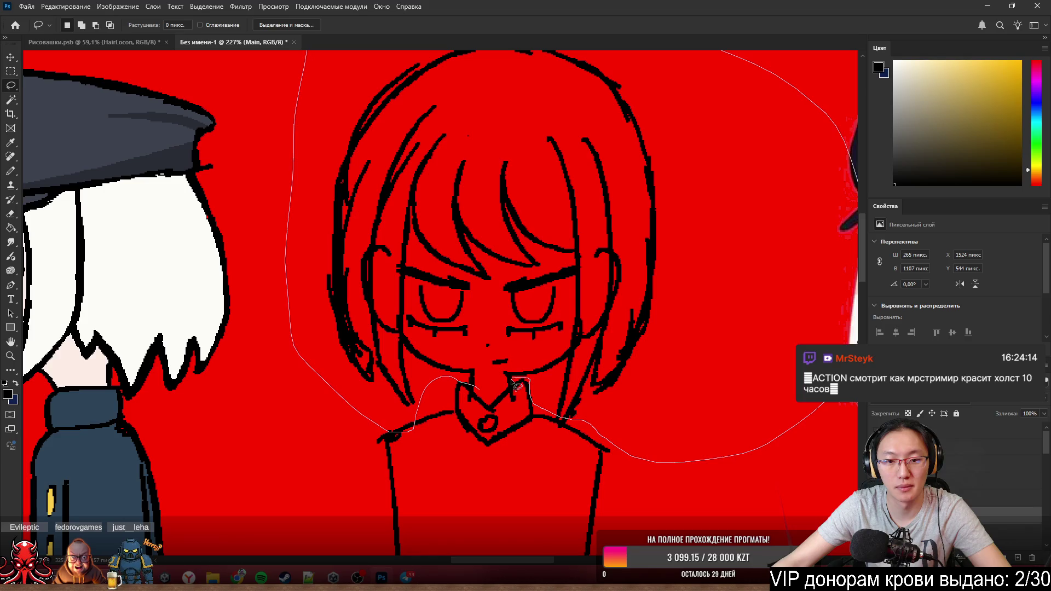
pyautogui.moveTo(515, 384); pyautogui.dragTo(510, 385)
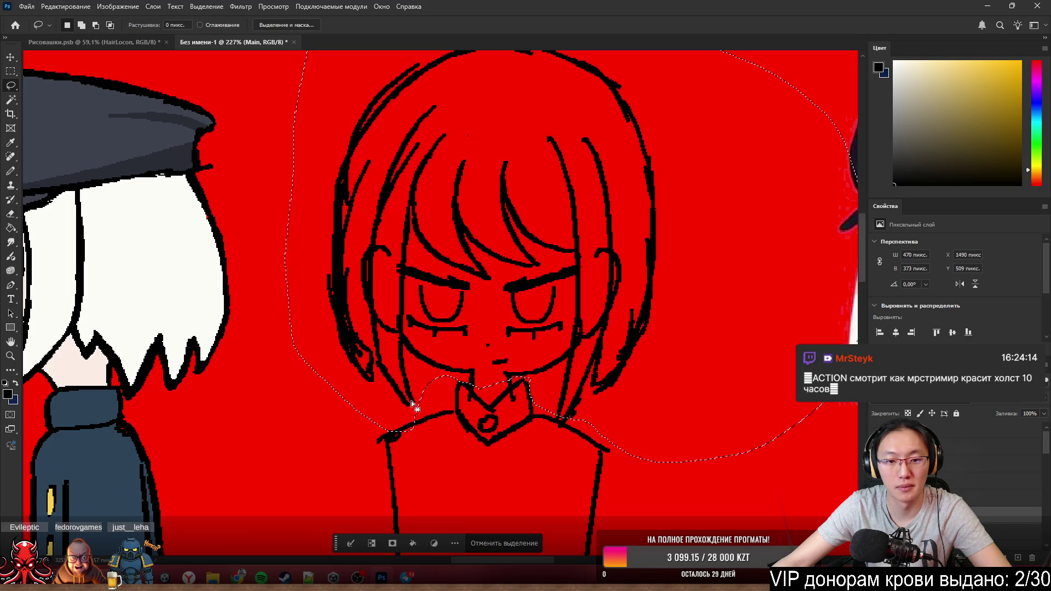
# - Cut the selected head onto its own layer via Layer via Cut and name it Head
pyautogui.rightClick(544, 224)
pyautogui.click(599, 310)
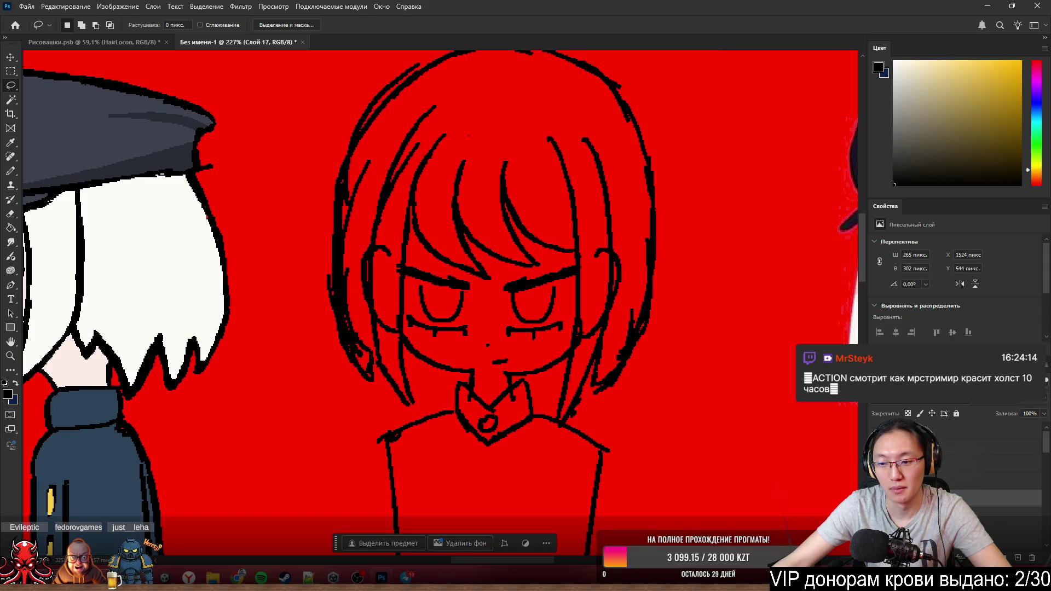
pyautogui.write('Head')
pyautogui.press('Return')
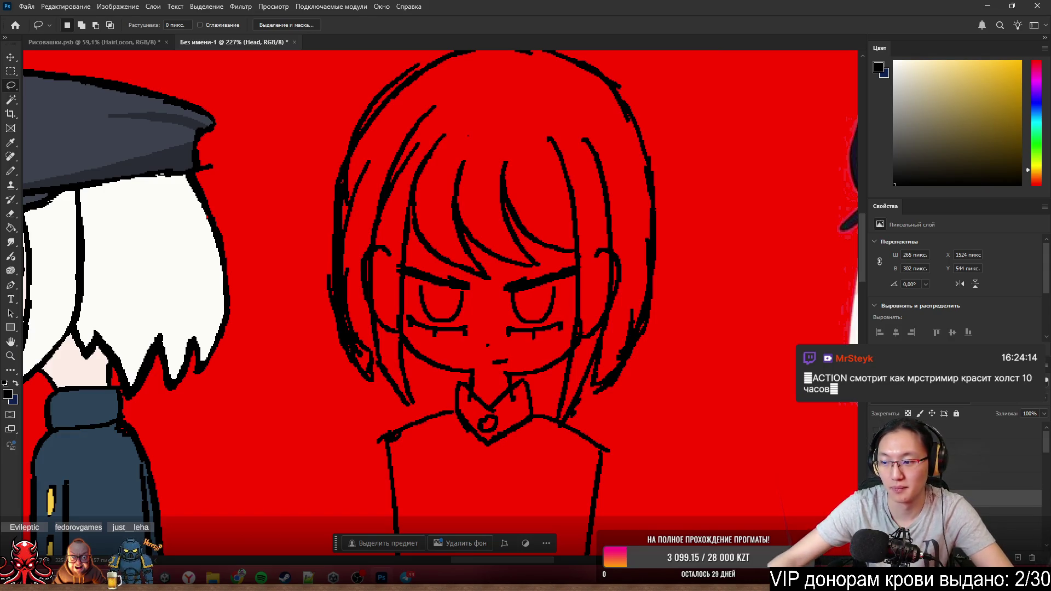
pyautogui.moveTo(618, 129); pyautogui.dragTo(663, 104)
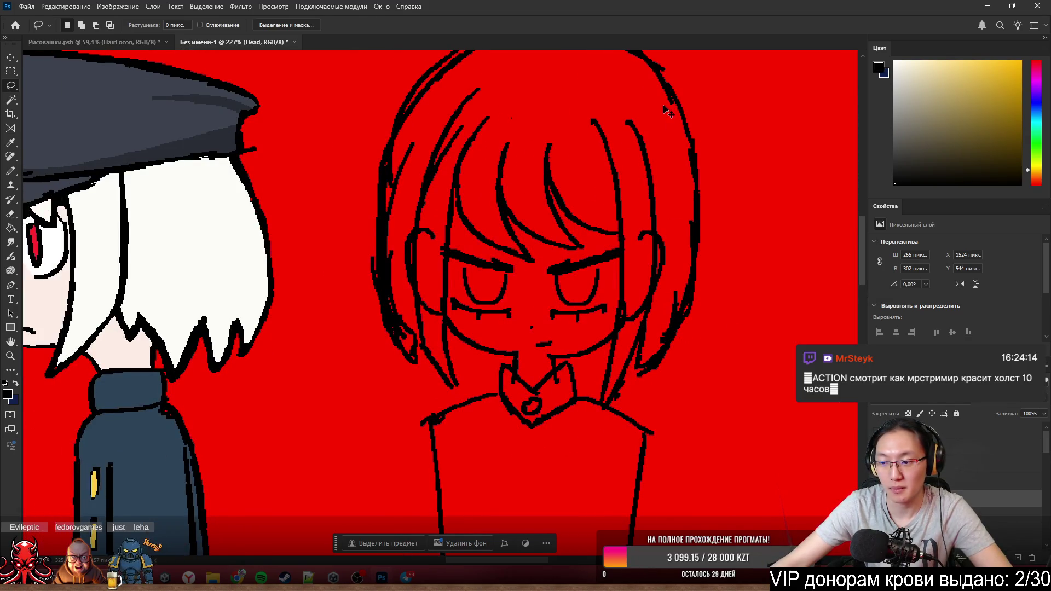
pyautogui.scroll(-3, 627, 206)
pyautogui.scroll(3, 629, 202)
pyautogui.scroll(-1, 622, 203)
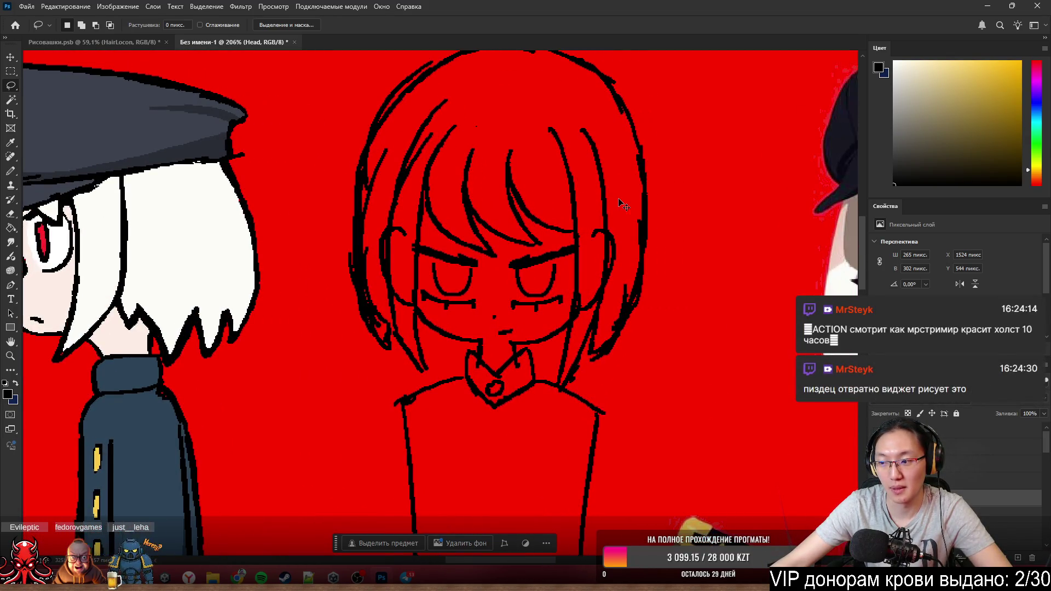
# - Drag the head sketch on the Head layer about 88 px right and 16 px down
pyautogui.moveTo(621, 203); pyautogui.dragTo(616, 205)
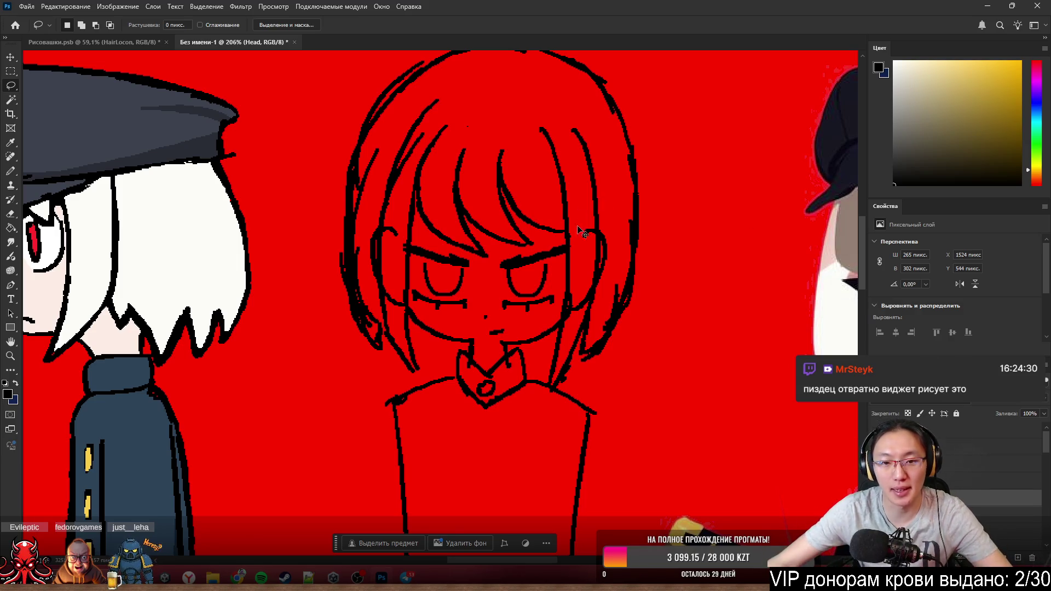
pyautogui.moveTo(513, 271); pyautogui.dragTo(605, 289)
pyautogui.scroll(-1, 625, 271)
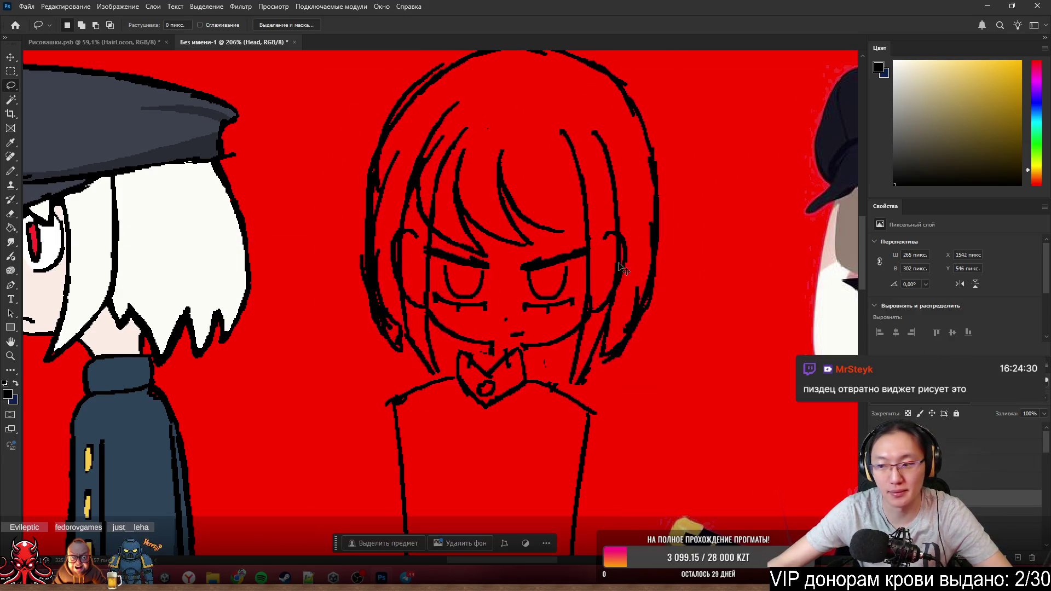
pyautogui.scroll(-2, 670, 242)
pyautogui.scroll(1, 680, 247)
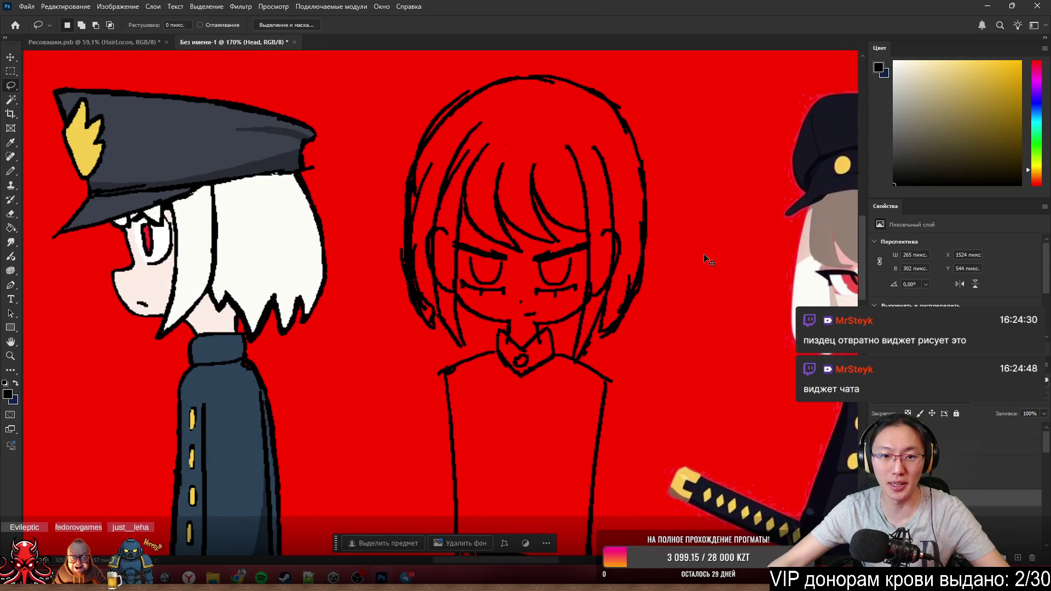
pyautogui.scroll(3, 559, 214)
pyautogui.scroll(-3, 525, 209)
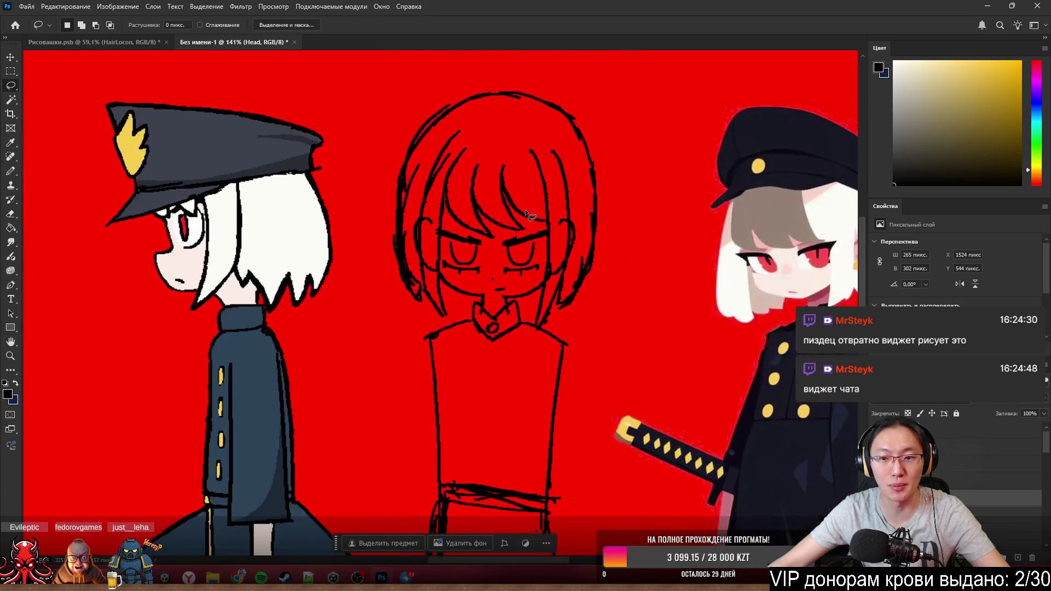
pyautogui.scroll(2, 527, 209)
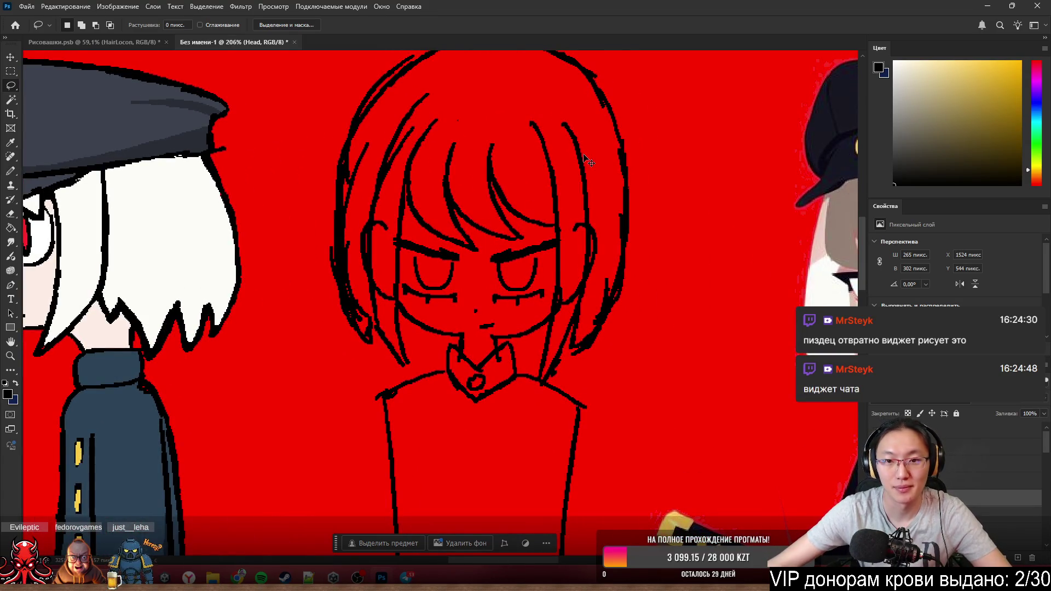
pyautogui.scroll(1, 512, 172)
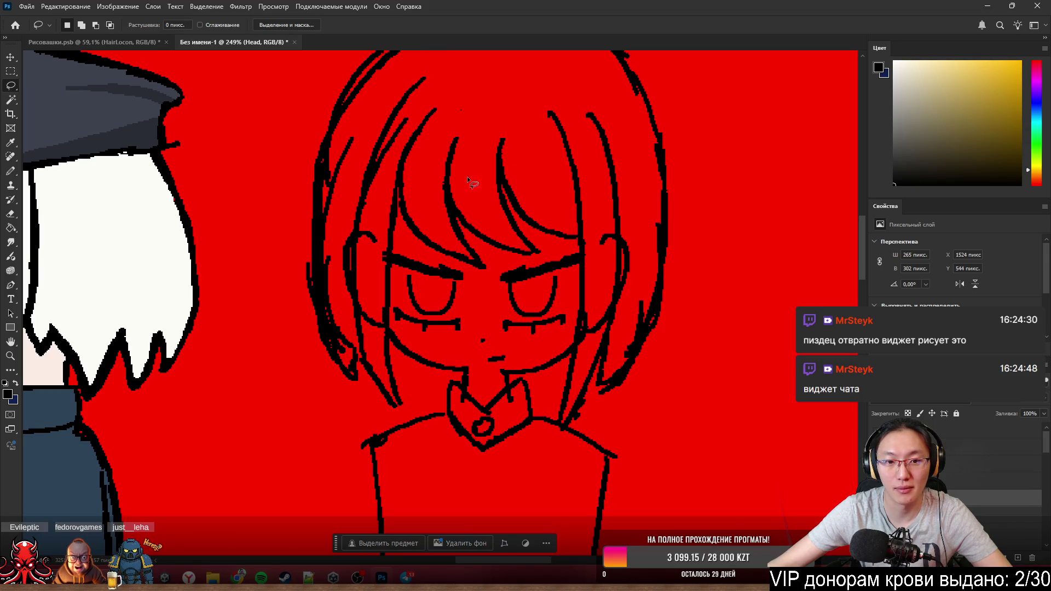
pyautogui.scroll(1, 404, 211)
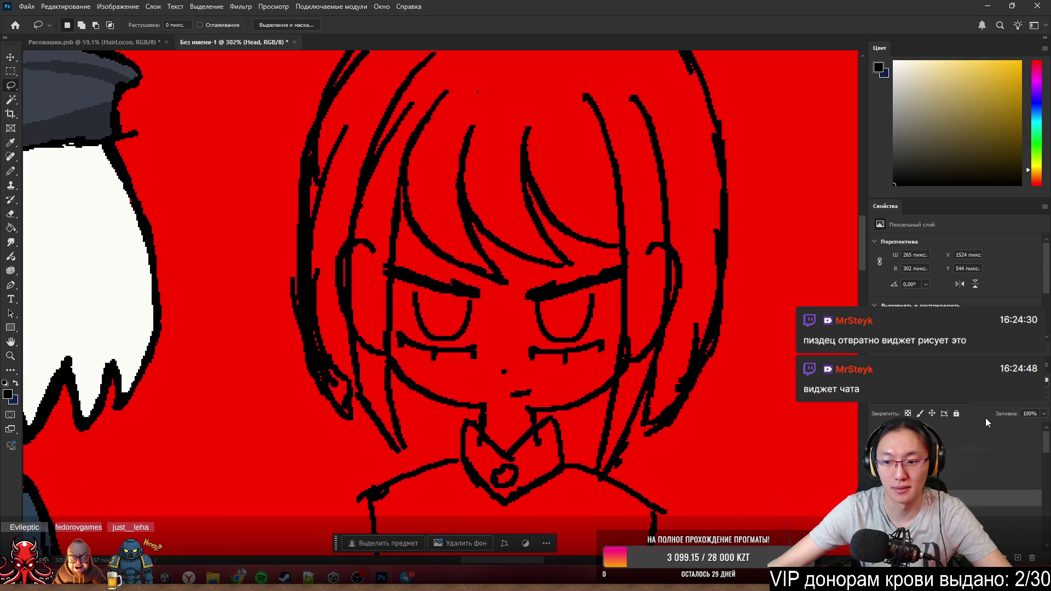
# - Lower the Head layer's Fill to a faint translucent guide, then make the L4 lineart layer active
pyautogui.click(1035, 413)
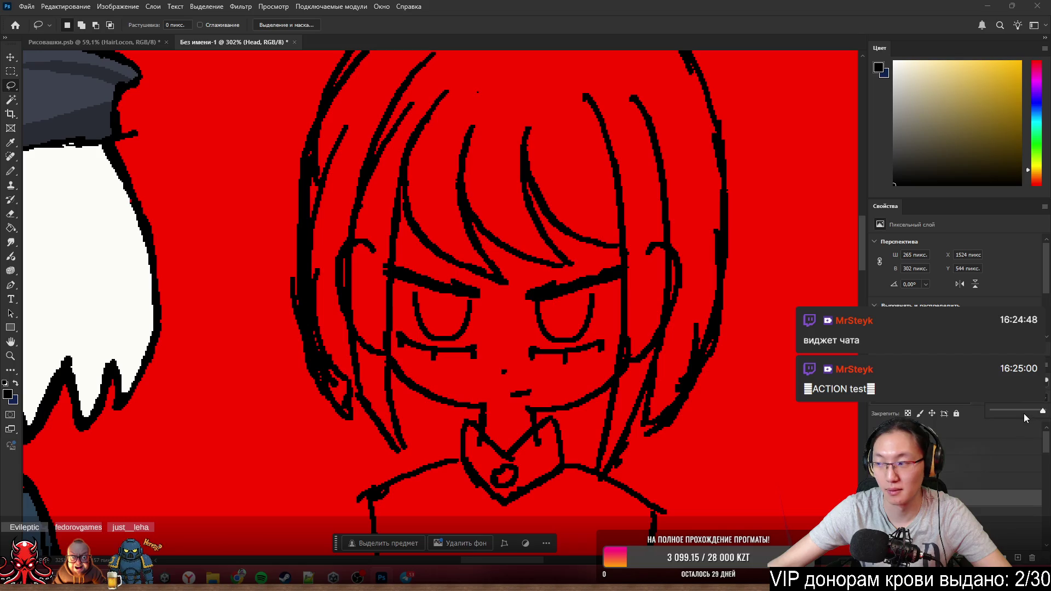
pyautogui.moveTo(1019, 413); pyautogui.dragTo(1008, 412)
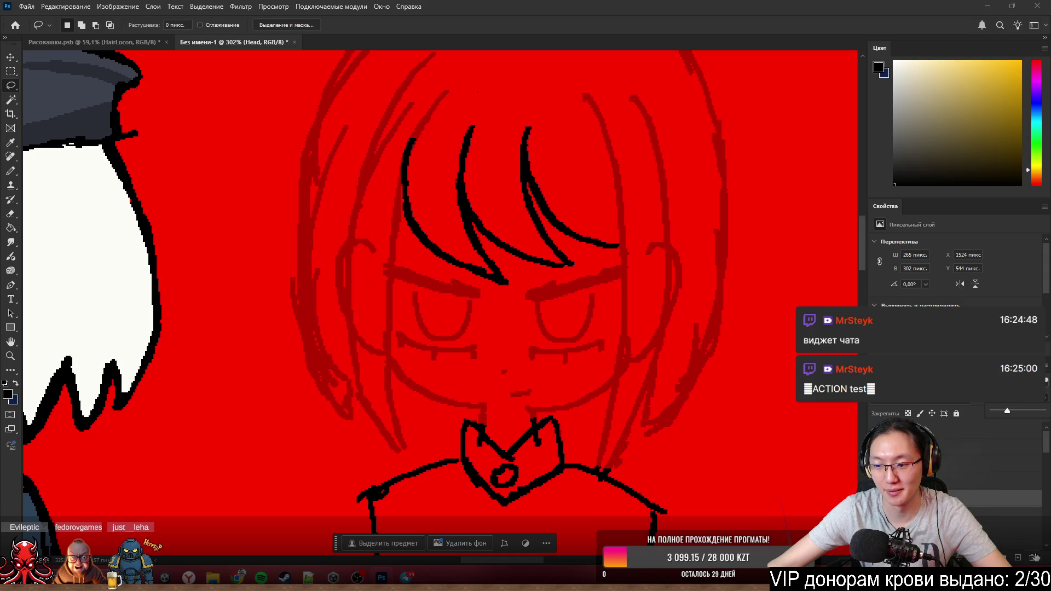
pyautogui.click(1018, 557)
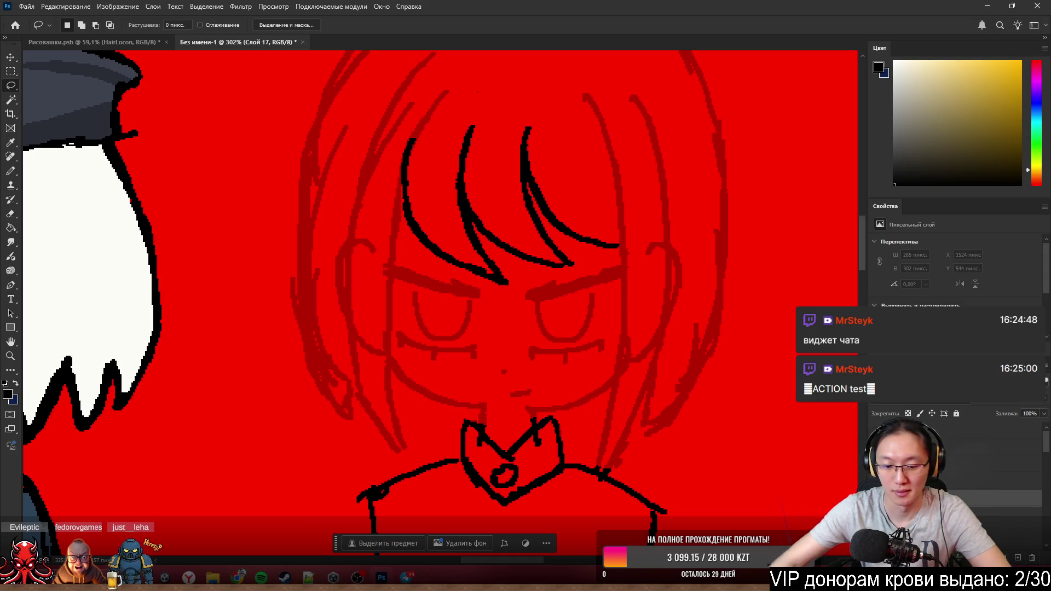
pyautogui.hotkey('alt', '[')
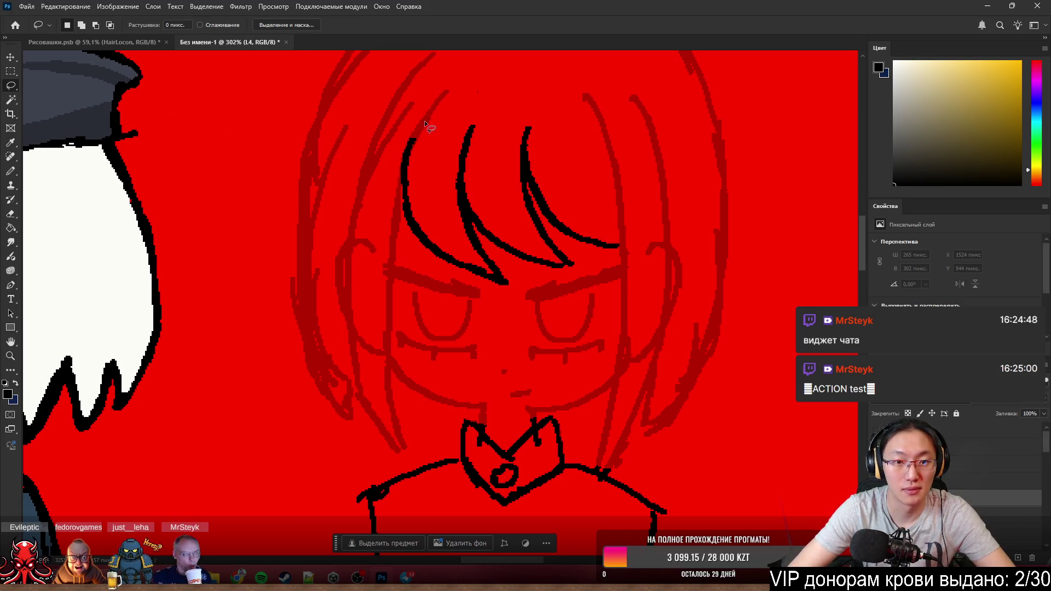
# - Ink a long black hair strand down the left side of the face with the pencil, retrying until it reaches the neck
pyautogui.press('b')
pyautogui.moveTo(448, 92); pyautogui.dragTo(367, 355)
pyautogui.hotkey('ctrl', 'z')
pyautogui.moveTo(448, 105); pyautogui.dragTo(404, 391)
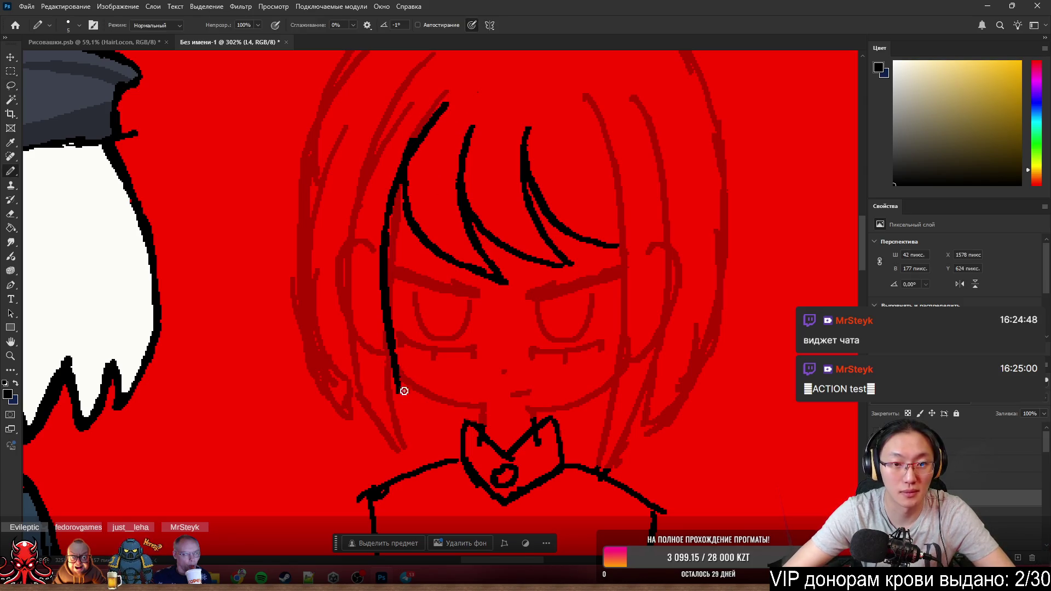
pyautogui.hotkey('ctrl', 'z')
pyautogui.moveTo(448, 103); pyautogui.dragTo(412, 390)
pyautogui.hotkey('ctrl', 'z')
pyautogui.moveTo(448, 87); pyautogui.dragTo(404, 420)
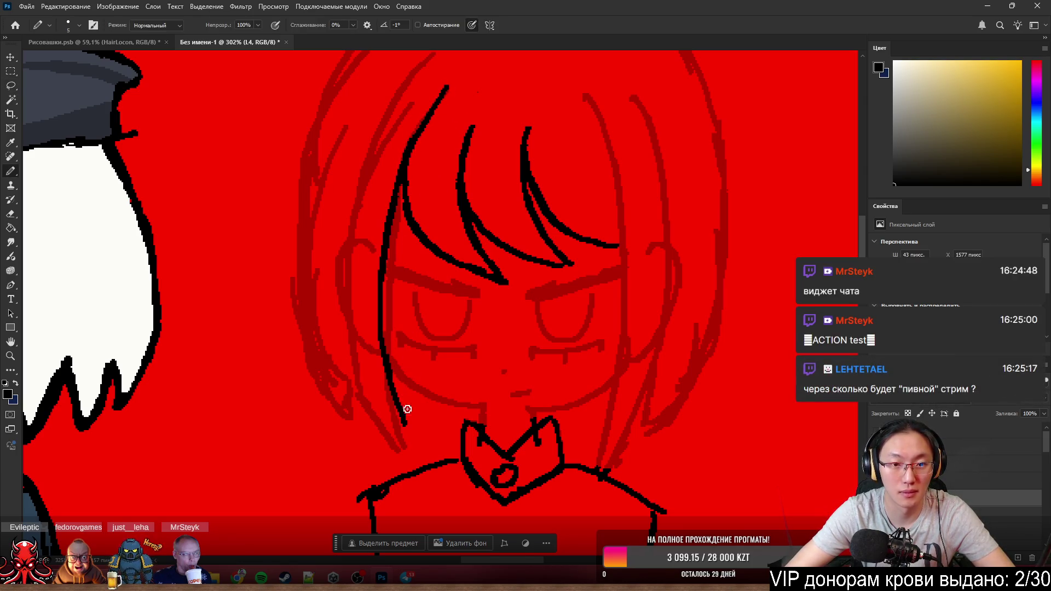
pyautogui.hotkey('ctrl', 'z')
pyautogui.moveTo(436, 107); pyautogui.dragTo(399, 413)
pyautogui.hotkey('ctrl', 'z')
pyautogui.moveTo(429, 107); pyautogui.dragTo(399, 453)
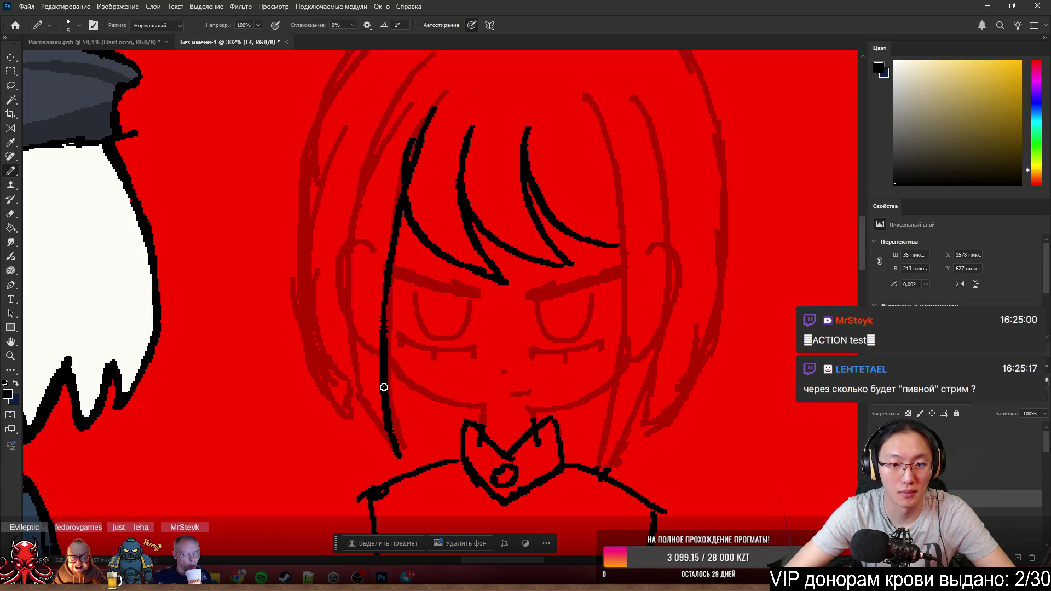
pyautogui.moveTo(411, 78); pyautogui.dragTo(392, 472)
# - Attempt an outer left strand and an upward hair-line extension, undoing each try
pyautogui.hotkey('ctrl', 'z')
pyautogui.moveTo(400, 113); pyautogui.dragTo(396, 457)
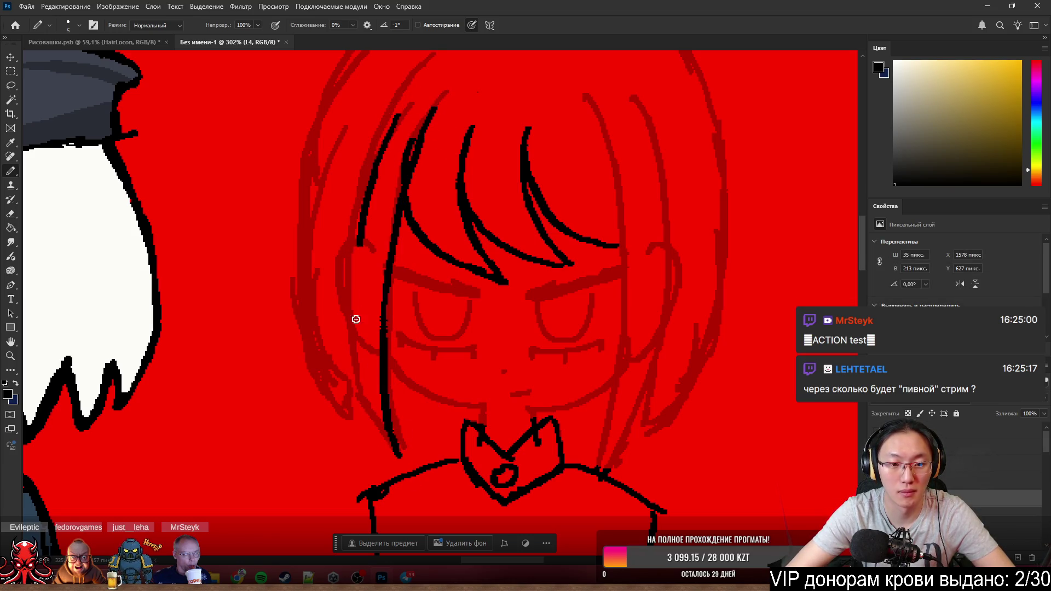
pyautogui.hotkey('ctrl', 'z')
pyautogui.moveTo(400, 99); pyautogui.dragTo(396, 473)
pyautogui.hotkey('ctrl', 'z')
pyautogui.moveTo(411, 72); pyautogui.dragTo(399, 459)
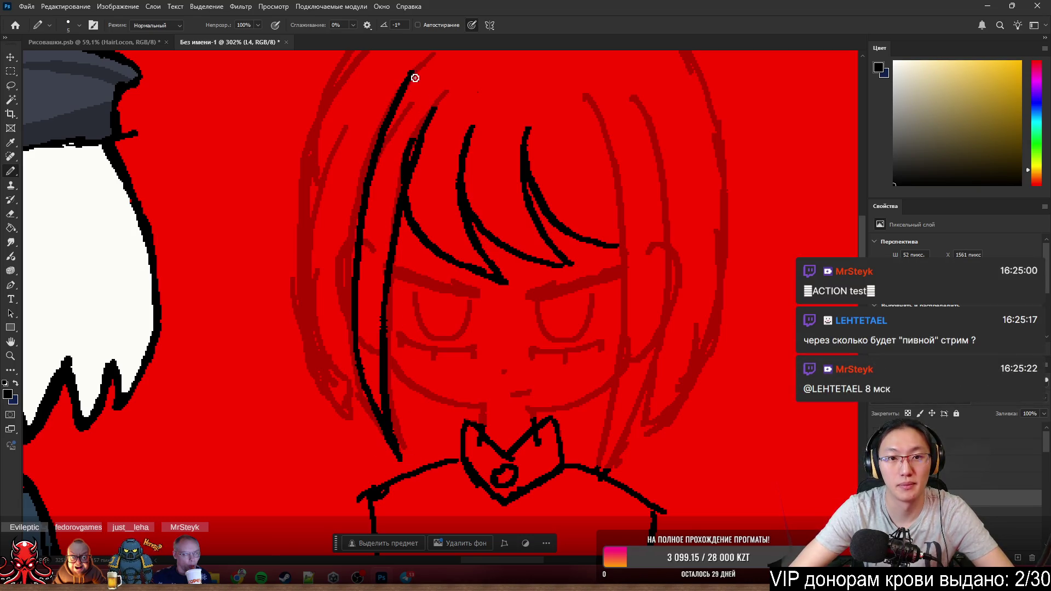
pyautogui.moveTo(402, 86); pyautogui.dragTo(451, 48)
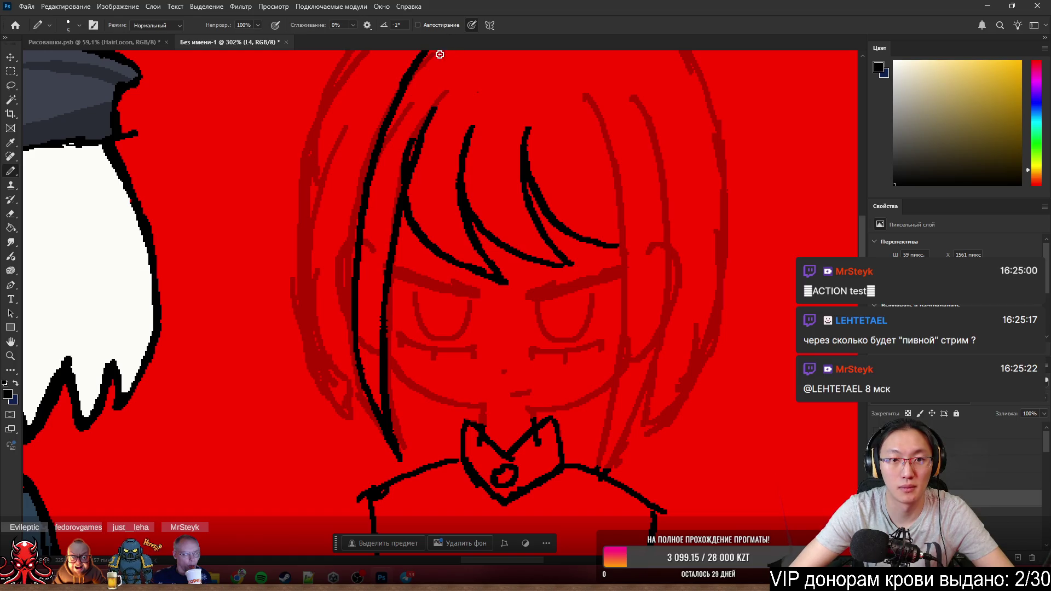
pyautogui.hotkey('ctrl', 'z')
pyautogui.moveTo(406, 75); pyautogui.dragTo(481, 35)
pyautogui.hotkey('ctrl', 'z')
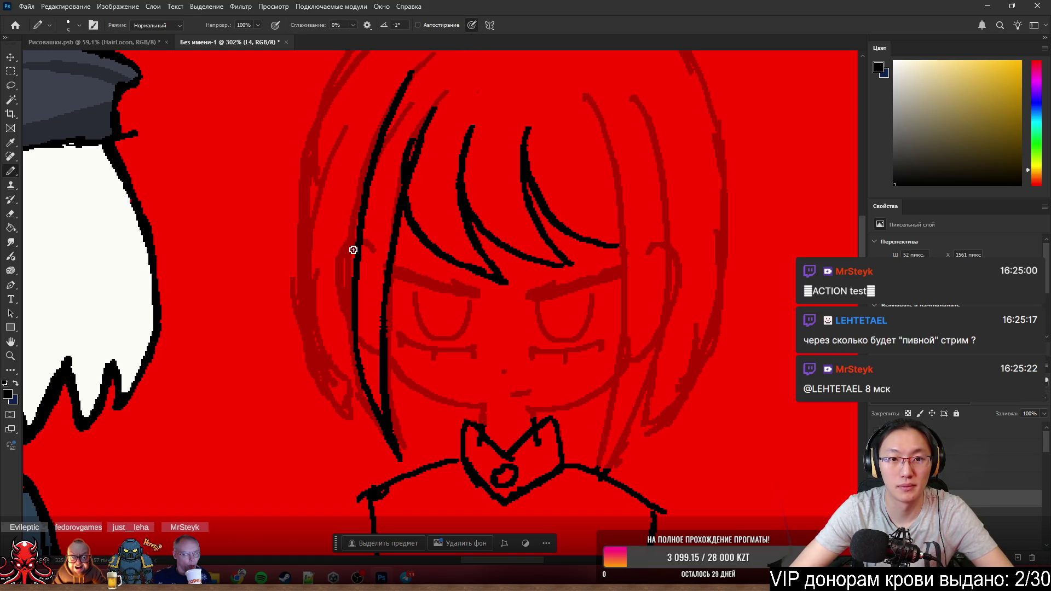
pyautogui.scroll(-2, 404, 93)
pyautogui.scroll(-3, 403, 93)
pyautogui.scroll(3, 411, 99)
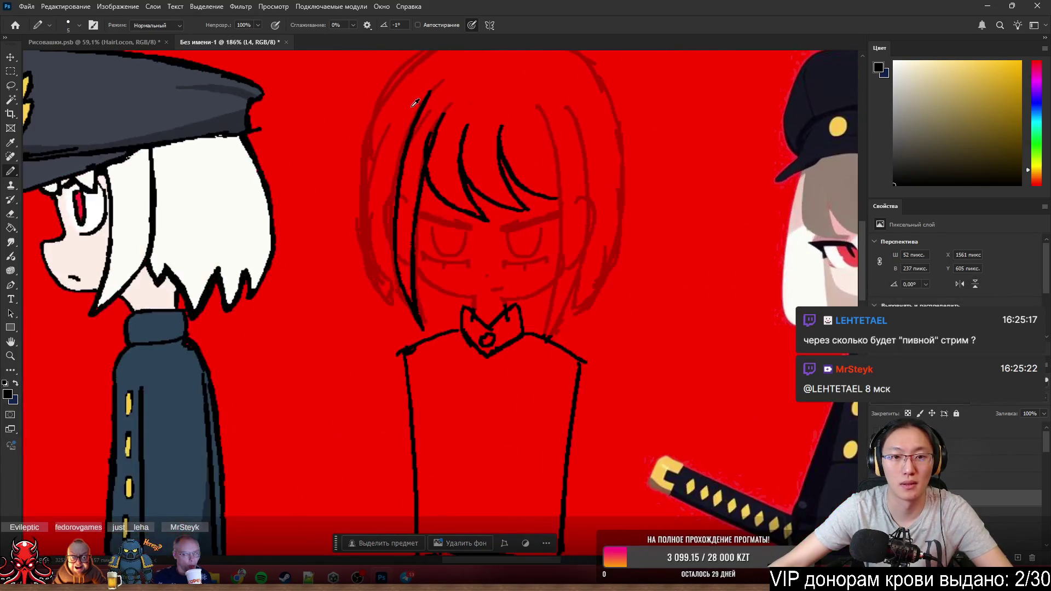
pyautogui.scroll(2, 416, 102)
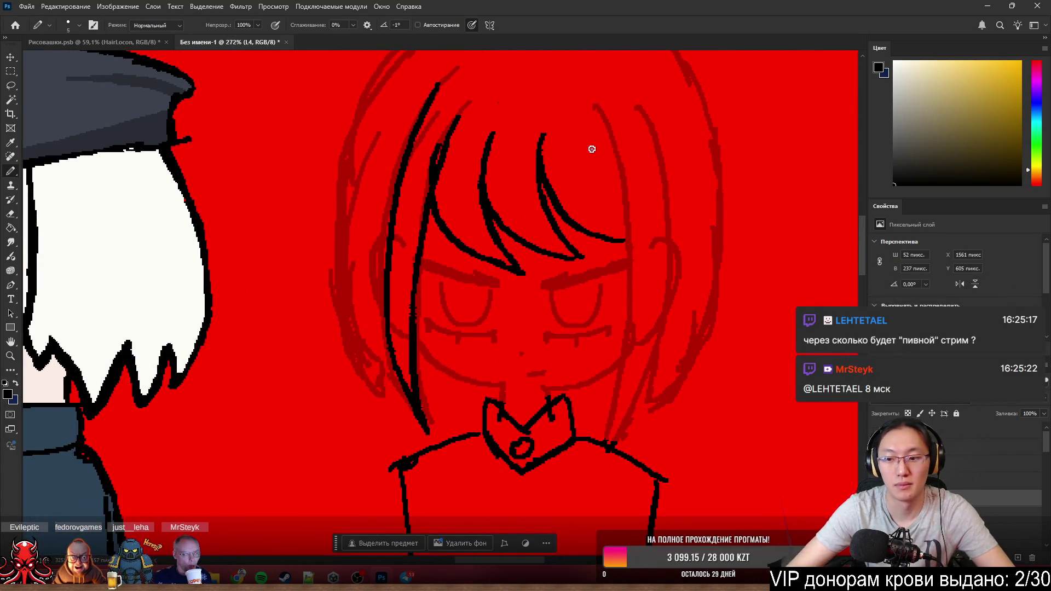
# - Add a new layer named L5, try two long right-side strands and undo them, then switch to layer L3
pyautogui.click(1017, 557)
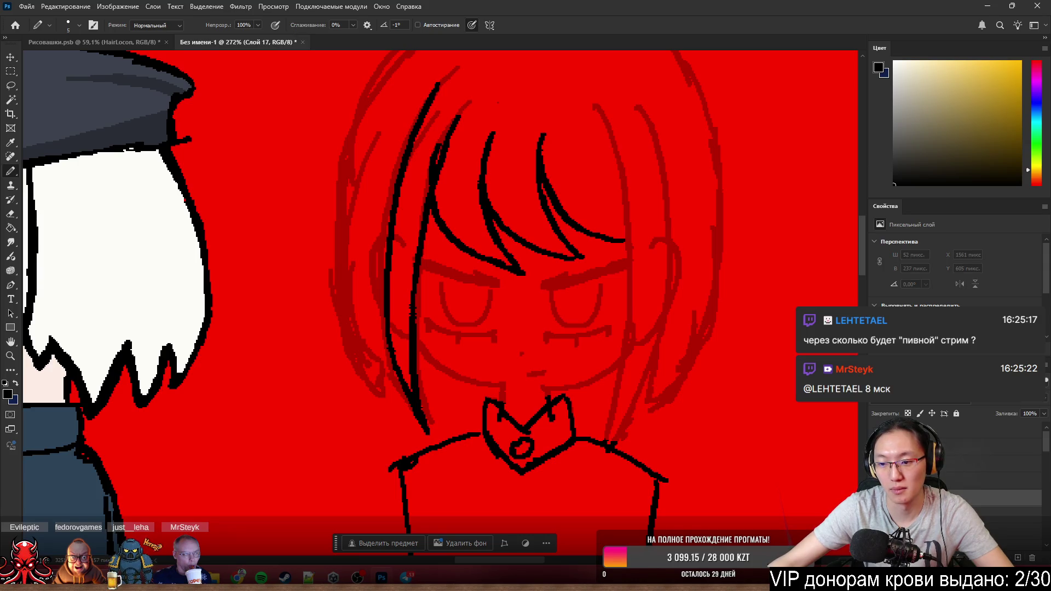
pyautogui.write('L5')
pyautogui.press('Return')
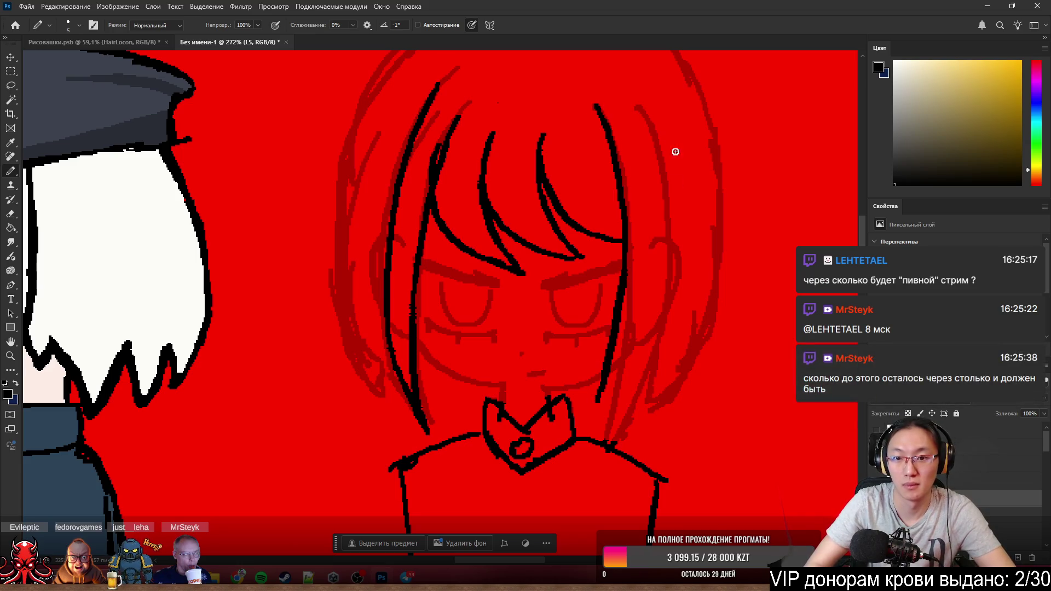
pyautogui.moveTo(603, 112); pyautogui.dragTo(608, 440)
pyautogui.hotkey('ctrl', 'z')
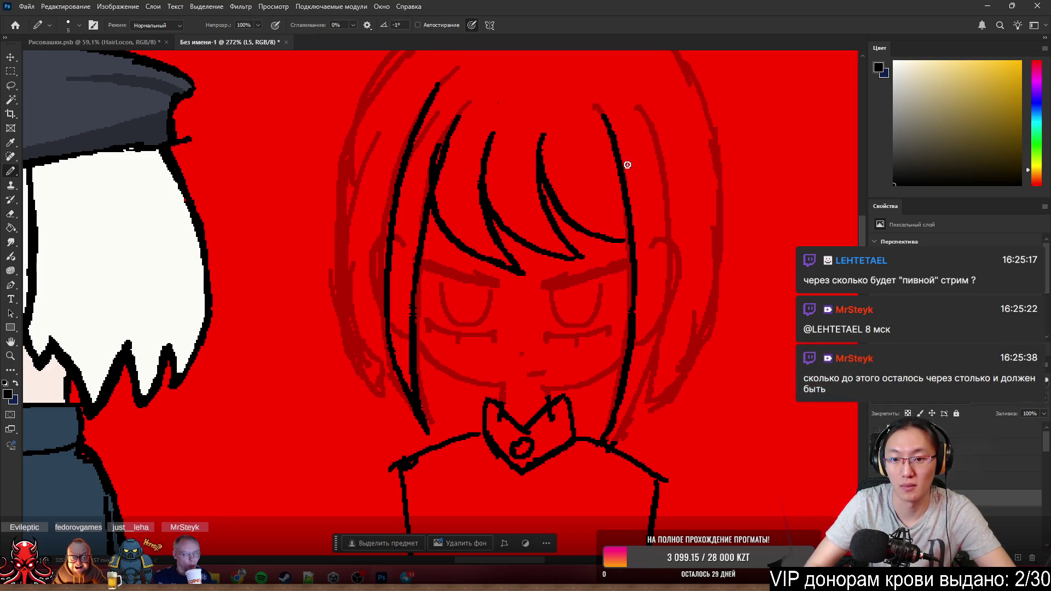
pyautogui.moveTo(643, 107); pyautogui.dragTo(618, 419)
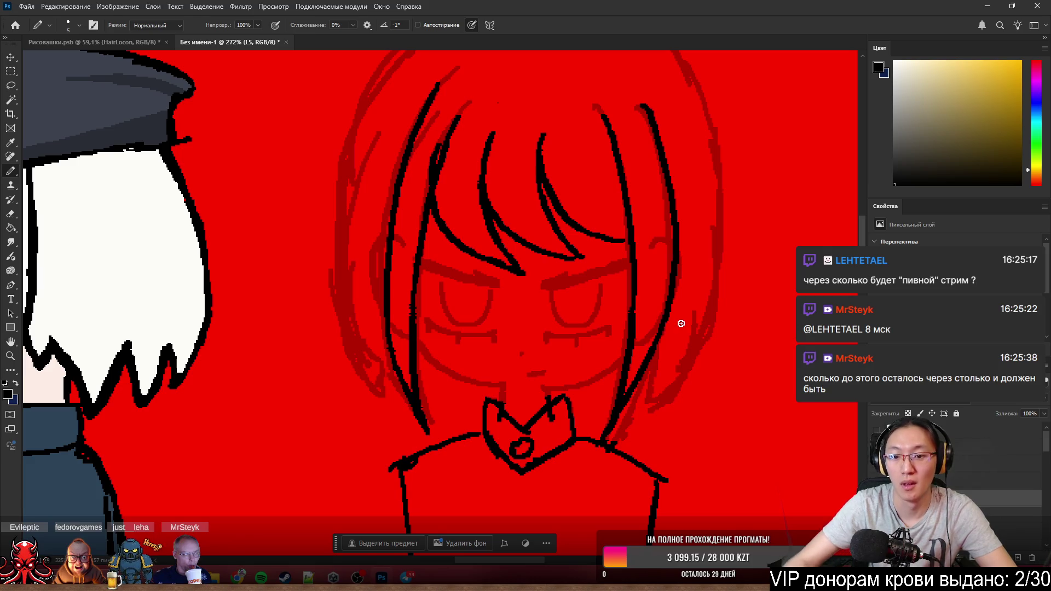
pyautogui.hotkey('ctrl', 'z')
pyautogui.hotkey('ctrl', 'z')
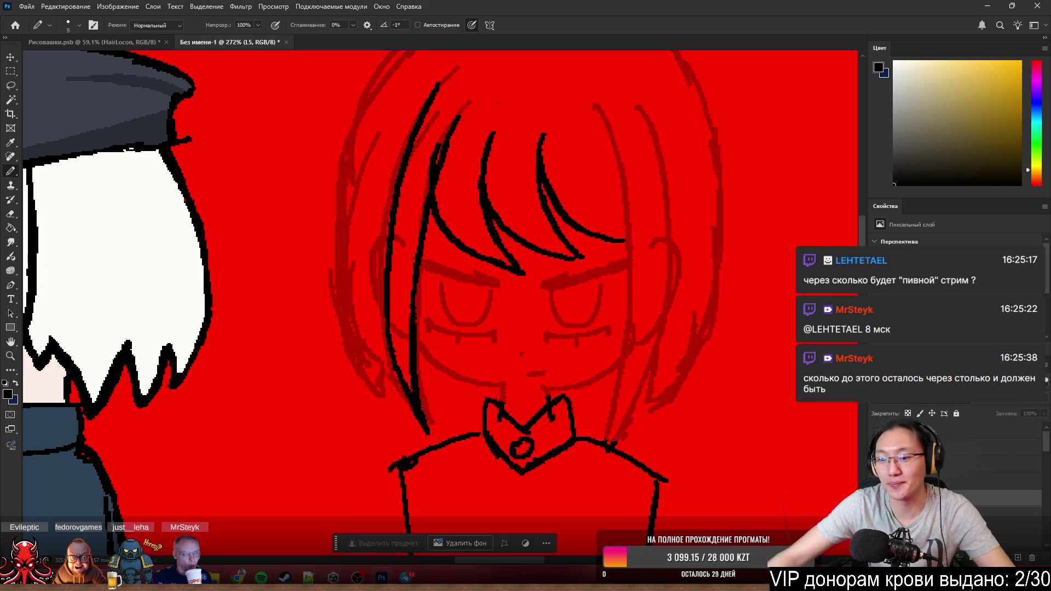
pyautogui.click(949, 452)
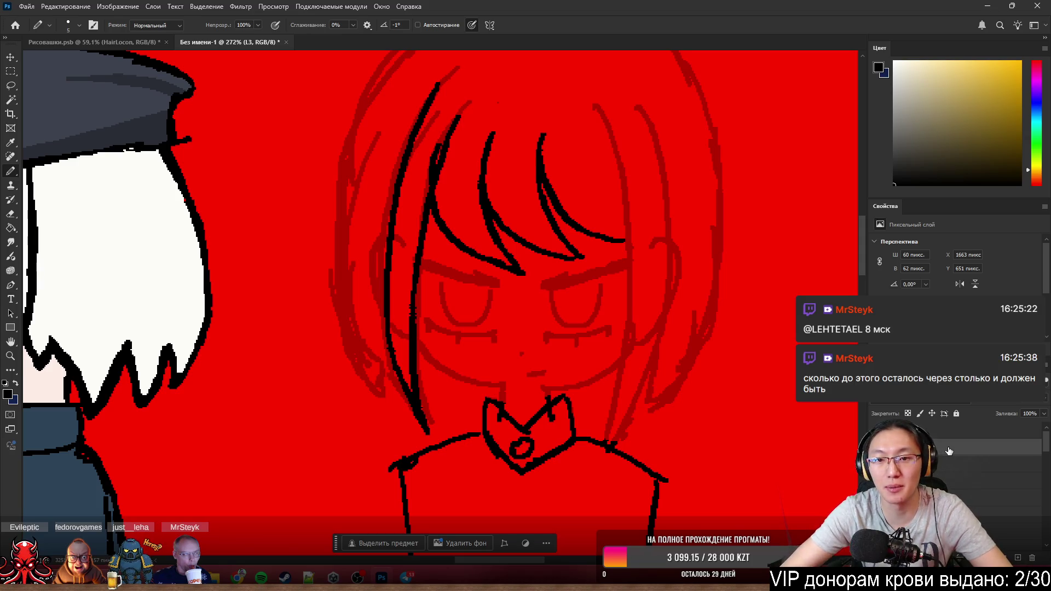
# - Ink the right-side fringe strand of the bangs, retrying with undo until the final stroke sits right
pyautogui.moveTo(608, 133); pyautogui.dragTo(634, 245)
pyautogui.hotkey('ctrl', 'z')
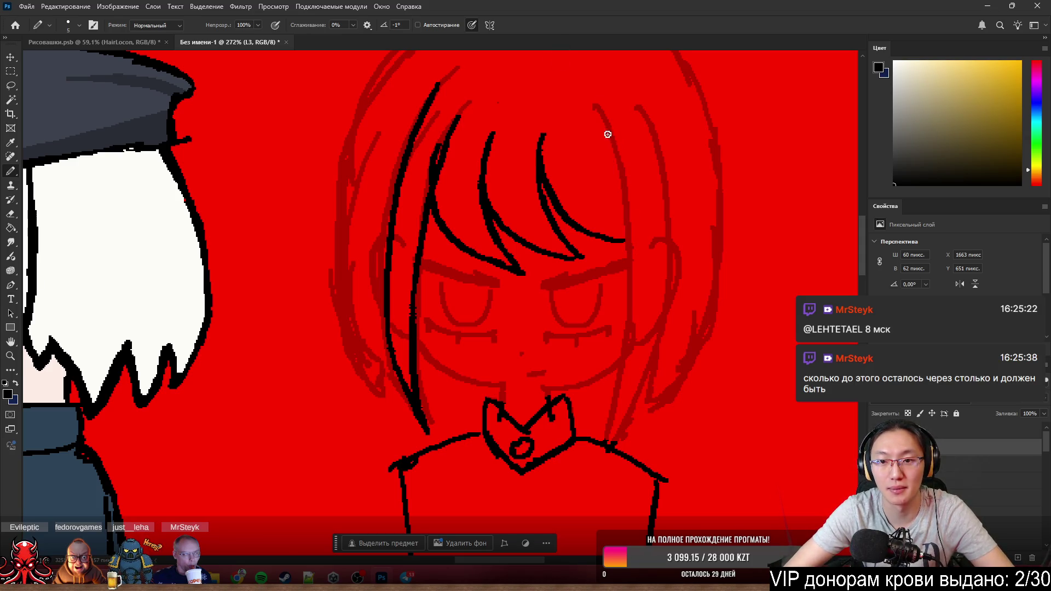
pyautogui.moveTo(606, 134); pyautogui.dragTo(638, 253)
pyautogui.hotkey('ctrl', 'z')
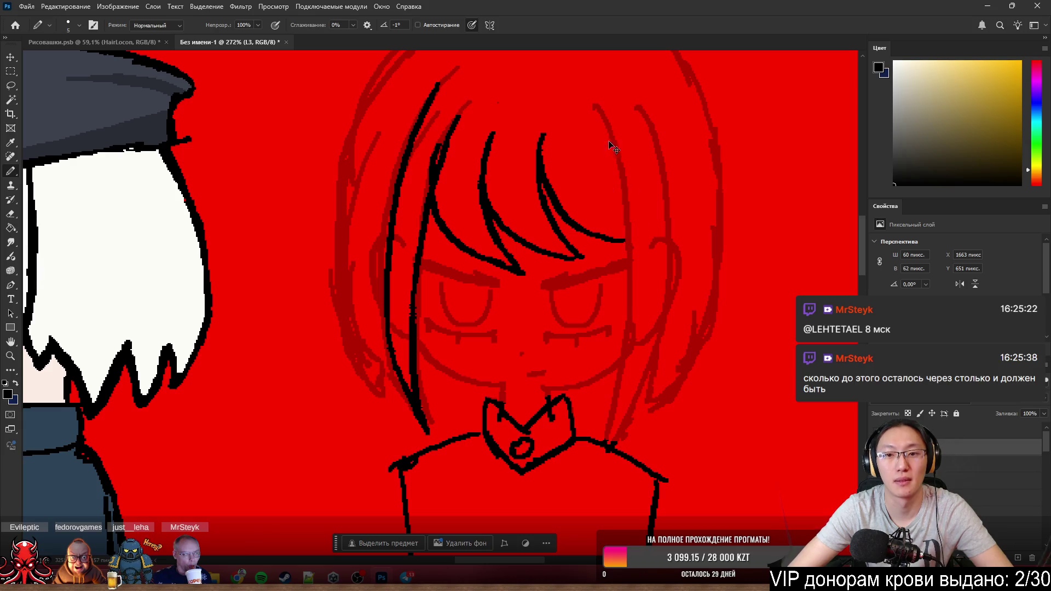
pyautogui.moveTo(604, 134); pyautogui.dragTo(638, 245)
pyautogui.hotkey('ctrl', 'z')
pyautogui.moveTo(605, 146); pyautogui.dragTo(639, 247)
pyautogui.hotkey('ctrl', 'z')
pyautogui.moveTo(605, 128); pyautogui.dragTo(645, 254)
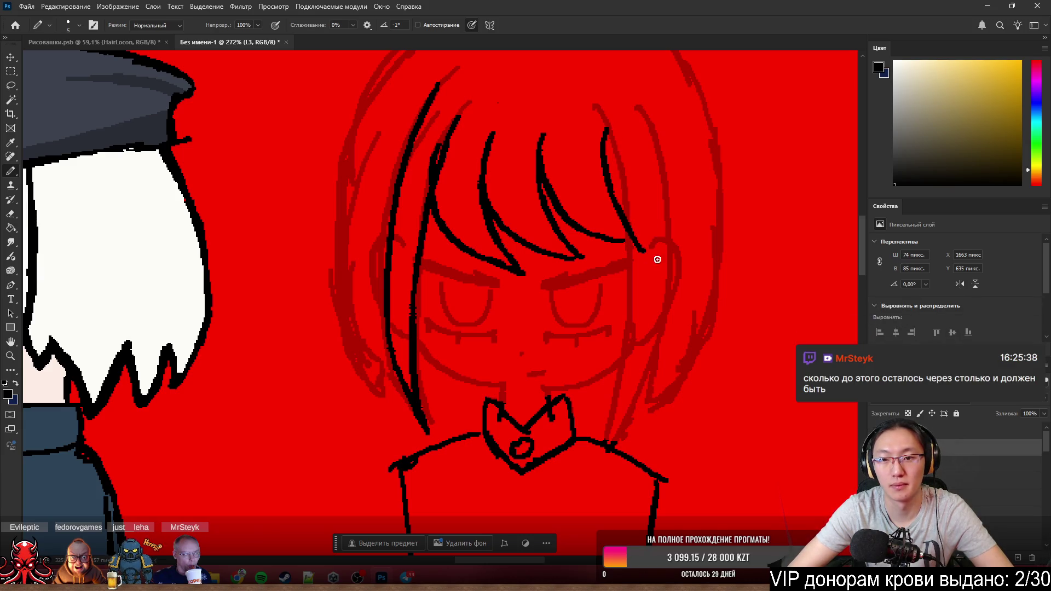
pyautogui.hotkey('ctrl', 'z')
pyautogui.moveTo(606, 136); pyautogui.dragTo(631, 253)
pyautogui.hotkey('ctrl', 'z')
pyautogui.moveTo(611, 123); pyautogui.dragTo(648, 244)
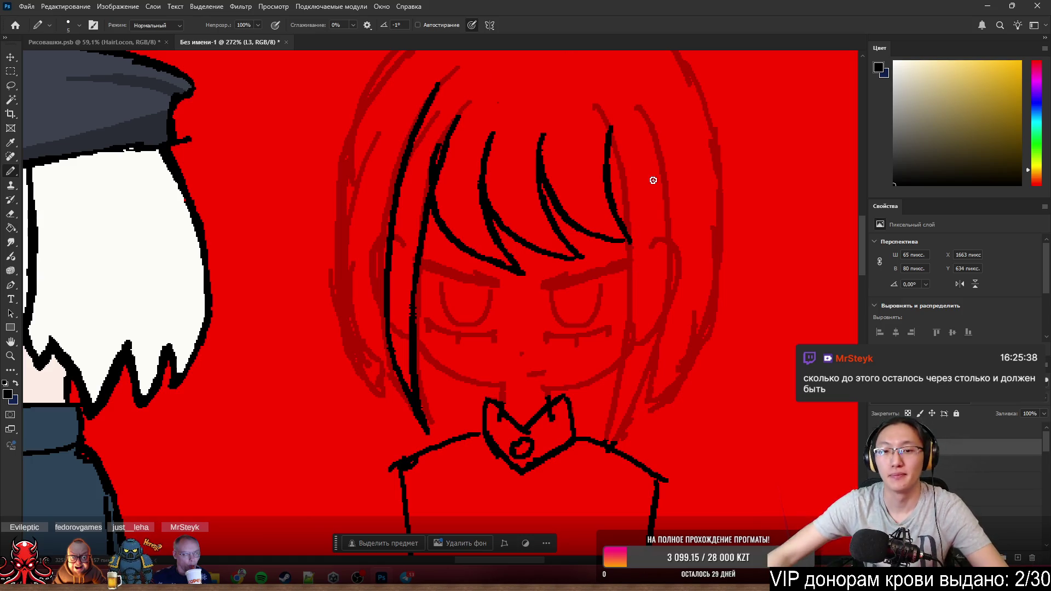
pyautogui.scroll(-1, 757, 267)
pyautogui.scroll(-2, 757, 266)
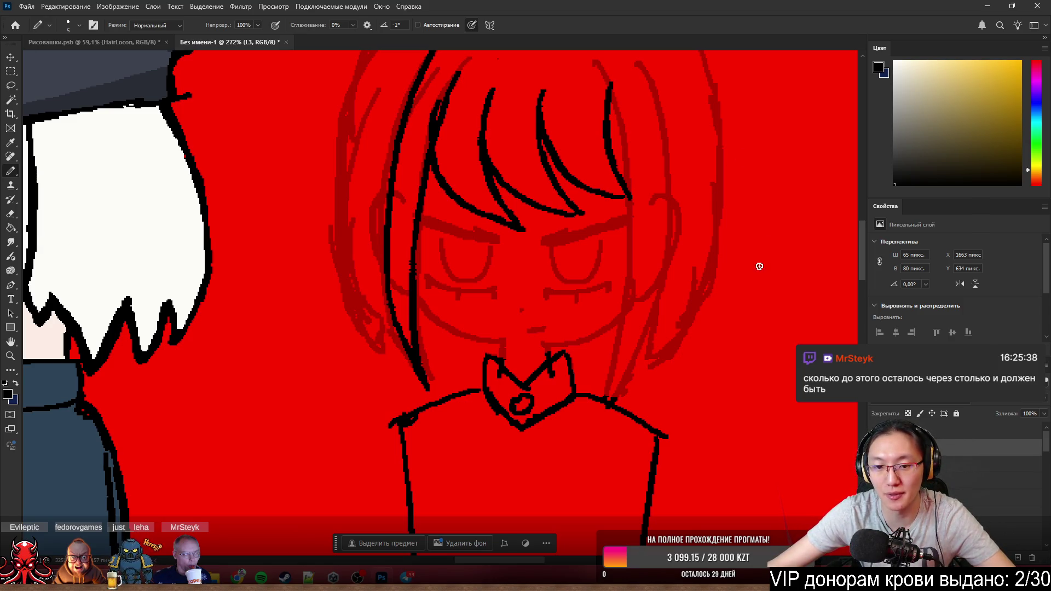
pyautogui.scroll(-2, 698, 287)
pyautogui.scroll(-1, 719, 262)
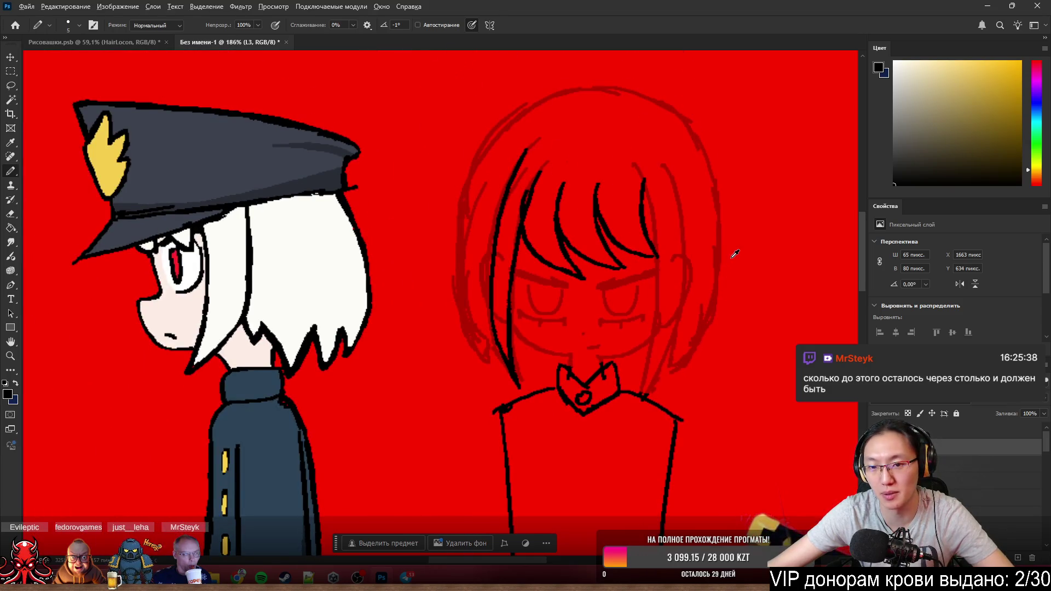
pyautogui.scroll(2, 733, 256)
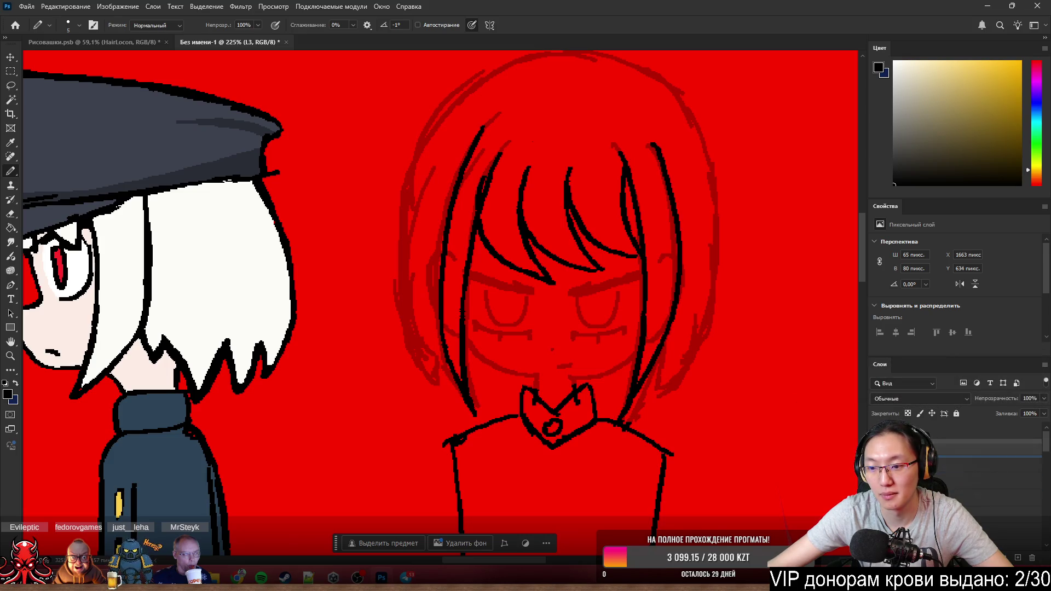
# - Activate the Head layer with the separate strands hidden, restore Fill to 100%, and start erasing the inner left hair strand
pyautogui.click(939, 463)
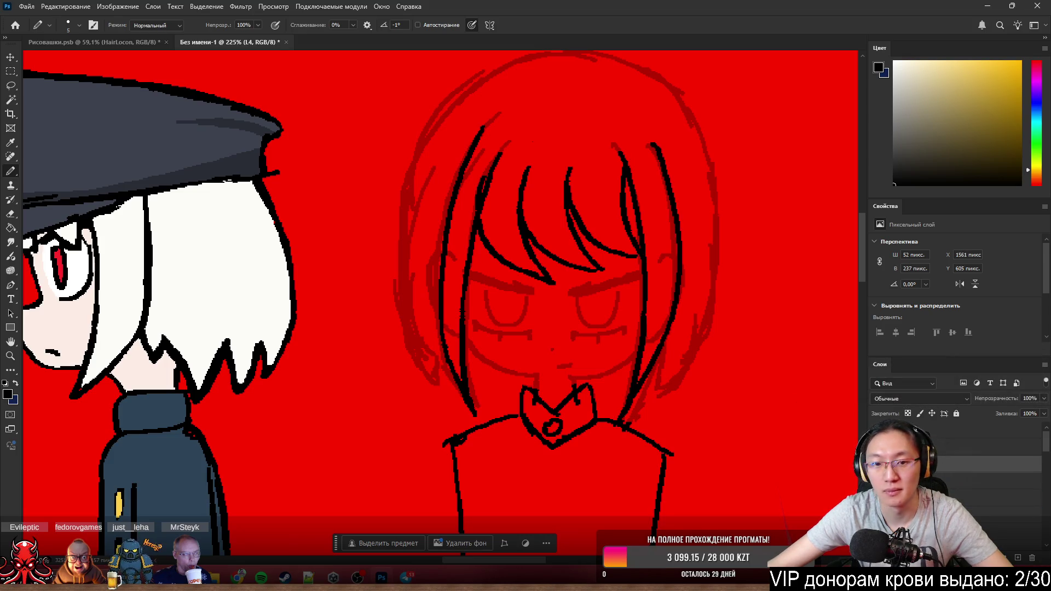
pyautogui.scroll(-3, 703, 265)
pyautogui.scroll(4, 703, 265)
pyautogui.hscroll(2, 674, 288)
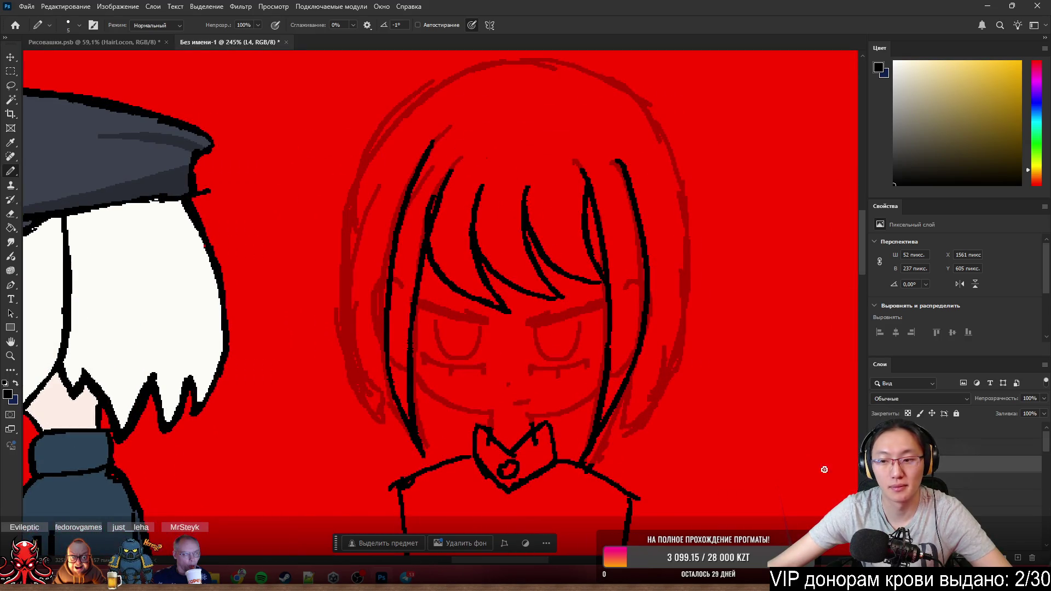
pyautogui.click(1010, 532)
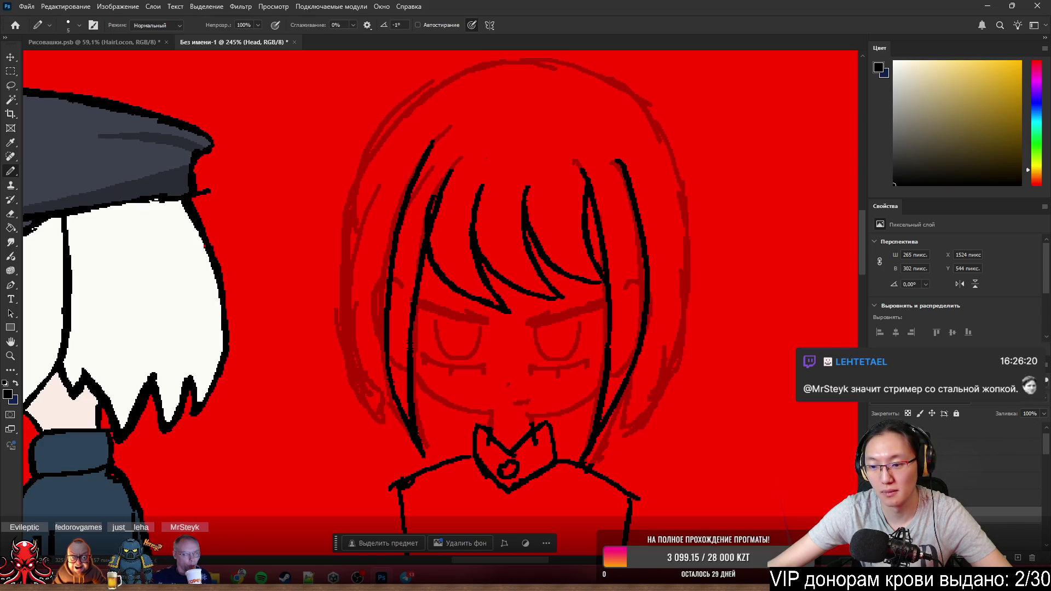
pyautogui.hotkey('ctrl', 'z')
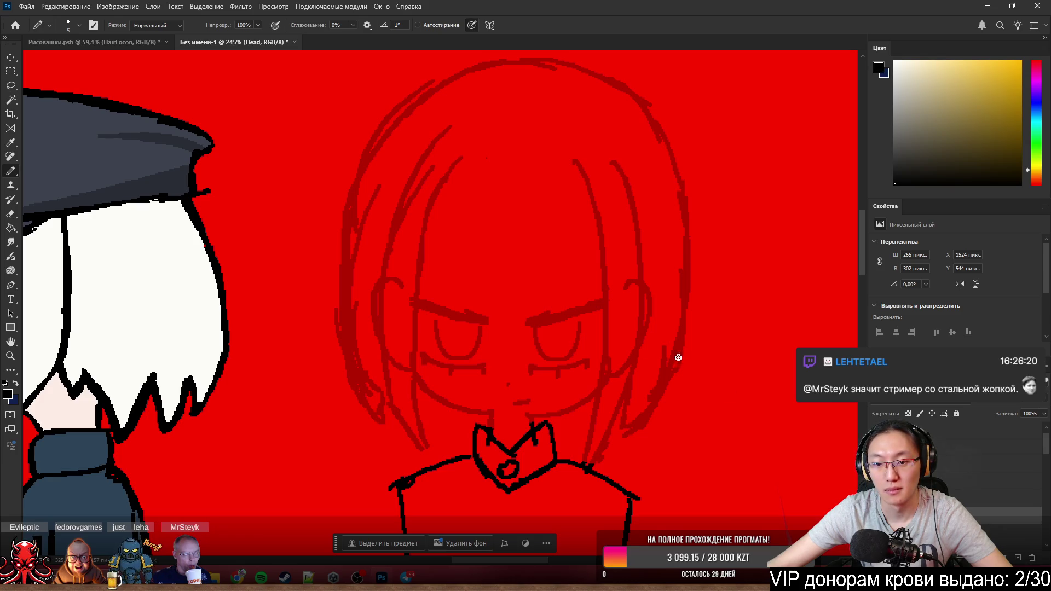
pyautogui.click(1038, 413)
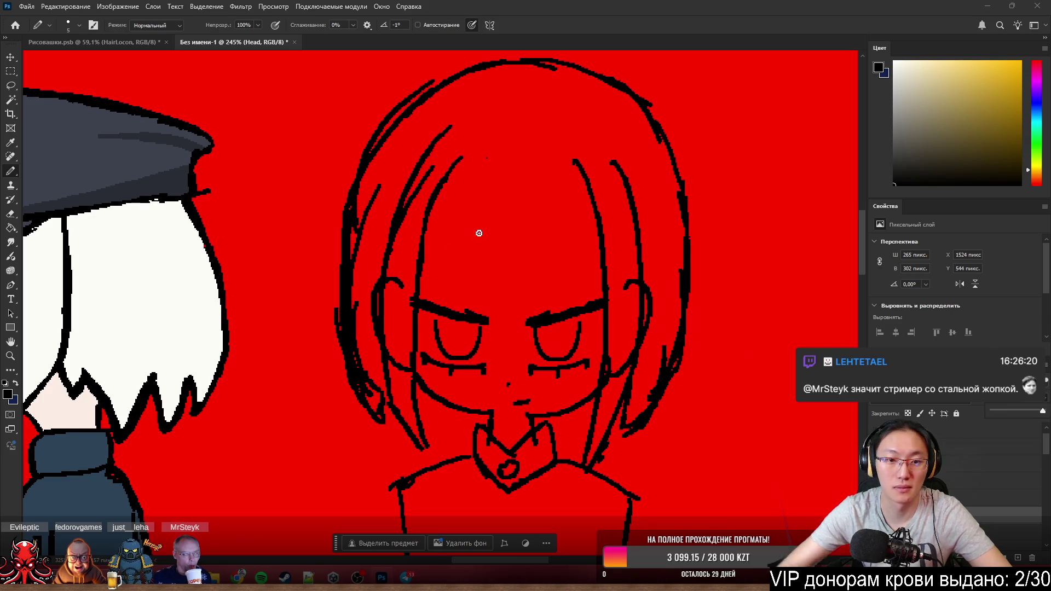
pyautogui.press('e')
pyautogui.moveTo(474, 147)
pyautogui.mouseDown()
pyautogui.moveTo(425, 225)
pyautogui.moveTo(405, 355)
pyautogui.mouseUp()
pyautogui.keyDown('alt'); pyautogui.rightClick(417, 354); pyautogui.keyUp('alt')
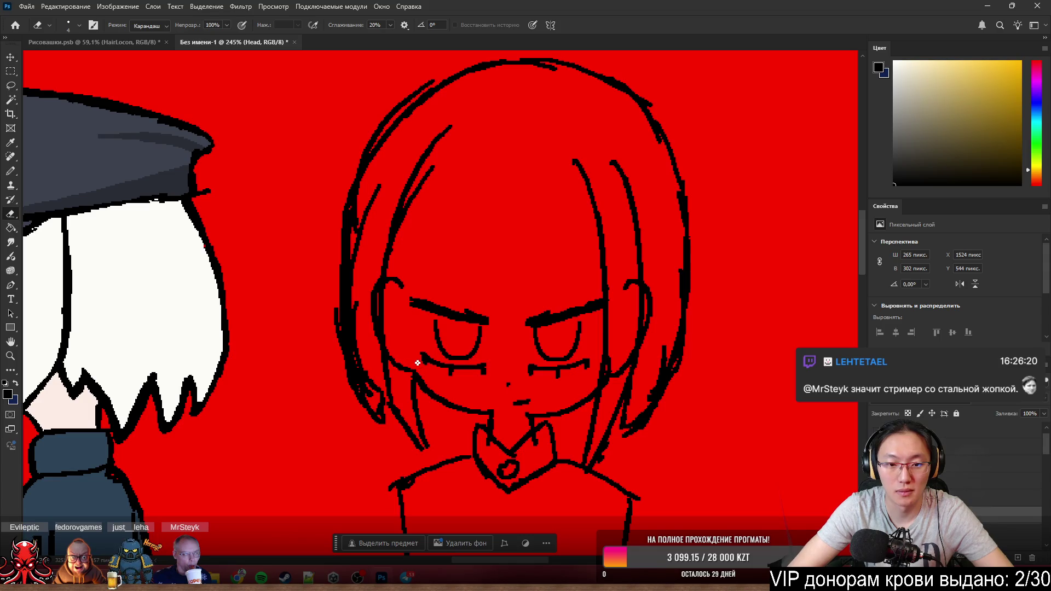
# - Erase the stray inner hair line and specks near the chin and parts of the inner strokes on both sides
pyautogui.moveTo(413, 409)
pyautogui.mouseDown()
pyautogui.moveTo(423, 428)
pyautogui.moveTo(395, 402)
pyautogui.moveTo(384, 372)
pyautogui.mouseUp()
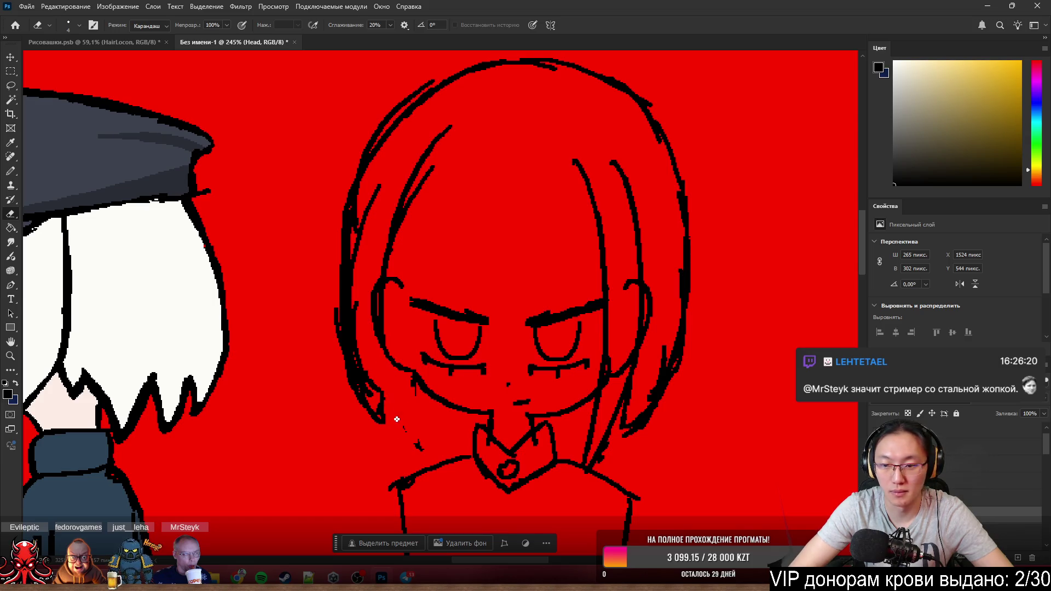
pyautogui.moveTo(396, 420); pyautogui.dragTo(415, 442)
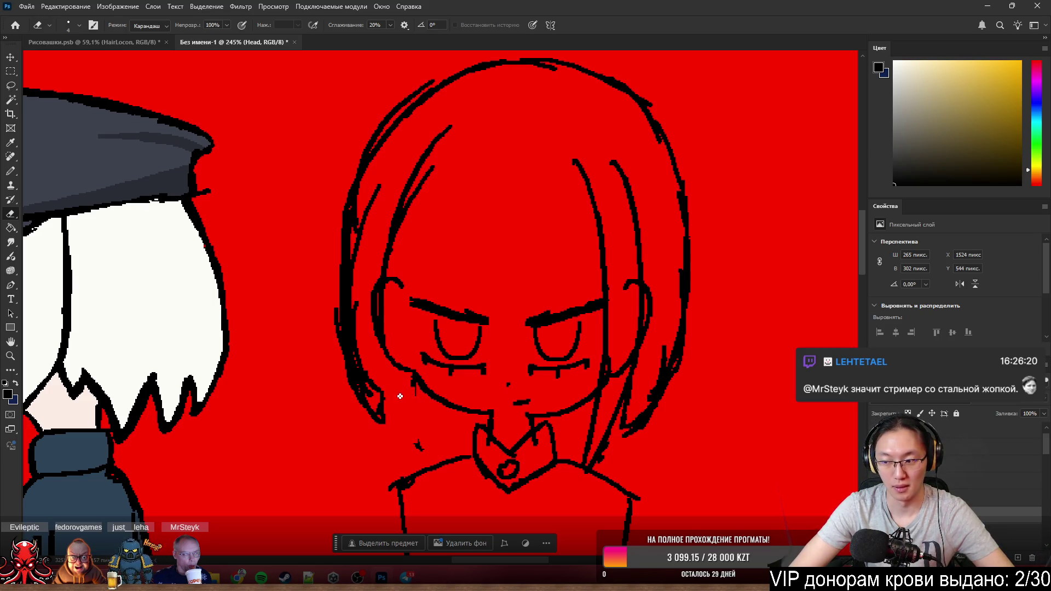
pyautogui.moveTo(417, 411); pyautogui.dragTo(414, 443)
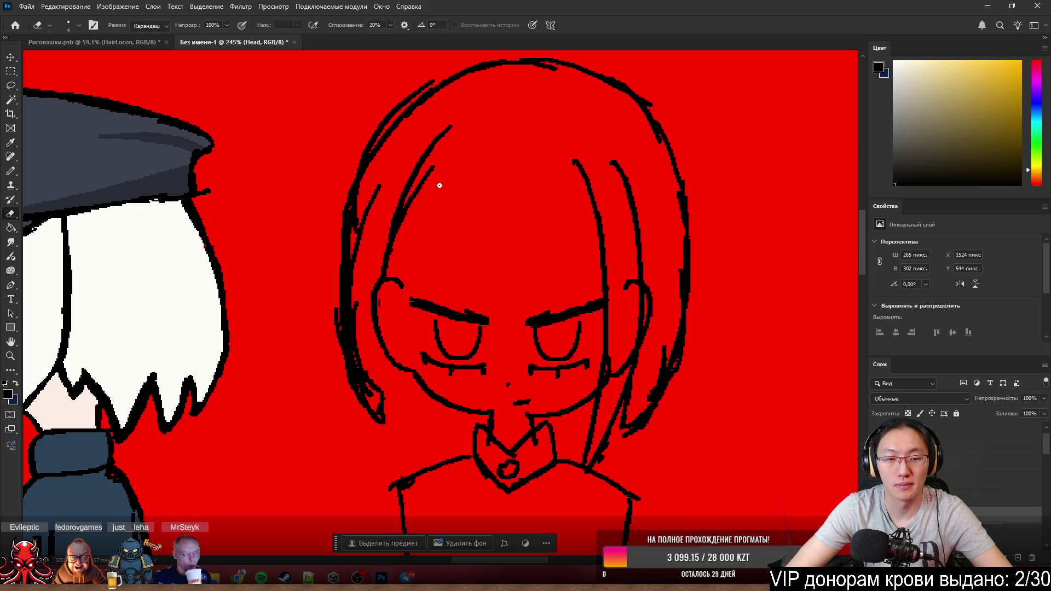
pyautogui.moveTo(436, 181)
pyautogui.mouseDown()
pyautogui.moveTo(413, 206)
pyautogui.moveTo(417, 188)
pyautogui.mouseUp()
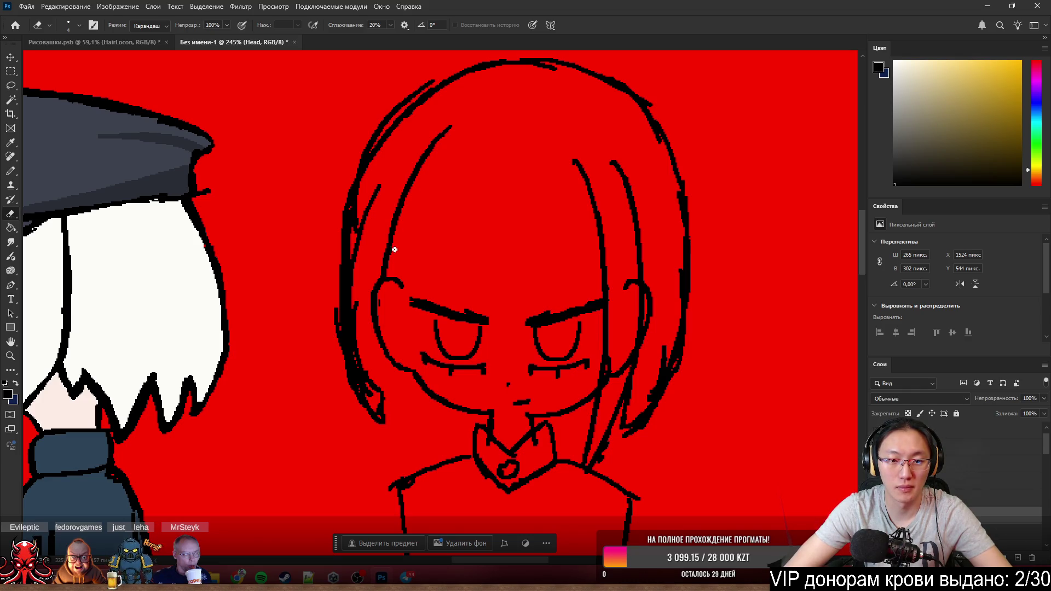
pyautogui.moveTo(587, 173); pyautogui.dragTo(593, 192)
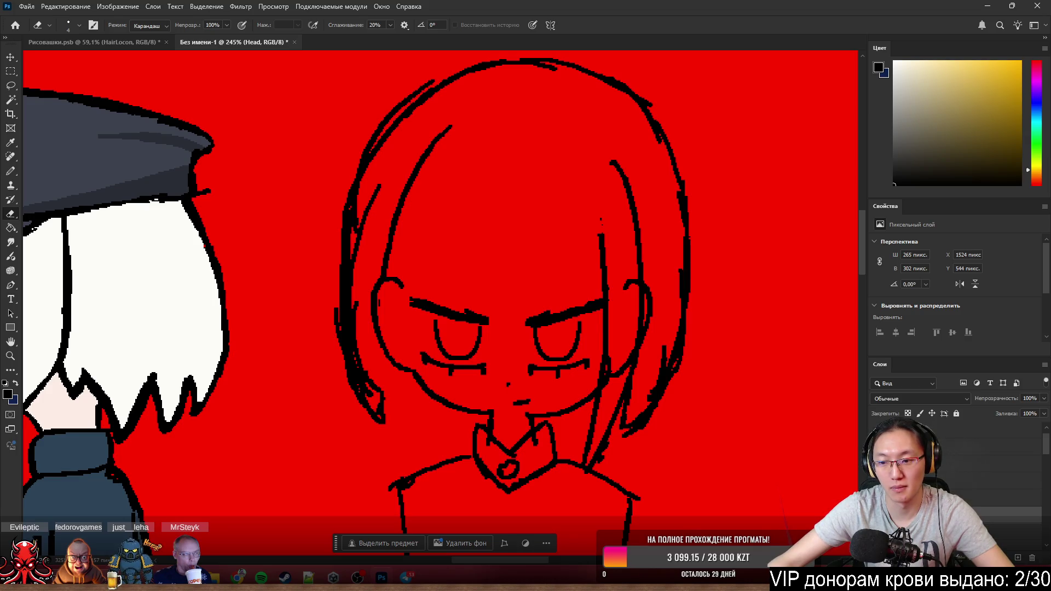
# - Toggle undo and redo on the last erase to compare before and after
pyautogui.hotkey('ctrl', 'z')
pyautogui.hotkey('ctrl', 'shift', 'z')
pyautogui.hotkey('ctrl', 'z')
pyautogui.hotkey('ctrl', 'shift', 'z')
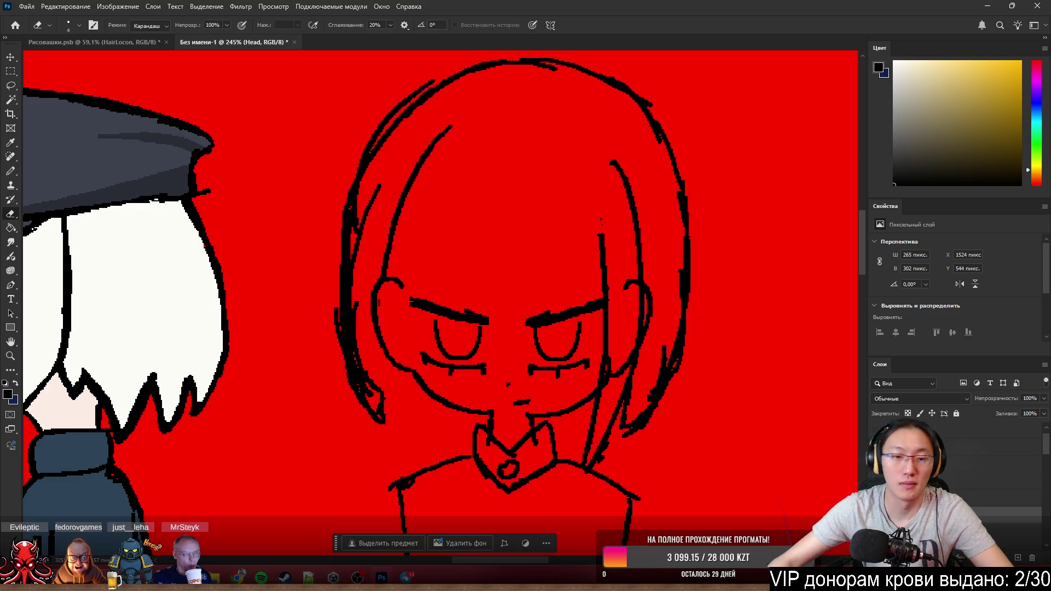
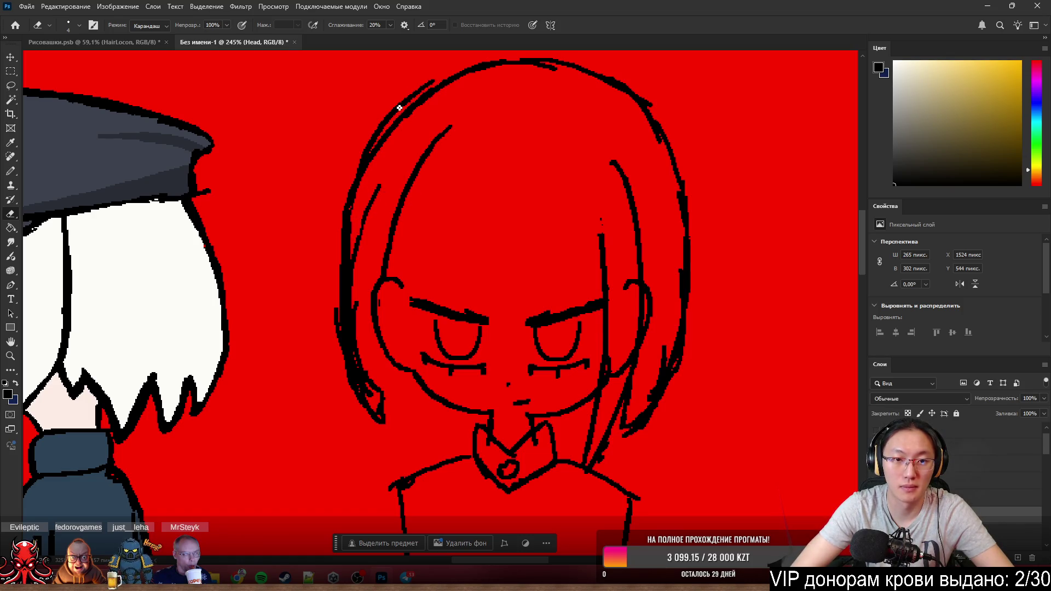
# - Redraw the girl's top hair outline with the Pencil as one smooth line, undoing rough attempts
pyautogui.press('b')
pyautogui.moveTo(422, 81); pyautogui.dragTo(483, 61)
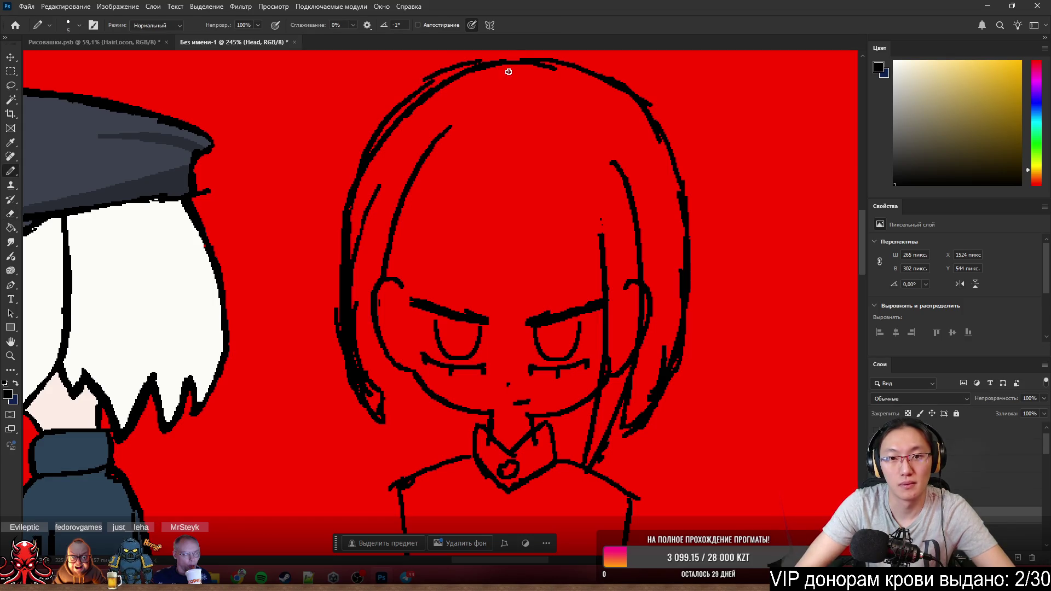
pyautogui.hotkey('ctrl', 'z')
pyautogui.moveTo(420, 86); pyautogui.dragTo(534, 52)
pyautogui.hotkey('ctrl', 'z')
pyautogui.moveTo(422, 84); pyautogui.dragTo(556, 73)
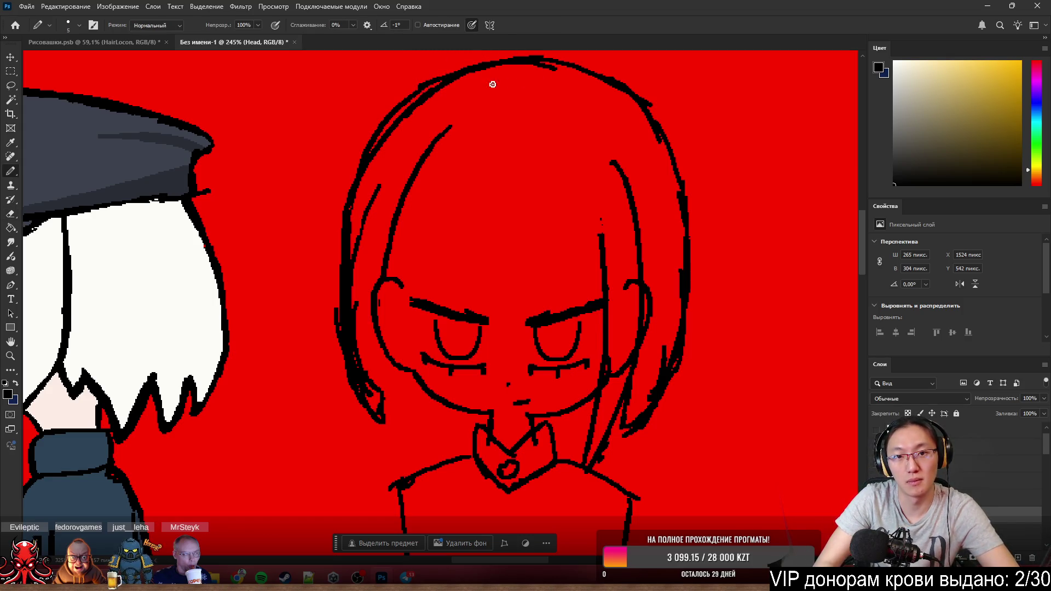
pyautogui.hotkey('ctrl', 'z')
pyautogui.moveTo(425, 87); pyautogui.dragTo(498, 77)
pyautogui.hotkey('ctrl', 'z')
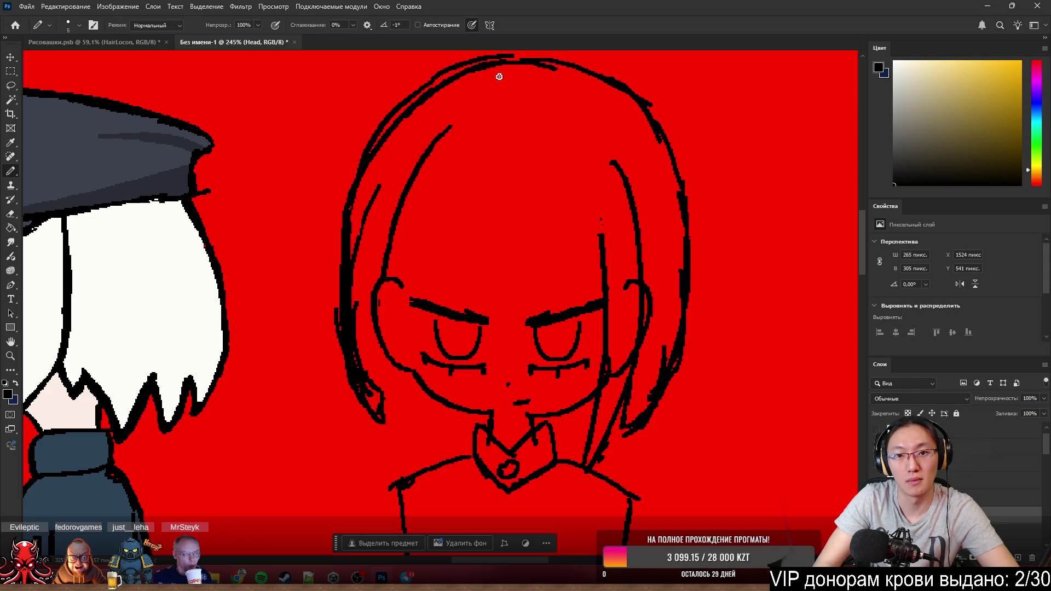
pyautogui.hotkey('ctrl', 'z')
pyautogui.moveTo(427, 82); pyautogui.dragTo(510, 85)
# - Rework the upper-left hair outline as a thicker, cleaner stroke
pyautogui.press('e')
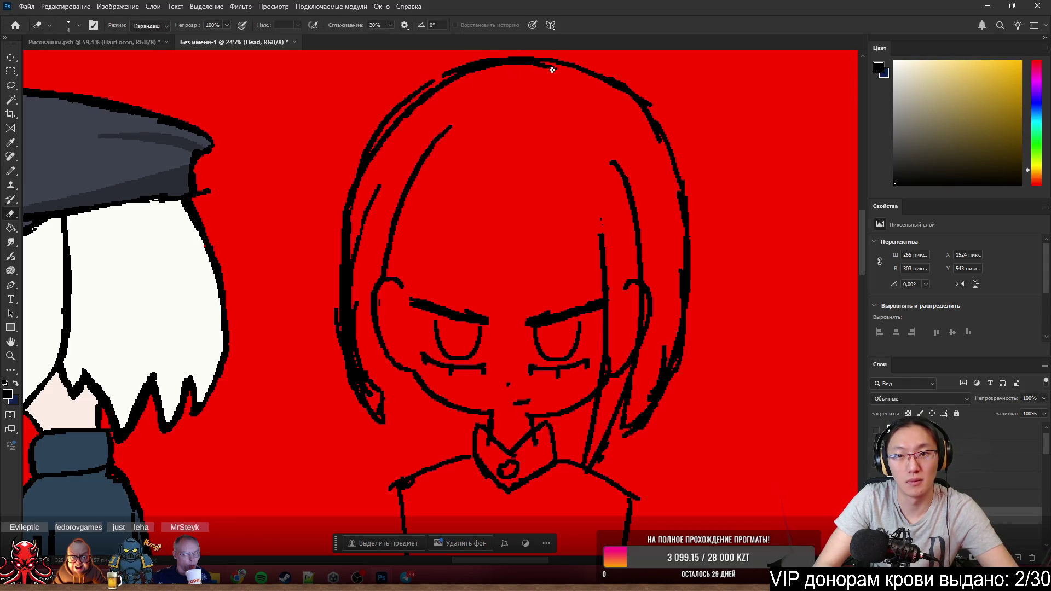
pyautogui.press('b')
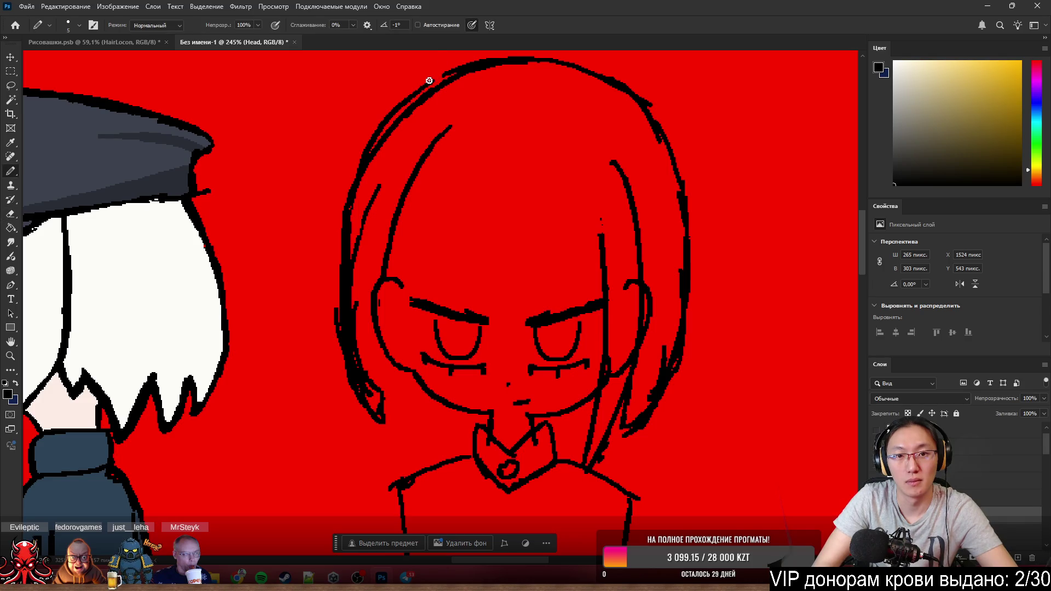
pyautogui.hotkey('ctrl', 'z')
pyautogui.moveTo(425, 89)
pyautogui.mouseDown()
pyautogui.moveTo(469, 63)
pyautogui.moveTo(489, 69)
pyautogui.mouseUp()
pyautogui.hotkey('ctrl', 'z')
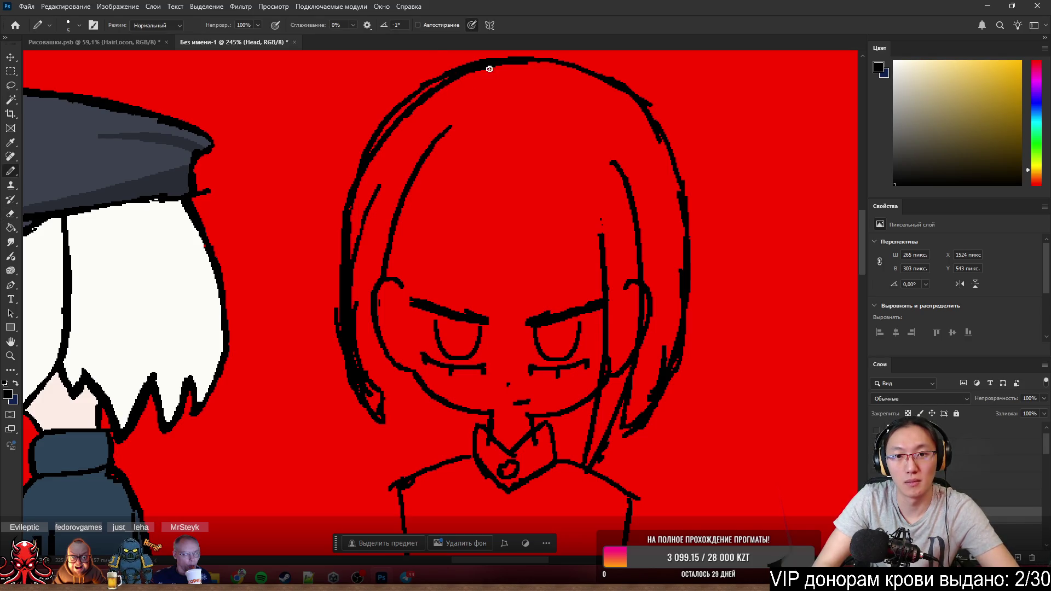
pyautogui.hotkey('ctrl', 'z')
pyautogui.moveTo(420, 90); pyautogui.dragTo(485, 82)
pyautogui.hotkey('ctrl', 'z')
pyautogui.moveTo(417, 88); pyautogui.dragTo(484, 88)
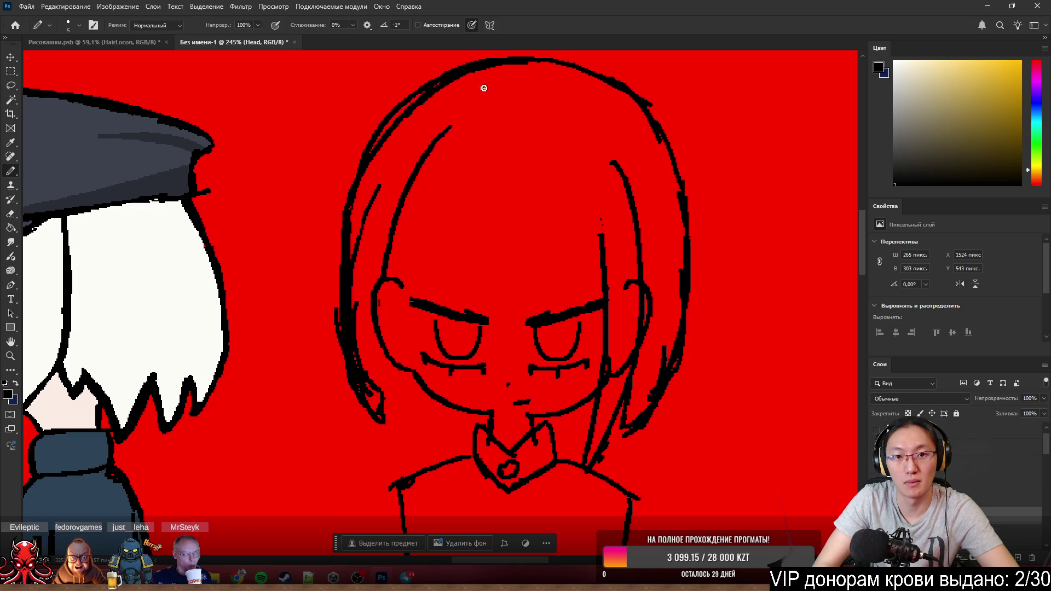
# - Erase the excess upper-left line and the short inner strands on the left side
pyautogui.press('e')
pyautogui.moveTo(382, 117); pyautogui.dragTo(480, 76)
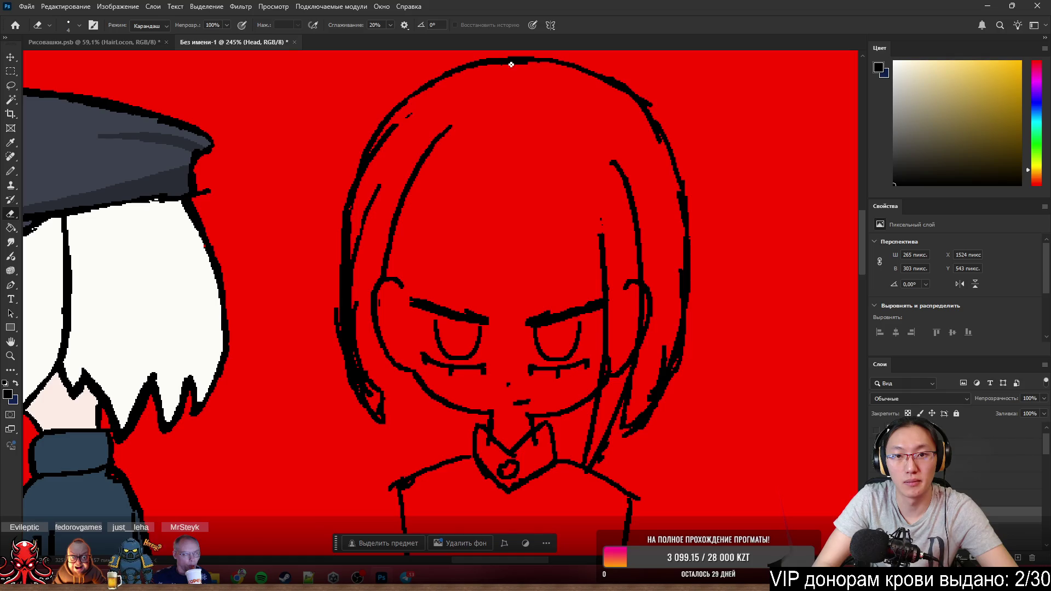
pyautogui.moveTo(399, 123); pyautogui.dragTo(369, 179)
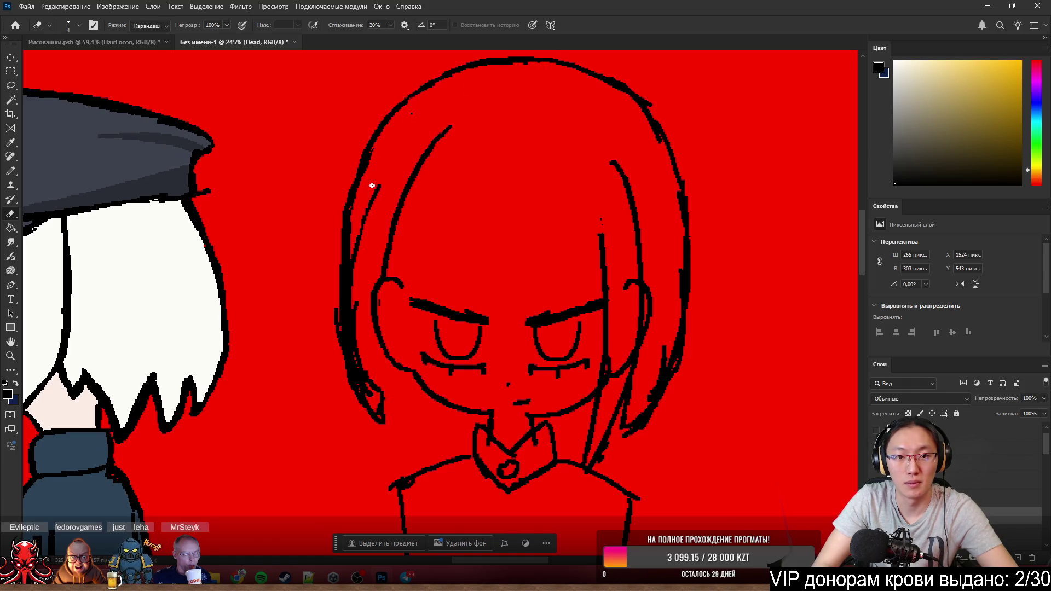
pyautogui.moveTo(355, 245)
pyautogui.mouseDown()
pyautogui.moveTo(378, 187)
pyautogui.moveTo(357, 256)
pyautogui.mouseUp()
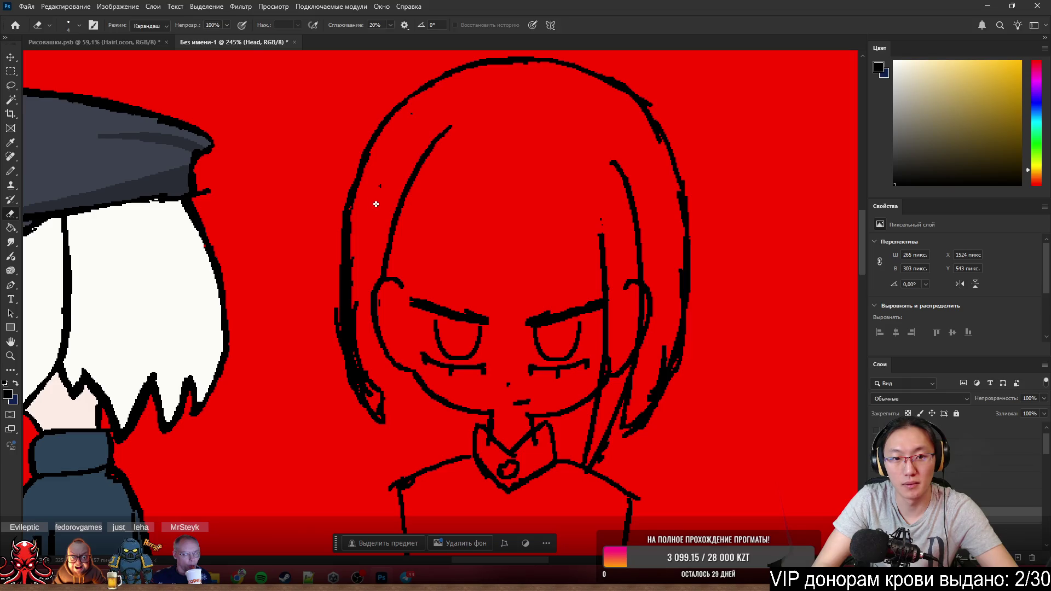
# - Redraw a longer inner left strand toward the hair parting, retrying until its length sits right
pyautogui.press('b')
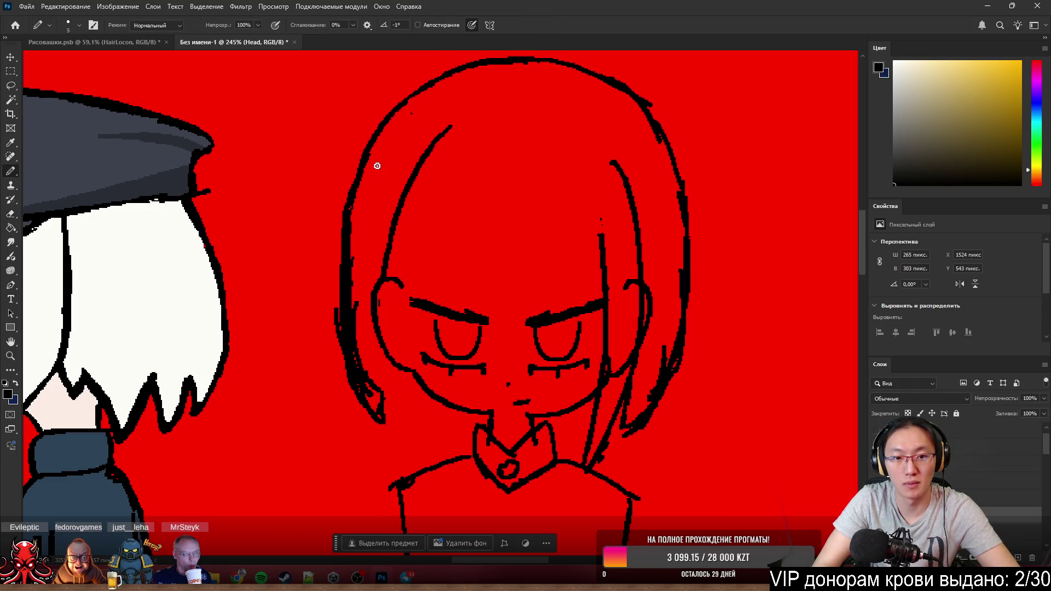
pyautogui.moveTo(374, 181)
pyautogui.mouseDown()
pyautogui.moveTo(388, 161)
pyautogui.moveTo(351, 246)
pyautogui.mouseUp()
pyautogui.hotkey('ctrl', 'z')
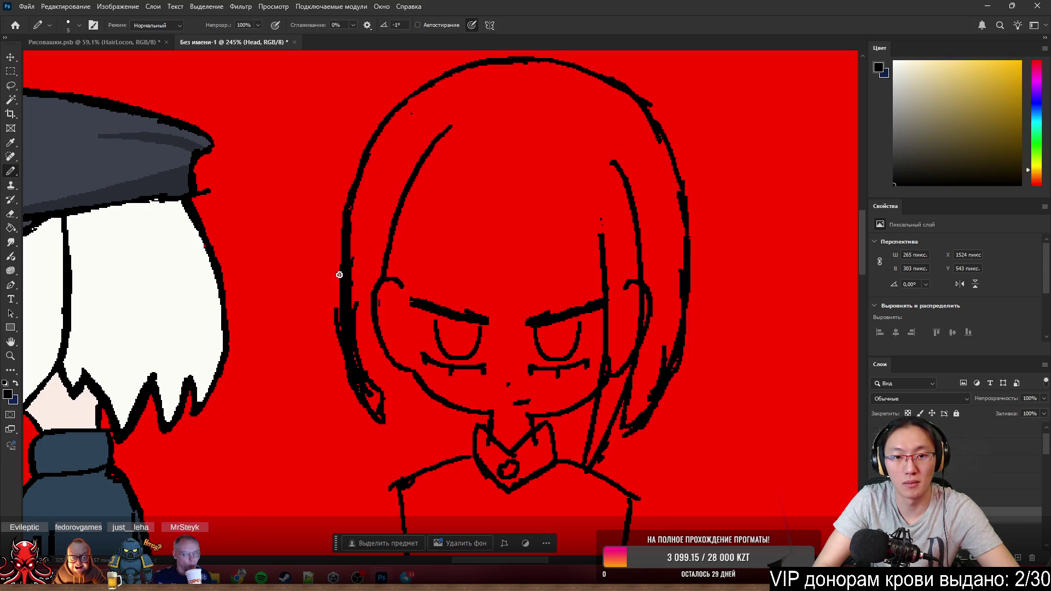
pyautogui.hotkey('ctrl', 'shift', 'z')
pyautogui.hotkey('ctrl', 'z')
pyautogui.hotkey('ctrl', 'shift', 'z')
pyautogui.hotkey('ctrl', 'z')
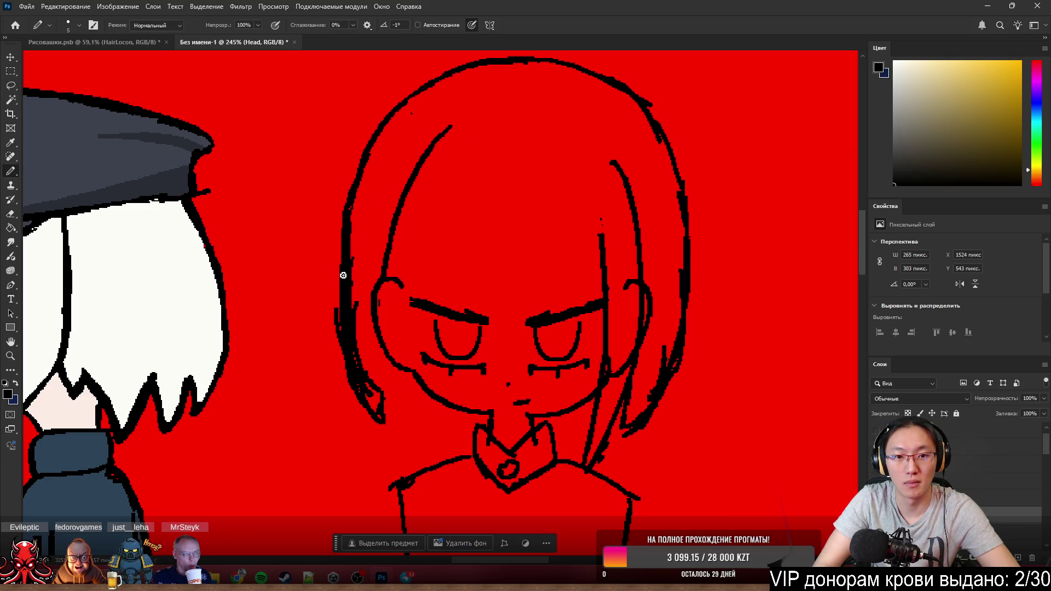
pyautogui.moveTo(347, 246); pyautogui.dragTo(410, 125)
pyautogui.hotkey('ctrl', 'z')
pyautogui.moveTo(348, 240); pyautogui.dragTo(417, 121)
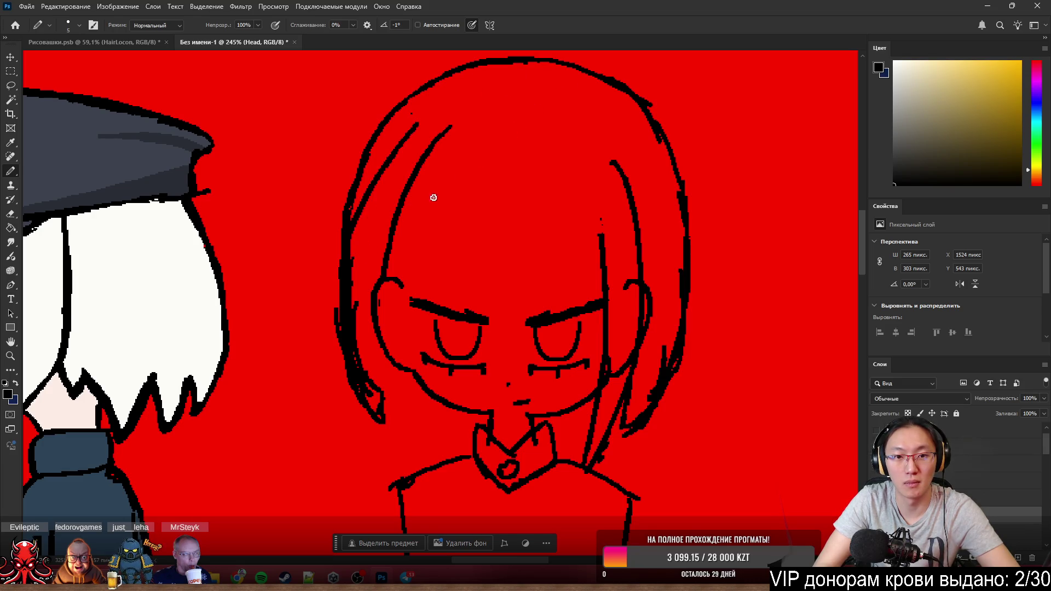
pyautogui.hotkey('ctrl', 'z')
pyautogui.moveTo(350, 246); pyautogui.dragTo(410, 137)
pyautogui.hotkey('ctrl', 'z')
pyautogui.moveTo(349, 245); pyautogui.dragTo(388, 138)
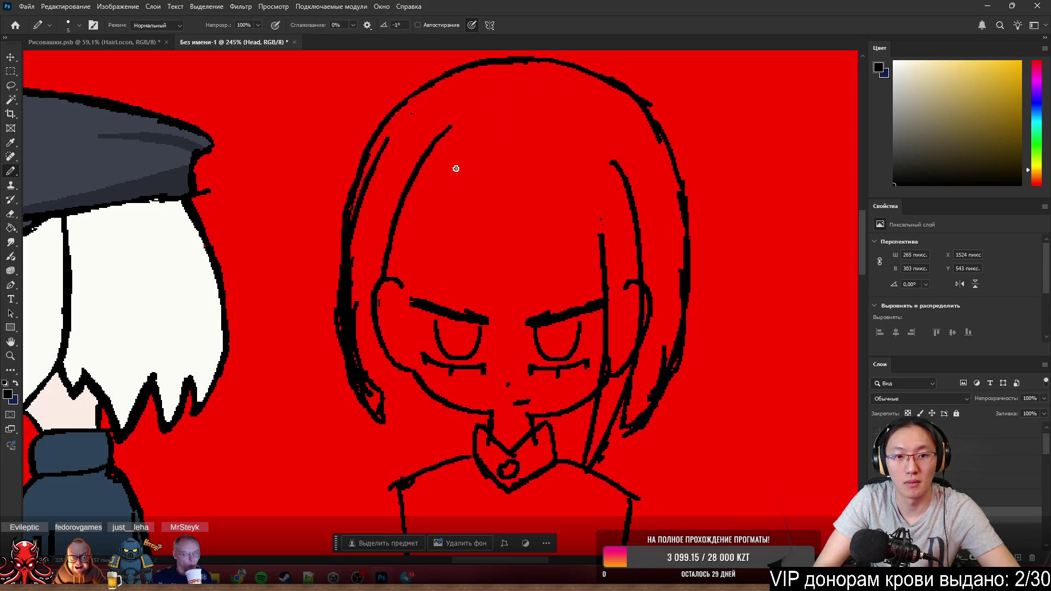
pyautogui.hotkey('ctrl', 'z')
pyautogui.moveTo(340, 304)
pyautogui.mouseDown()
pyautogui.moveTo(409, 138)
pyautogui.moveTo(348, 254)
pyautogui.mouseUp()
pyautogui.hotkey('ctrl', 'z')
pyautogui.moveTo(366, 148); pyautogui.dragTo(354, 266)
# - Erase stray marks along the left hair contour and draw pointed hair tips near the left jaw
pyautogui.press('e')
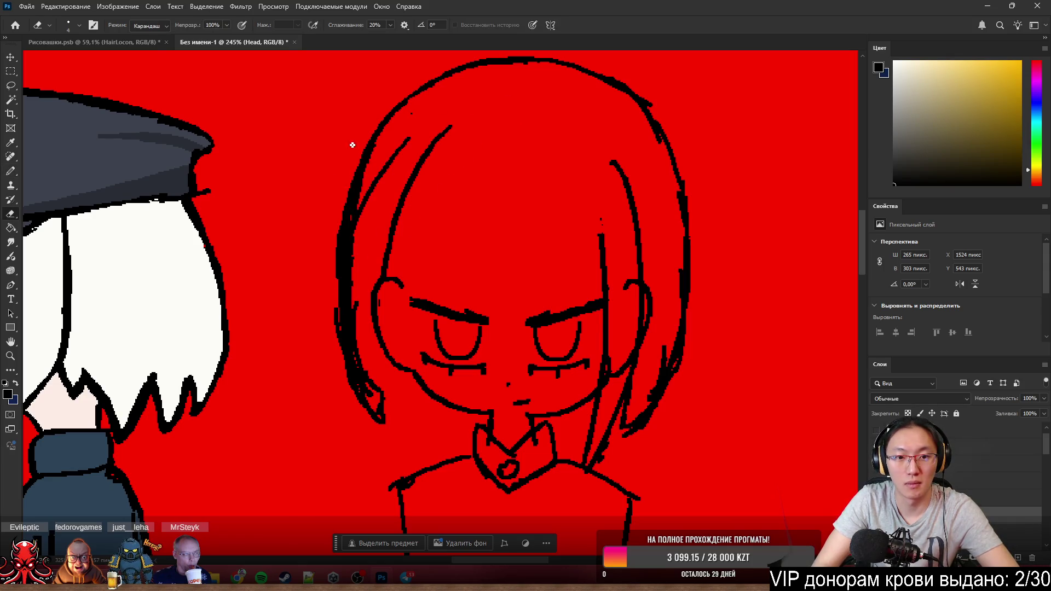
pyautogui.moveTo(330, 326)
pyautogui.mouseDown()
pyautogui.moveTo(333, 241)
pyautogui.moveTo(336, 331)
pyautogui.moveTo(364, 413)
pyautogui.mouseUp()
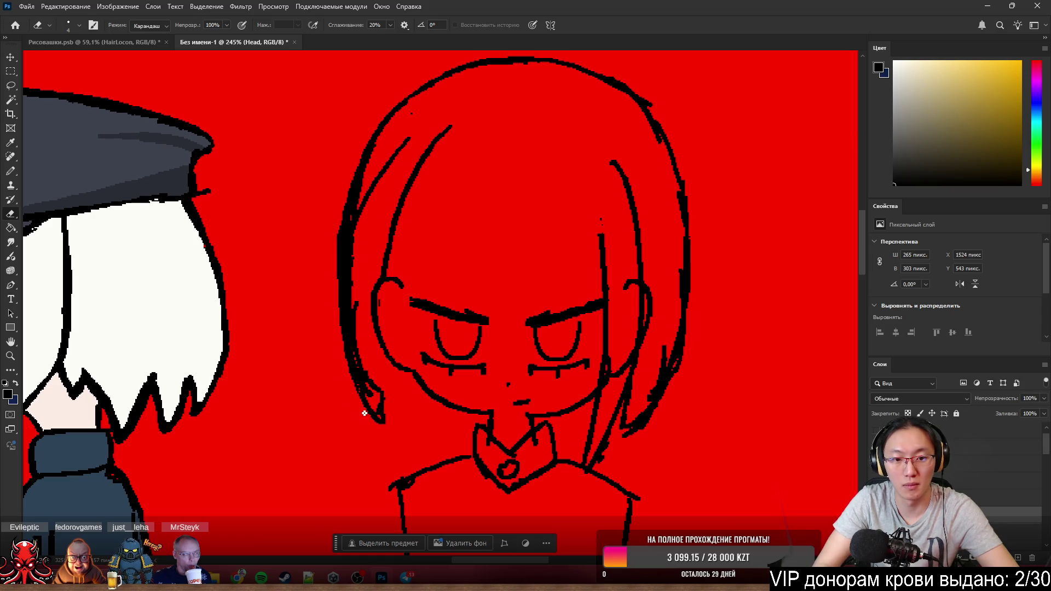
pyautogui.press('b')
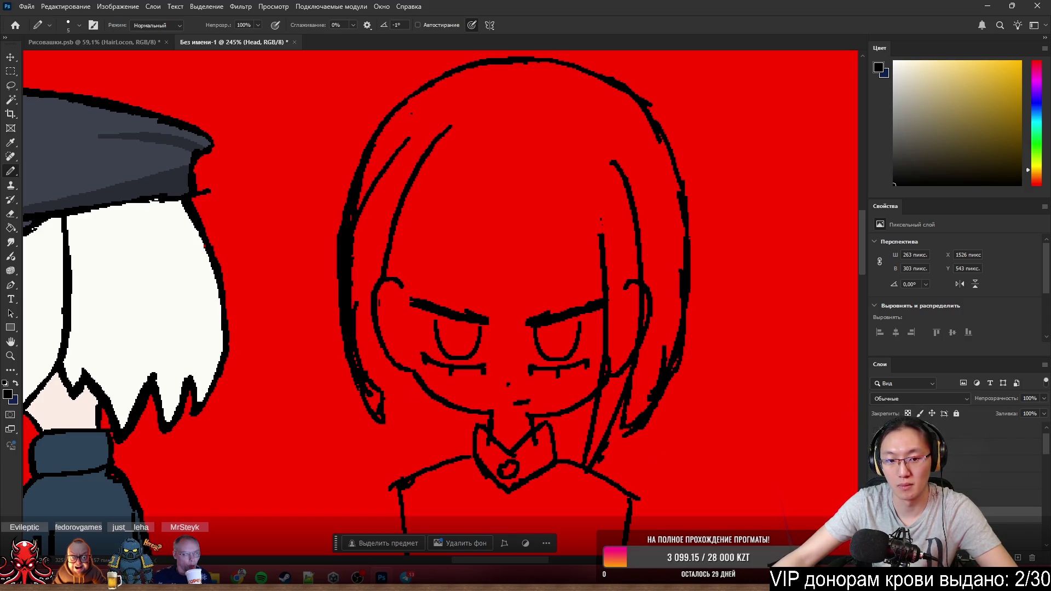
pyautogui.hotkey('ctrl', 'z')
pyautogui.hotkey('ctrl', 'shift', 'z')
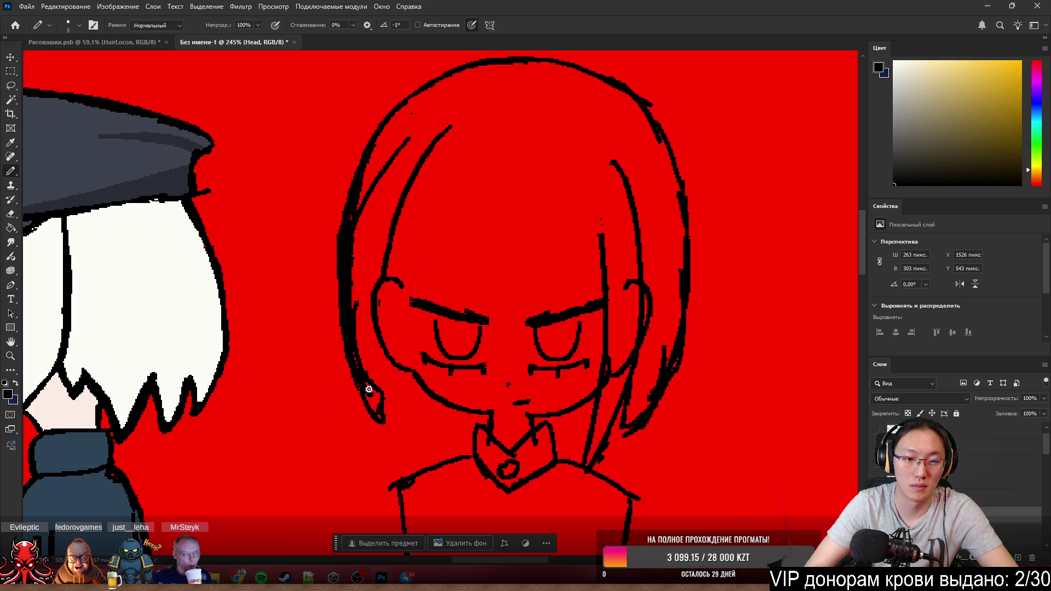
pyautogui.moveTo(383, 422)
pyautogui.mouseDown()
pyautogui.moveTo(413, 380)
pyautogui.moveTo(409, 391)
pyautogui.mouseUp()
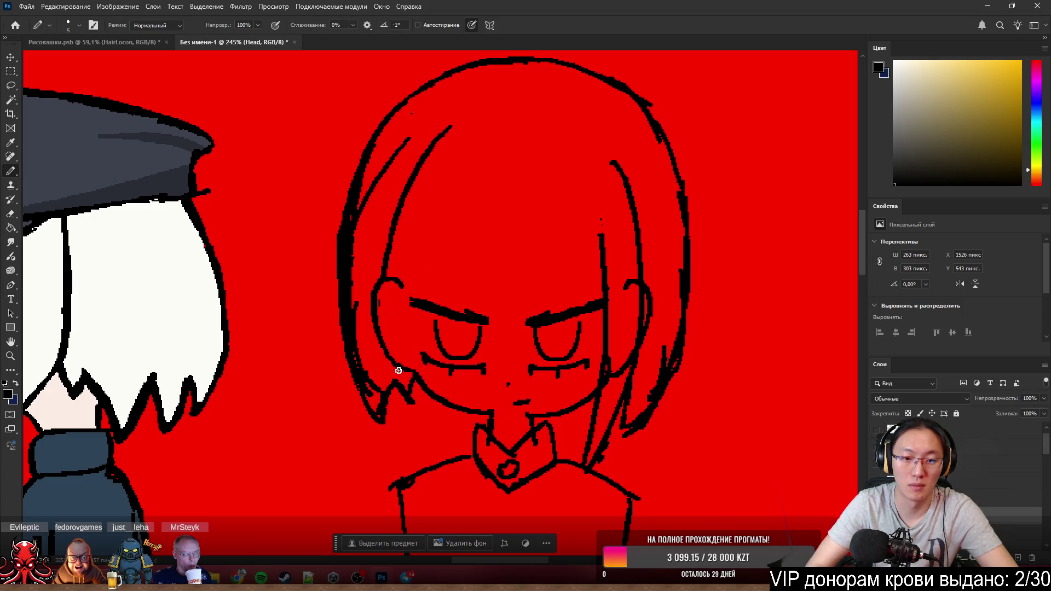
# - Clean rough pixels off the outer left hair outline and redraw it thicker
pyautogui.press('e')
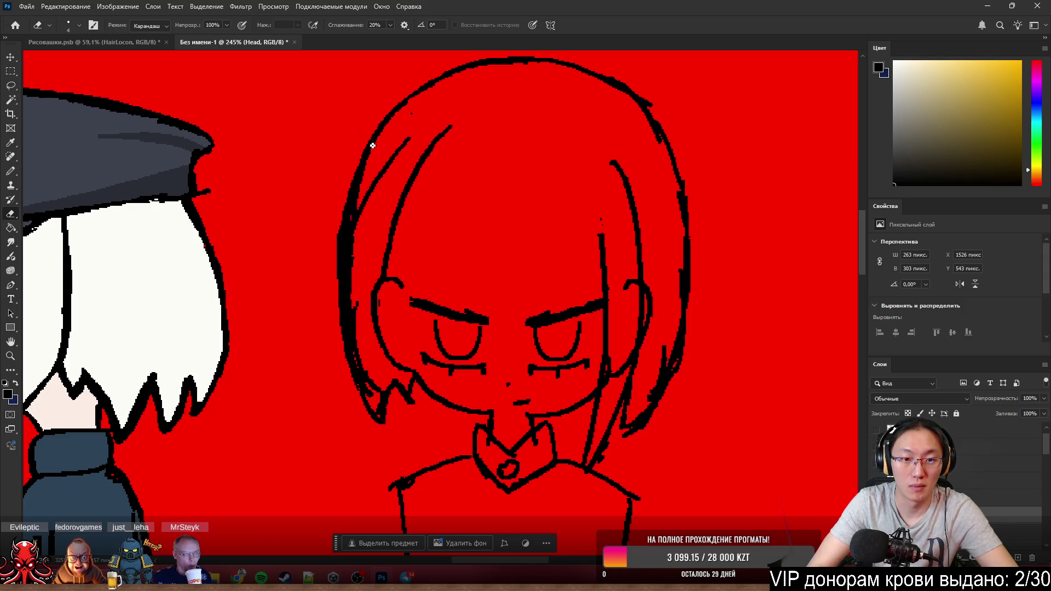
pyautogui.moveTo(371, 145)
pyautogui.mouseDown()
pyautogui.moveTo(345, 244)
pyautogui.moveTo(358, 325)
pyautogui.mouseUp()
pyautogui.moveTo(368, 374)
pyautogui.mouseDown()
pyautogui.moveTo(357, 346)
pyautogui.moveTo(356, 367)
pyautogui.moveTo(378, 386)
pyautogui.mouseUp()
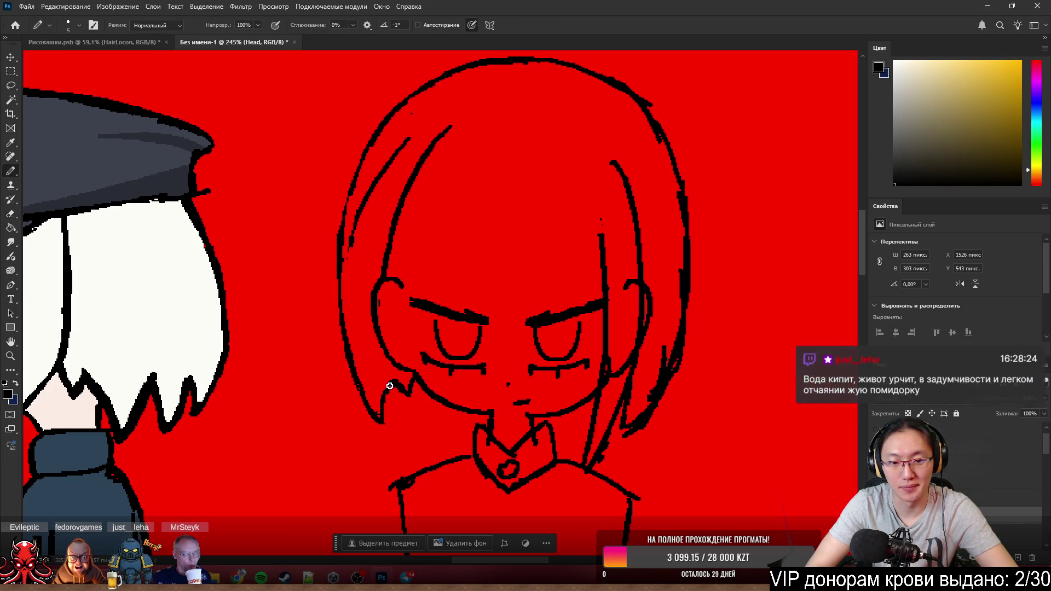
pyautogui.press('b')
pyautogui.moveTo(337, 273); pyautogui.dragTo(377, 407)
pyautogui.press('e')
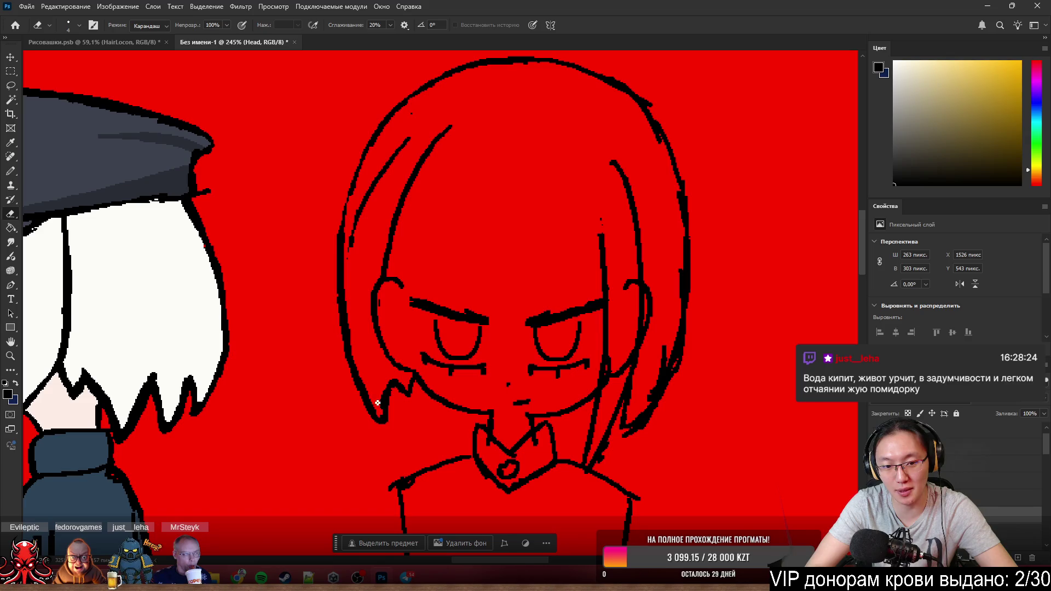
pyautogui.press('b')
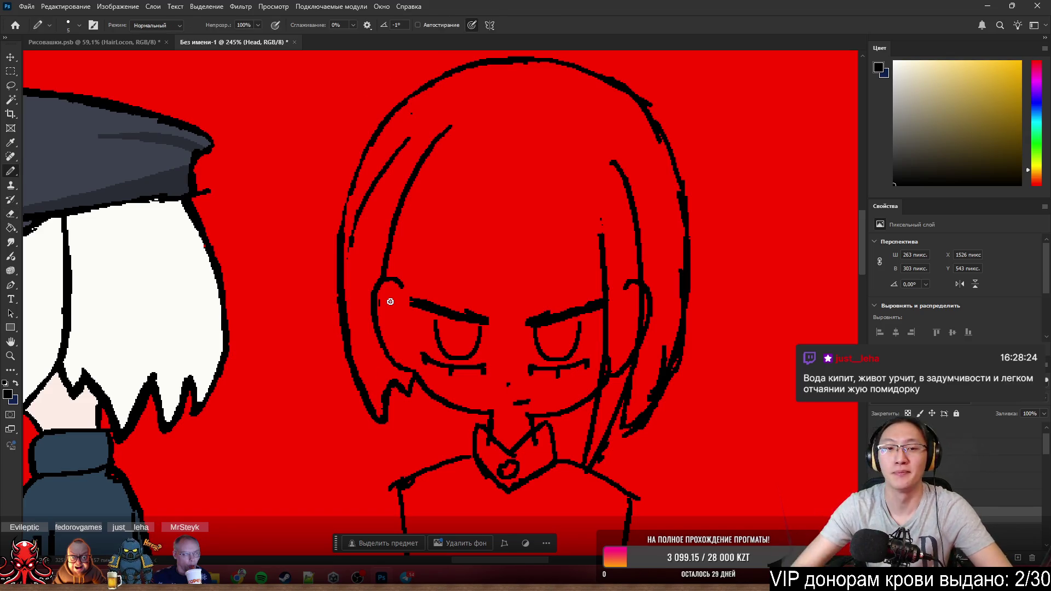
# - Redraw the left head outline upward with a small top tick, undoing repeated attempts
pyautogui.moveTo(343, 238); pyautogui.dragTo(353, 171)
pyautogui.hotkey('ctrl', 'z')
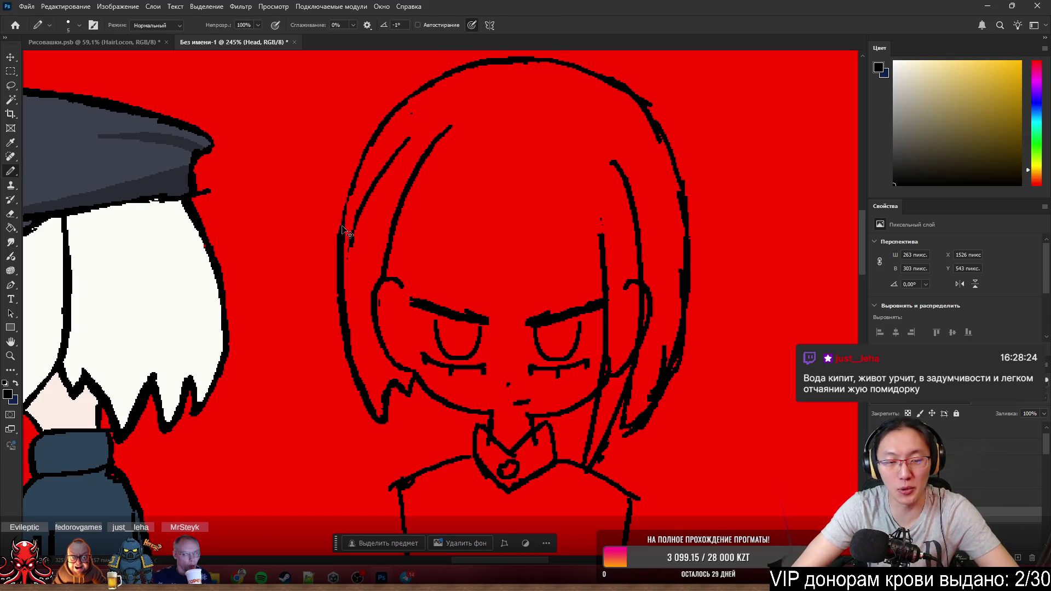
pyautogui.moveTo(349, 238); pyautogui.dragTo(359, 160)
pyautogui.hotkey('ctrl', 'z')
pyautogui.moveTo(340, 230); pyautogui.dragTo(376, 124)
pyautogui.hotkey('ctrl', 'z')
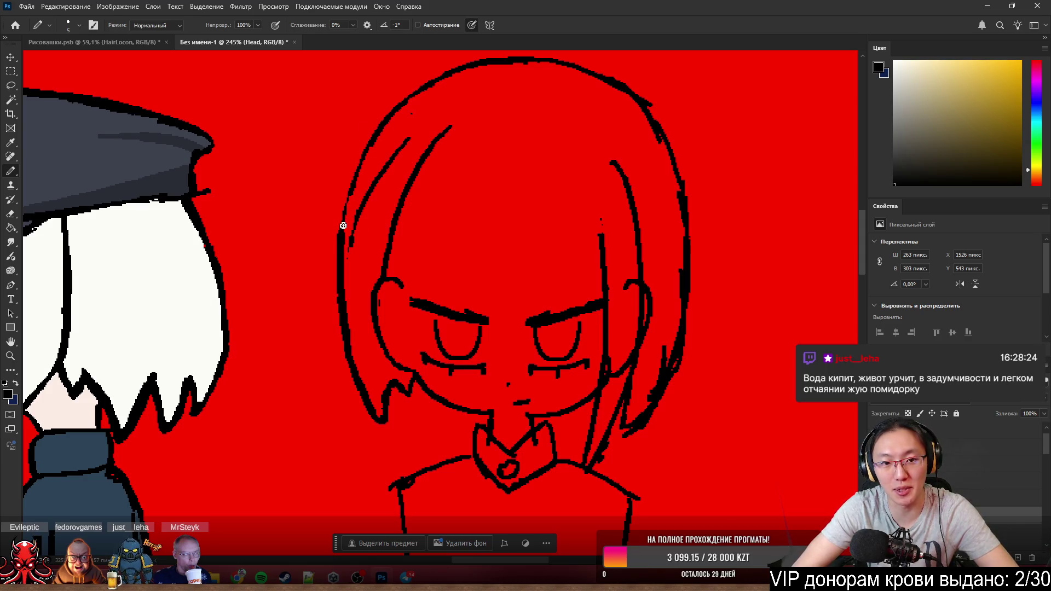
pyautogui.moveTo(345, 227); pyautogui.dragTo(381, 123)
pyautogui.hotkey('ctrl', 'z')
pyautogui.hotkey('ctrl', 'z')
pyautogui.moveTo(348, 247); pyautogui.dragTo(366, 157)
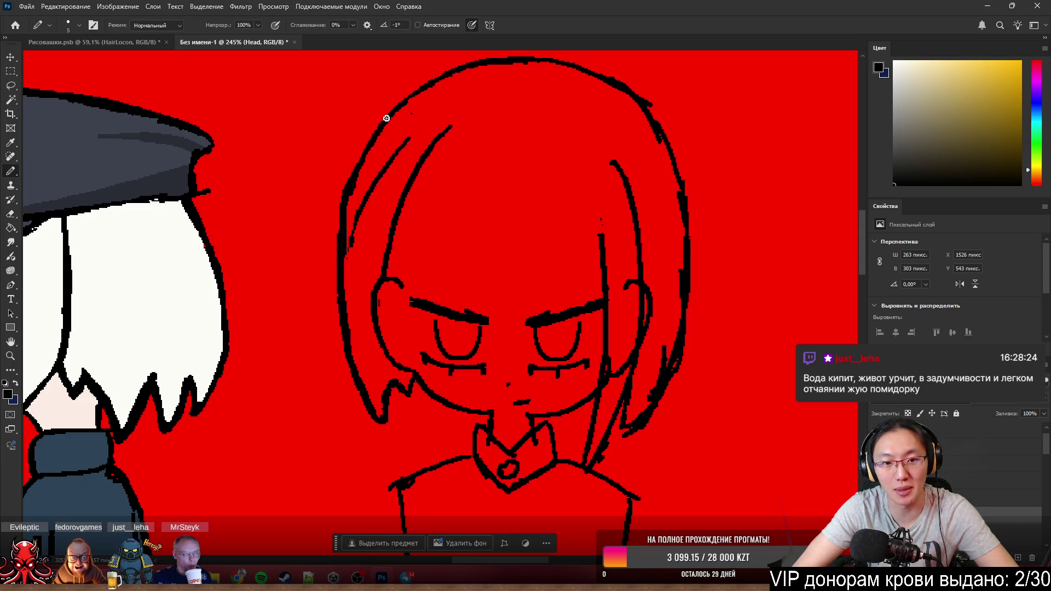
pyautogui.hotkey('ctrl', 'z')
pyautogui.moveTo(345, 252); pyautogui.dragTo(368, 145)
pyautogui.hotkey('ctrl', 'z')
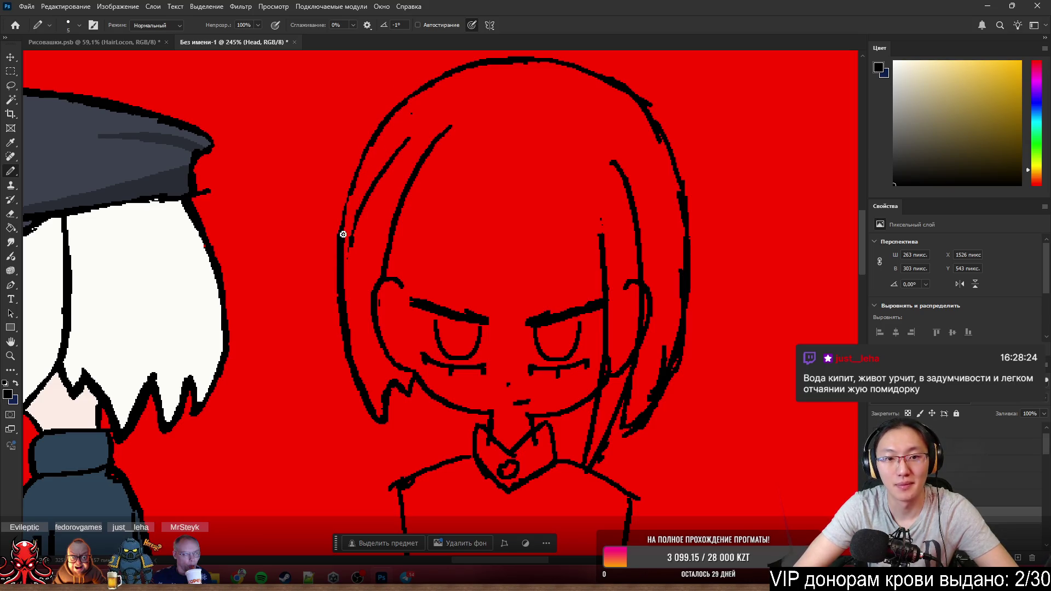
pyautogui.moveTo(343, 235)
pyautogui.mouseDown()
pyautogui.moveTo(385, 122)
pyautogui.moveTo(360, 186)
pyautogui.mouseUp()
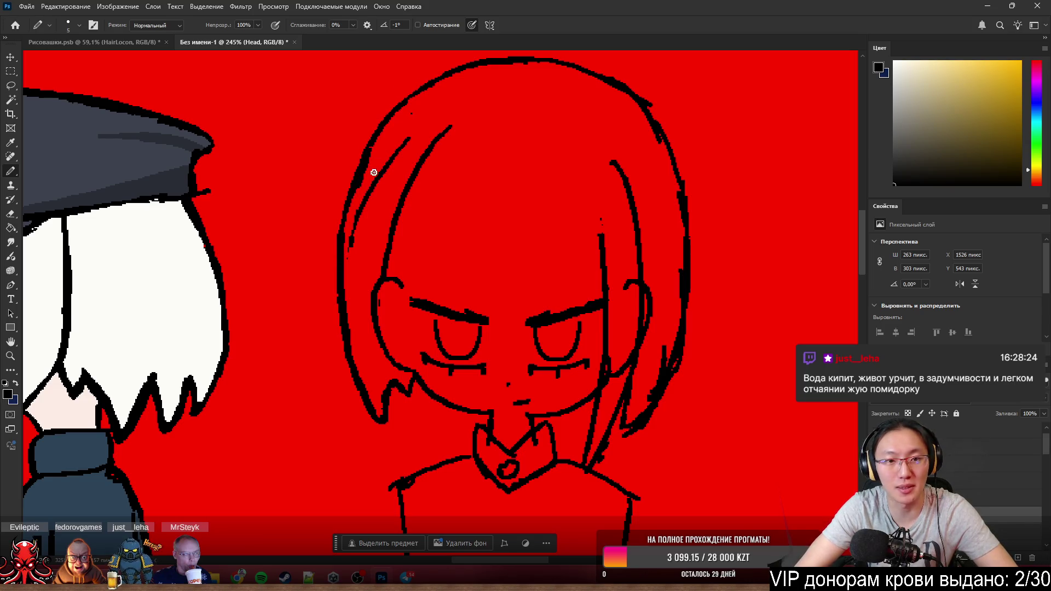
# - Thicken the left hair strand, erase a gap inside it and remove the stray black blob
pyautogui.press('e')
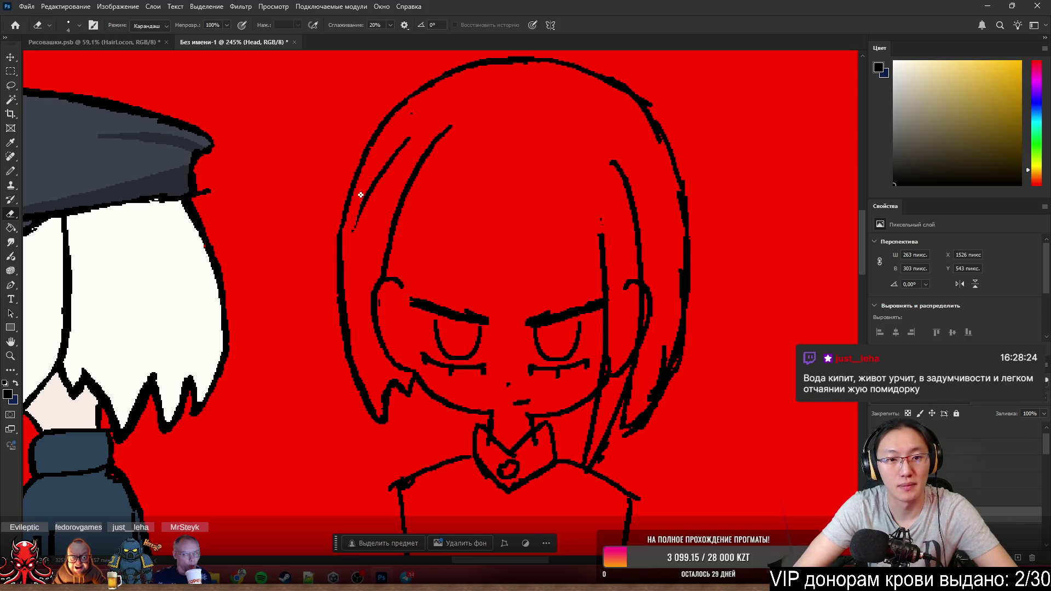
pyautogui.press('b')
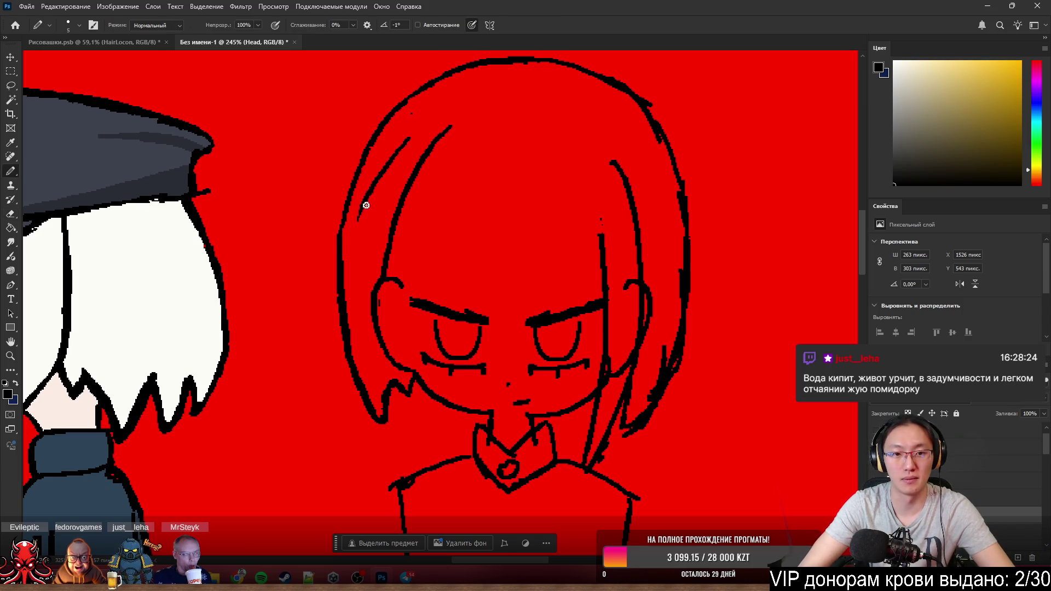
pyautogui.moveTo(363, 205); pyautogui.dragTo(352, 242)
pyautogui.moveTo(385, 181); pyautogui.dragTo(356, 255)
pyautogui.hotkey('ctrl', 'z')
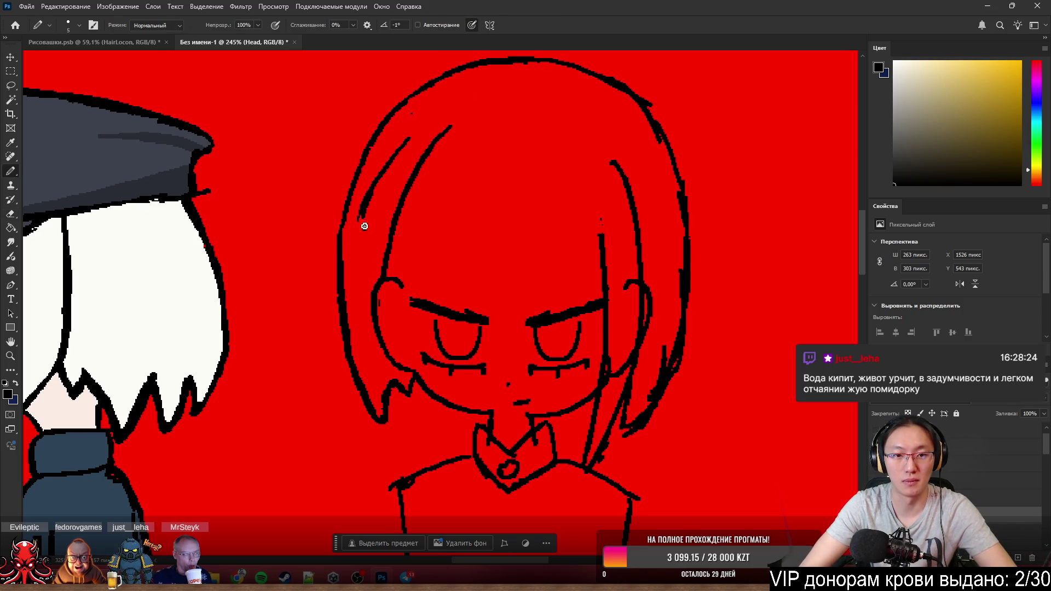
pyautogui.moveTo(386, 159); pyautogui.dragTo(355, 252)
pyautogui.press('e')
pyautogui.moveTo(371, 185)
pyautogui.mouseDown()
pyautogui.moveTo(360, 223)
pyautogui.moveTo(368, 177)
pyautogui.moveTo(375, 218)
pyautogui.moveTo(394, 149)
pyautogui.mouseUp()
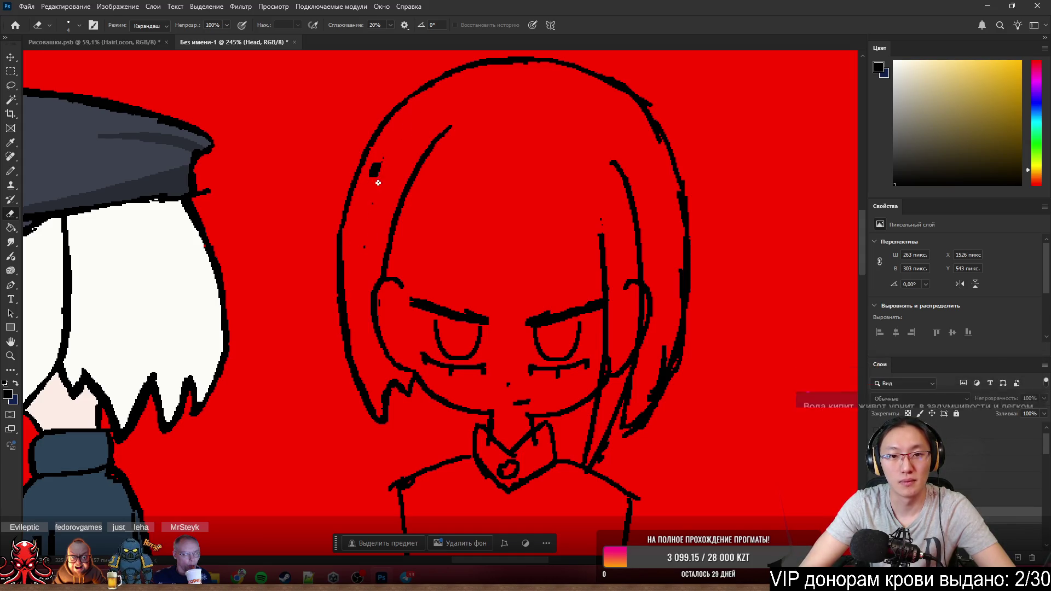
pyautogui.click(373, 169)
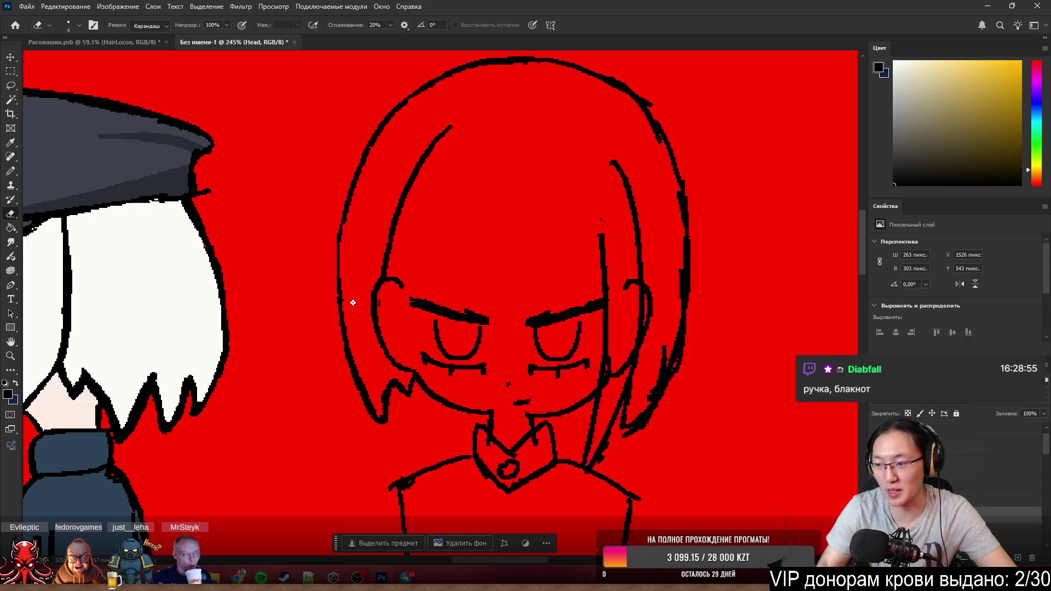
pyautogui.scroll(-5, 351, 303)
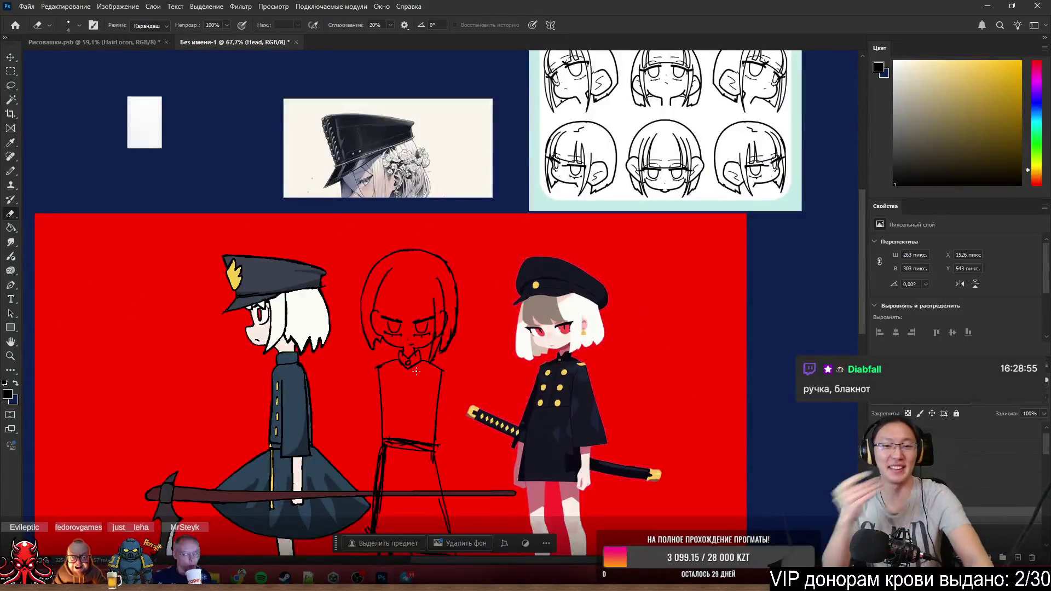
pyautogui.scroll(1, 418, 372)
pyautogui.scroll(4, 419, 372)
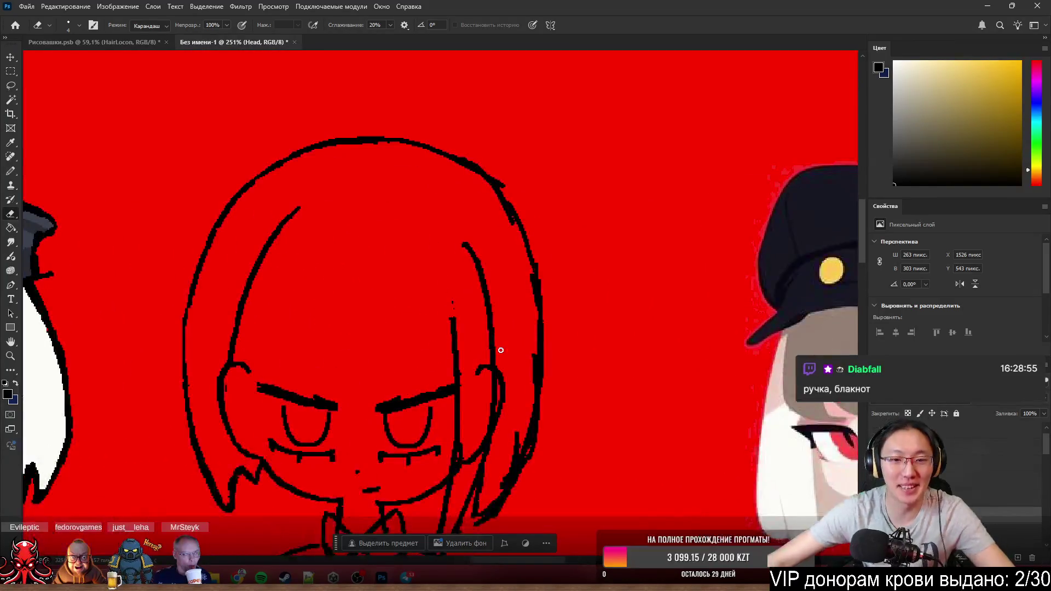
pyautogui.scroll(-1, 436, 142)
# - Erase the upper hair strand line and the stray inner hair strokes and specks near the collar
pyautogui.moveTo(465, 141)
pyautogui.mouseDown()
pyautogui.moveTo(490, 212)
pyautogui.moveTo(452, 276)
pyautogui.mouseUp()
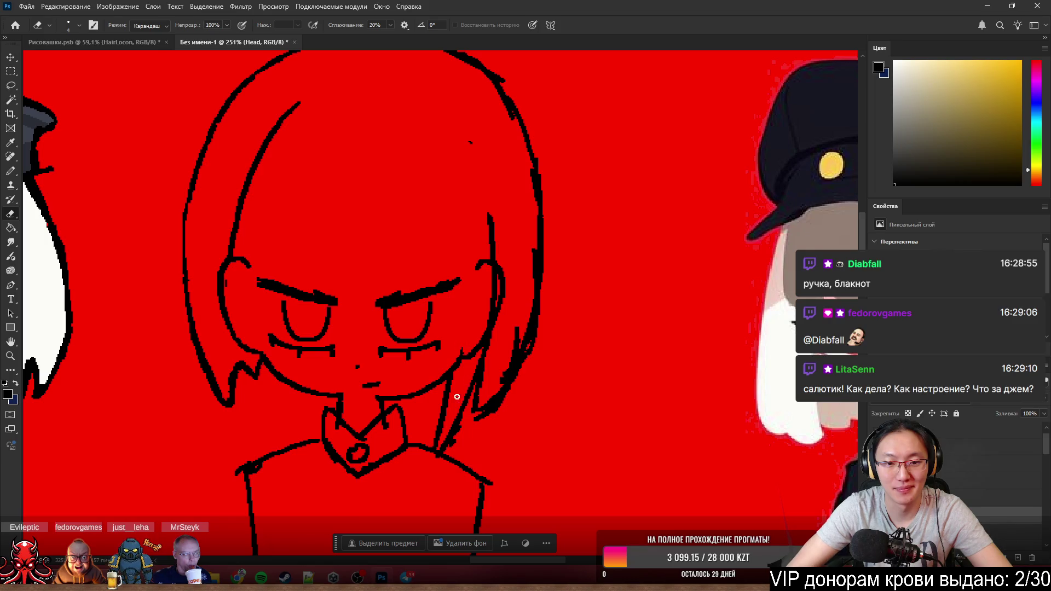
pyautogui.moveTo(448, 401); pyautogui.dragTo(457, 378)
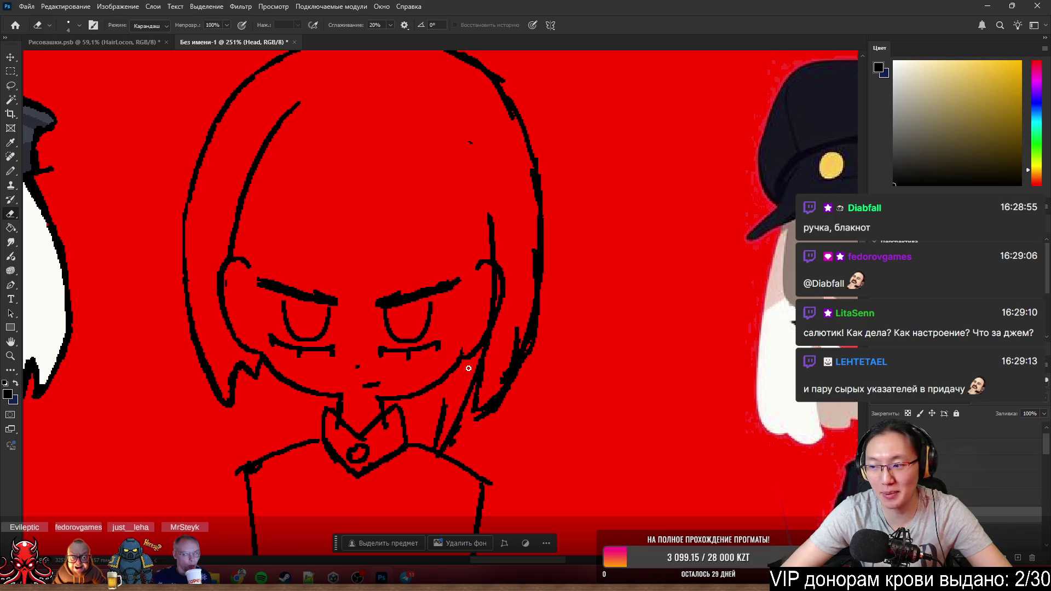
pyautogui.moveTo(451, 391); pyautogui.dragTo(448, 445)
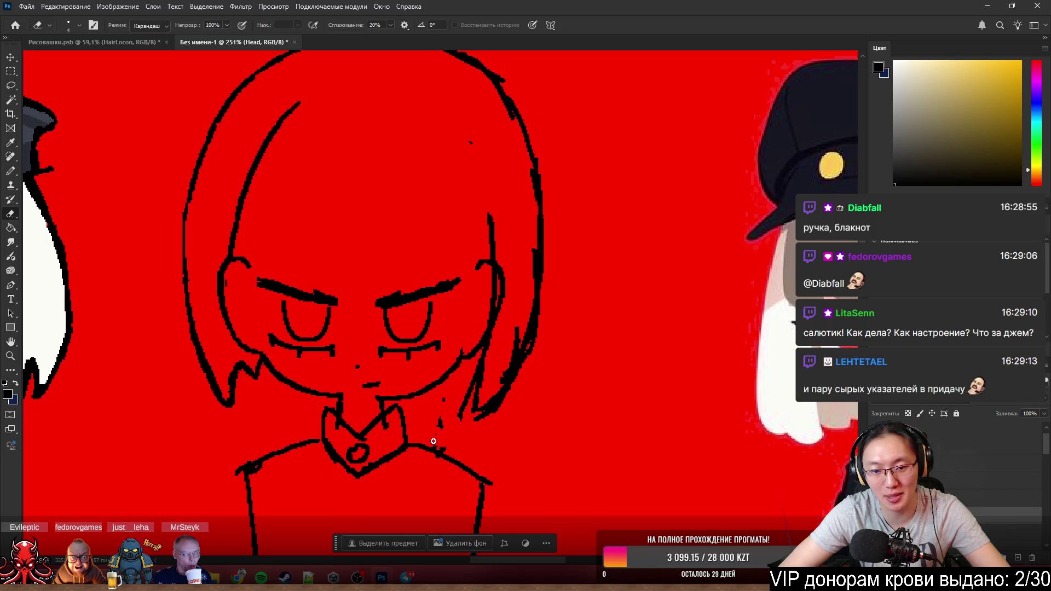
pyautogui.moveTo(443, 437)
pyautogui.mouseDown()
pyautogui.moveTo(438, 419)
pyautogui.moveTo(477, 379)
pyautogui.moveTo(478, 415)
pyautogui.moveTo(466, 386)
pyautogui.mouseUp()
# - Redraw the right ear as a curved stroke and erase stray pixels on the right face outline
pyautogui.press('b')
pyautogui.hotkey('ctrl', 'z')
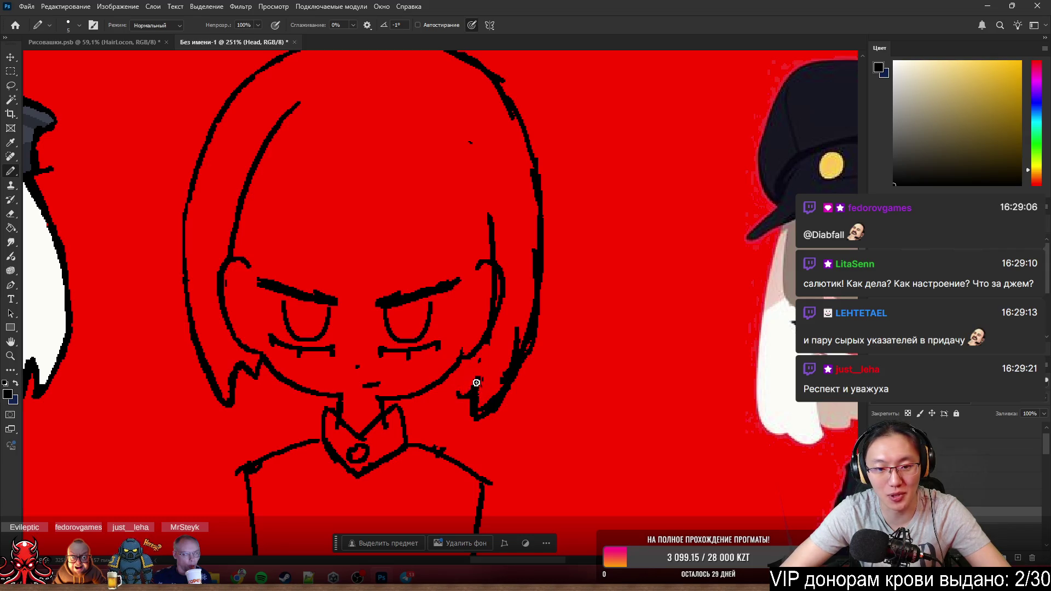
pyautogui.hotkey('ctrl', 'z')
pyautogui.keyDown('alt'); pyautogui.rightClick(556, 257); pyautogui.keyUp('alt')
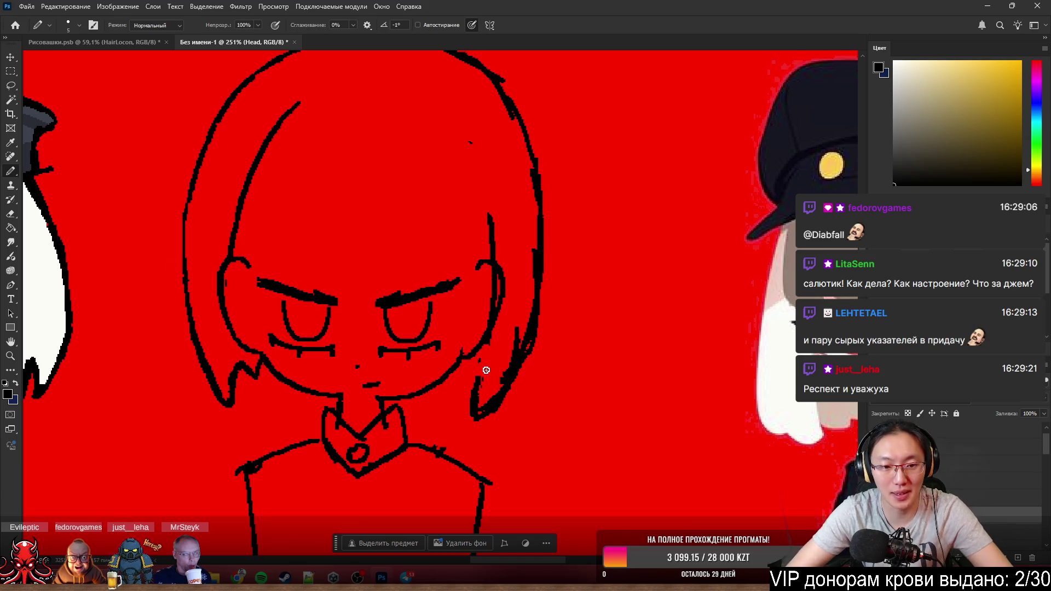
pyautogui.hotkey('ctrl', 'z')
pyautogui.moveTo(456, 367); pyautogui.dragTo(469, 384)
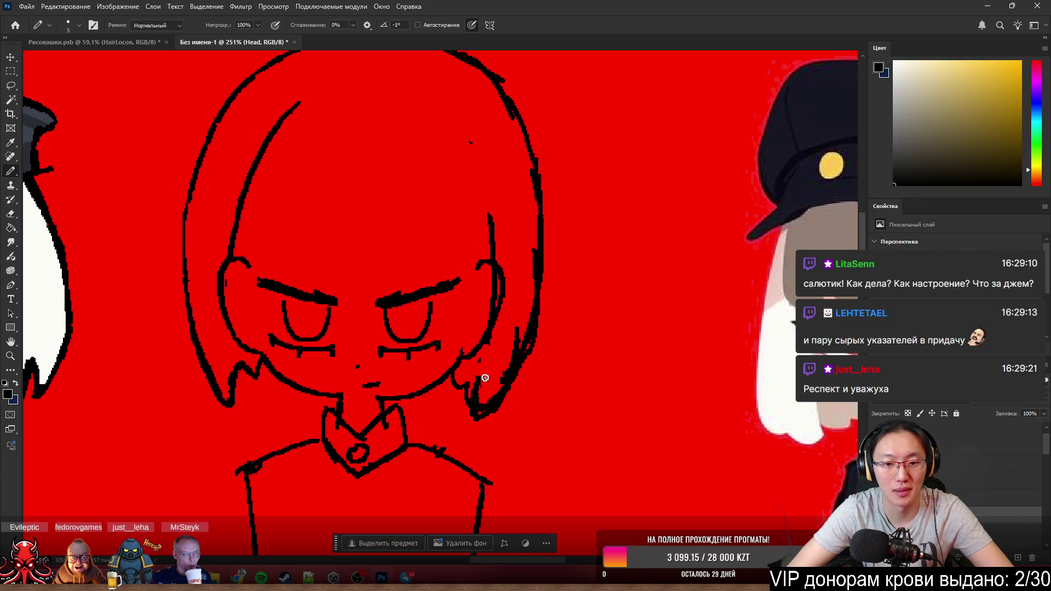
pyautogui.press('e')
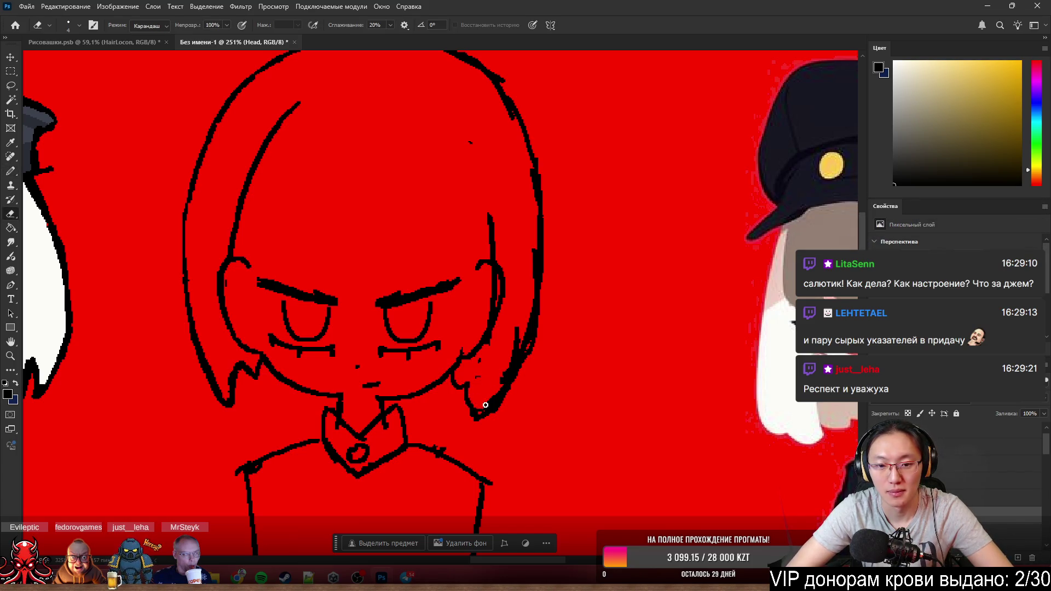
pyautogui.moveTo(509, 365); pyautogui.dragTo(519, 339)
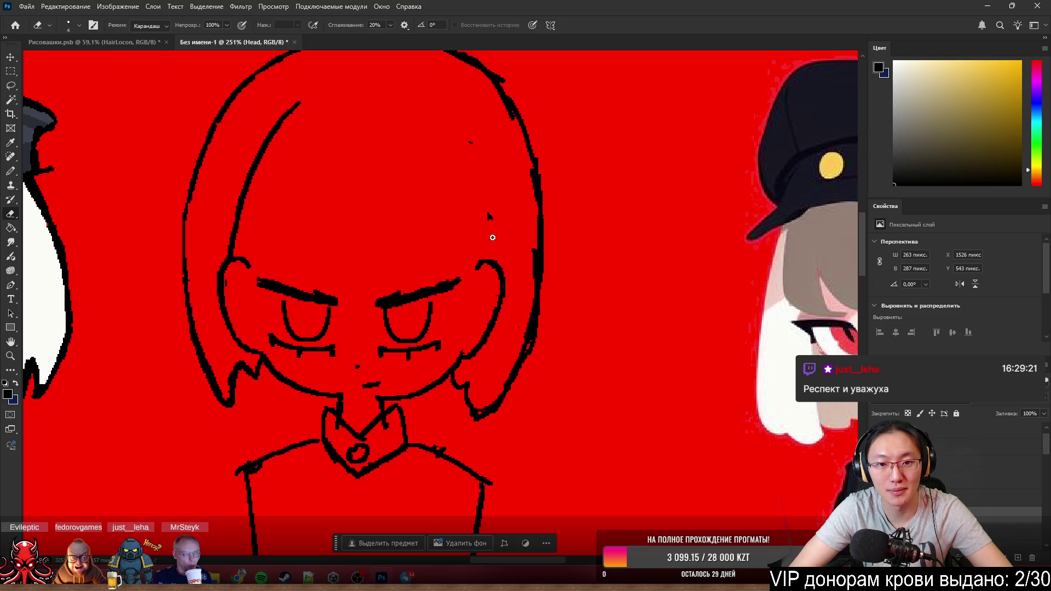
# - Draw a long curved strand beside the right hair and a lower curved line inside it
pyautogui.press('b')
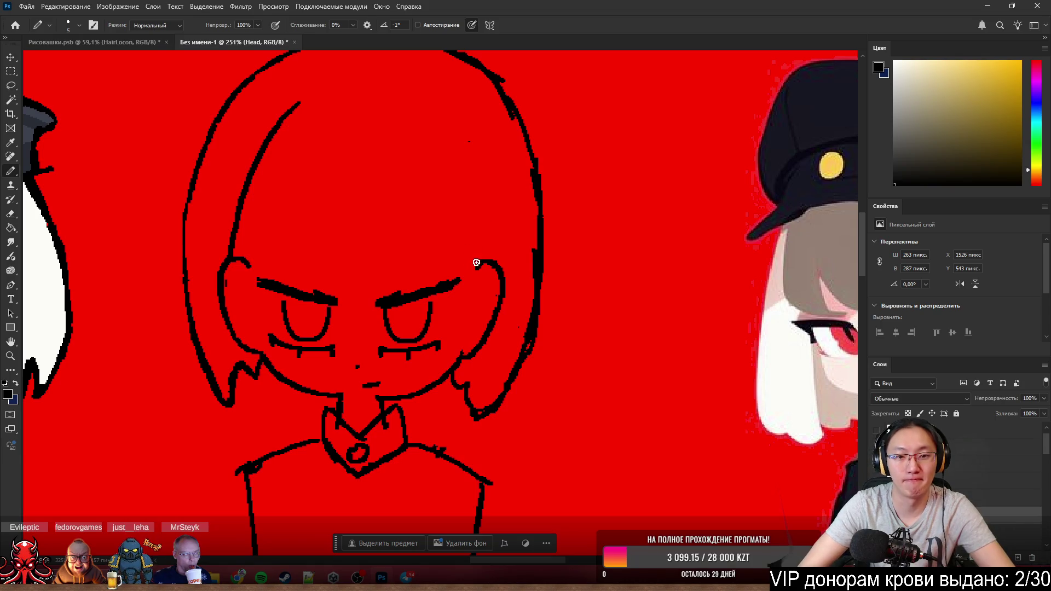
pyautogui.moveTo(477, 263); pyautogui.dragTo(476, 176)
pyautogui.hotkey('ctrl', 'z')
pyautogui.moveTo(455, 140); pyautogui.dragTo(477, 262)
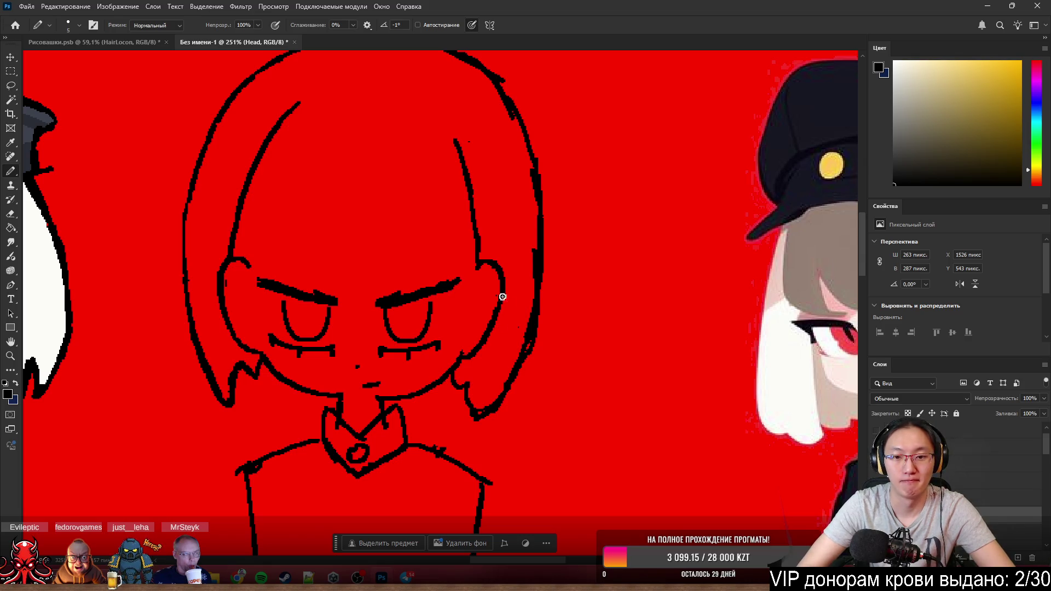
pyautogui.moveTo(487, 282); pyautogui.dragTo(470, 327)
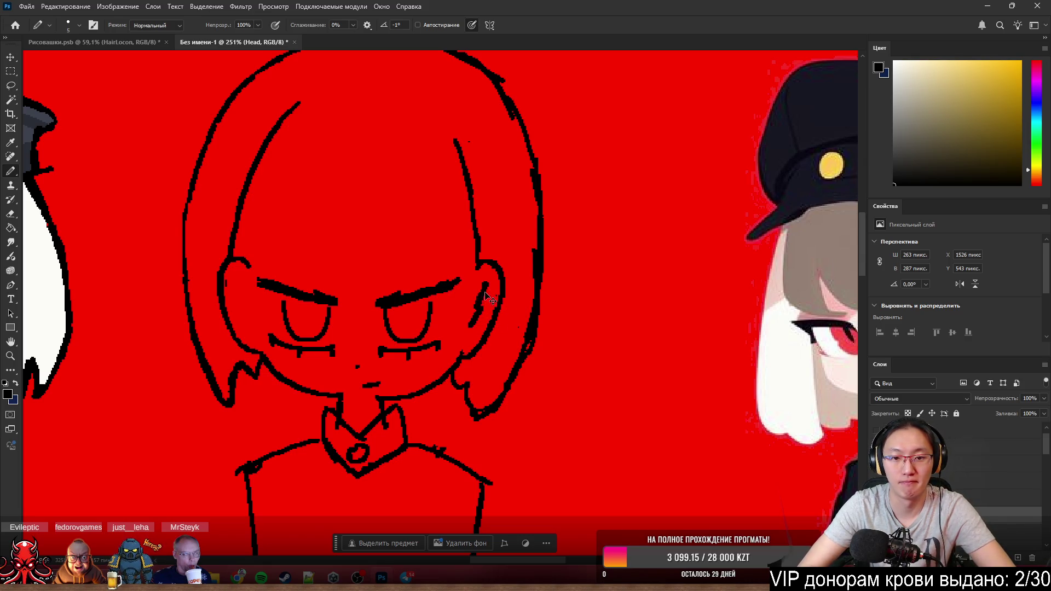
pyautogui.hotkey('ctrl', 'z')
pyautogui.moveTo(484, 282); pyautogui.dragTo(473, 345)
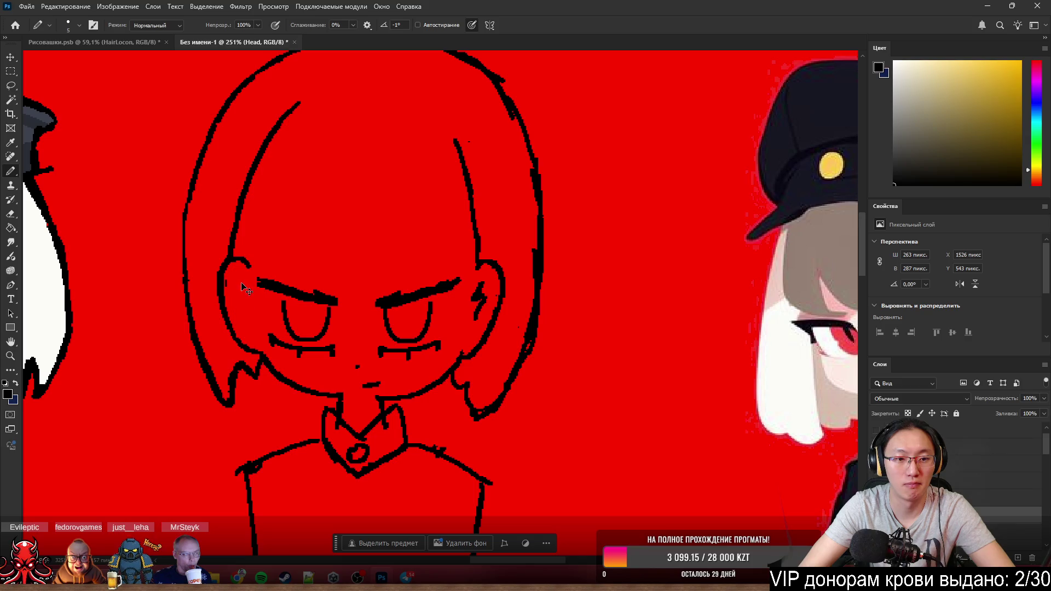
# - Redraw a short inner-ear line on the girl's left ear, undoing longer attempts
pyautogui.hotkey('ctrl', 'z')
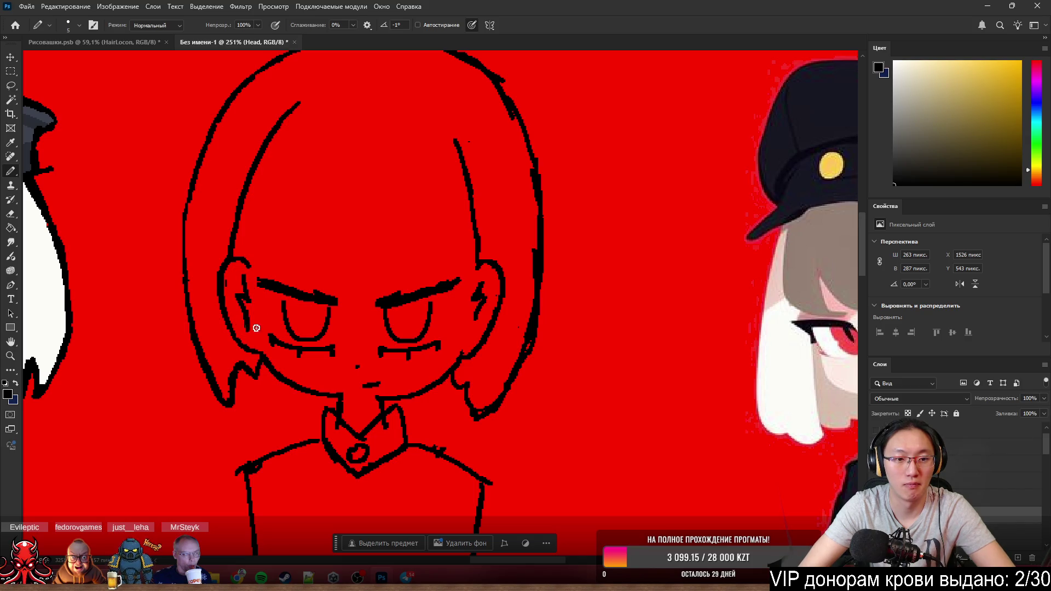
pyautogui.hotkey('ctrl', 'z')
pyautogui.moveTo(239, 276); pyautogui.dragTo(248, 337)
pyautogui.hotkey('ctrl', 'z')
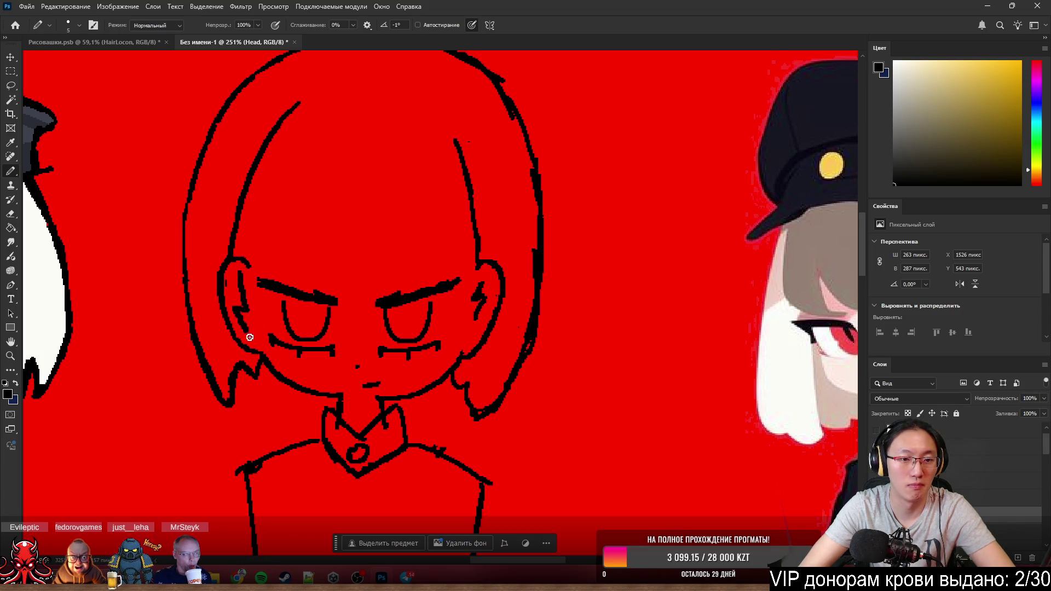
pyautogui.hotkey('ctrl', 'z')
pyautogui.hotkey('ctrl', 'z')
pyautogui.moveTo(238, 274); pyautogui.dragTo(244, 319)
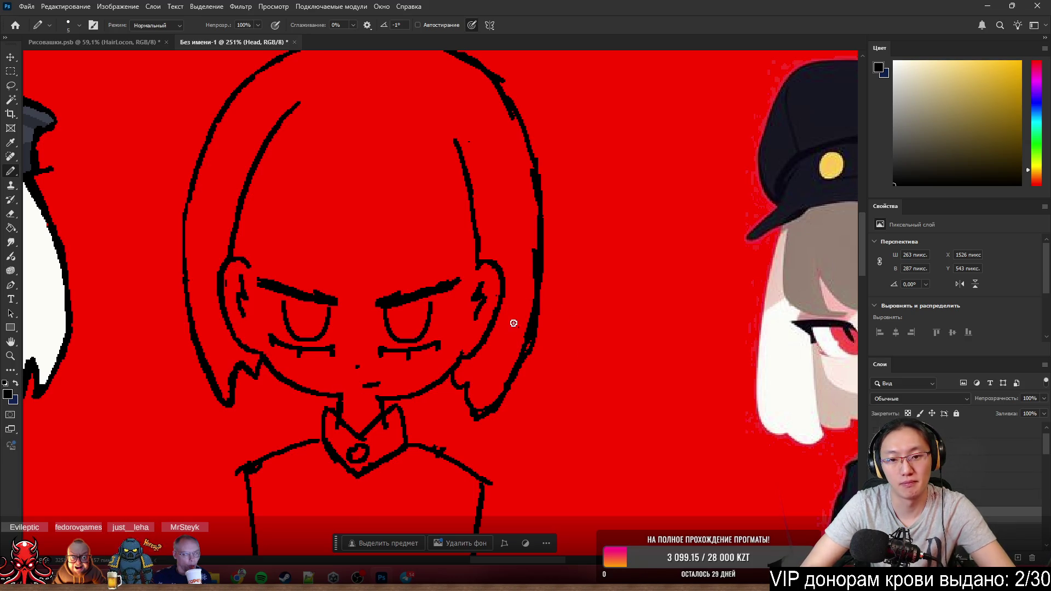
# - Trim the chin line, extend the right jaw line upward and erase a stretch of the right hair outline
pyautogui.press('e')
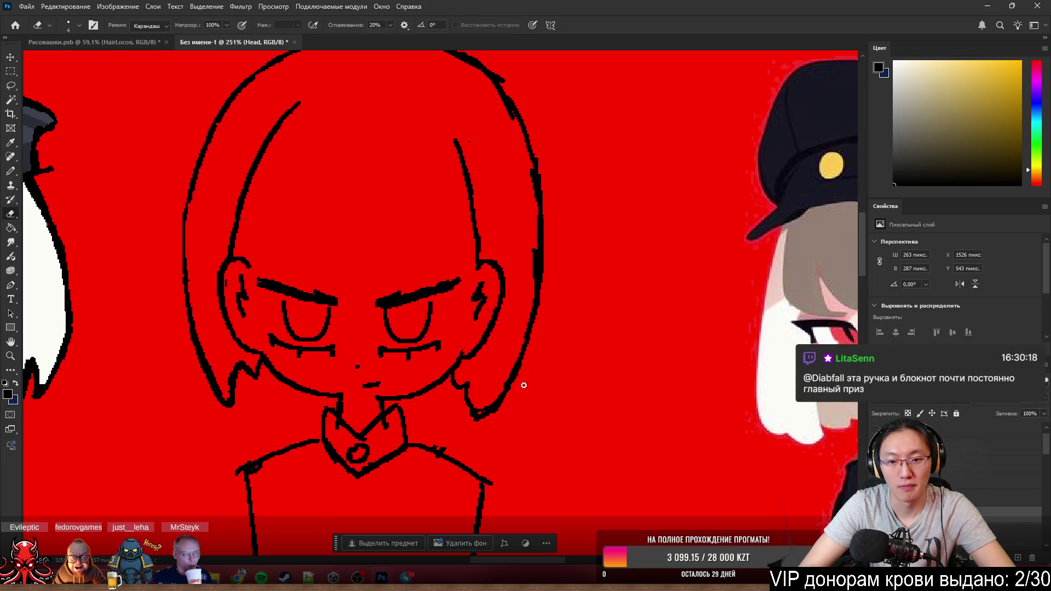
pyautogui.moveTo(478, 422)
pyautogui.mouseDown()
pyautogui.moveTo(472, 415)
pyautogui.moveTo(488, 407)
pyautogui.moveTo(469, 423)
pyautogui.mouseUp()
pyautogui.press('b')
pyautogui.press('e')
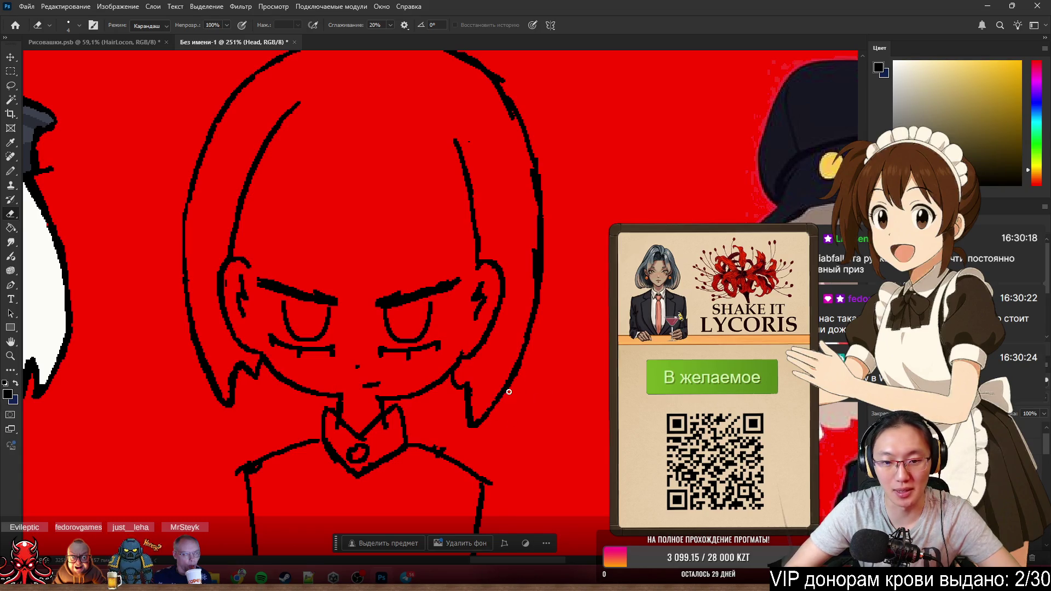
pyautogui.press('b')
pyautogui.moveTo(488, 406); pyautogui.dragTo(507, 380)
pyautogui.press('e')
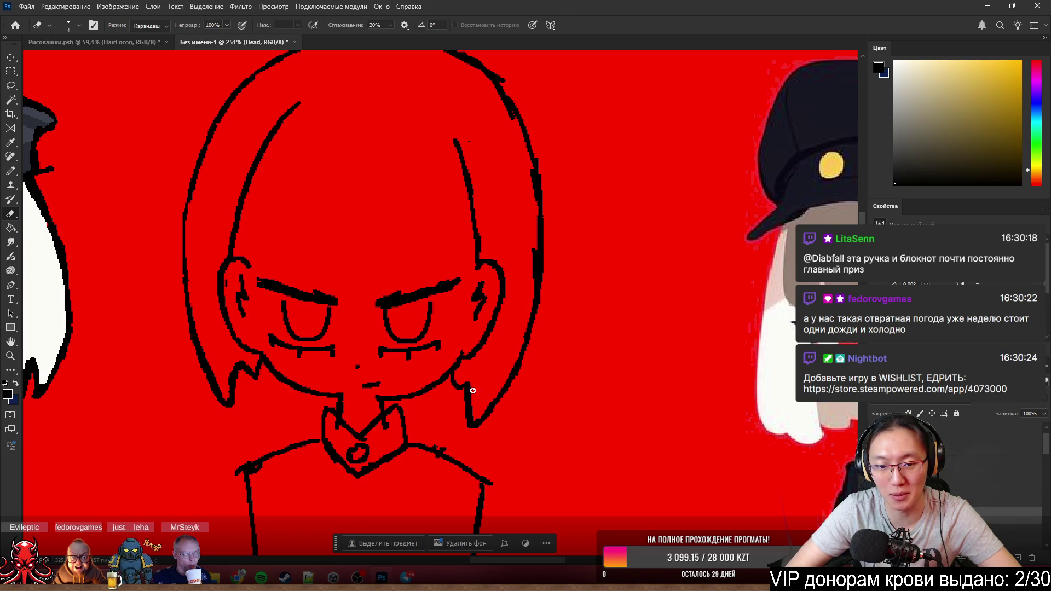
pyautogui.moveTo(538, 235); pyautogui.dragTo(535, 265)
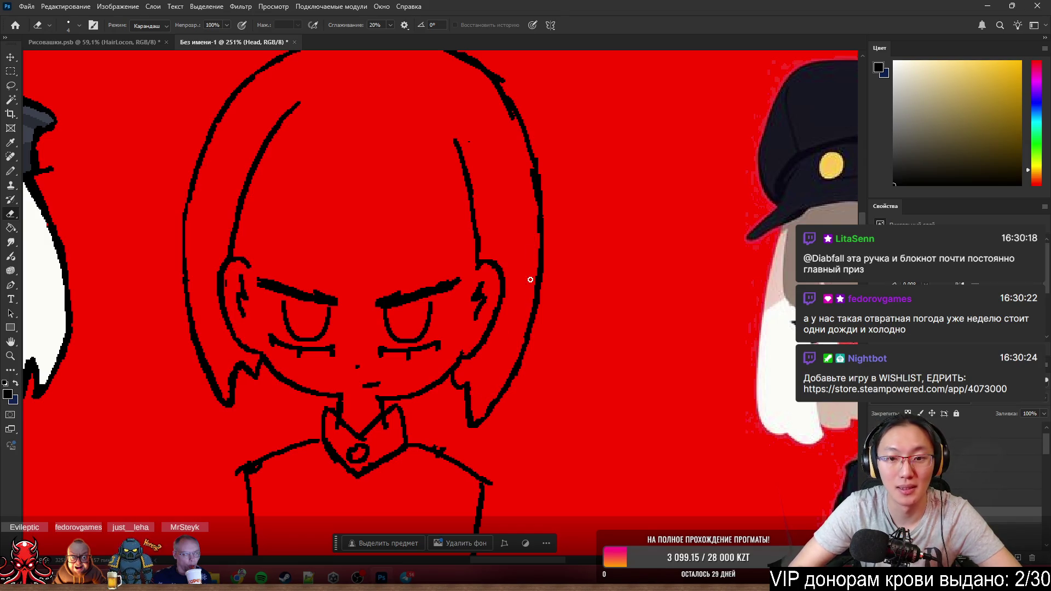
pyautogui.press('b')
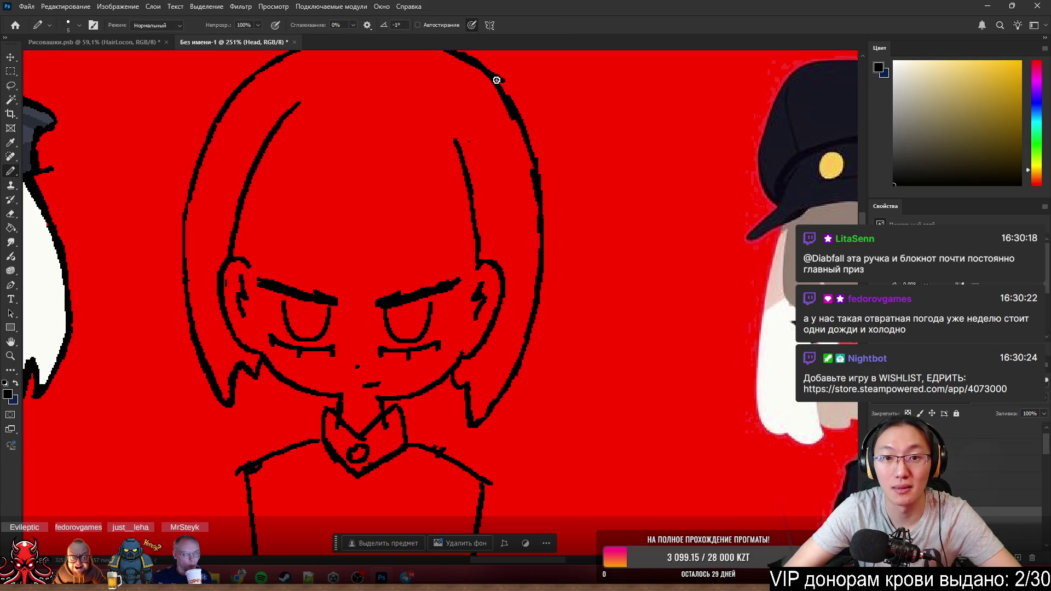
pyautogui.scroll(-2, 329, 91)
pyautogui.scroll(2, 204, 86)
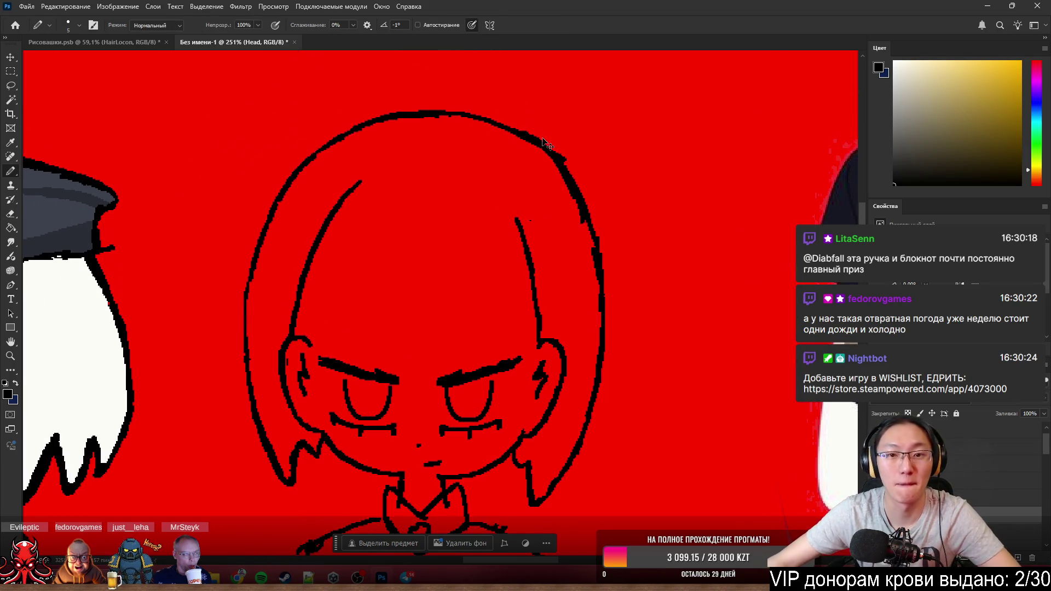
# - Add a short Pencil stroke thickening the right hair outline
pyautogui.press('e')
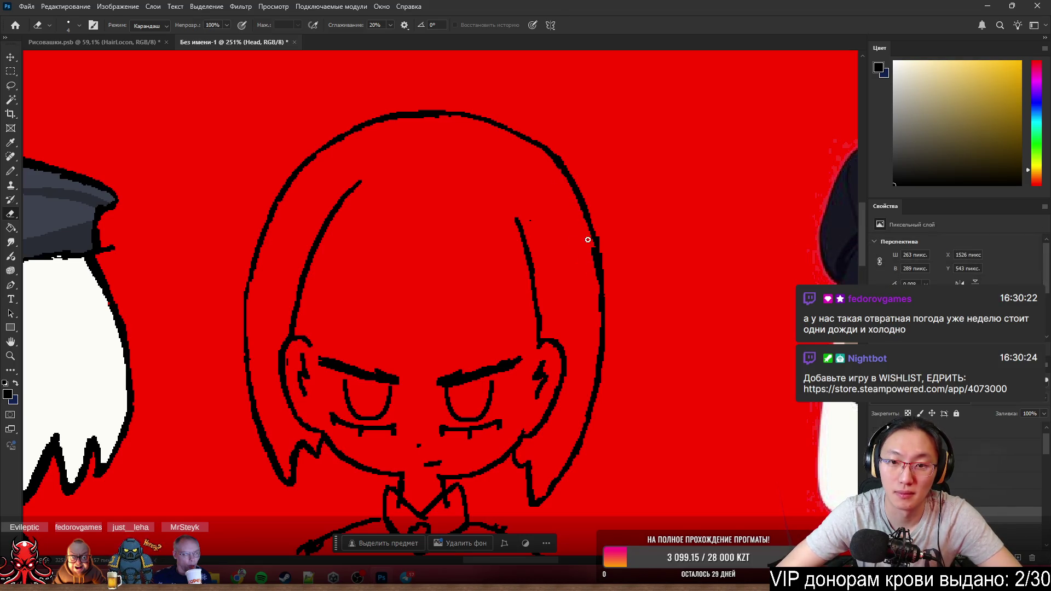
pyautogui.press('b')
pyautogui.moveTo(601, 256); pyautogui.dragTo(606, 292)
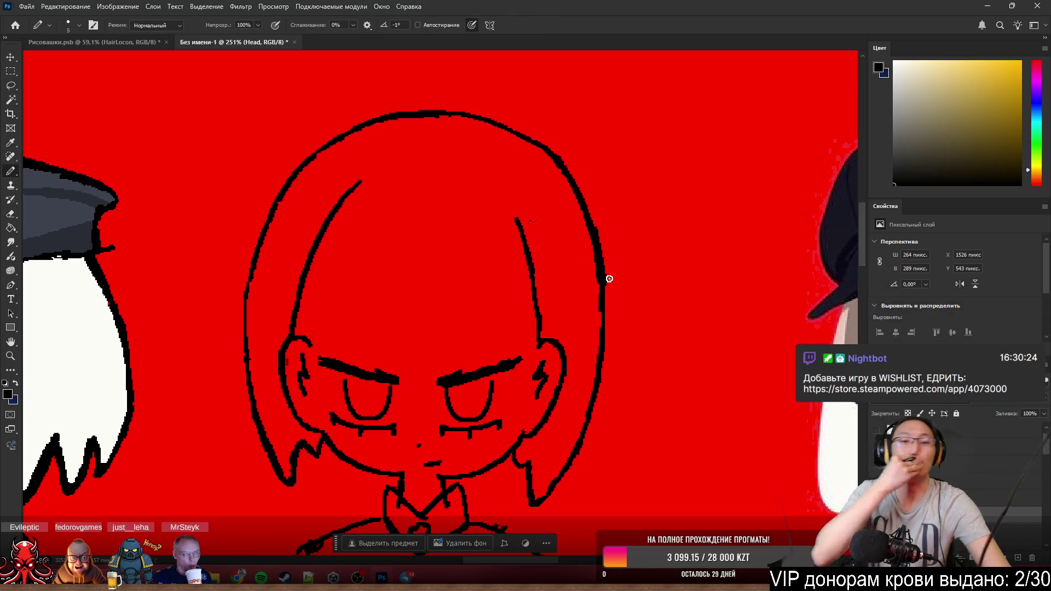
pyautogui.scroll(-5, 575, 244)
pyautogui.scroll(2, 542, 343)
pyautogui.scroll(1, 542, 344)
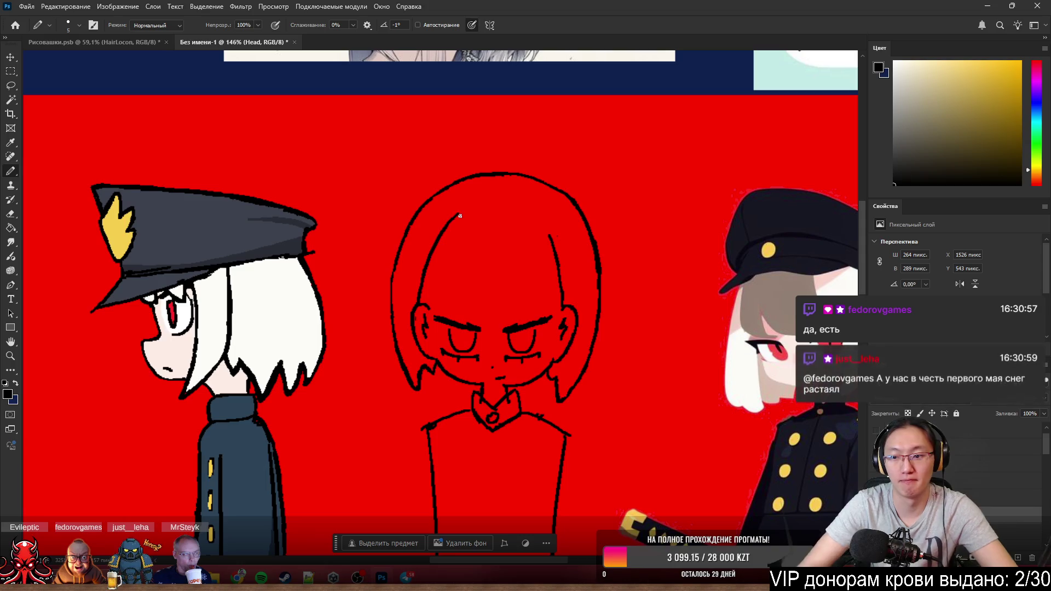
pyautogui.scroll(2, 581, 389)
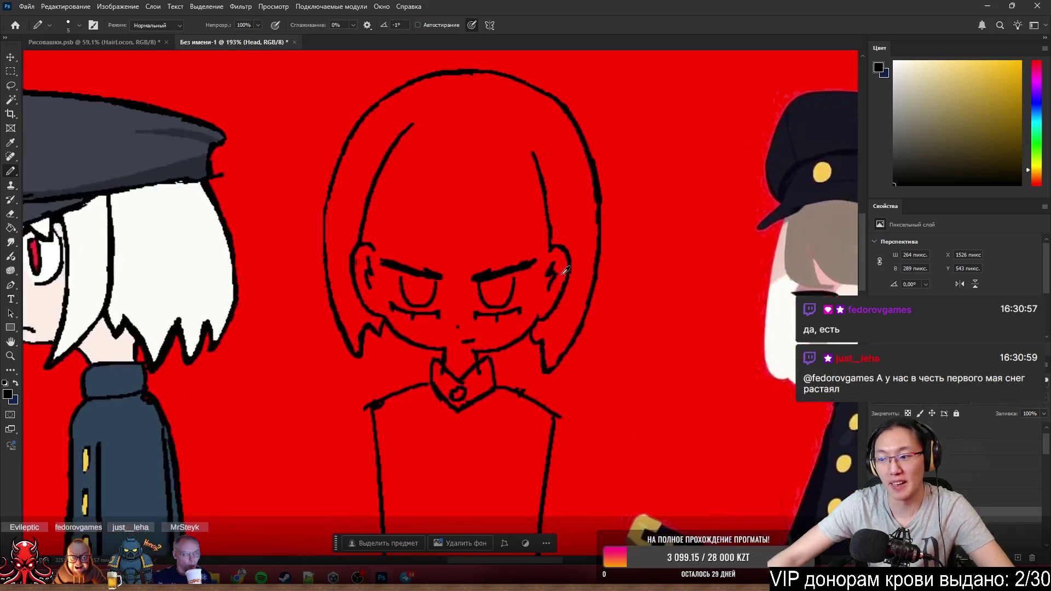
pyautogui.scroll(1, 582, 389)
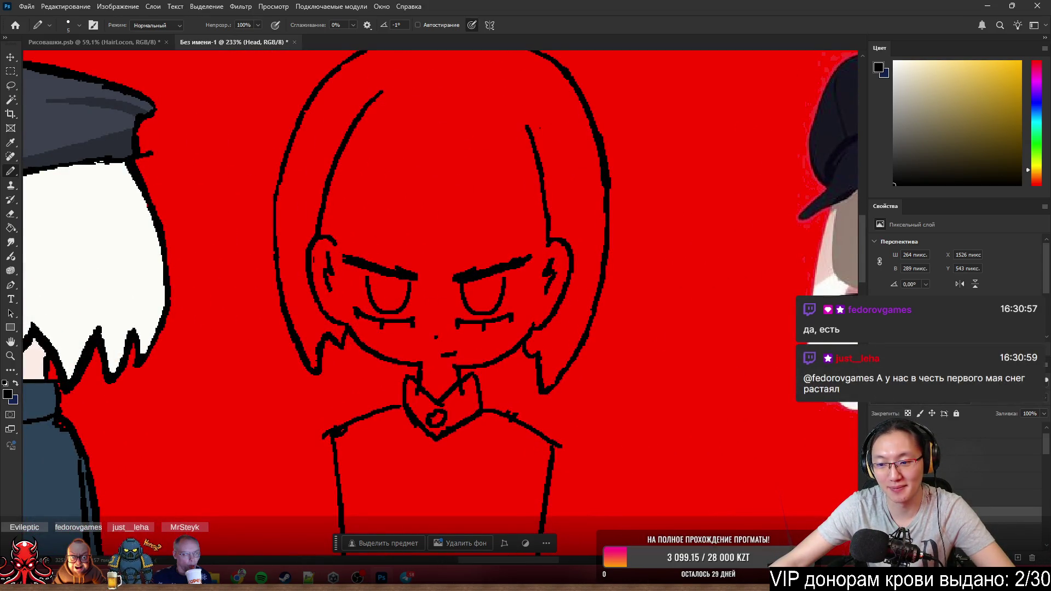
# - Sketch several bang and side strands over the girl's forehead and head
pyautogui.moveTo(403, 180); pyautogui.dragTo(485, 255)
pyautogui.moveTo(452, 150); pyautogui.dragTo(466, 234)
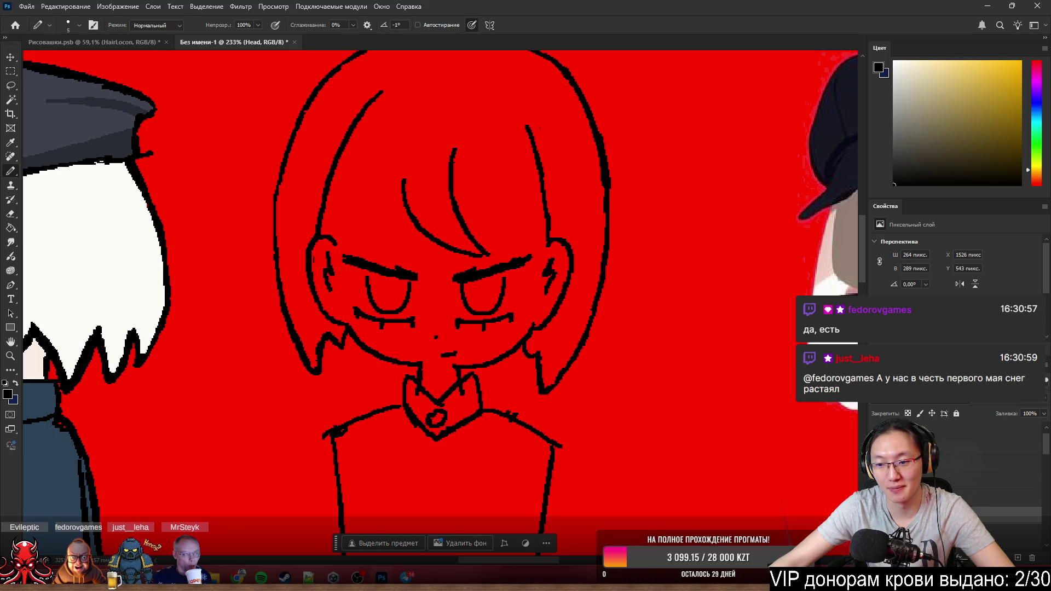
pyautogui.moveTo(365, 160); pyautogui.dragTo(437, 267)
pyautogui.moveTo(410, 148); pyautogui.dragTo(405, 180)
pyautogui.moveTo(453, 141); pyautogui.dragTo(529, 244)
pyautogui.moveTo(361, 120); pyautogui.dragTo(353, 402)
pyautogui.moveTo(512, 147); pyautogui.dragTo(534, 333)
pyautogui.moveTo(540, 122); pyautogui.dragTo(571, 246)
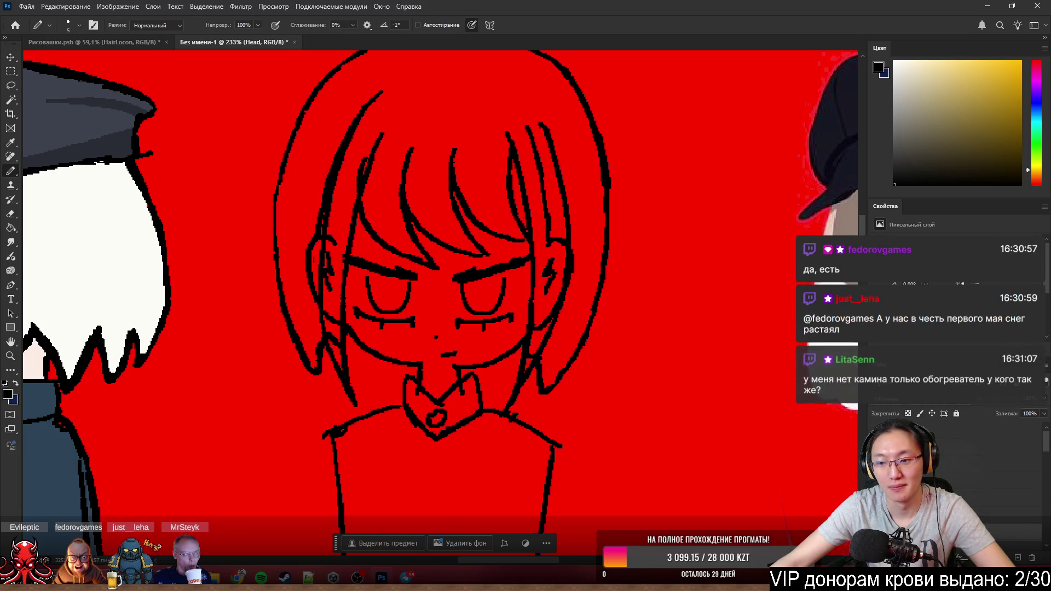
pyautogui.scroll(-3, 671, 359)
pyautogui.scroll(2, 648, 356)
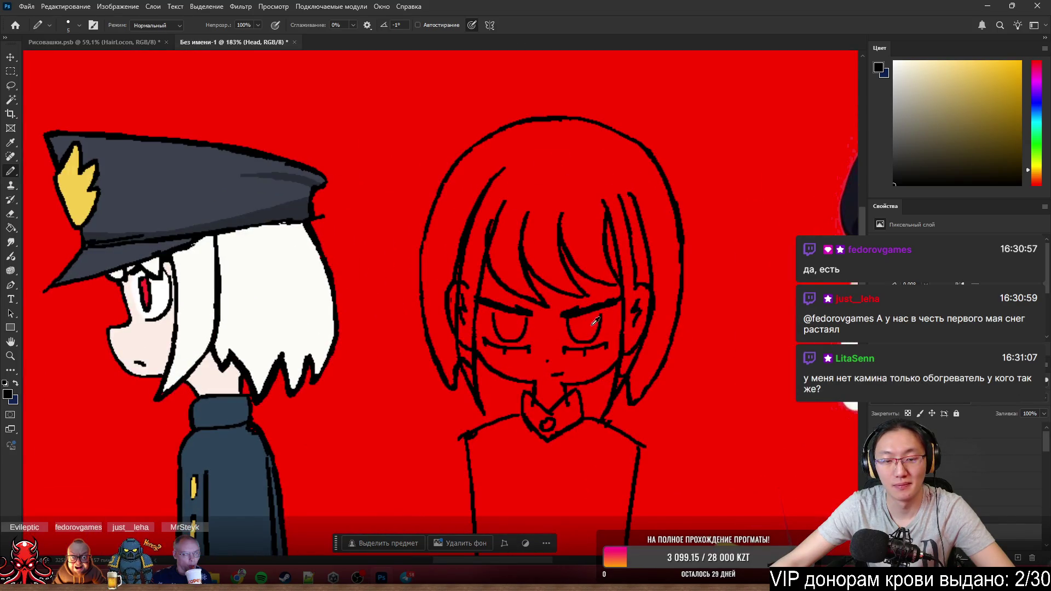
pyautogui.scroll(1, 639, 391)
# - Check the strands with the cap shown and hidden, then undo the extra forehead strands
pyautogui.hotkey('ctrl', ',')
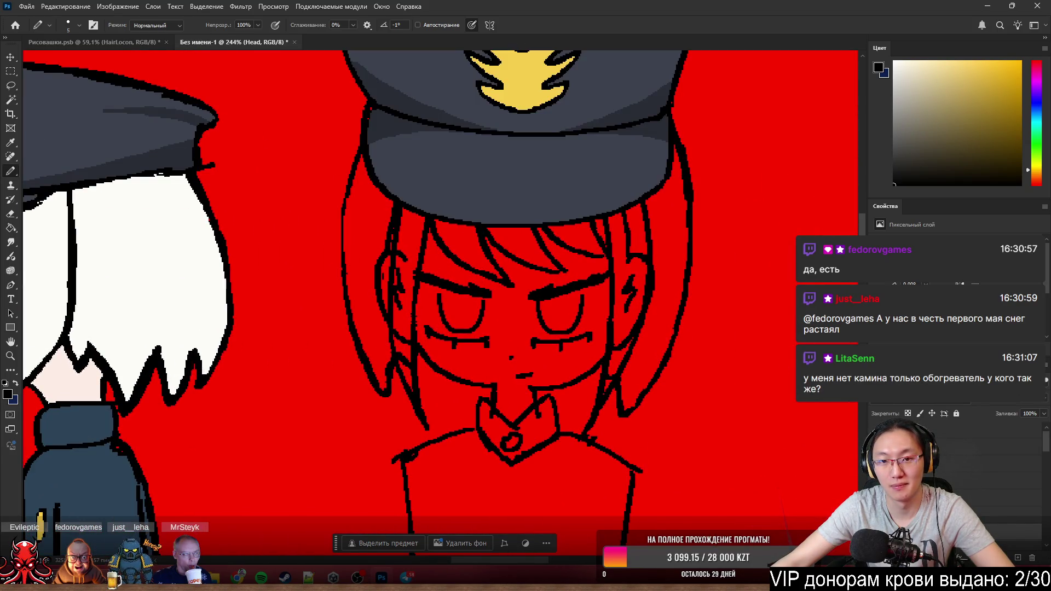
pyautogui.scroll(-2, 821, 394)
pyautogui.scroll(-1, 698, 328)
pyautogui.scroll(3, 616, 277)
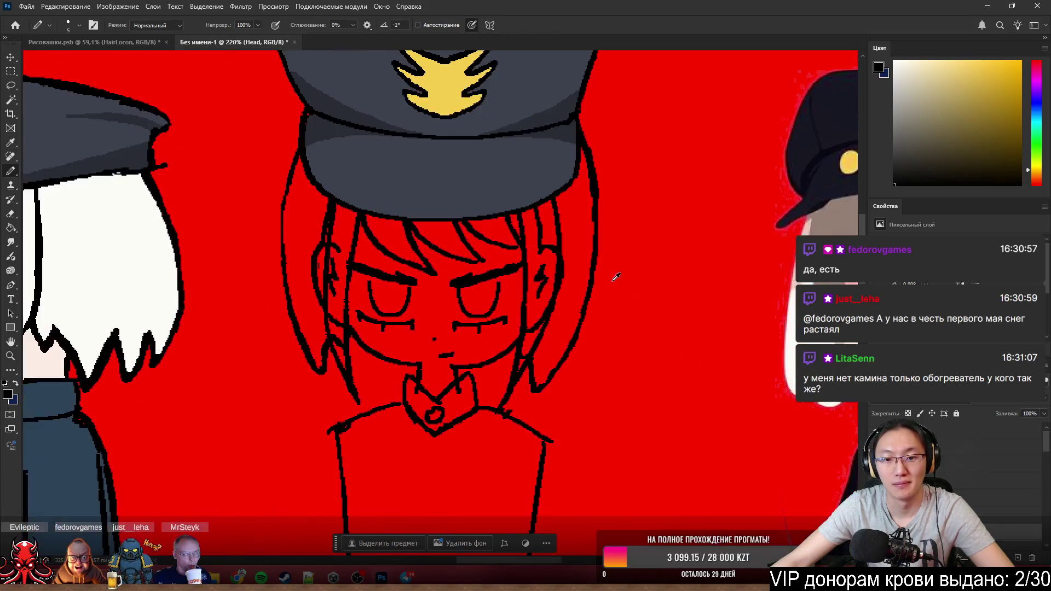
pyautogui.hotkey('ctrl', ',')
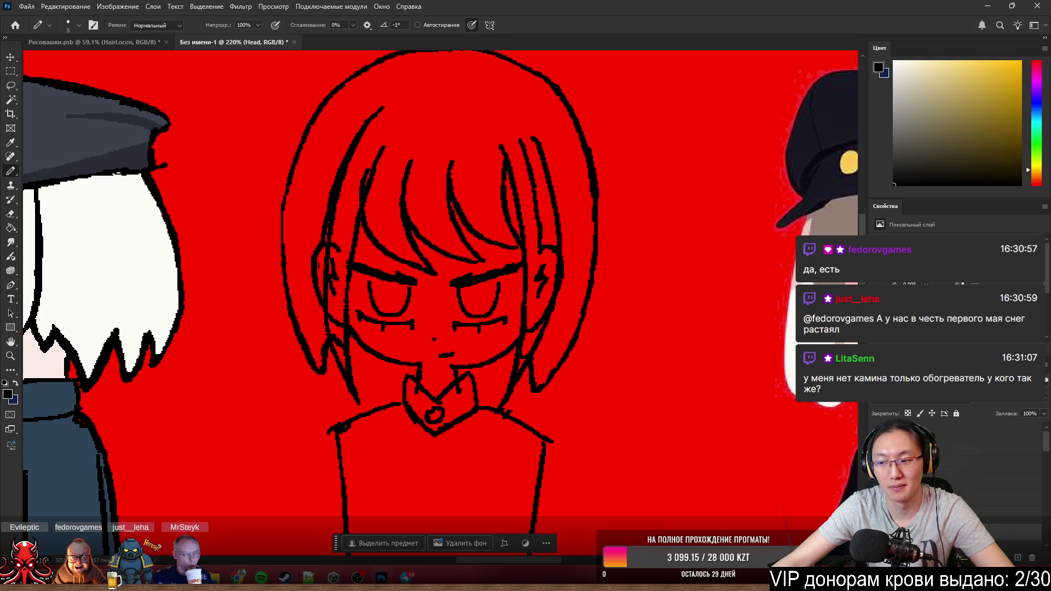
pyautogui.hotkey('ctrl', 'z')
pyautogui.scroll(1, 529, 246)
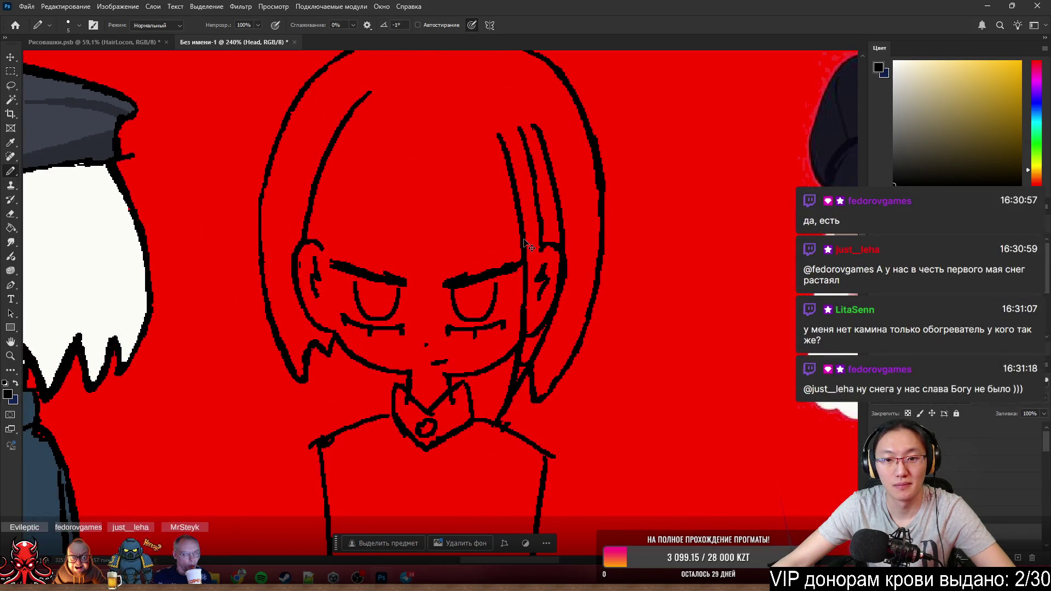
pyautogui.scroll(-3, 537, 247)
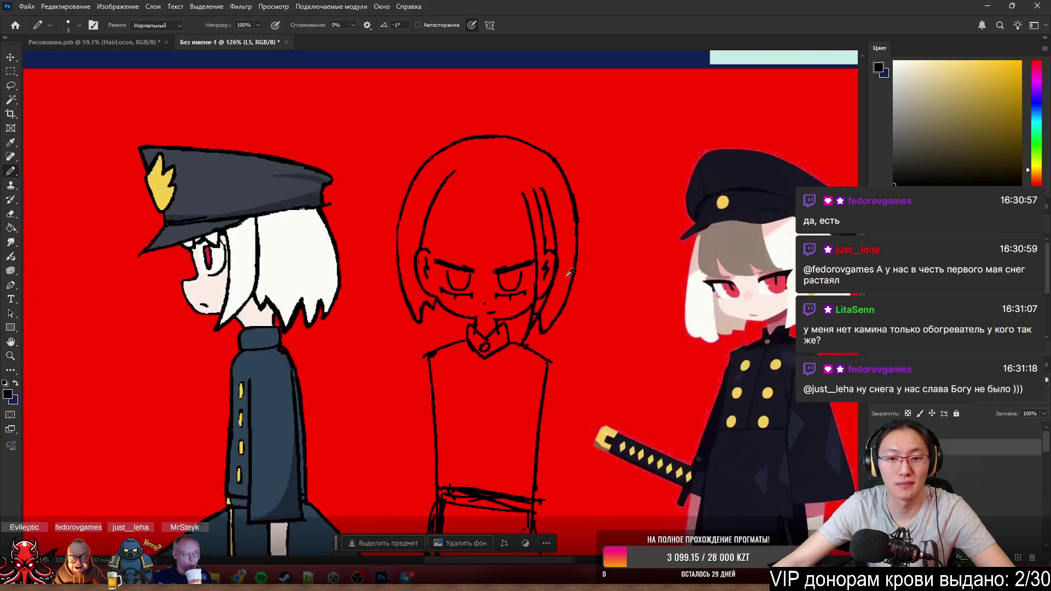
pyautogui.scroll(2, 569, 274)
pyautogui.hscroll(-1, 567, 274)
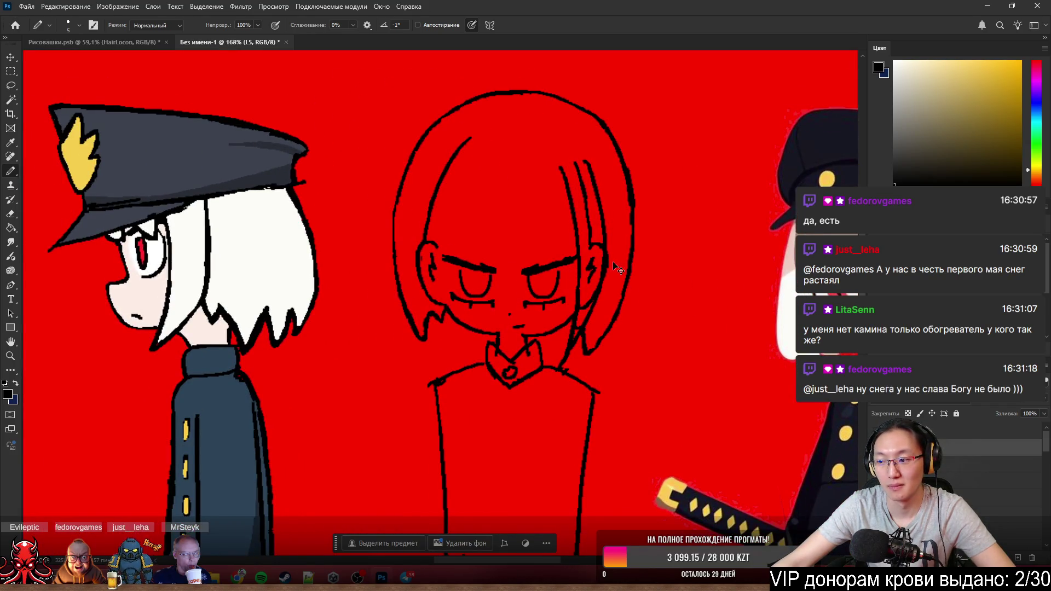
pyautogui.hscroll(-1, 612, 261)
pyautogui.scroll(1, 620, 192)
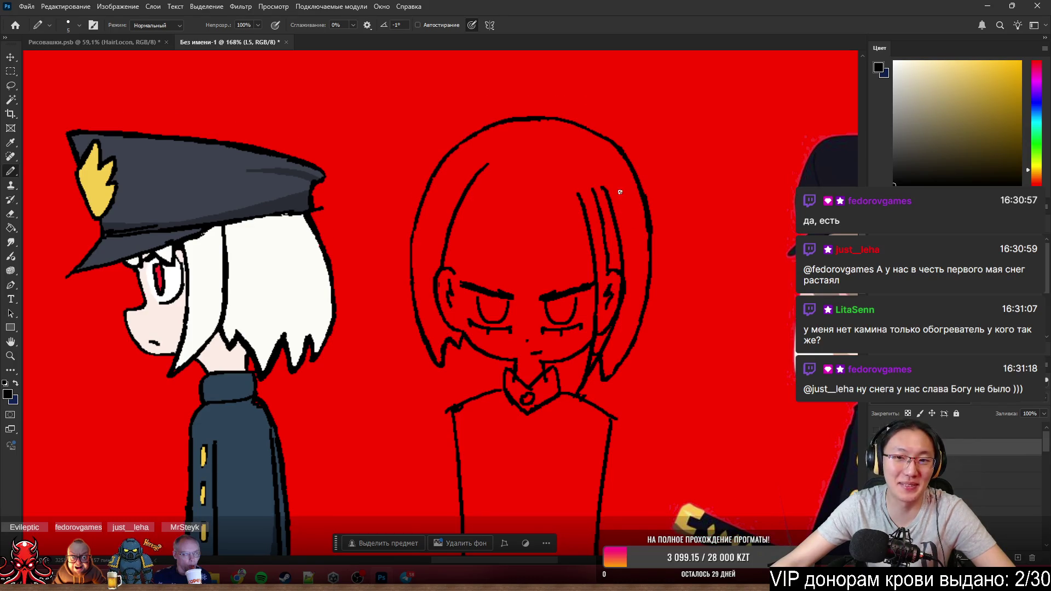
pyautogui.scroll(2, 623, 188)
# - Magic-wand the right hair strand and paint the selection solid white
pyautogui.press('w')
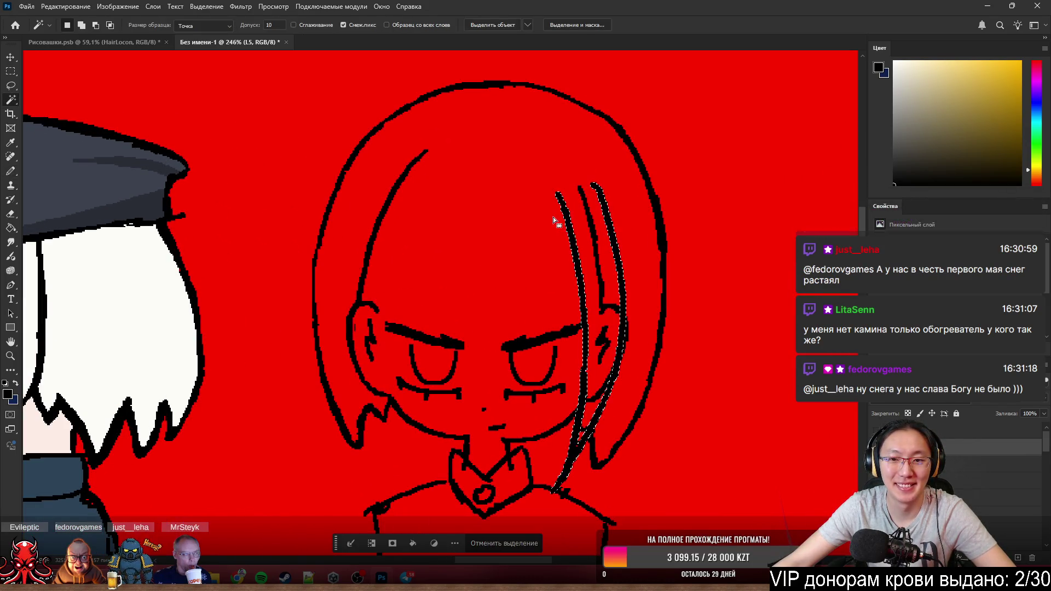
pyautogui.click(588, 277)
pyautogui.press('b')
pyautogui.press('x')
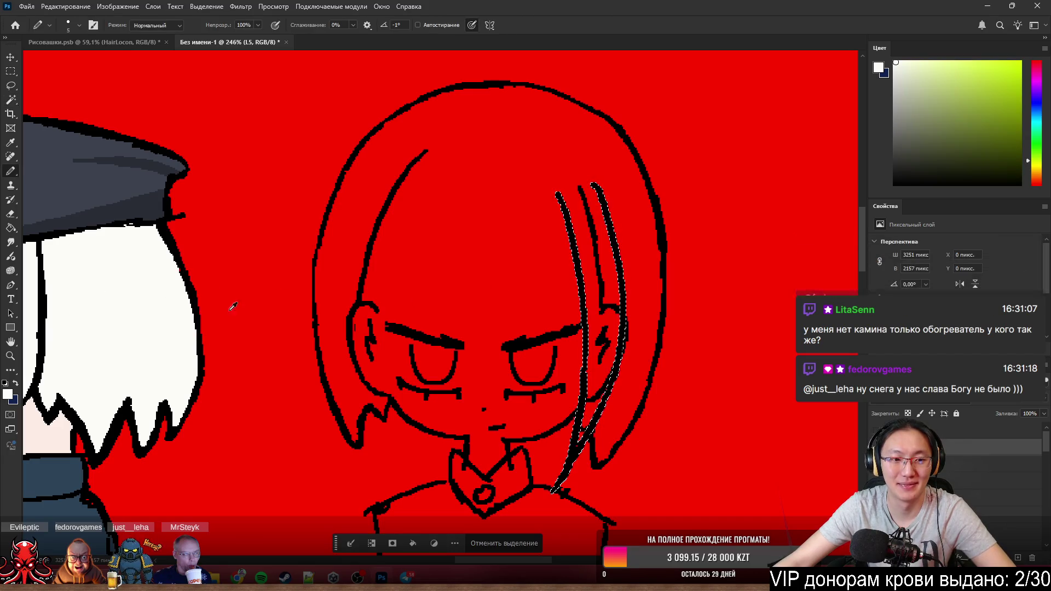
pyautogui.moveTo(585, 194); pyautogui.dragTo(561, 204)
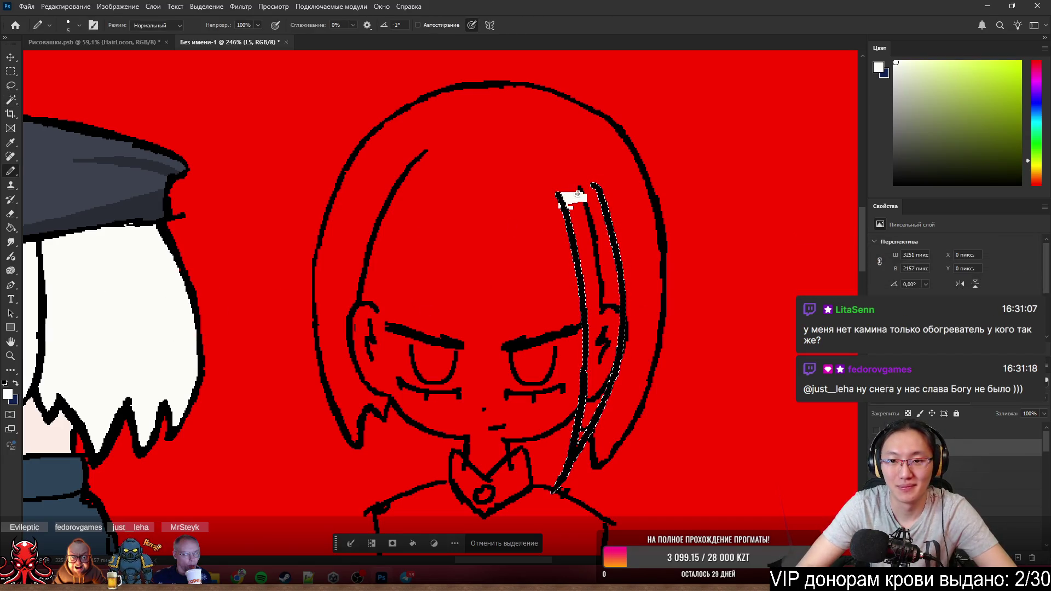
pyautogui.scroll(-6, 491, 202)
pyautogui.scroll(7, 492, 203)
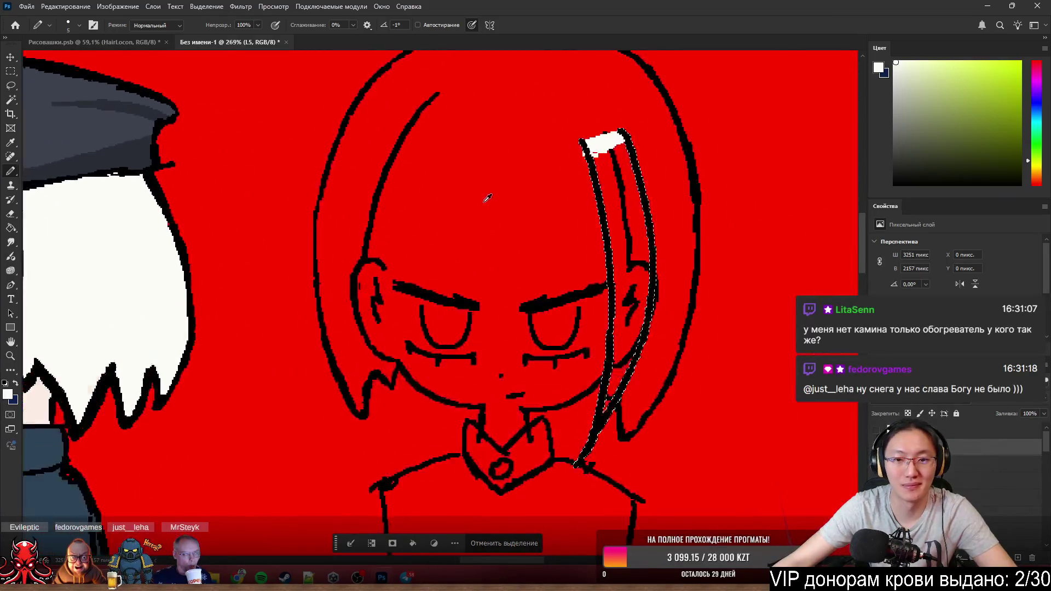
pyautogui.press('e')
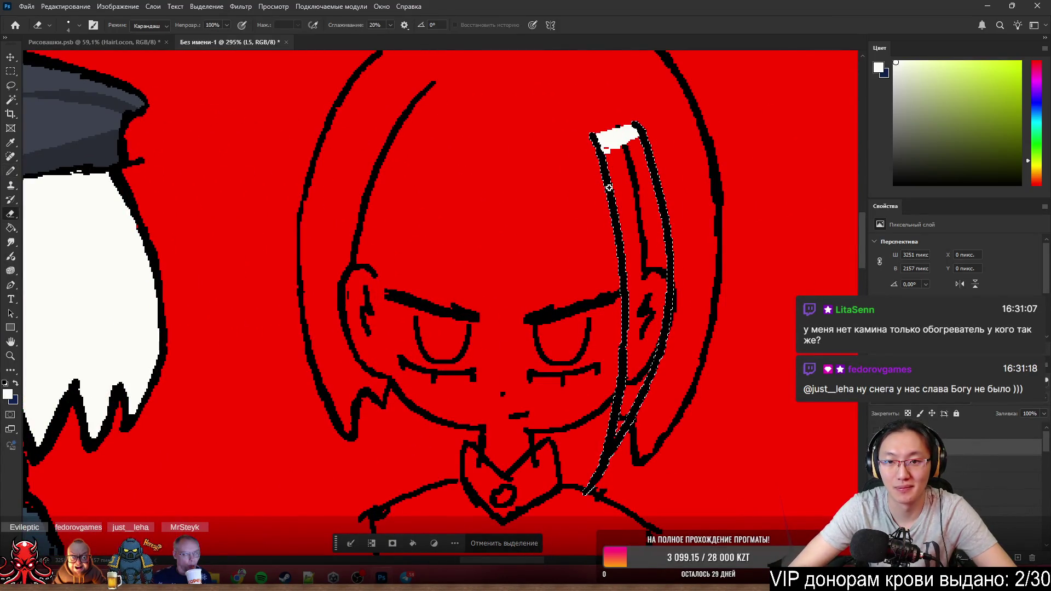
pyautogui.press('b')
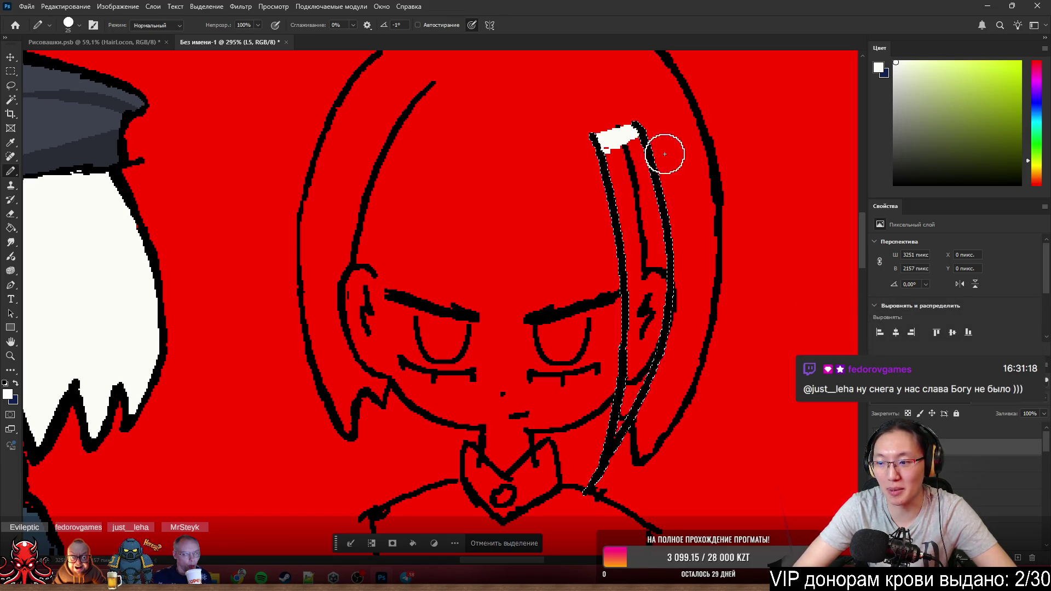
pyautogui.moveTo(641, 159)
pyautogui.mouseDown()
pyautogui.moveTo(611, 162)
pyautogui.moveTo(616, 152)
pyautogui.moveTo(648, 233)
pyautogui.moveTo(643, 321)
pyautogui.mouseUp()
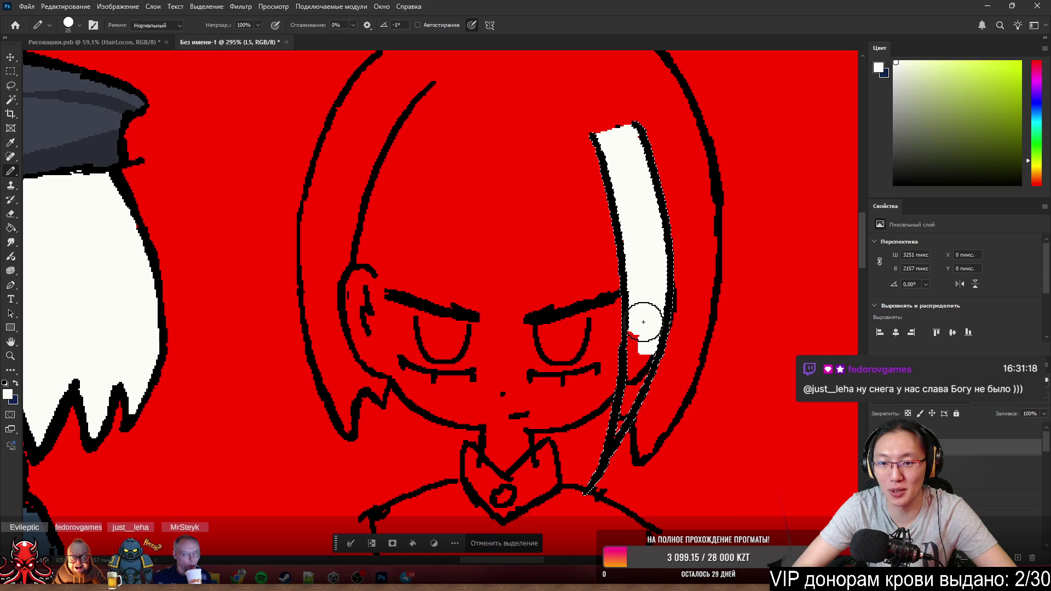
pyautogui.moveTo(631, 372); pyautogui.dragTo(633, 324)
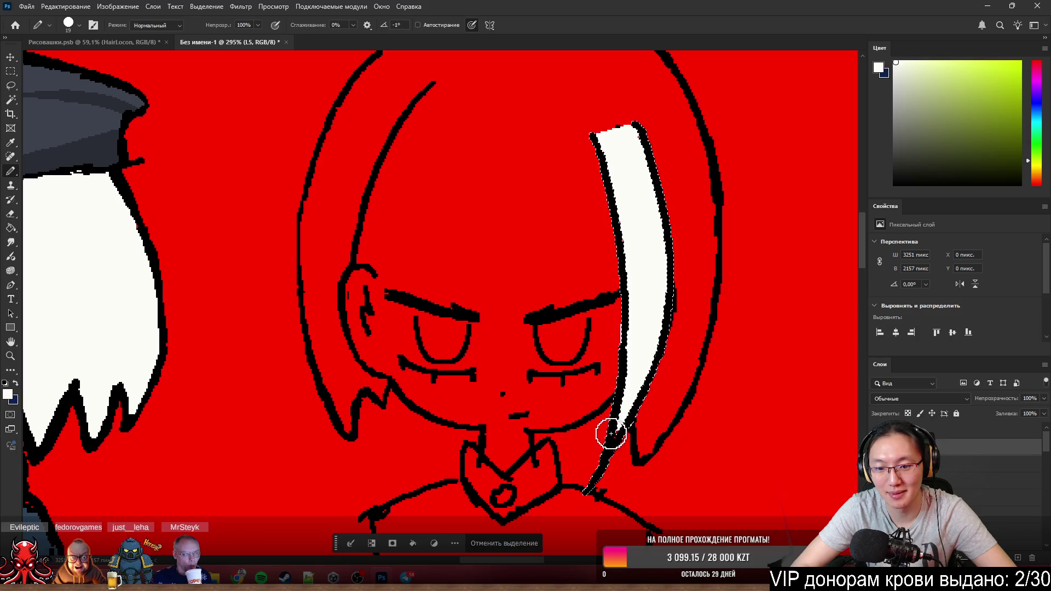
# - Clear the selection around the white strand and bring back the long left-side hair line
pyautogui.press('e')
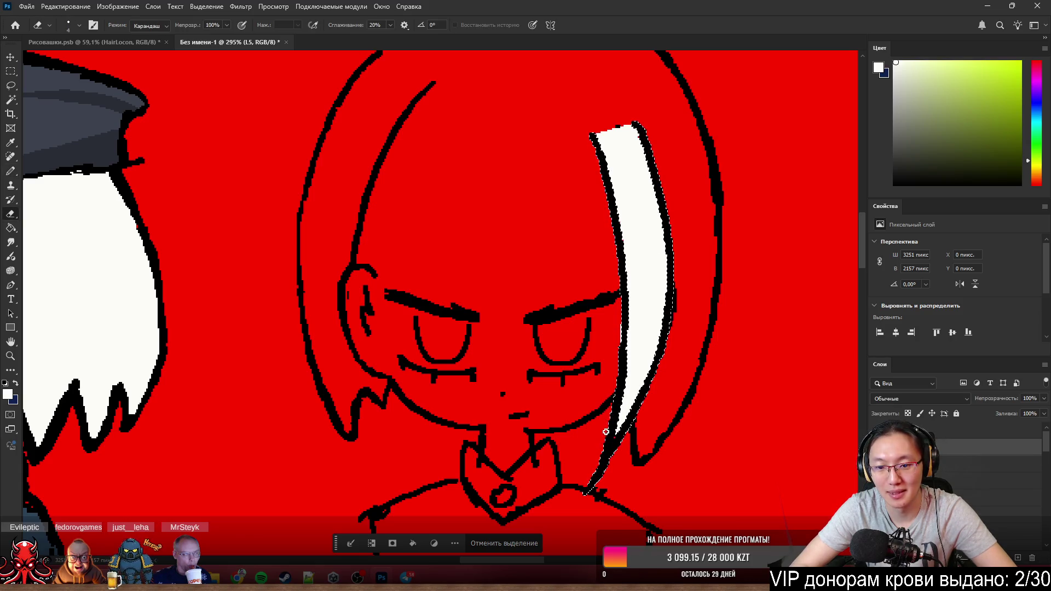
pyautogui.press('b')
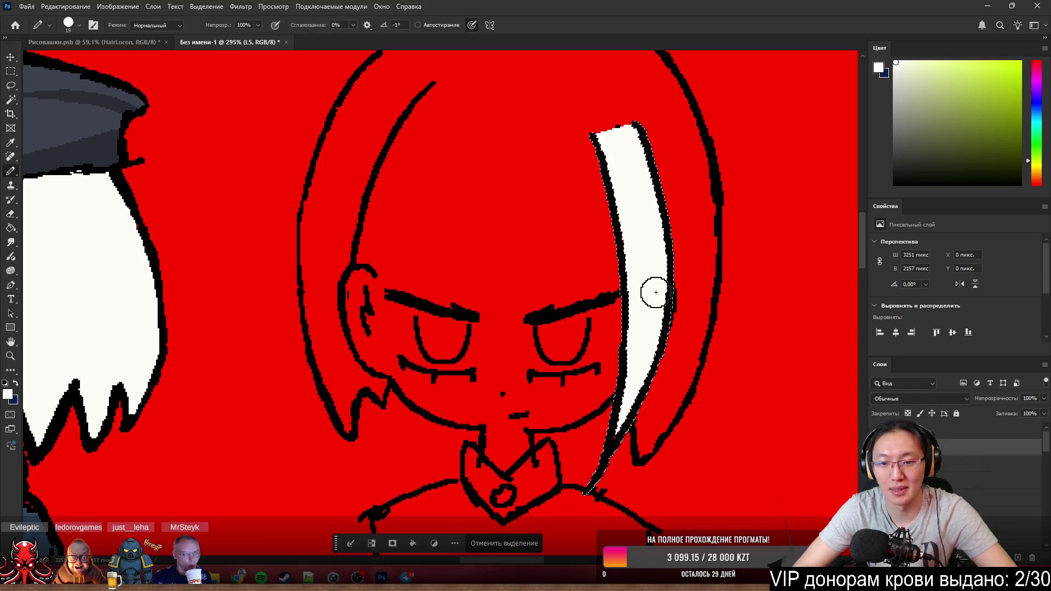
pyautogui.scroll(-1, 654, 292)
pyautogui.scroll(-3, 654, 293)
pyautogui.scroll(2, 642, 201)
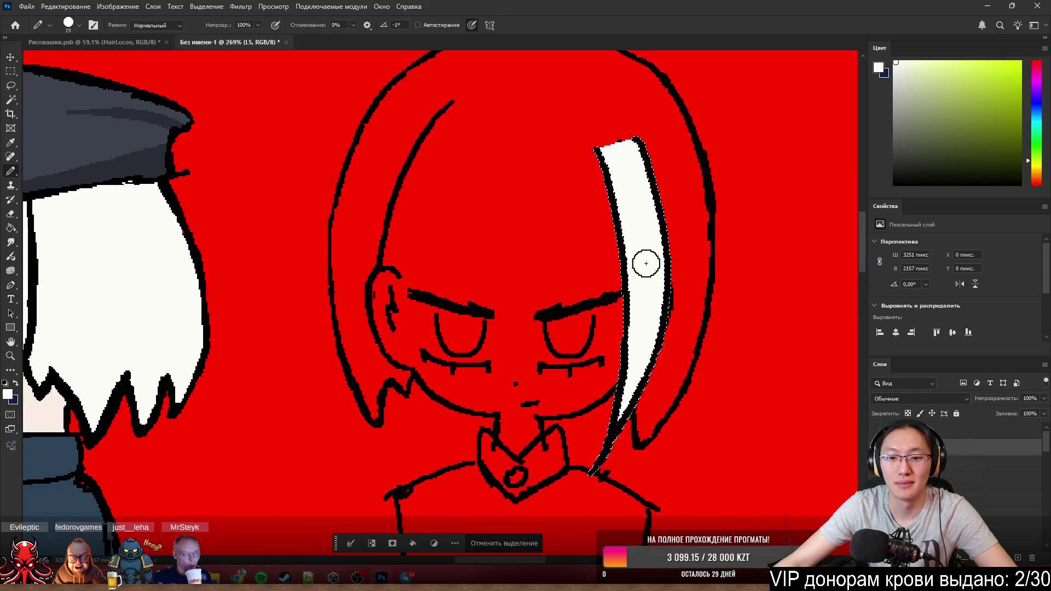
pyautogui.scroll(3, 645, 263)
pyautogui.scroll(2, 624, 344)
pyautogui.press('w')
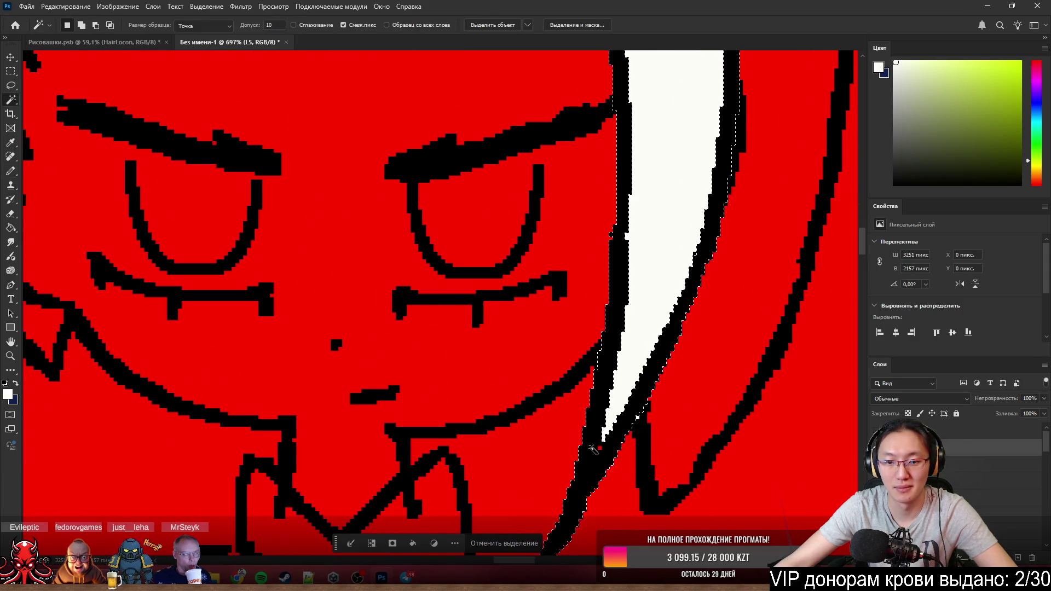
pyautogui.press('shift')
pyautogui.scroll(-3, 649, 274)
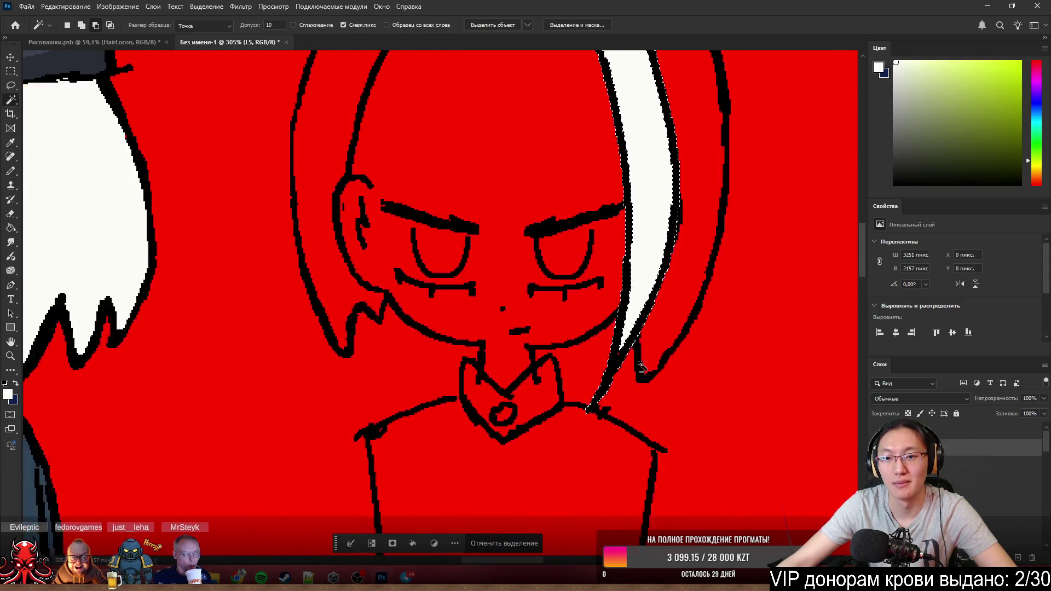
pyautogui.scroll(-2, 688, 242)
pyautogui.click(472, 543)
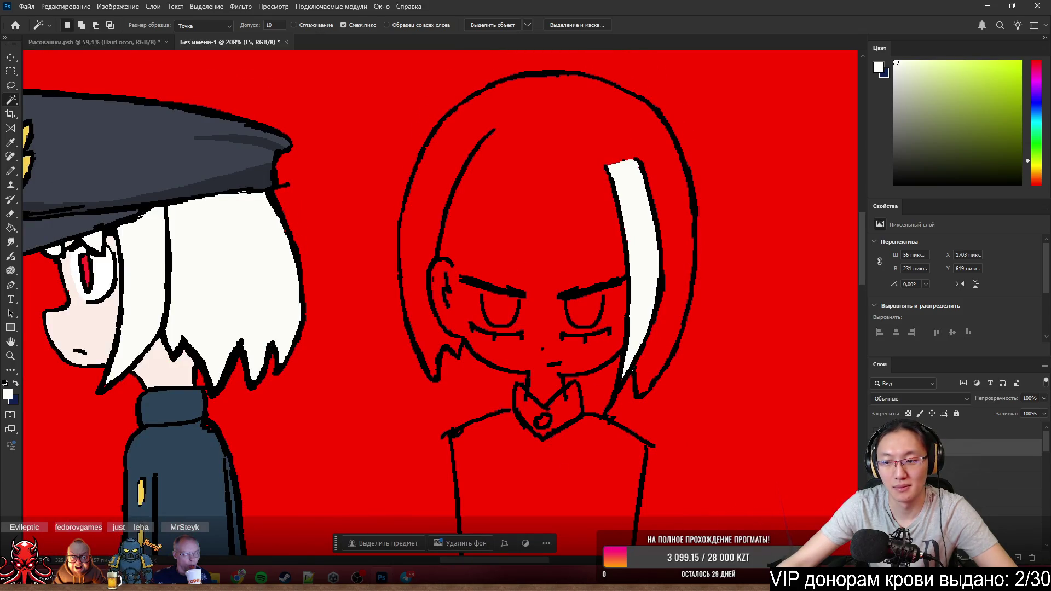
pyautogui.hotkey('ctrl', 'z')
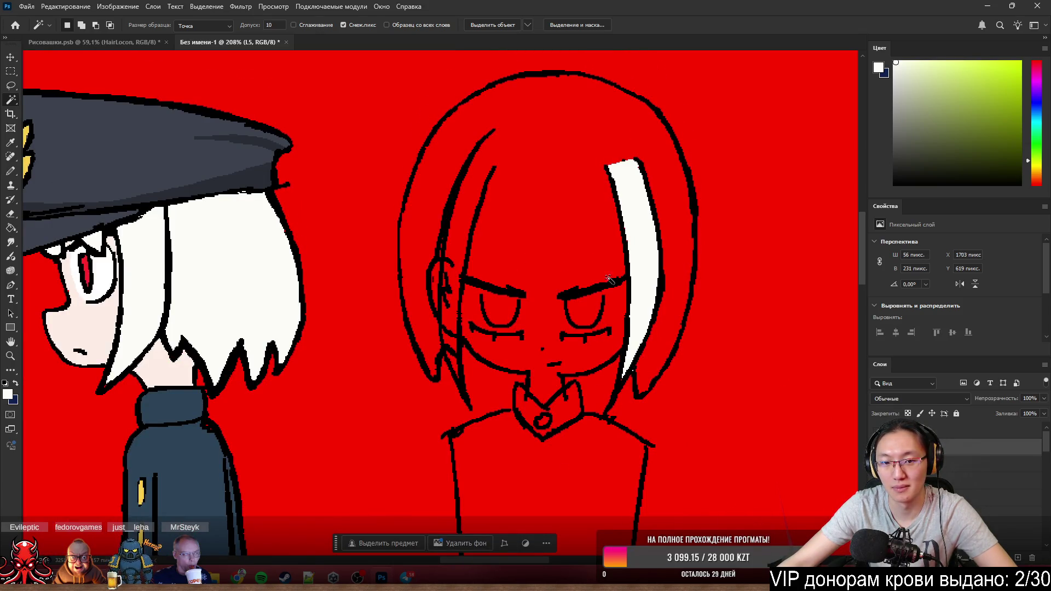
pyautogui.scroll(2, 539, 227)
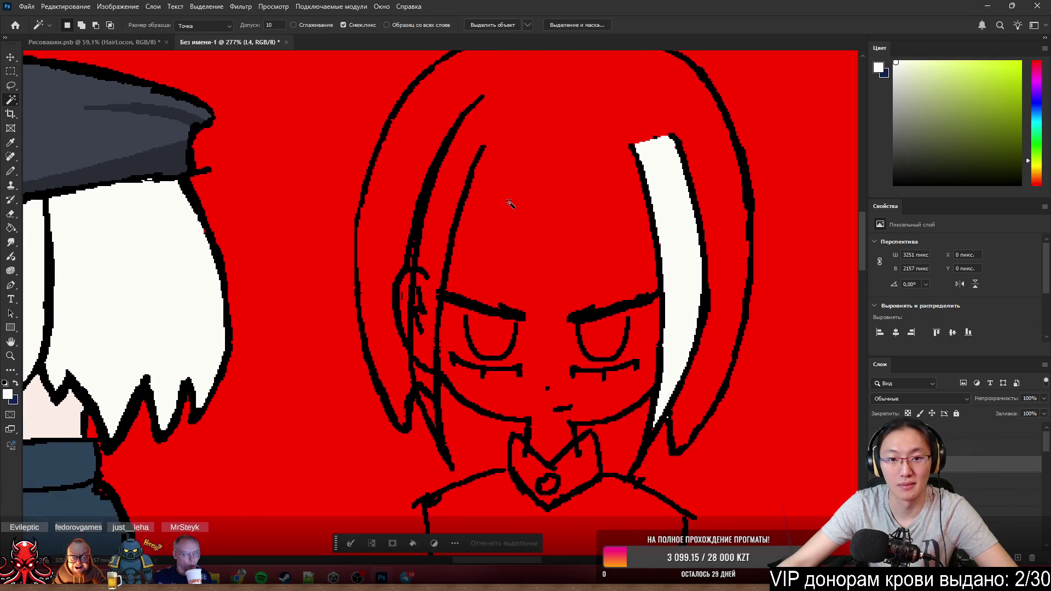
# - Fill the left hair strand white with the Pencil, covering its red patches, tip and lower part
pyautogui.click(476, 164)
pyautogui.scroll(2, 434, 183)
pyautogui.press('b')
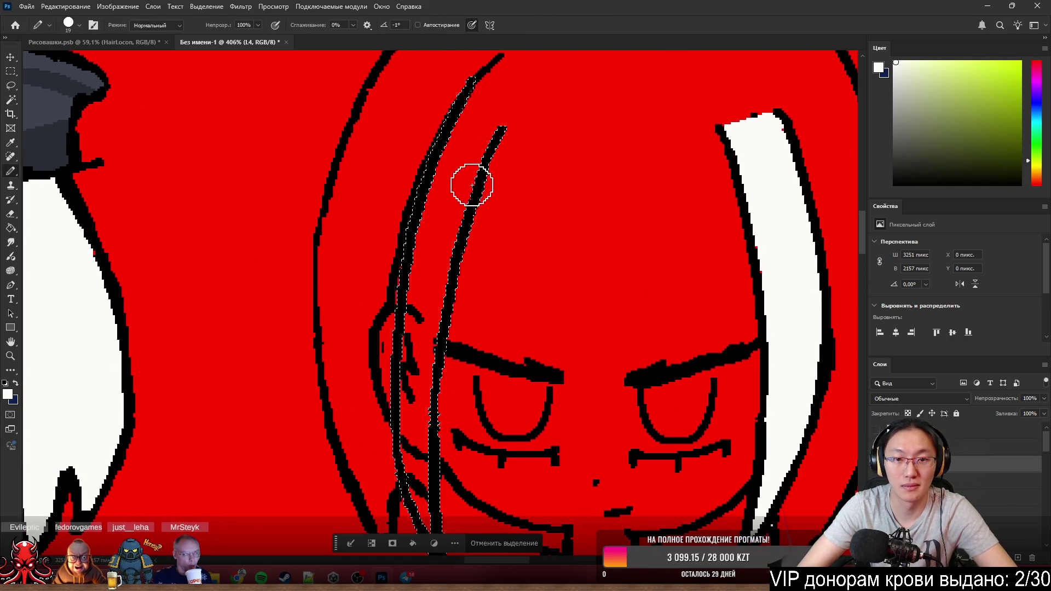
pyautogui.moveTo(471, 176)
pyautogui.mouseDown()
pyautogui.moveTo(468, 160)
pyautogui.moveTo(428, 226)
pyautogui.moveTo(419, 294)
pyautogui.moveTo(422, 261)
pyautogui.mouseUp()
pyautogui.moveTo(451, 180); pyautogui.dragTo(429, 281)
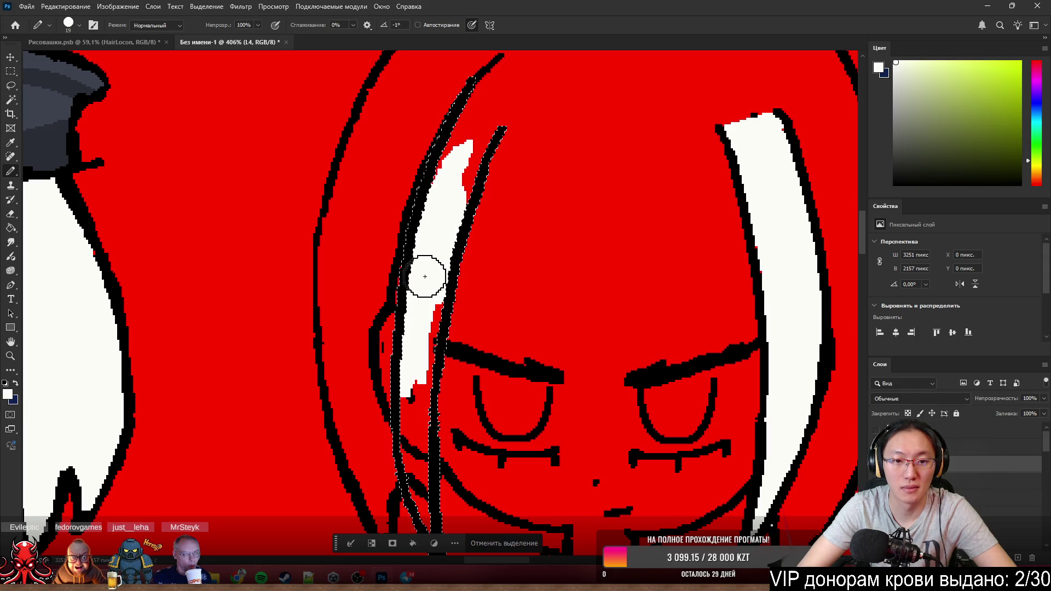
pyautogui.moveTo(450, 172)
pyautogui.mouseDown()
pyautogui.moveTo(468, 106)
pyautogui.moveTo(476, 128)
pyautogui.moveTo(489, 126)
pyautogui.moveTo(468, 121)
pyautogui.mouseUp()
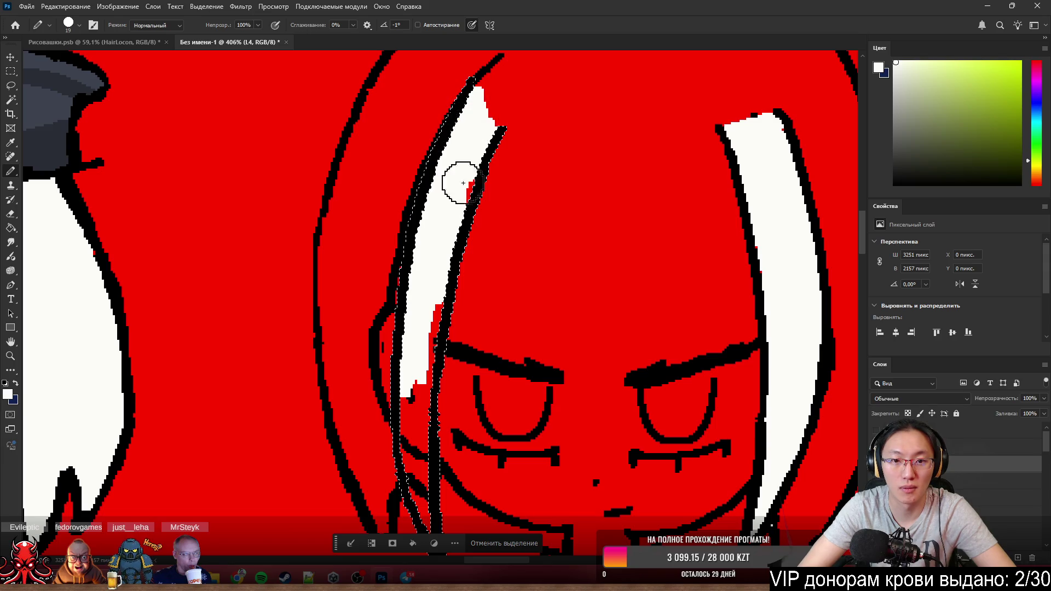
pyautogui.moveTo(419, 343); pyautogui.dragTo(413, 387)
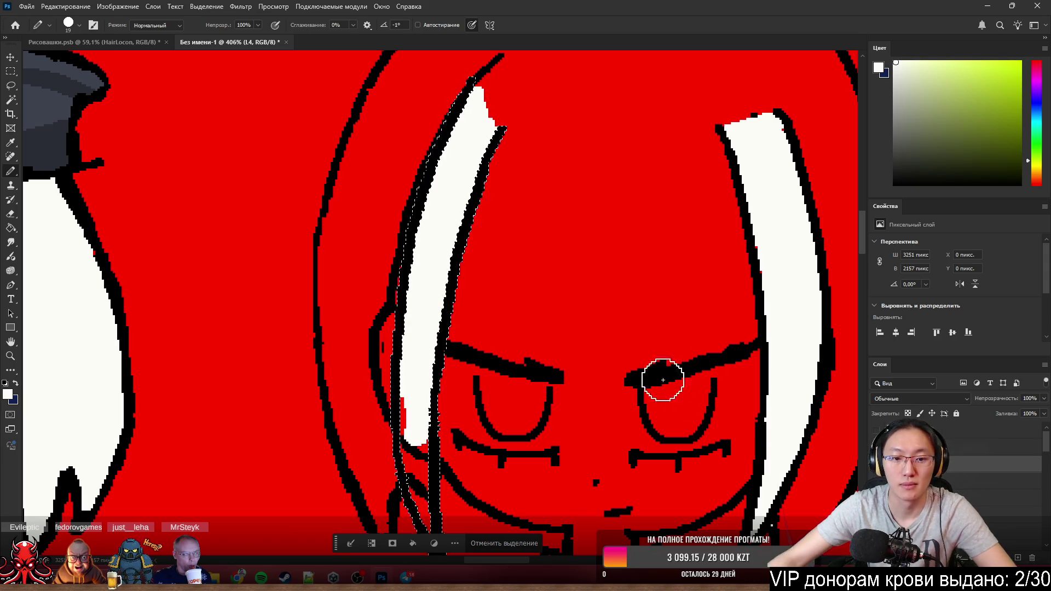
pyautogui.scroll(-3, 453, 240)
pyautogui.scroll(-2, 454, 240)
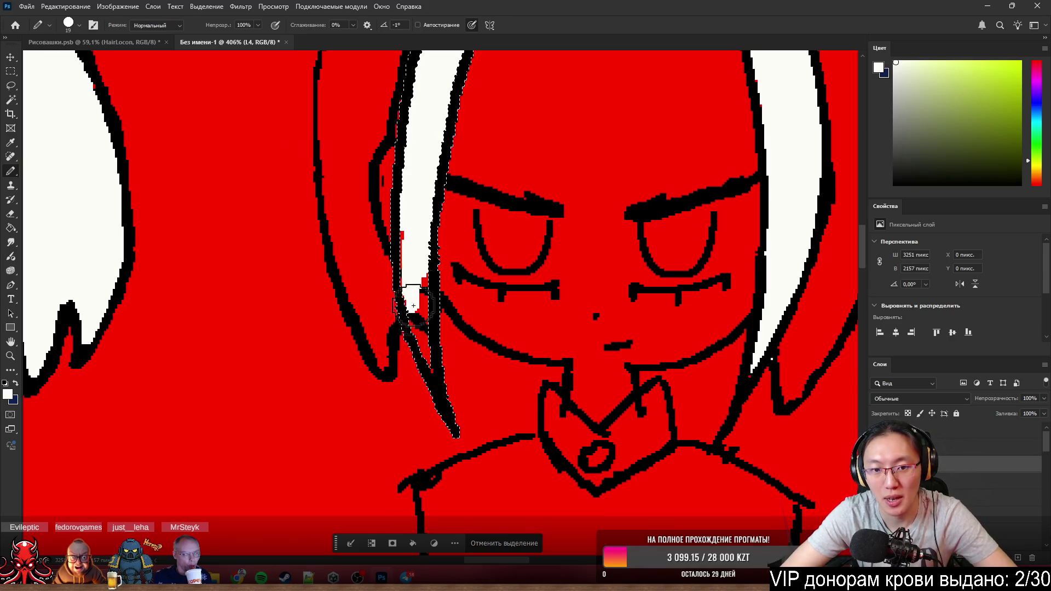
pyautogui.moveTo(411, 257); pyautogui.dragTo(429, 364)
# - Draw a curved black bang line across the red forehead between the two white strands
pyautogui.press('e')
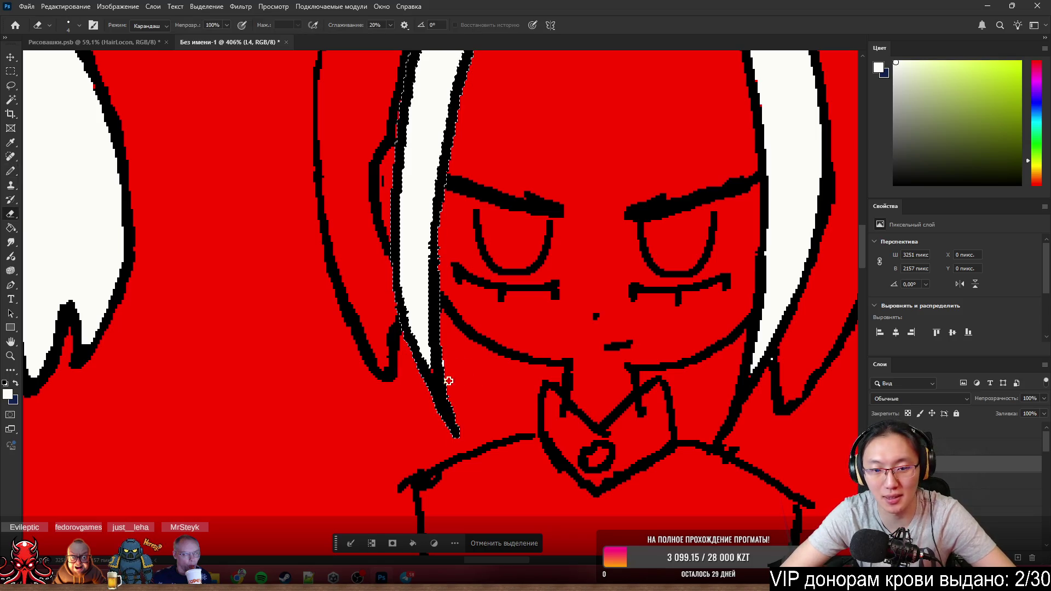
pyautogui.press('b')
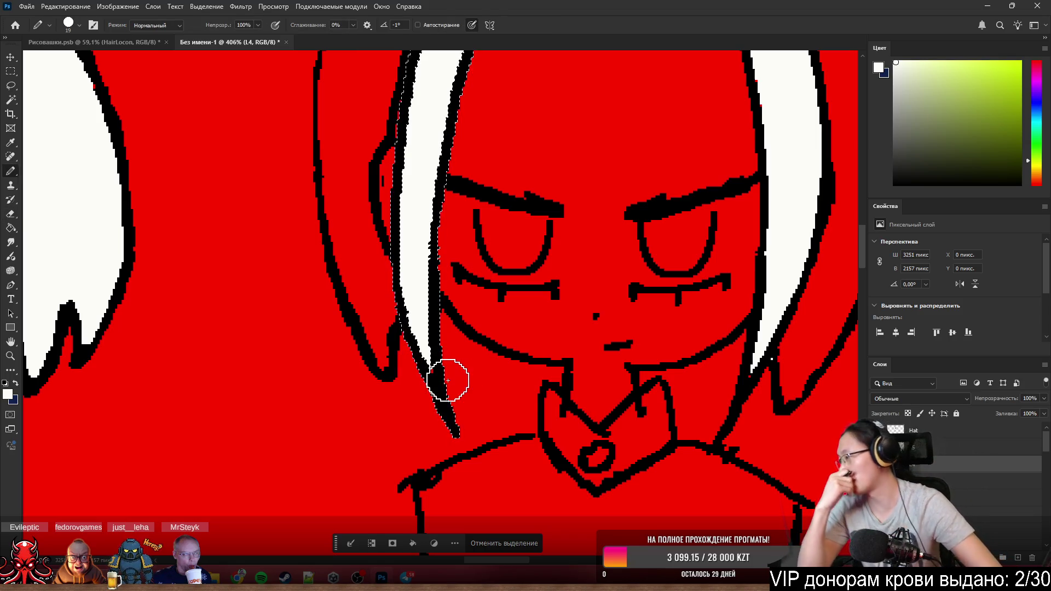
pyautogui.scroll(-2, 447, 379)
pyautogui.scroll(-2, 574, 329)
pyautogui.scroll(2, 598, 312)
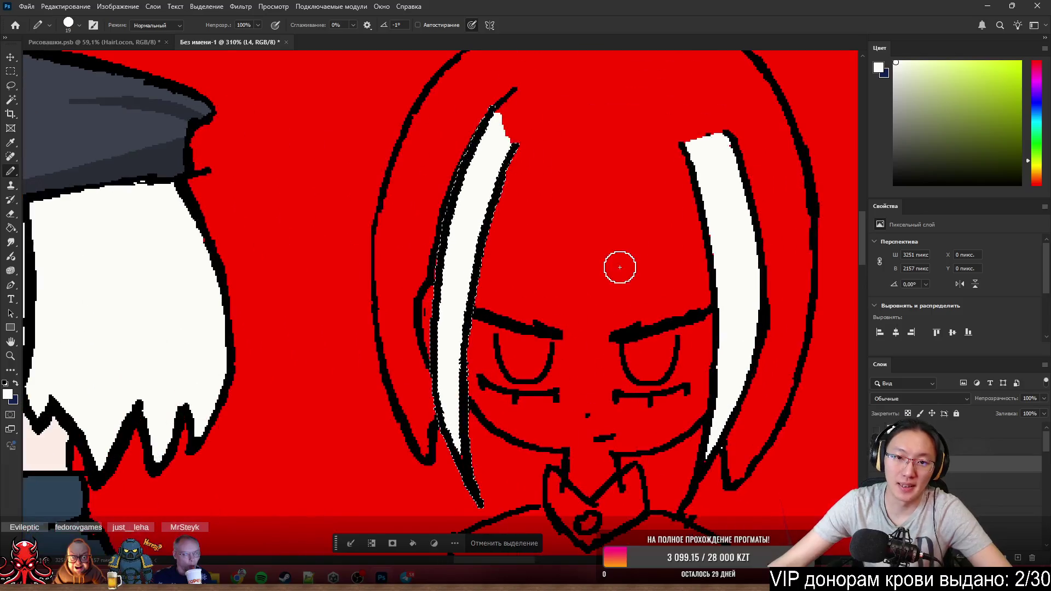
pyautogui.scroll(1, 617, 266)
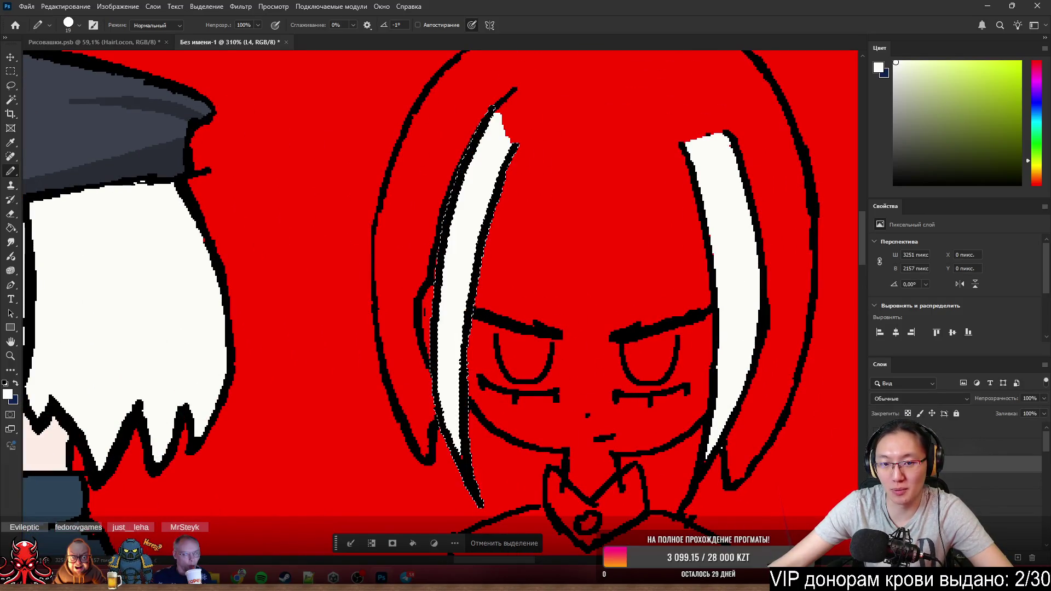
pyautogui.moveTo(605, 185); pyautogui.dragTo(706, 289)
pyautogui.scroll(3, 743, 267)
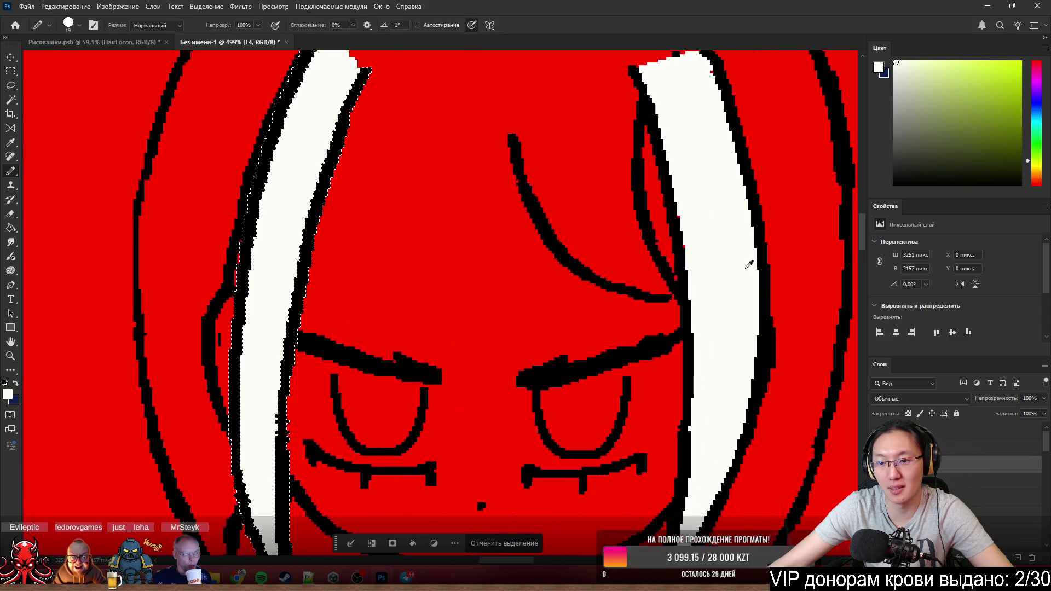
# - Attempt a Magic Wand selection in the hair and dismiss the resulting error message
pyautogui.press('w')
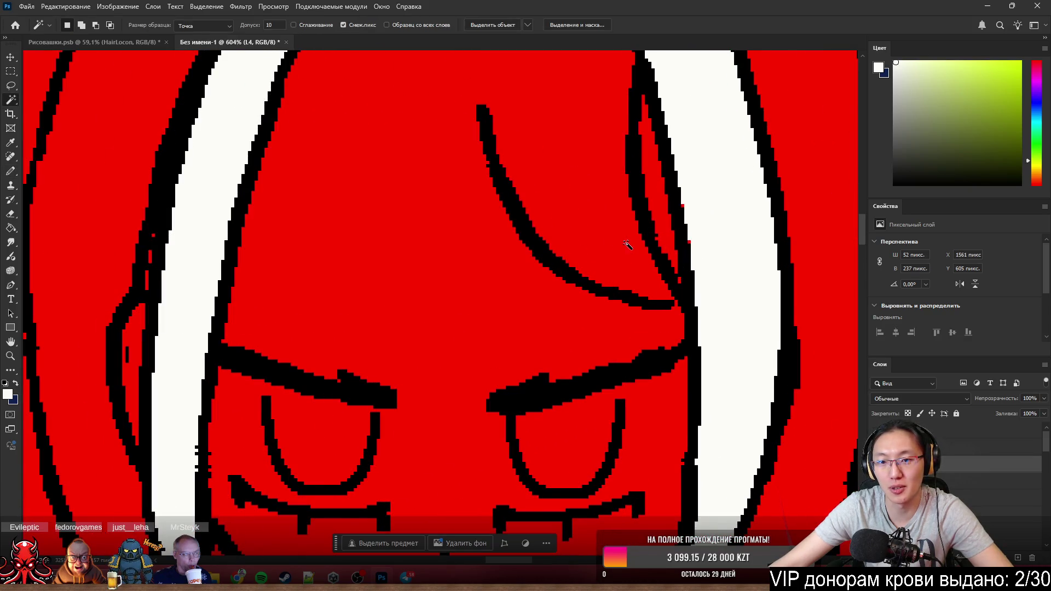
pyautogui.keyDown('ctrl'); pyautogui.click(599, 292); pyautogui.keyUp('ctrl')
pyautogui.click(525, 218)
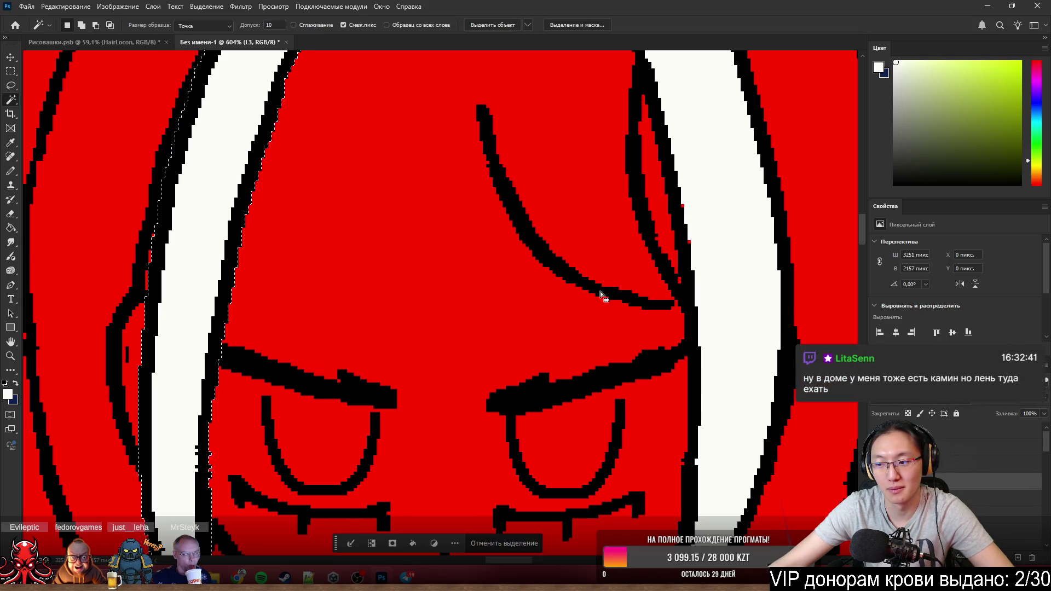
# - Extend the curve's lower end with black pixels so it joins the right strand, undoing and redoing strokes
pyautogui.press('b')
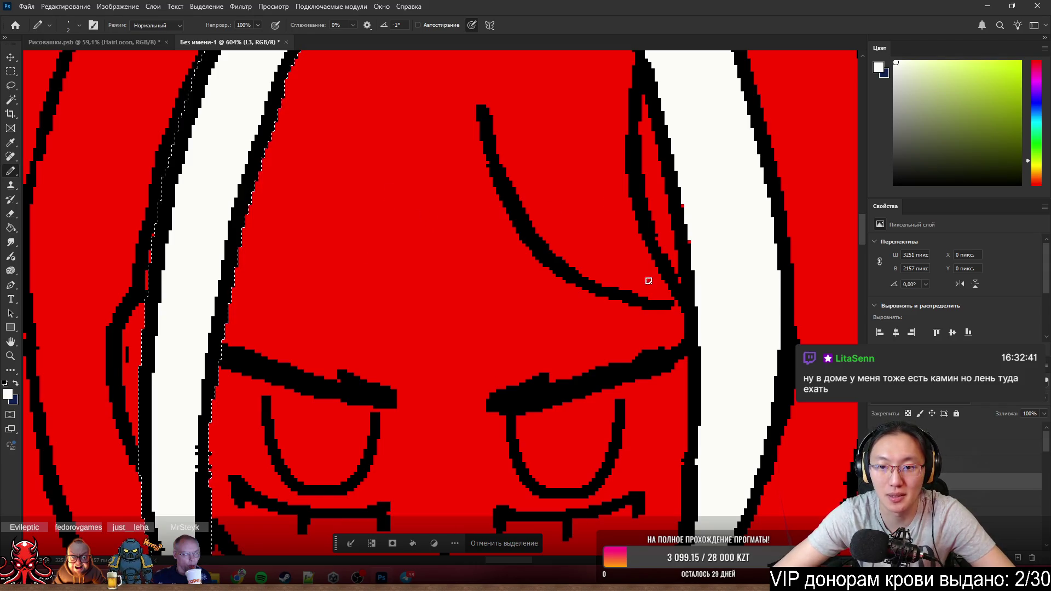
pyautogui.click(663, 310)
pyautogui.hotkey('ctrl', 'z')
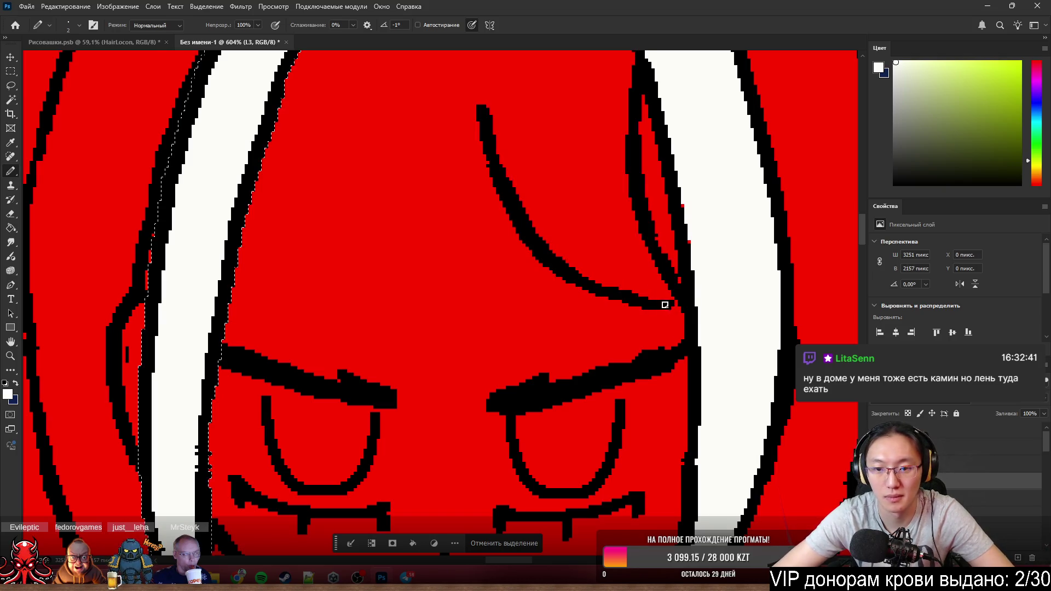
pyautogui.keyDown('alt'); pyautogui.click(669, 306); pyautogui.keyUp('alt')
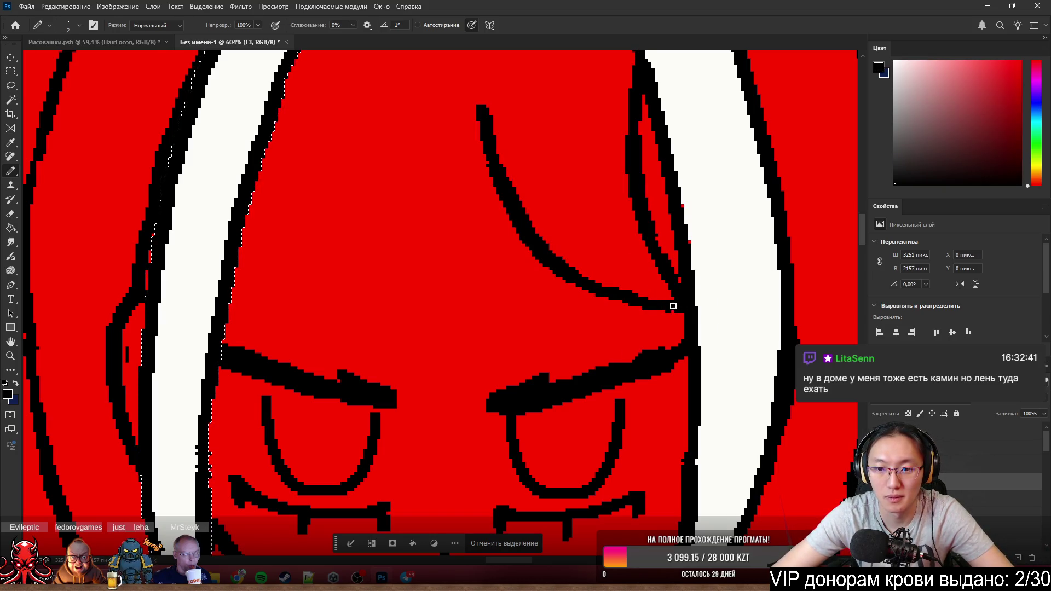
pyautogui.click(673, 305)
pyautogui.hotkey('ctrl', 'z')
pyautogui.hotkey('ctrl', 'z')
pyautogui.hotkey('ctrl', 'shift', 'z')
pyautogui.hotkey('ctrl', 'shift', 'z')
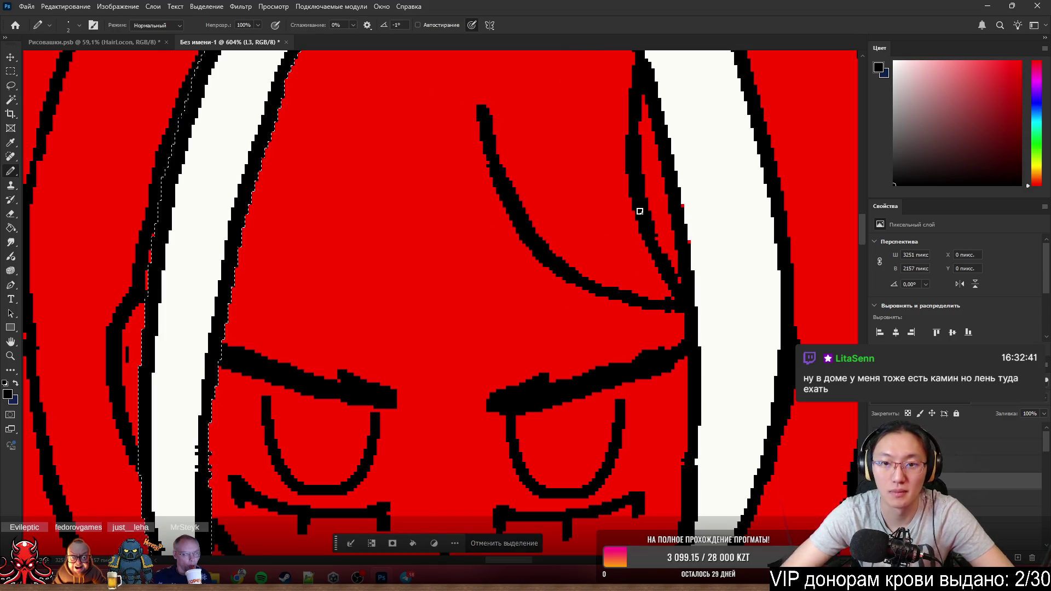
pyautogui.scroll(-2, 638, 211)
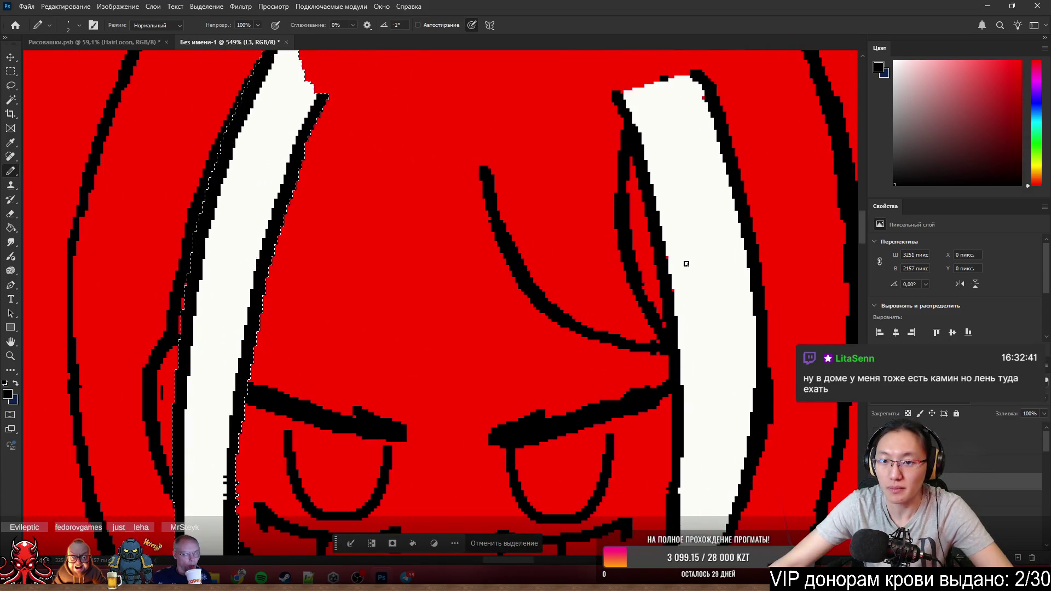
pyautogui.scroll(3, 685, 263)
# - Magic Wand-select the red area enclosed by the new strand, ready for painting
pyautogui.press('w')
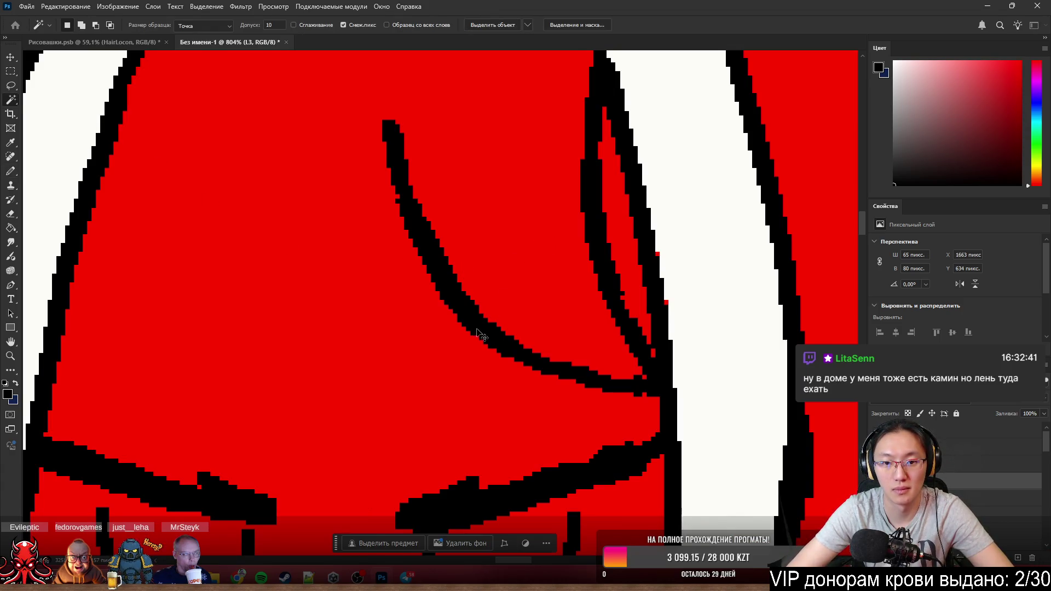
pyautogui.click(532, 267)
pyautogui.press('b')
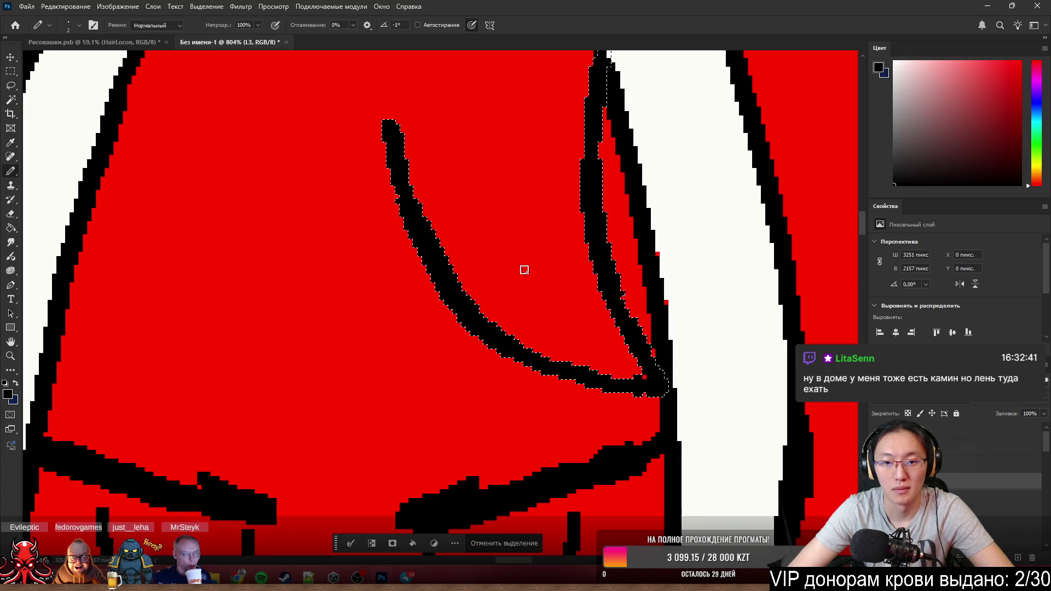
# - Paint the enclosed forehead bang section solid white down to its outline
pyautogui.keyDown('alt'); pyautogui.click(676, 178); pyautogui.keyUp('alt')
pyautogui.moveTo(454, 173)
pyautogui.mouseDown()
pyautogui.moveTo(503, 159)
pyautogui.moveTo(533, 74)
pyautogui.moveTo(420, 164)
pyautogui.mouseUp()
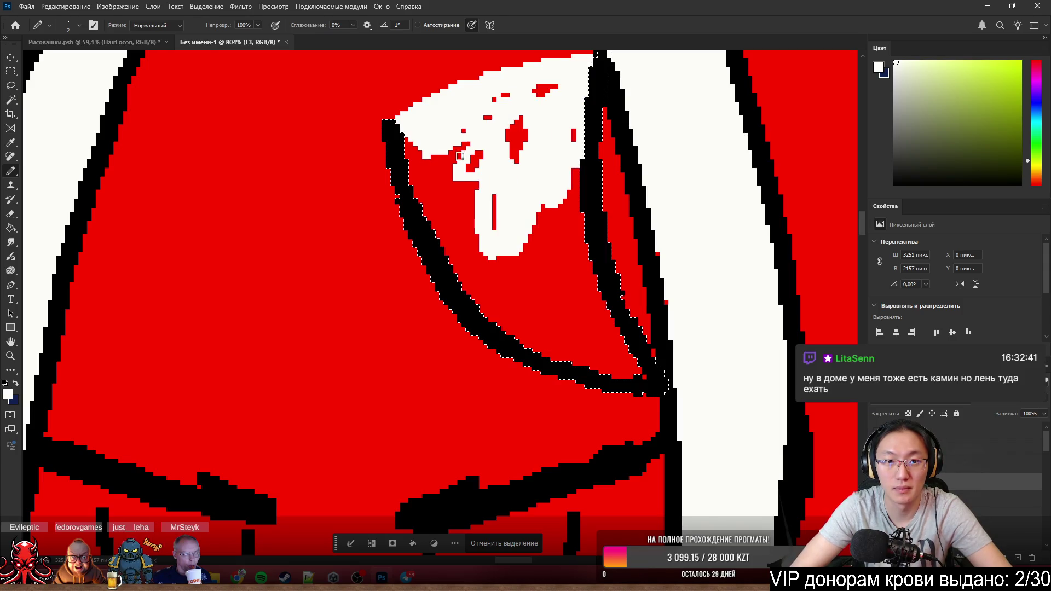
pyautogui.moveTo(455, 257)
pyautogui.mouseDown()
pyautogui.moveTo(620, 363)
pyautogui.moveTo(557, 342)
pyautogui.mouseUp()
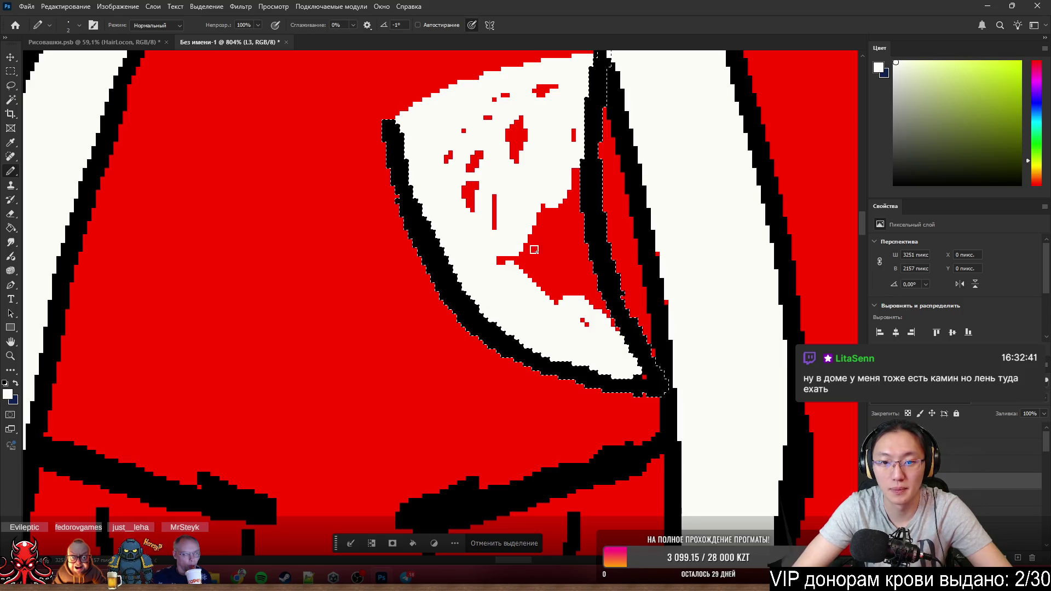
pyautogui.moveTo(534, 249); pyautogui.dragTo(562, 157)
pyautogui.moveTo(543, 197); pyautogui.dragTo(529, 130)
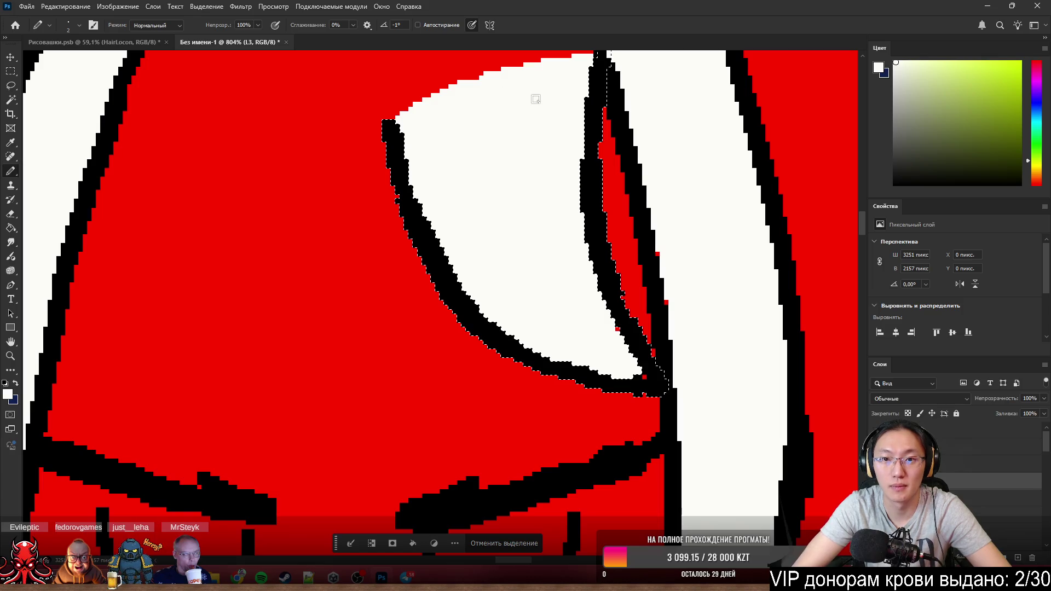
pyautogui.scroll(-5, 521, 107)
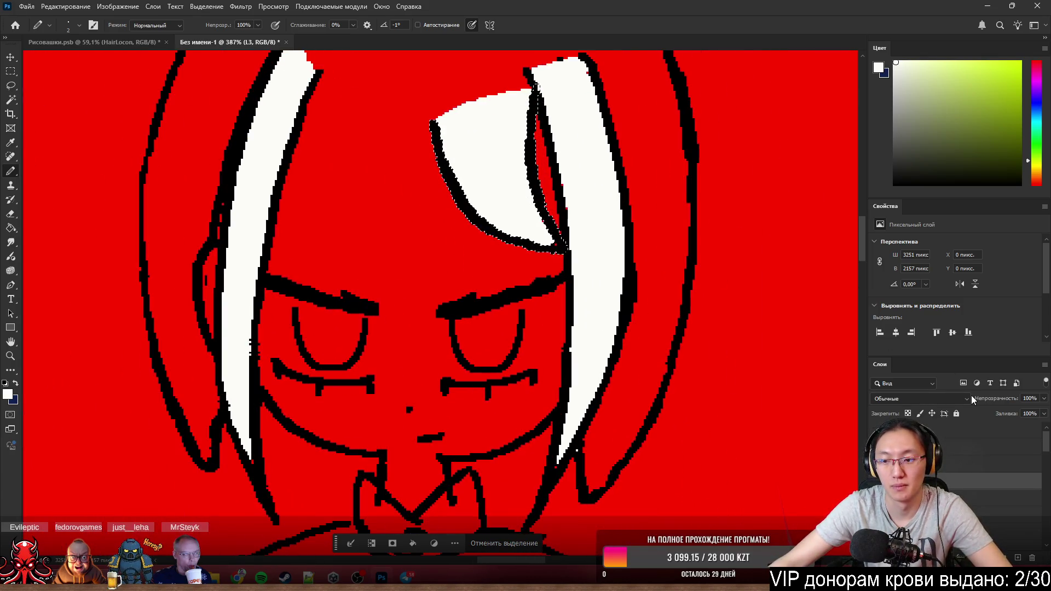
# - Draw another curved black strand line to the left and clear the selection
pyautogui.moveTo(353, 147); pyautogui.dragTo(497, 273)
pyautogui.scroll(2, 407, 179)
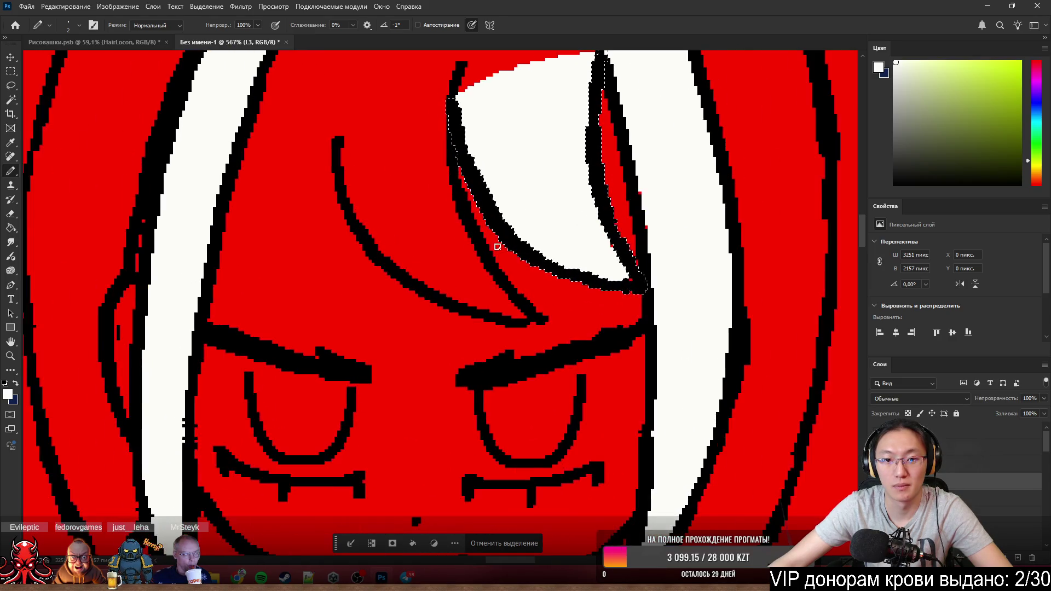
pyautogui.hotkey('ctrl', 'd')
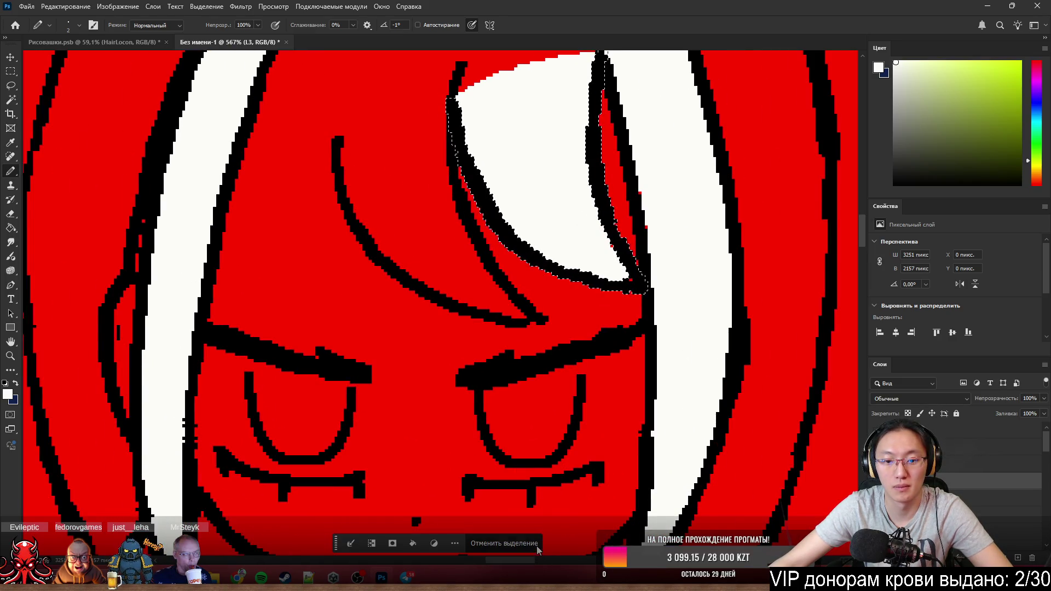
pyautogui.press('w')
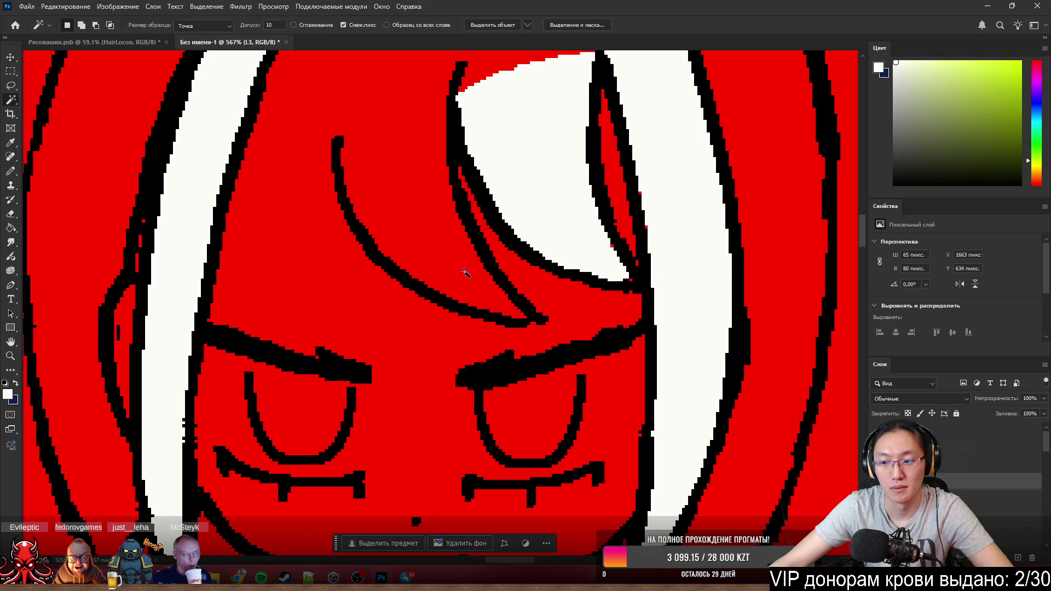
# - Magic Wand-select the red area inside the new strand and paint it white with the Pencil
pyautogui.click(969, 500)
pyautogui.click(403, 235)
pyautogui.press('b')
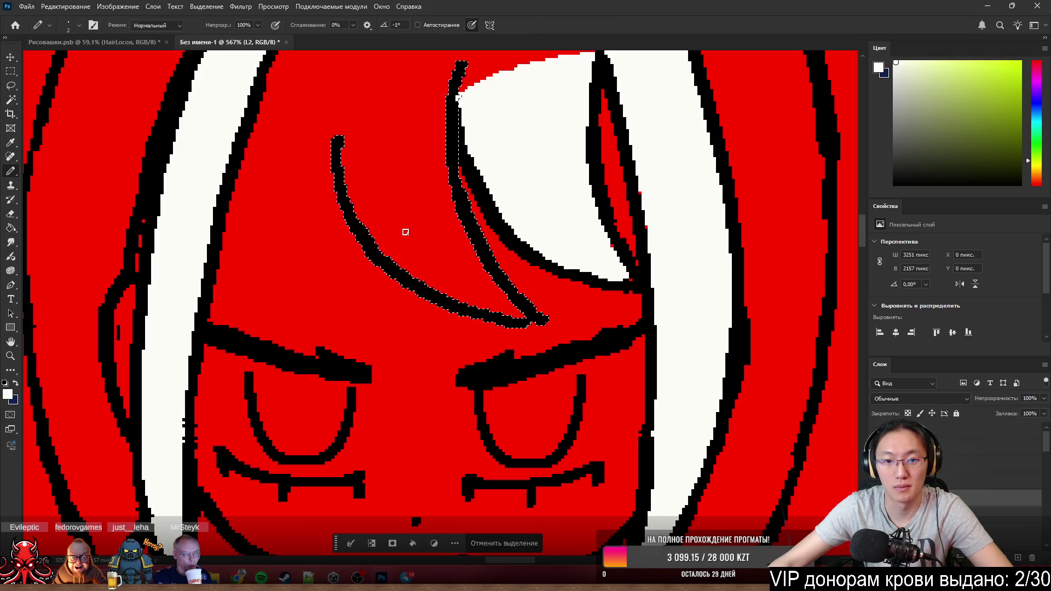
pyautogui.click(348, 136)
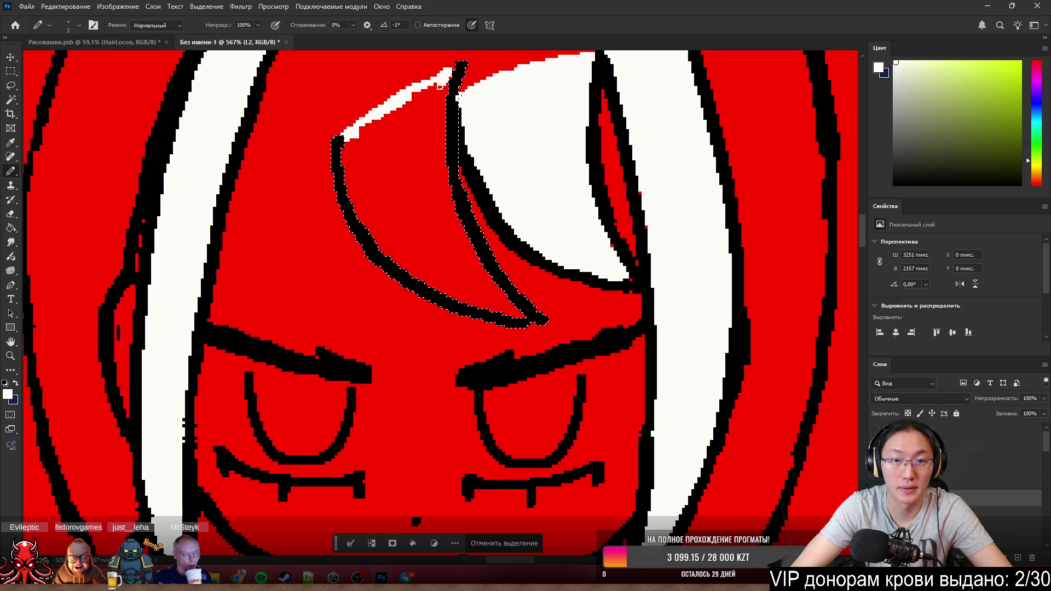
pyautogui.moveTo(438, 86); pyautogui.dragTo(444, 168)
pyautogui.moveTo(427, 92); pyautogui.dragTo(366, 156)
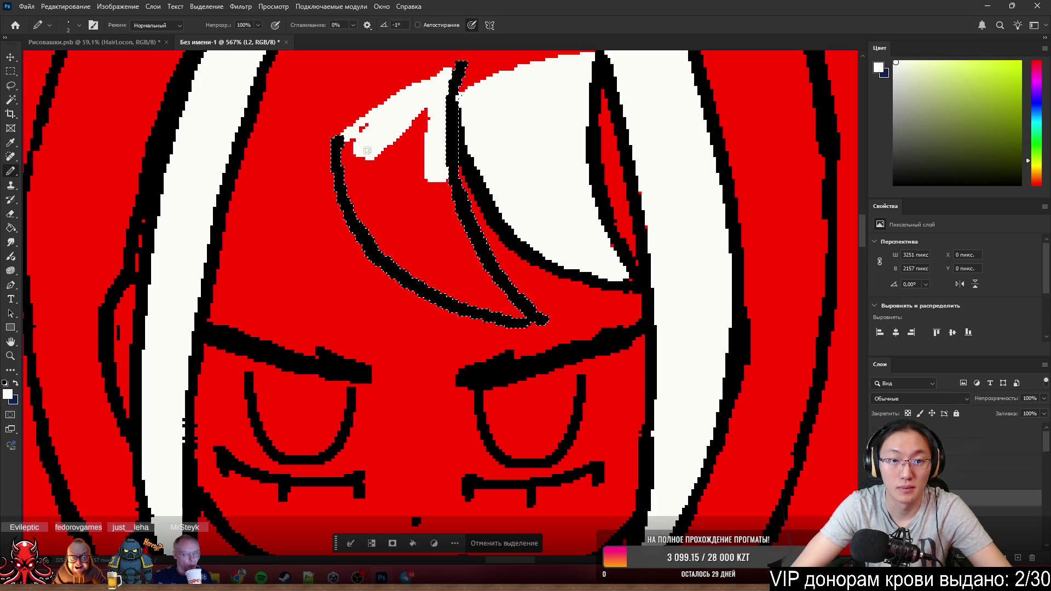
pyautogui.moveTo(367, 200)
pyautogui.mouseDown()
pyautogui.moveTo(404, 251)
pyautogui.moveTo(427, 119)
pyautogui.moveTo(415, 205)
pyautogui.moveTo(464, 250)
pyautogui.mouseUp()
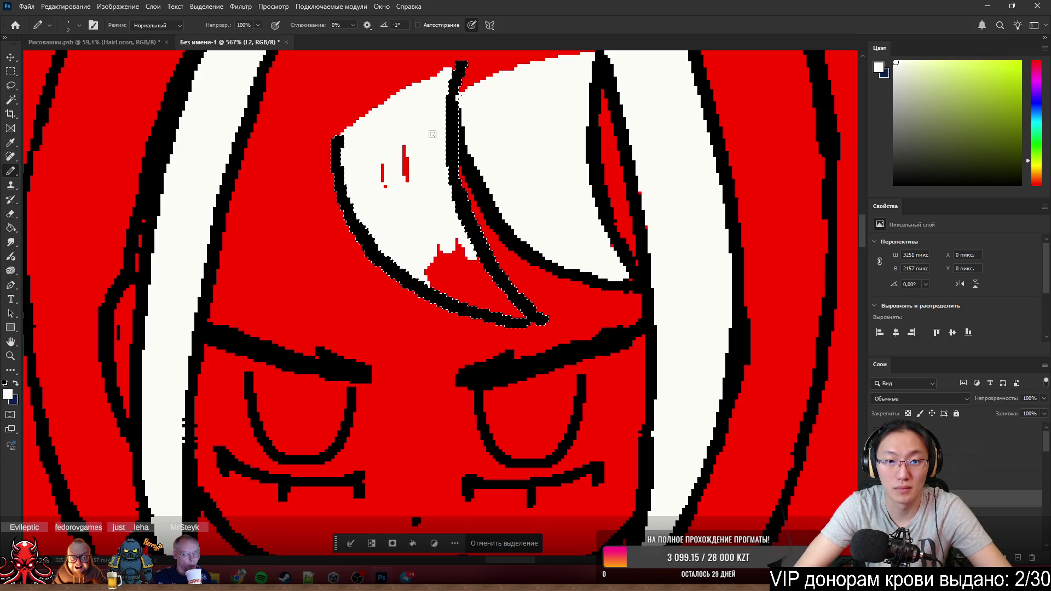
pyautogui.moveTo(400, 209); pyautogui.dragTo(464, 304)
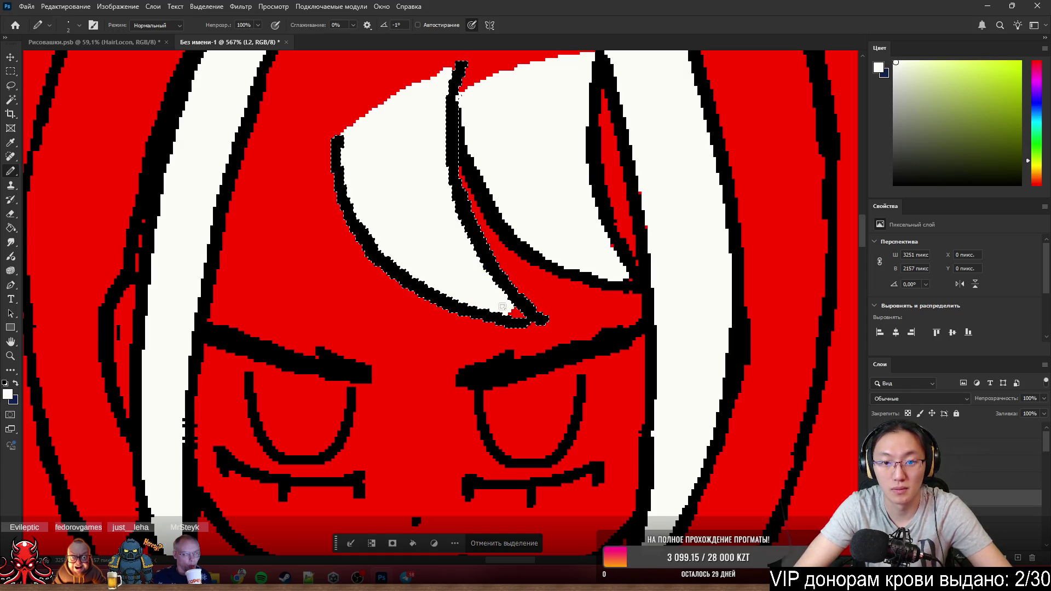
pyautogui.scroll(-3, 519, 311)
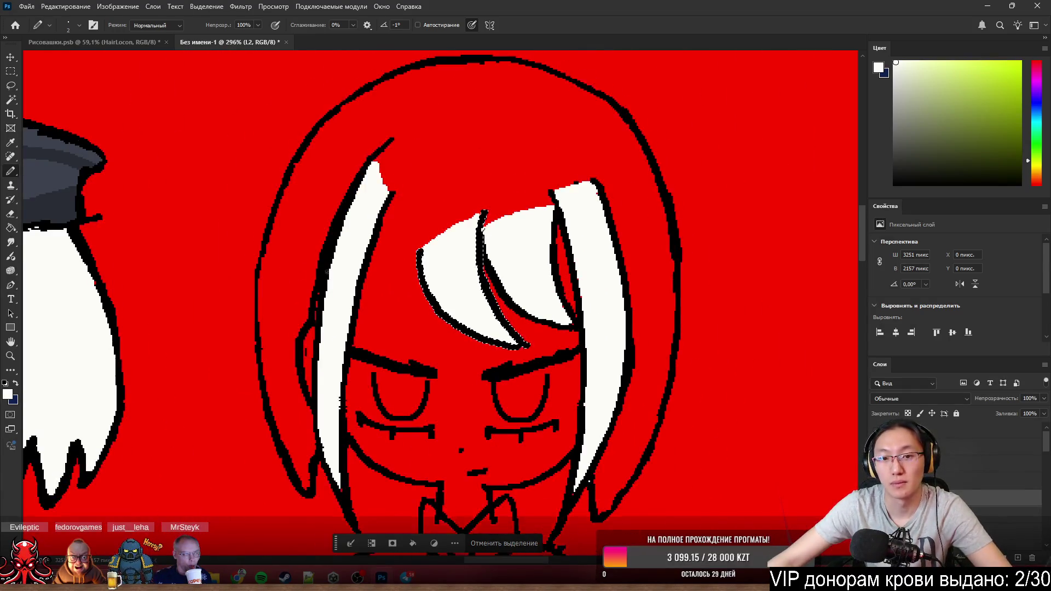
pyautogui.scroll(1, 519, 311)
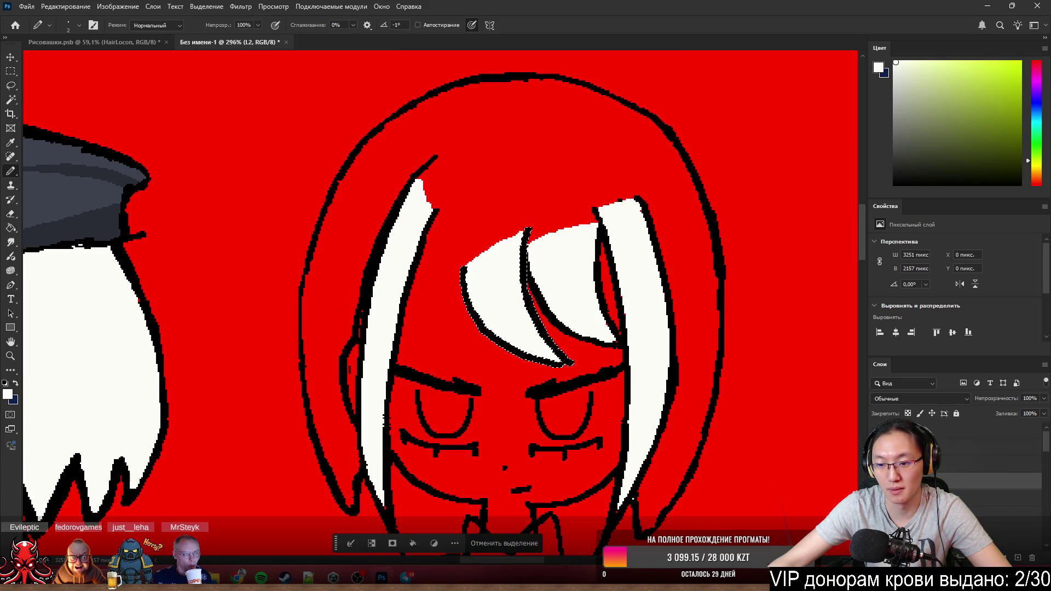
# - Add another strand line left of the white section, then deselect and reselect the next section
pyautogui.click(879, 481)
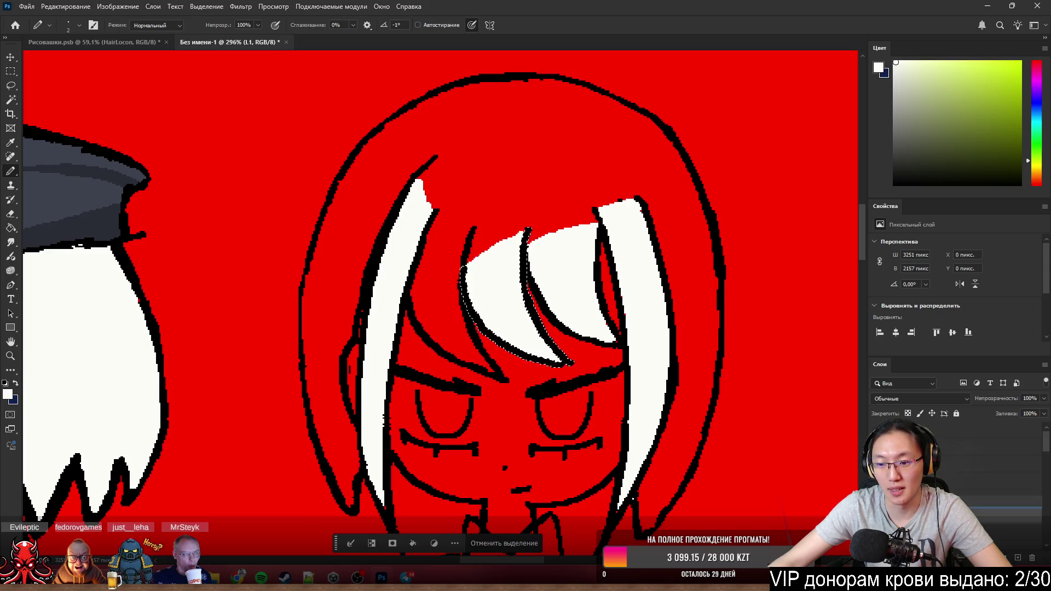
pyautogui.scroll(3, 504, 347)
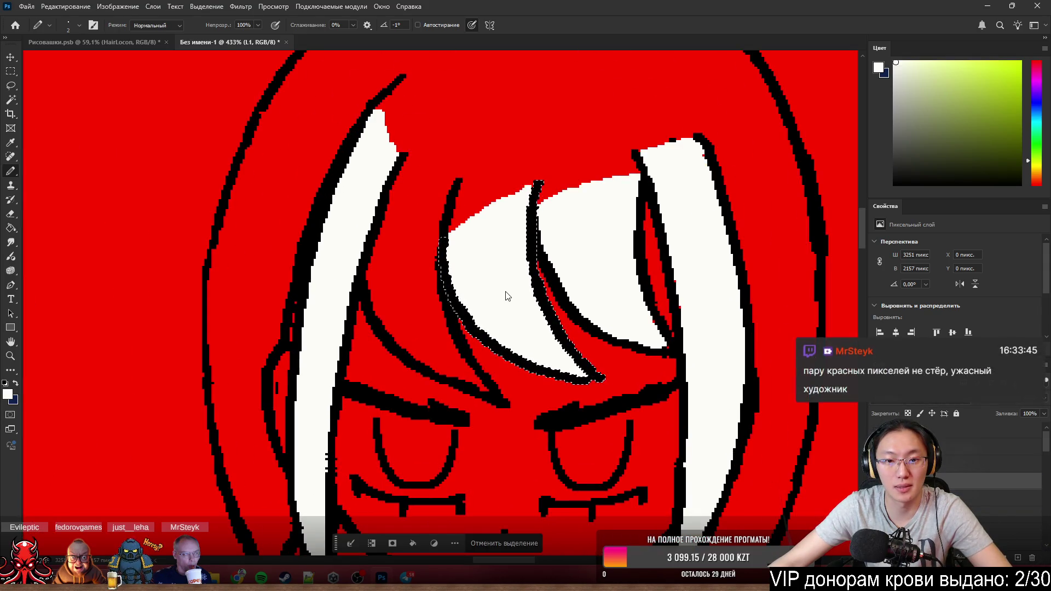
pyautogui.hotkey('ctrl', 'd')
pyautogui.scroll(2, 444, 348)
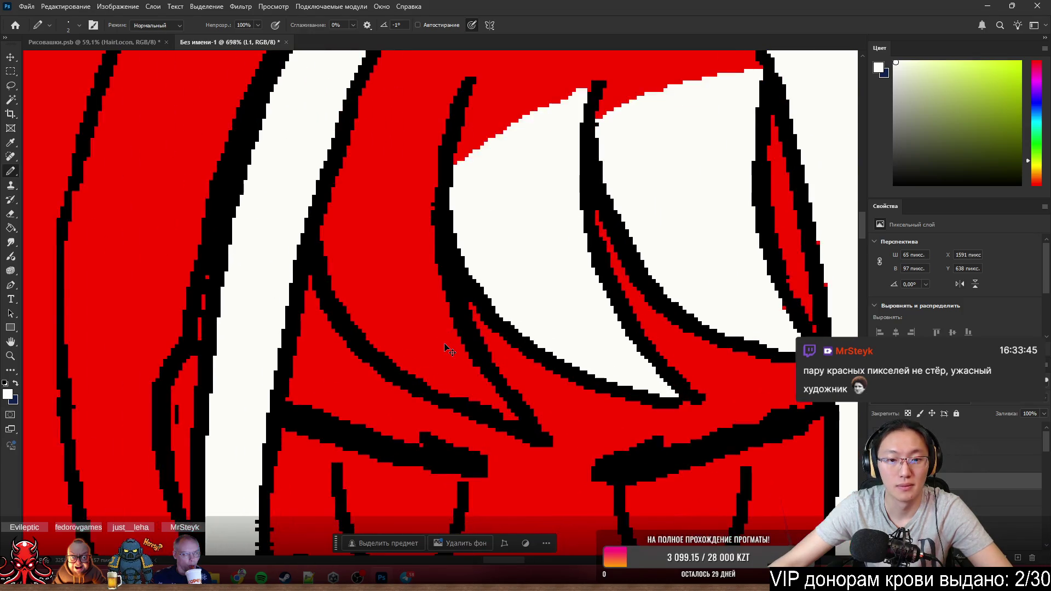
pyautogui.hotkey('ctrl', 'shift', 'd')
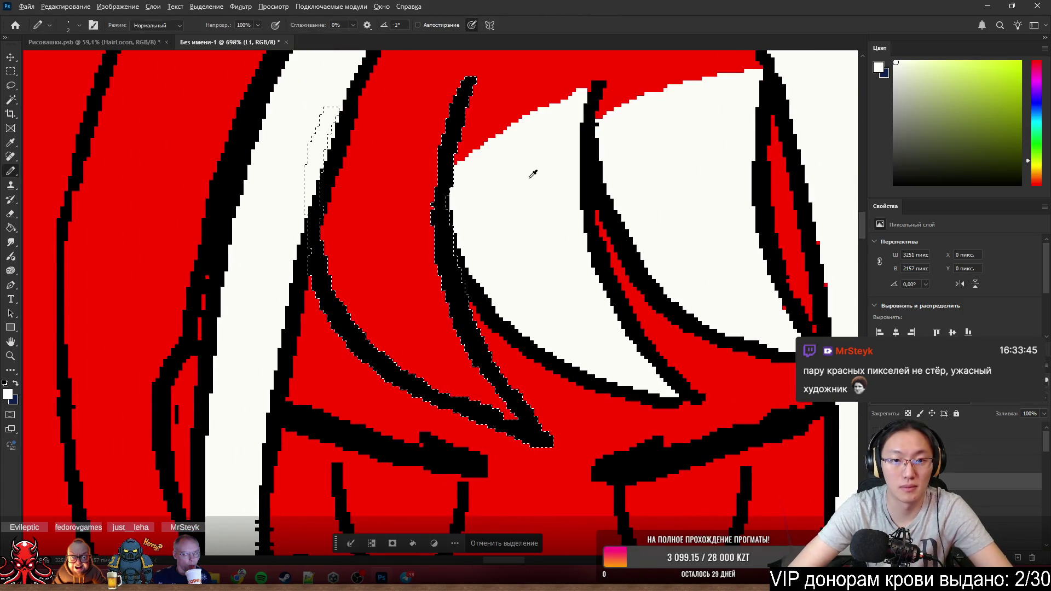
# - Paint the narrow red strip beside the forehead bang white
pyautogui.moveTo(363, 183)
pyautogui.mouseDown()
pyautogui.moveTo(358, 139)
pyautogui.moveTo(394, 103)
pyautogui.moveTo(456, 87)
pyautogui.moveTo(360, 204)
pyautogui.moveTo(347, 126)
pyautogui.mouseUp()
pyautogui.moveTo(347, 274)
pyautogui.mouseDown()
pyautogui.moveTo(406, 165)
pyautogui.moveTo(400, 141)
pyautogui.moveTo(440, 328)
pyautogui.moveTo(403, 296)
pyautogui.mouseUp()
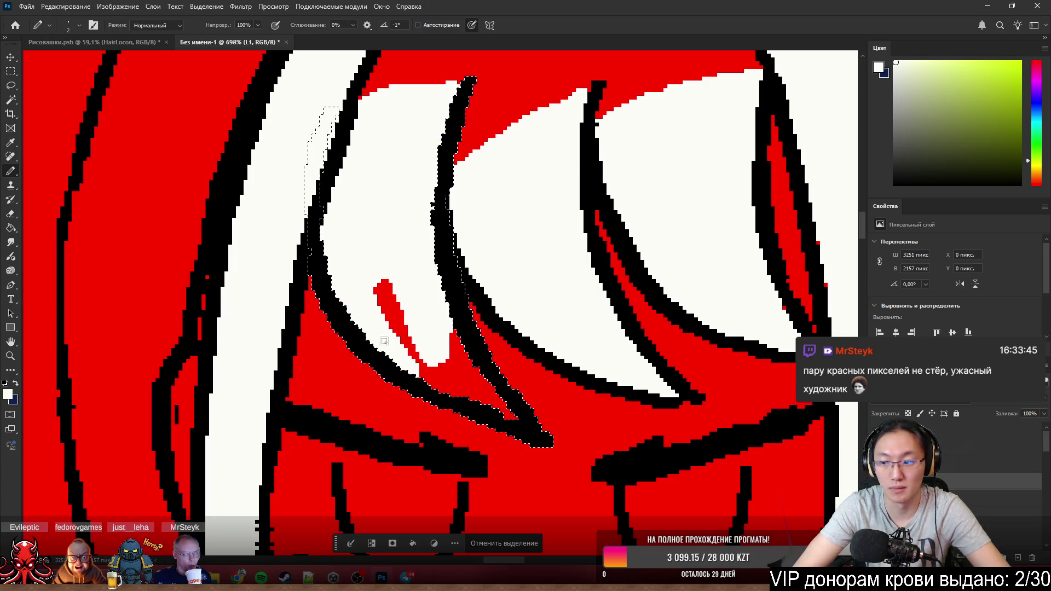
pyautogui.moveTo(383, 341); pyautogui.dragTo(387, 279)
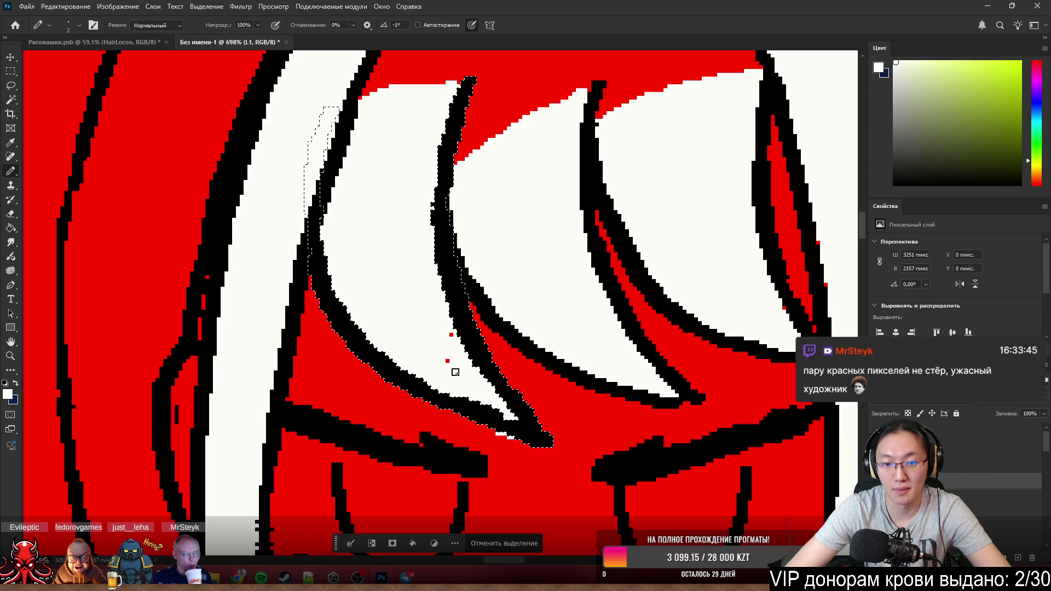
pyautogui.press('e')
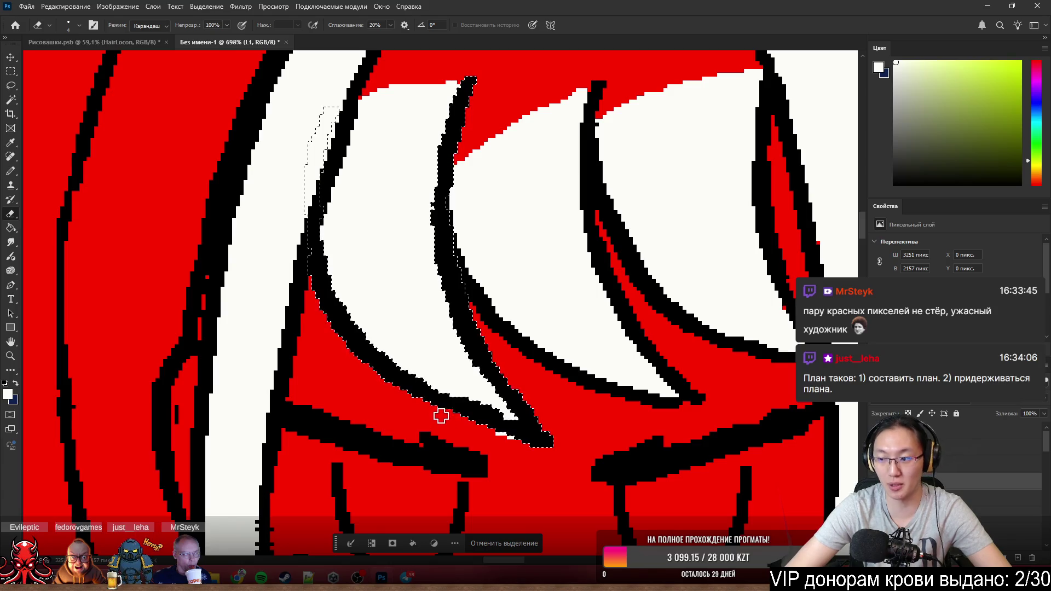
pyautogui.press('b')
pyautogui.scroll(-5, 515, 453)
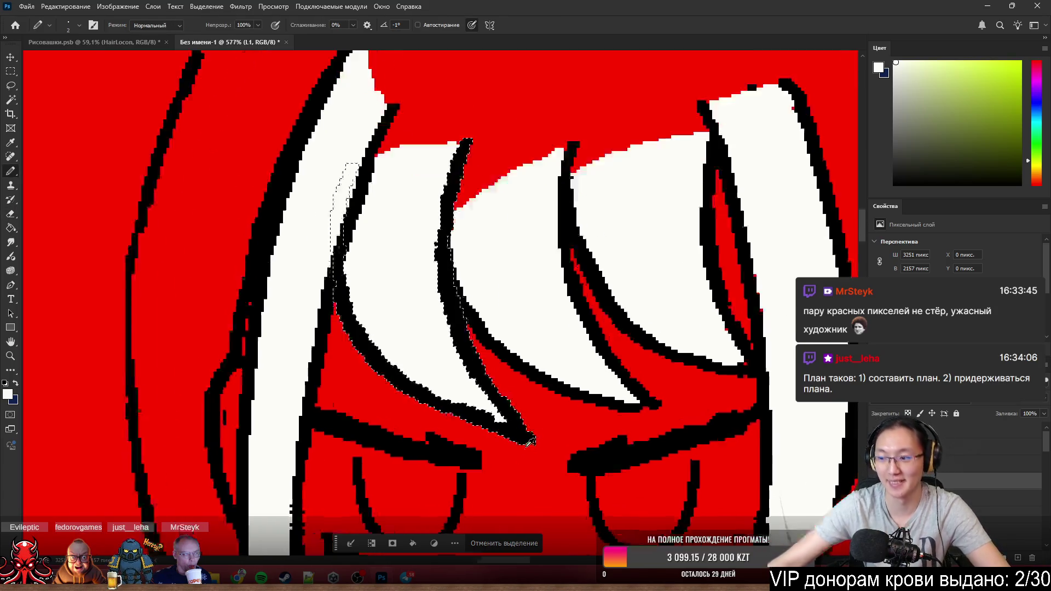
pyautogui.scroll(-5, 509, 411)
pyautogui.scroll(4, 501, 361)
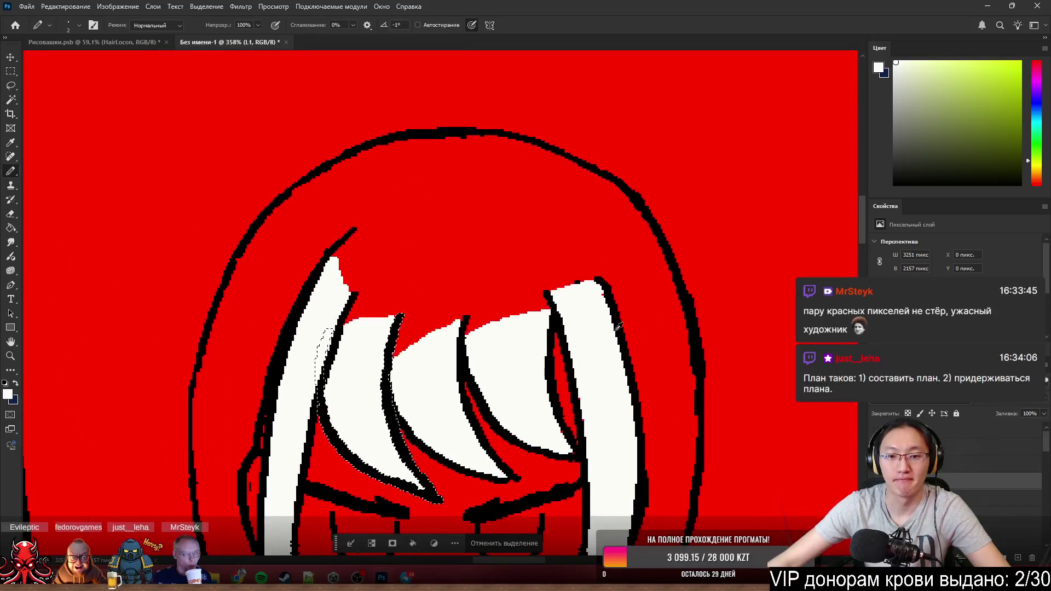
pyautogui.scroll(3, 500, 352)
pyautogui.scroll(1, 511, 319)
pyautogui.scroll(-5, 394, 289)
pyautogui.scroll(-2, 525, 297)
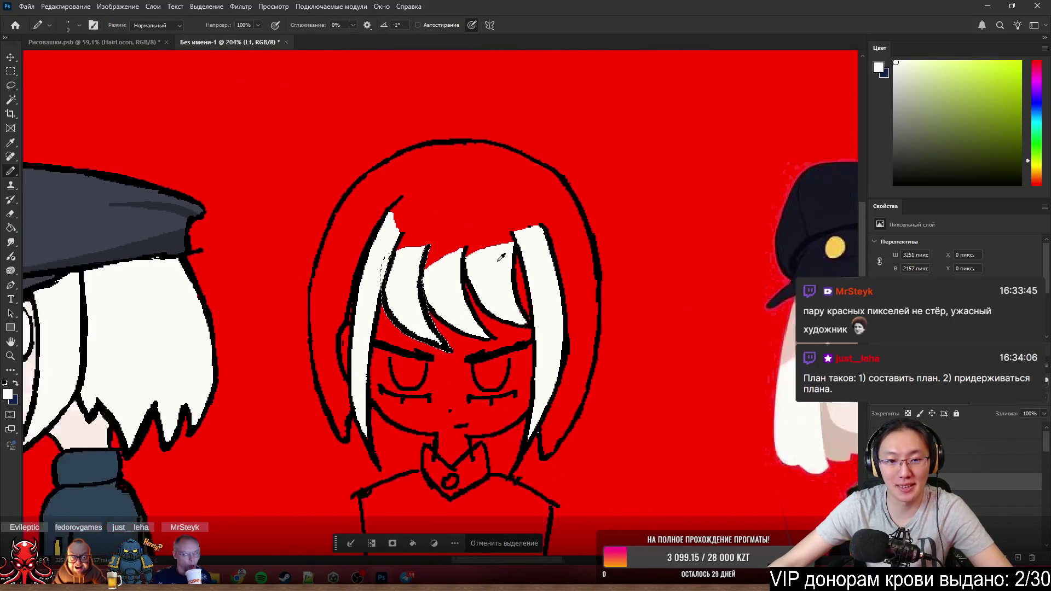
pyautogui.scroll(4, 416, 291)
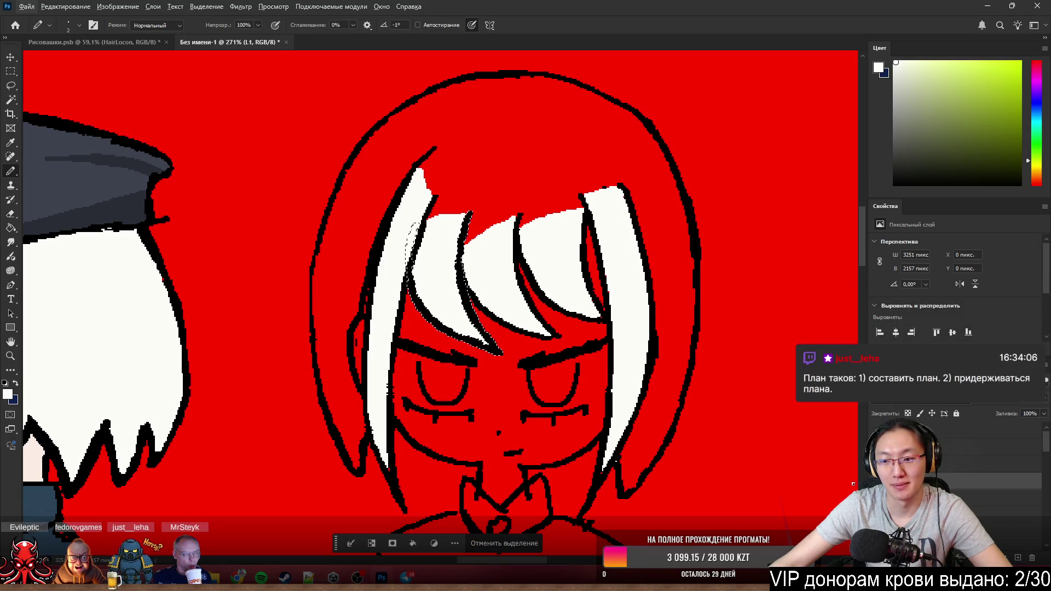
# - Make the Head layer active and clear the selection around the bangs
pyautogui.hotkey('alt', ']')
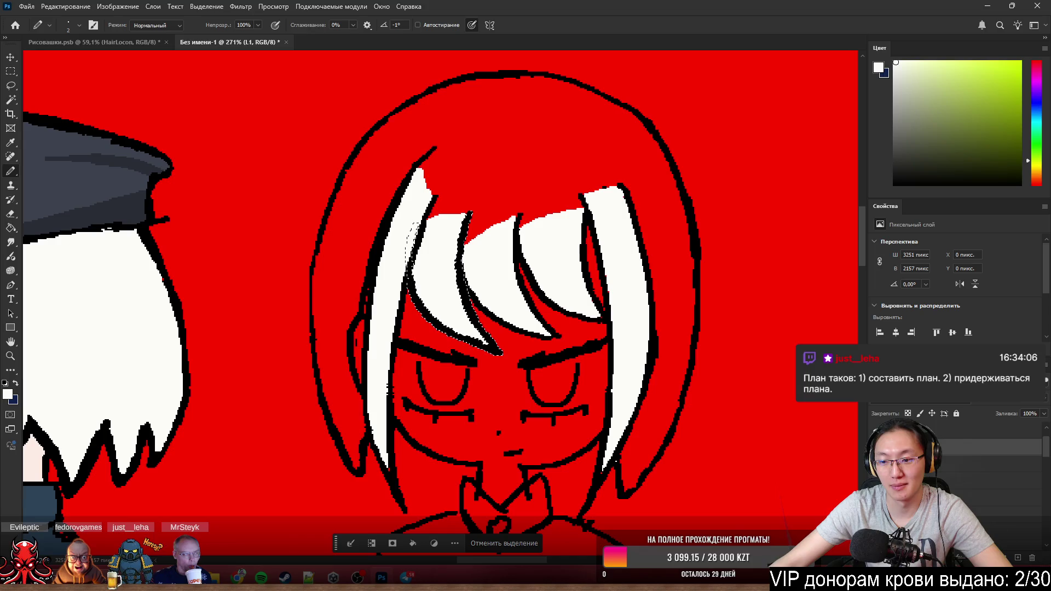
pyautogui.hotkey('alt', '[')
pyautogui.hotkey('ctrl', 'd')
pyautogui.press('w')
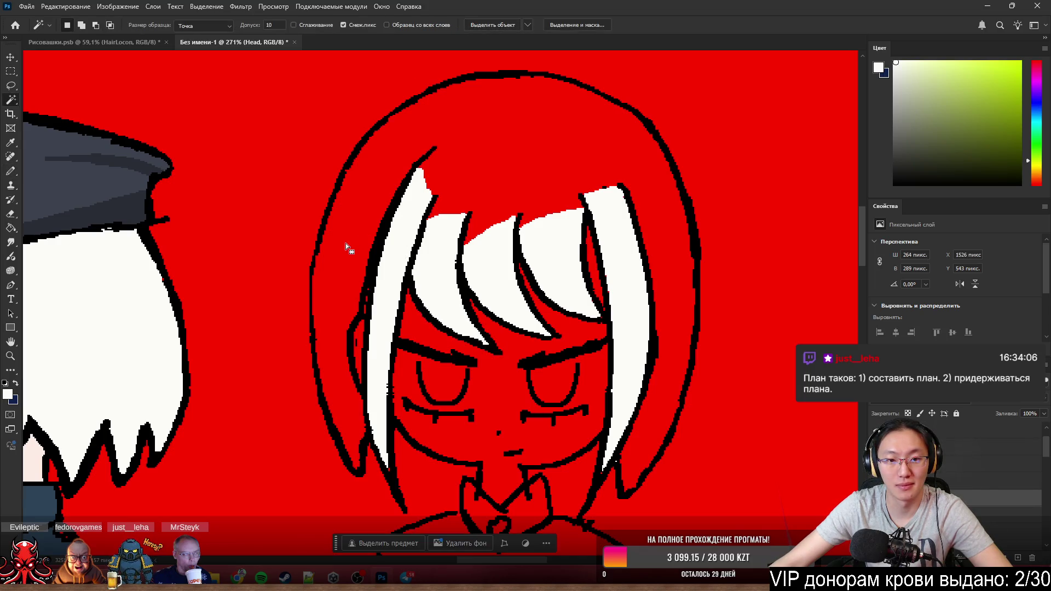
# - Magic Wand-select the red hair area and paint the left strand and crown white
pyautogui.click(347, 248)
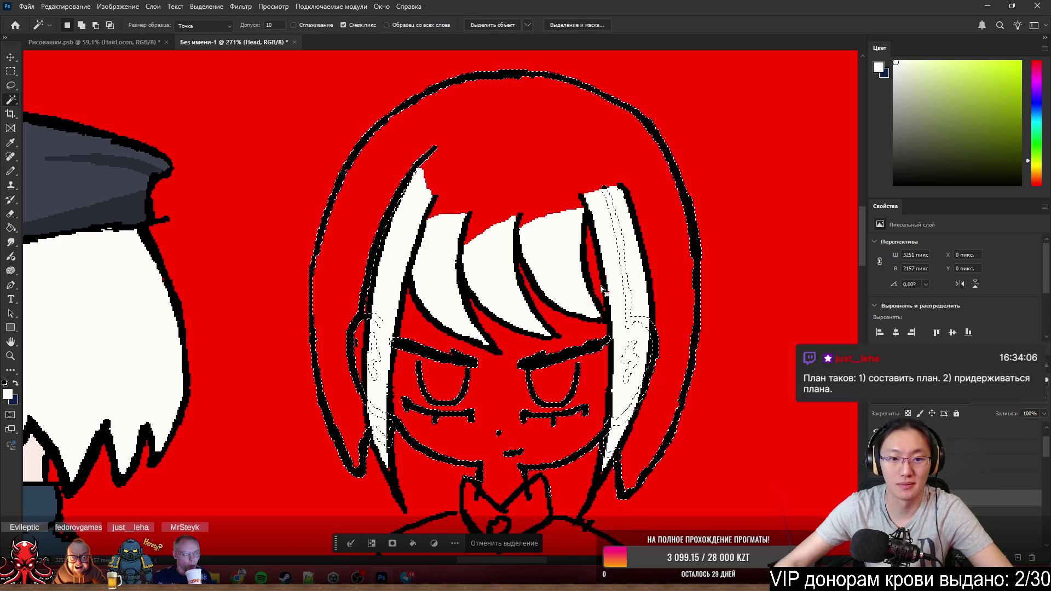
pyautogui.press('b')
pyautogui.moveTo(364, 218)
pyautogui.mouseDown()
pyautogui.moveTo(338, 245)
pyautogui.moveTo(360, 413)
pyautogui.mouseUp()
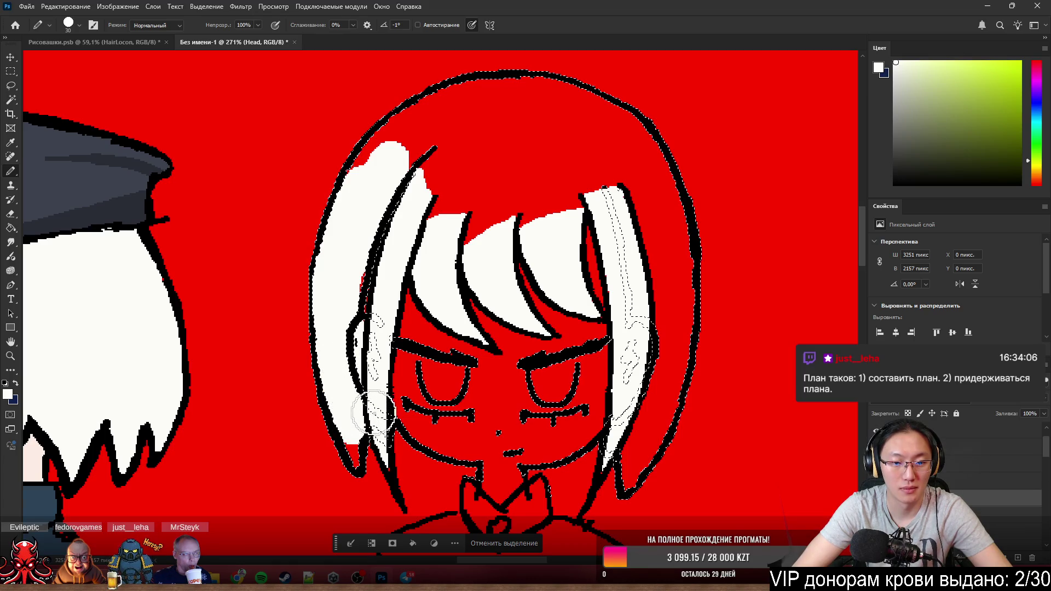
pyautogui.moveTo(341, 354); pyautogui.dragTo(354, 453)
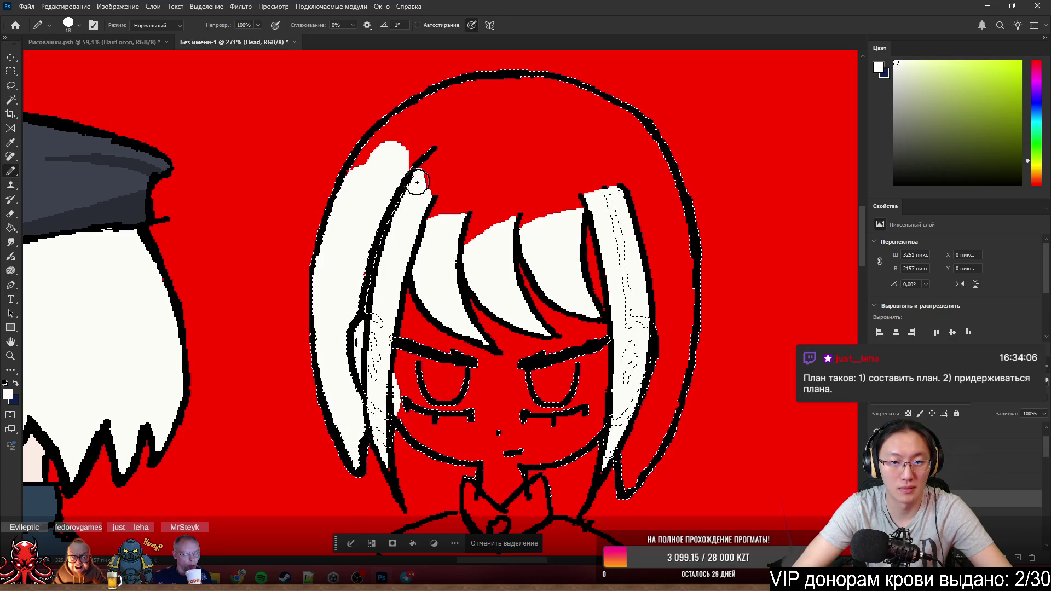
pyautogui.moveTo(427, 181)
pyautogui.mouseDown()
pyautogui.moveTo(367, 169)
pyautogui.moveTo(413, 124)
pyautogui.moveTo(413, 200)
pyautogui.moveTo(389, 216)
pyautogui.mouseUp()
# - Whiten the remaining red patches across the top, right edge and lower-right of the hair
pyautogui.moveTo(602, 215)
pyautogui.mouseDown()
pyautogui.moveTo(580, 200)
pyautogui.moveTo(591, 247)
pyautogui.moveTo(617, 227)
pyautogui.mouseUp()
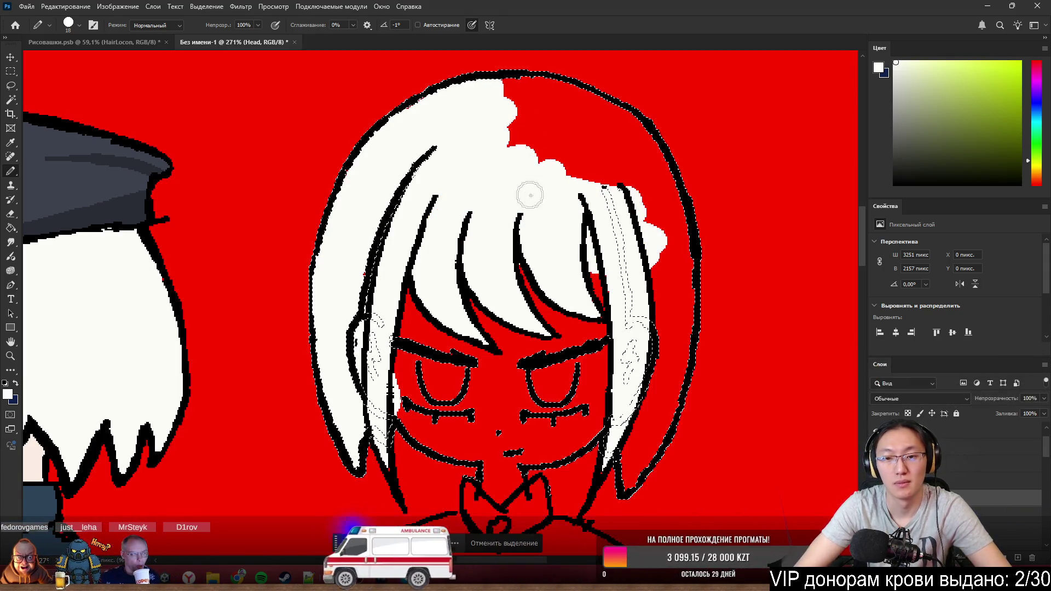
pyautogui.moveTo(528, 192)
pyautogui.mouseDown()
pyautogui.moveTo(543, 89)
pyautogui.moveTo(608, 110)
pyautogui.mouseUp()
pyautogui.moveTo(664, 169)
pyautogui.mouseDown()
pyautogui.moveTo(673, 259)
pyautogui.moveTo(598, 137)
pyautogui.mouseUp()
pyautogui.moveTo(666, 261); pyautogui.dragTo(659, 362)
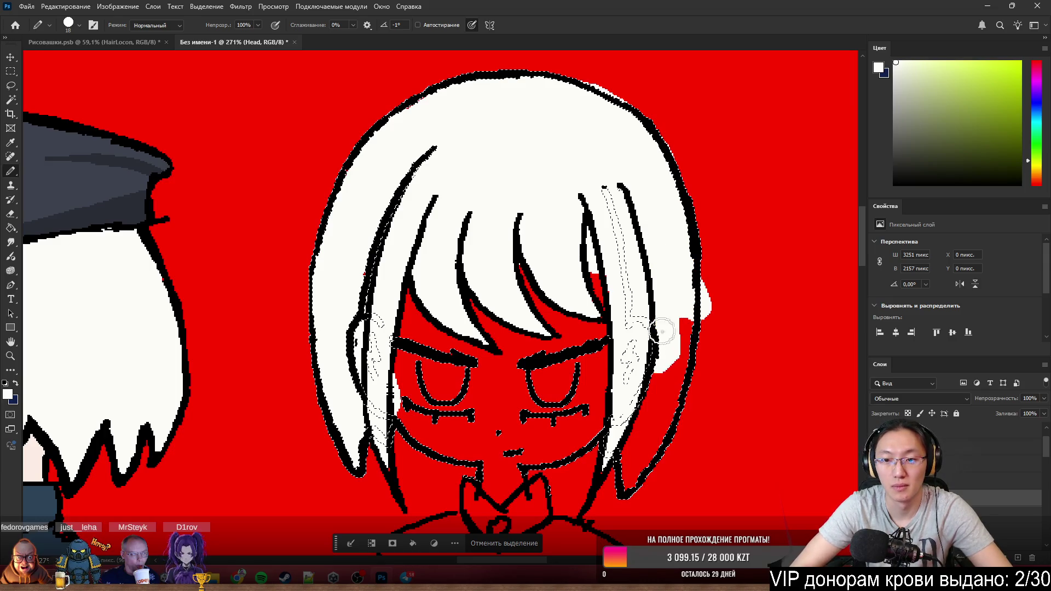
pyautogui.moveTo(629, 465); pyautogui.dragTo(684, 355)
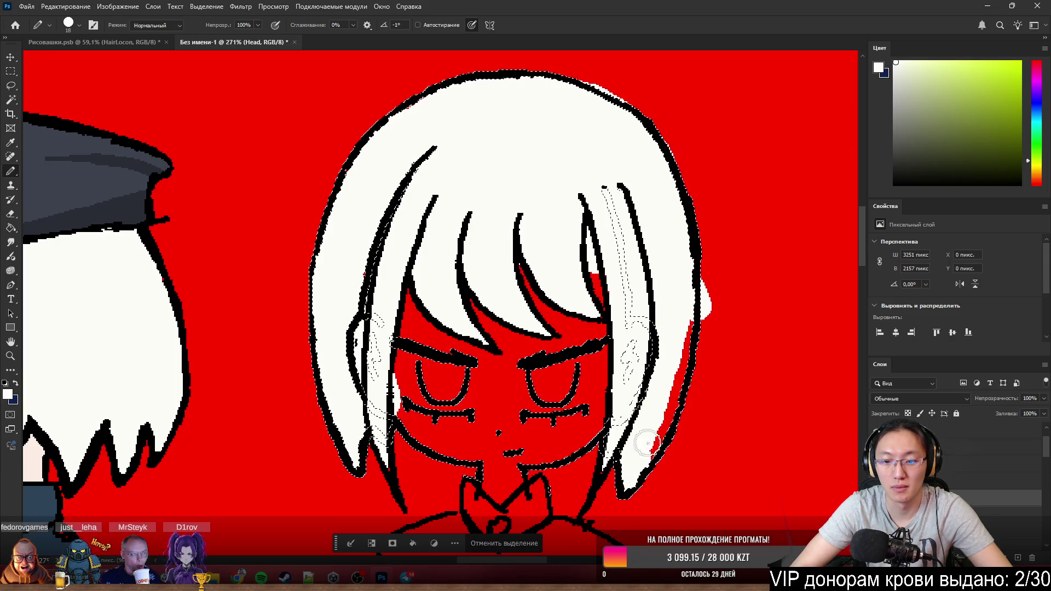
# - Hide the layer holding the bang strand lines so the bob shows solid white
pyautogui.press('e')
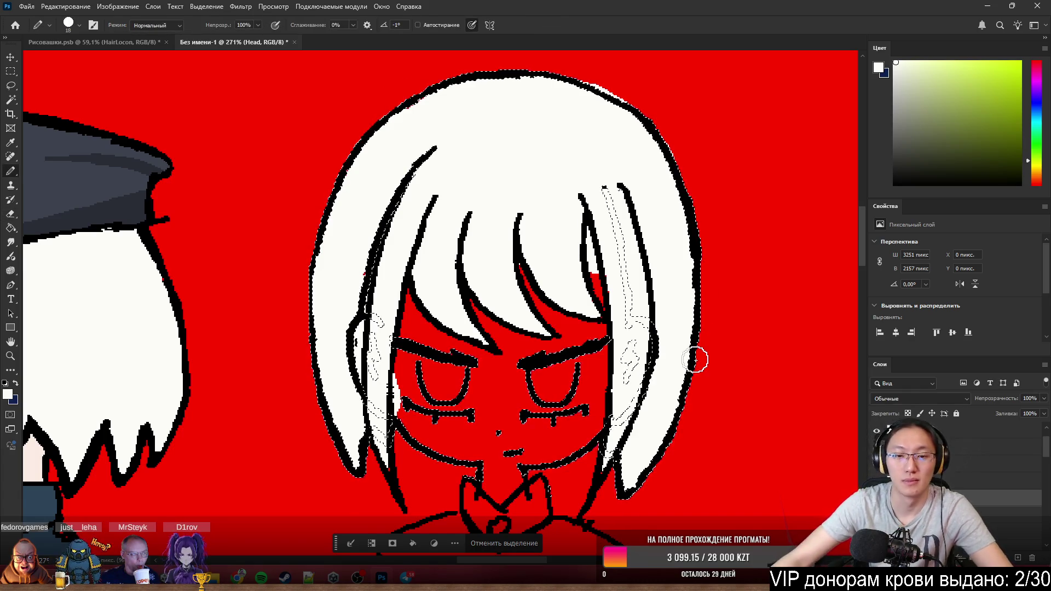
pyautogui.press('b')
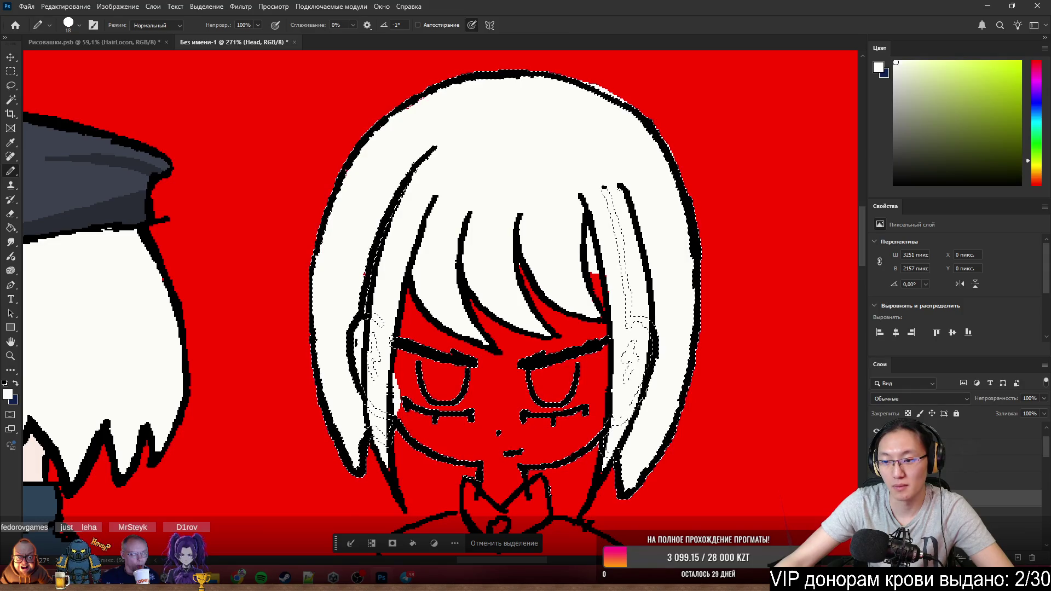
pyautogui.click(878, 443)
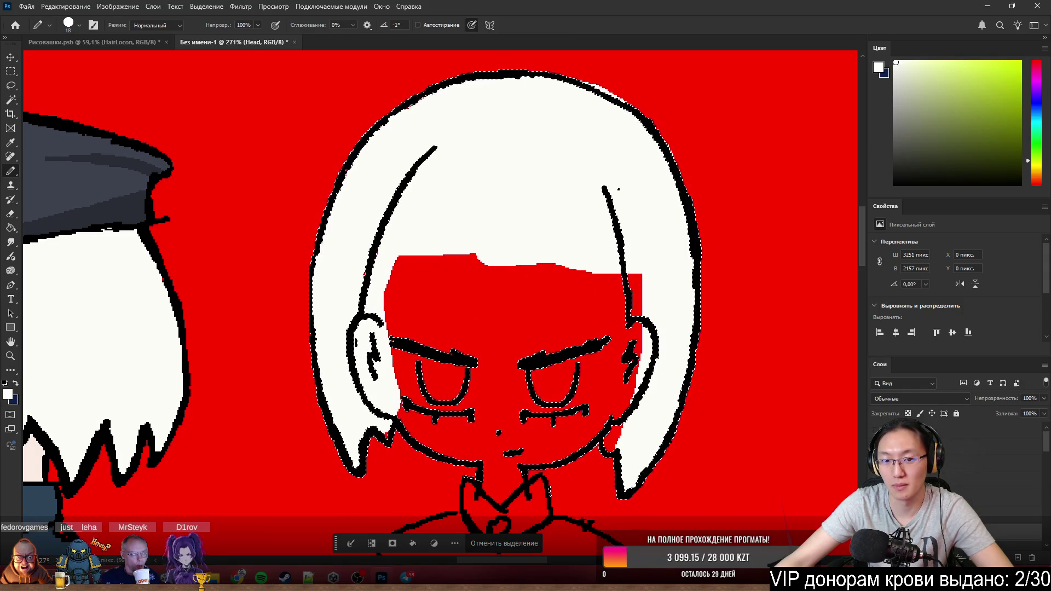
# - Whiten the red edge along the top of the face fill and the gap beside the right strand
pyautogui.moveTo(451, 216)
pyautogui.mouseDown()
pyautogui.moveTo(375, 270)
pyautogui.moveTo(540, 228)
pyautogui.mouseUp()
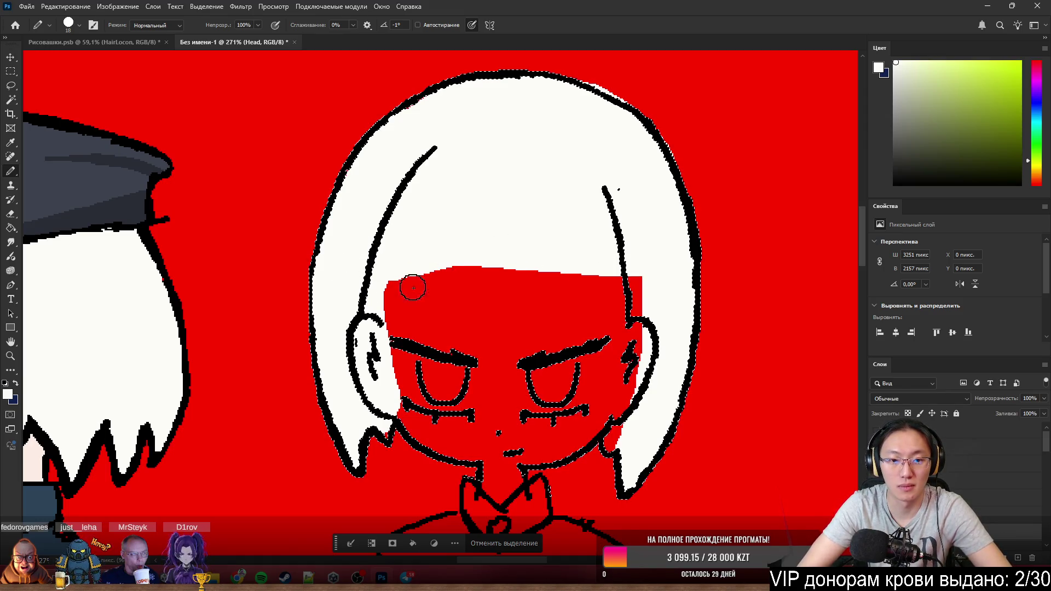
pyautogui.press('e')
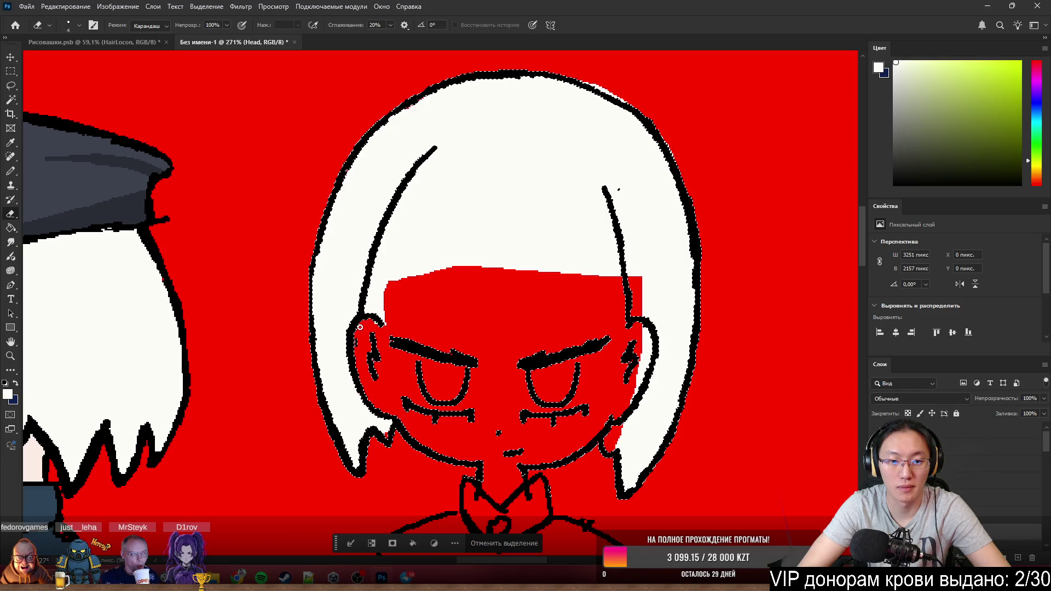
pyautogui.press('b')
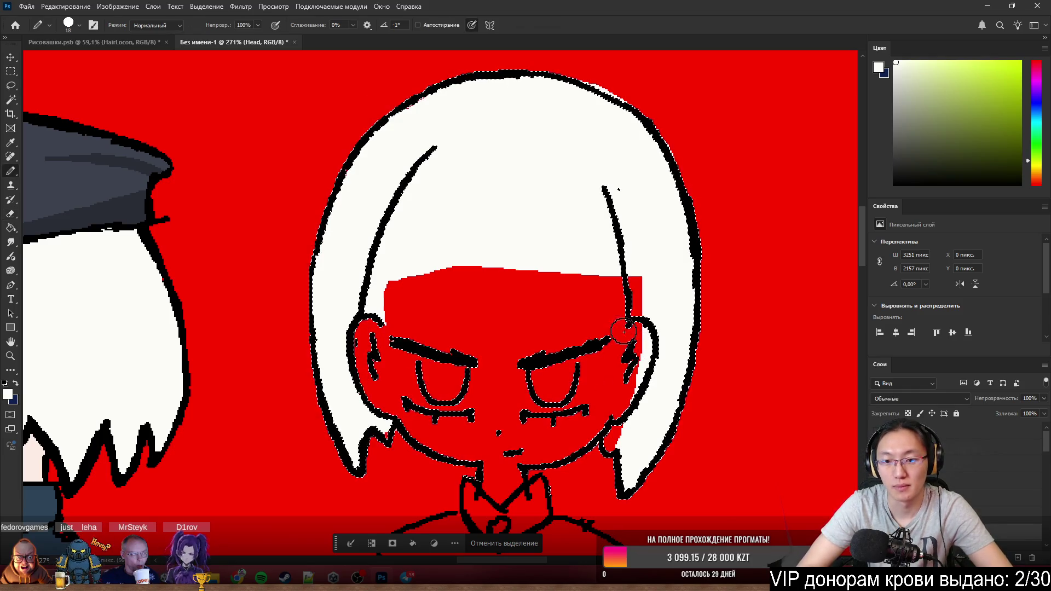
pyautogui.moveTo(650, 262); pyautogui.dragTo(641, 277)
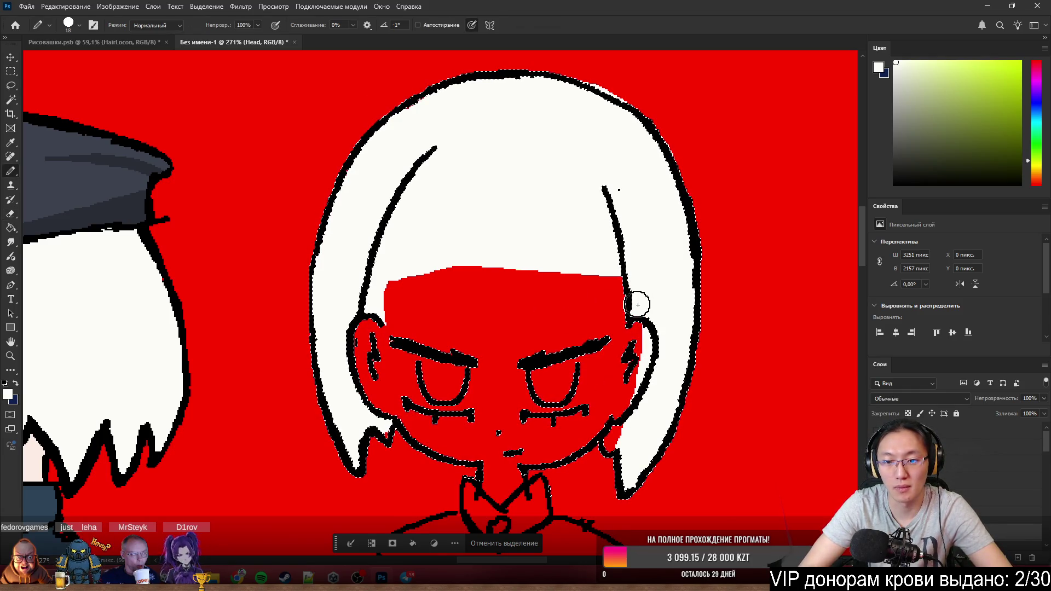
pyautogui.press('e')
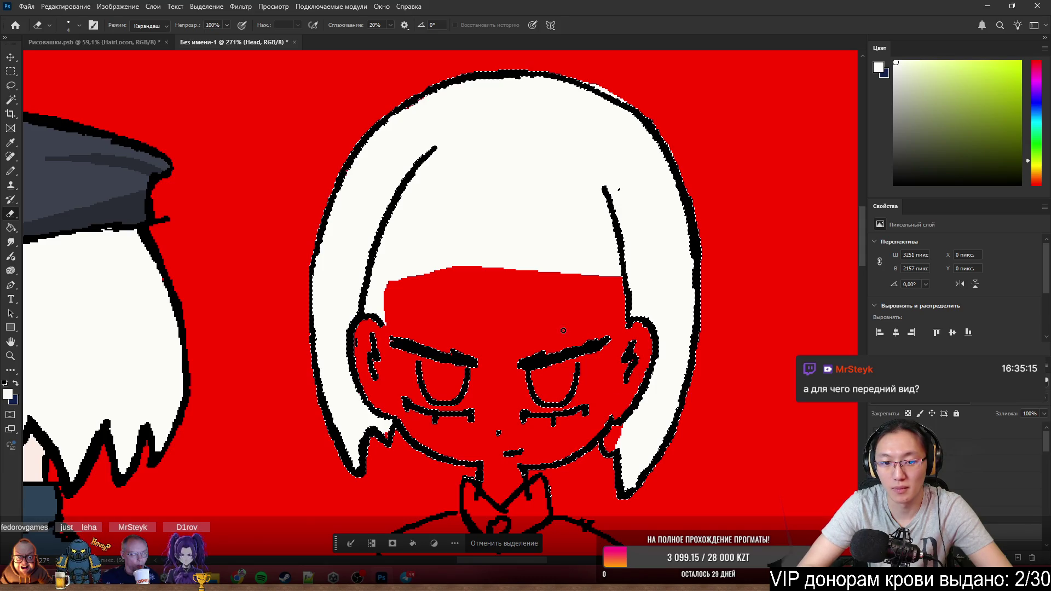
pyautogui.press('b')
pyautogui.scroll(4, 564, 335)
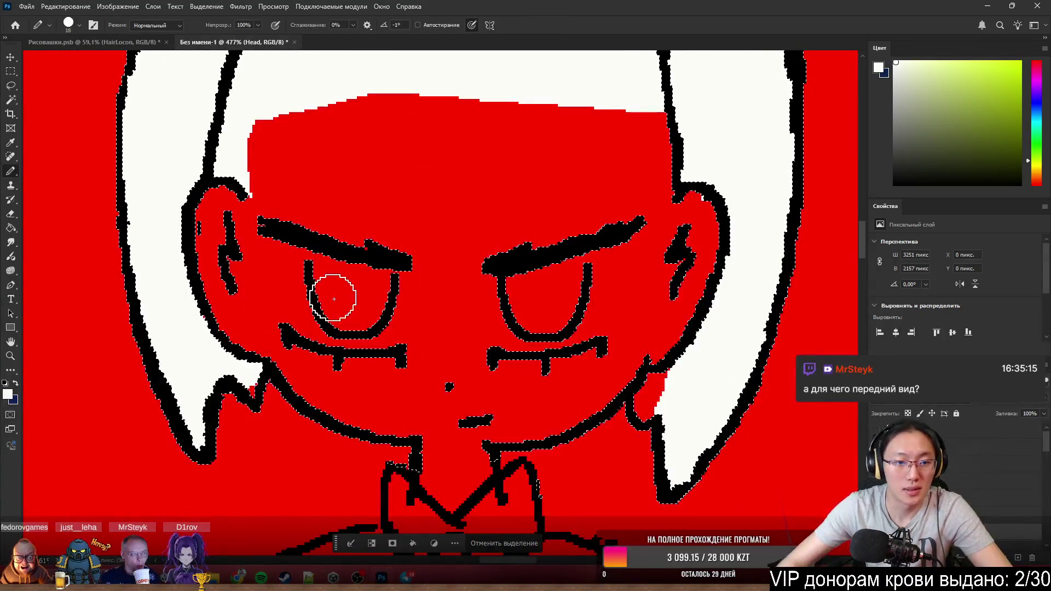
# - Cover the white wedge at the lower-left hair tip in black
pyautogui.moveTo(251, 388); pyautogui.dragTo(233, 396)
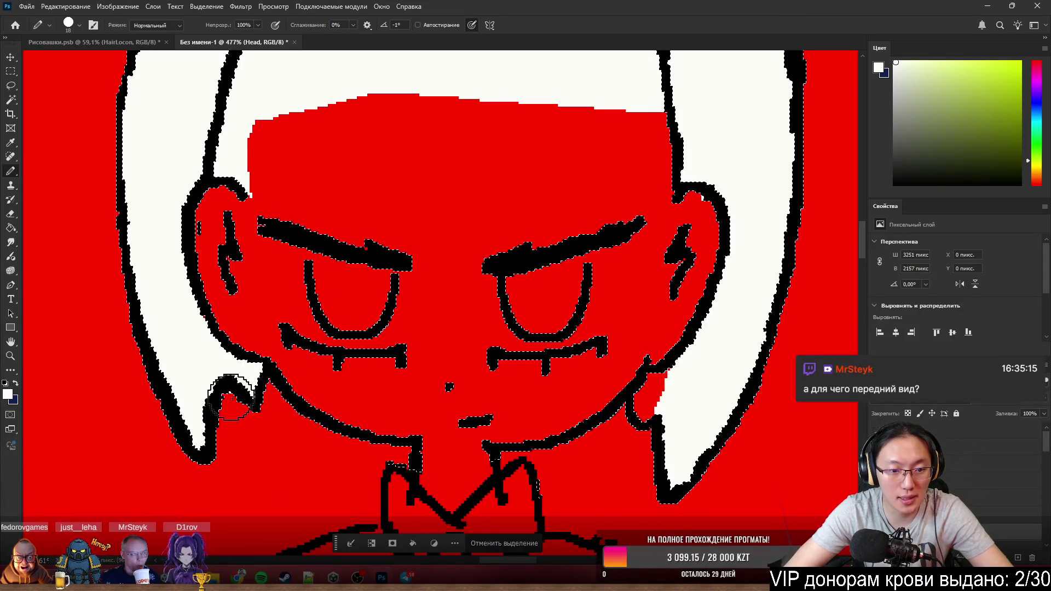
pyautogui.press('e')
pyautogui.press('b')
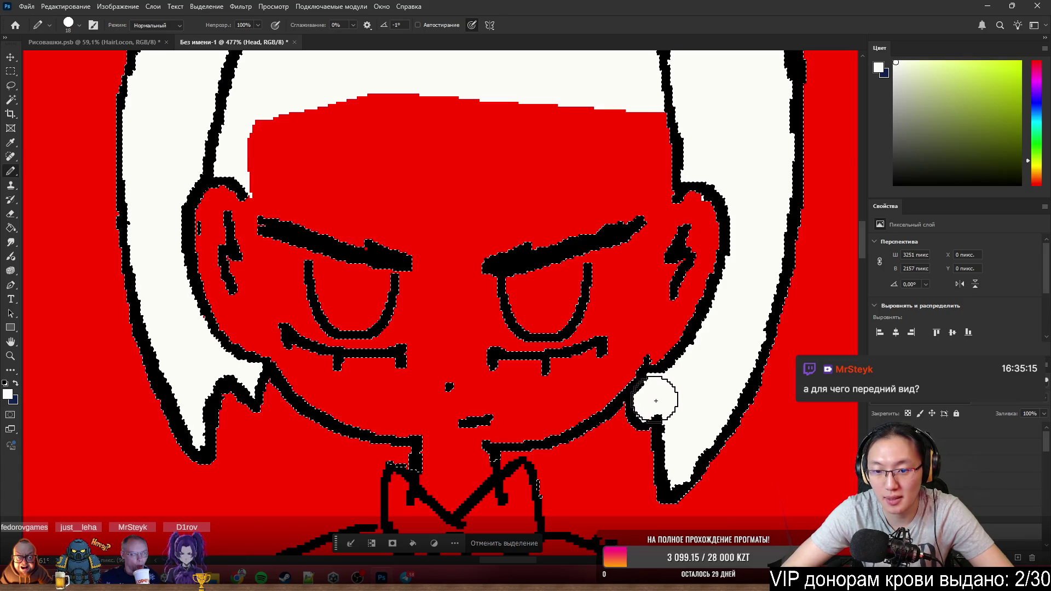
pyautogui.scroll(-3, 528, 304)
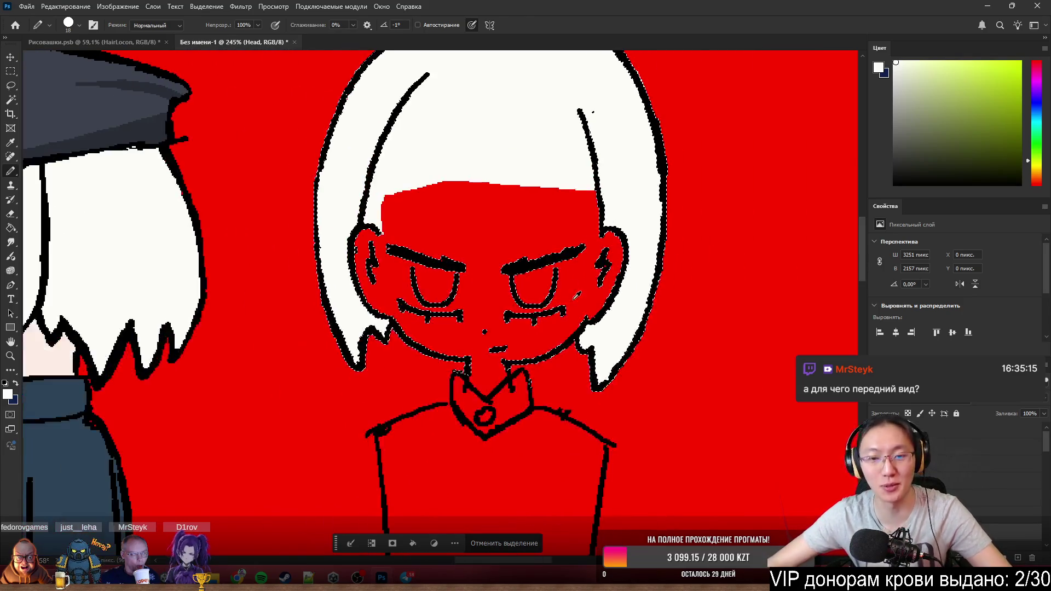
pyautogui.scroll(2, 619, 235)
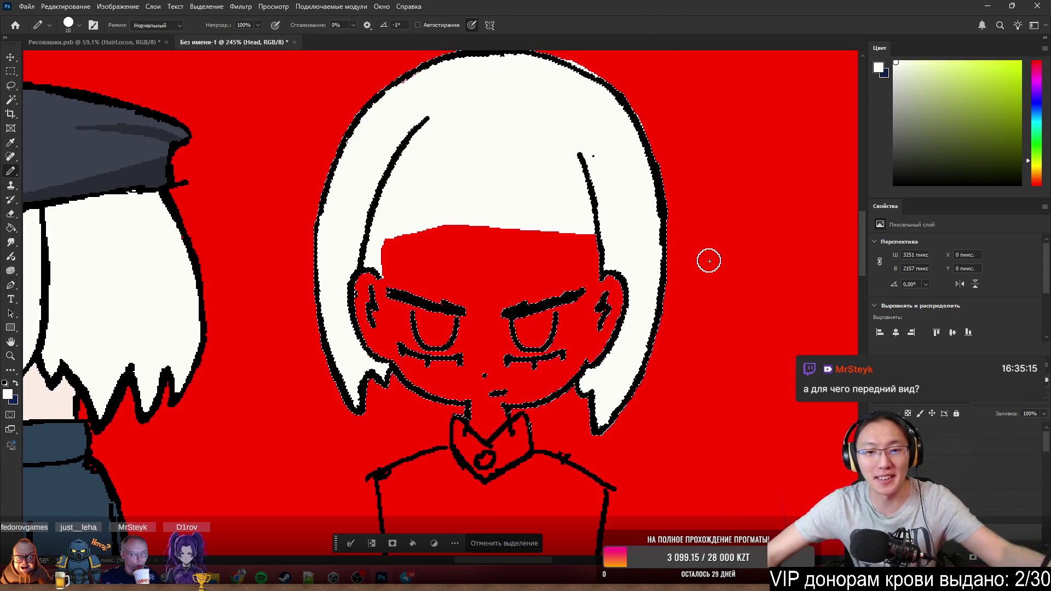
pyautogui.scroll(-1, 709, 261)
pyautogui.scroll(-2, 497, 176)
pyautogui.scroll(4, 494, 173)
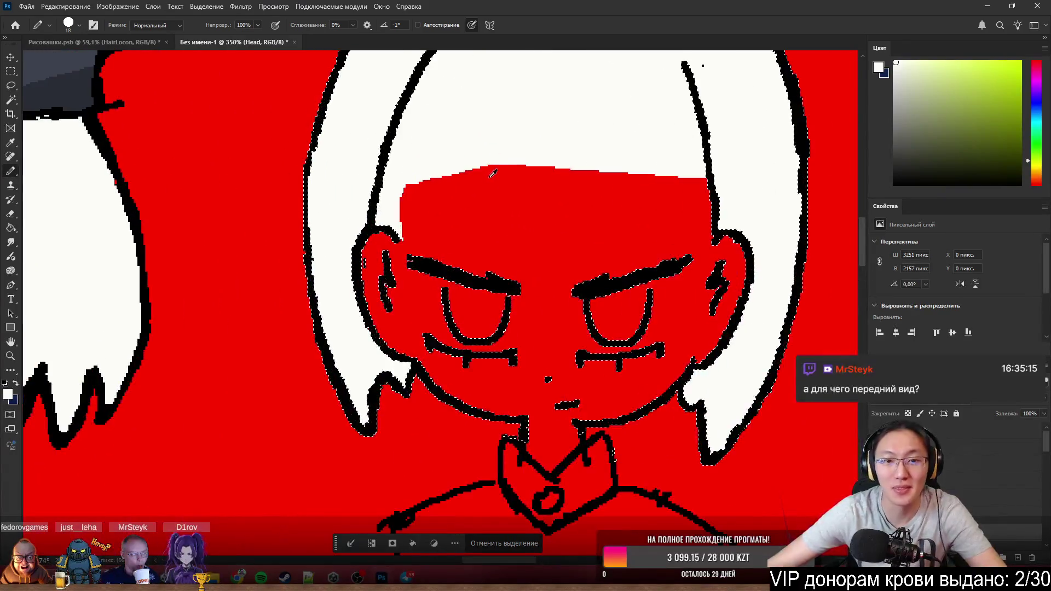
# - Make black the paint colour, clear the head selection and shrink the brush to a few pixels
pyautogui.keyDown('alt'); pyautogui.click(510, 284); pyautogui.keyUp('alt')
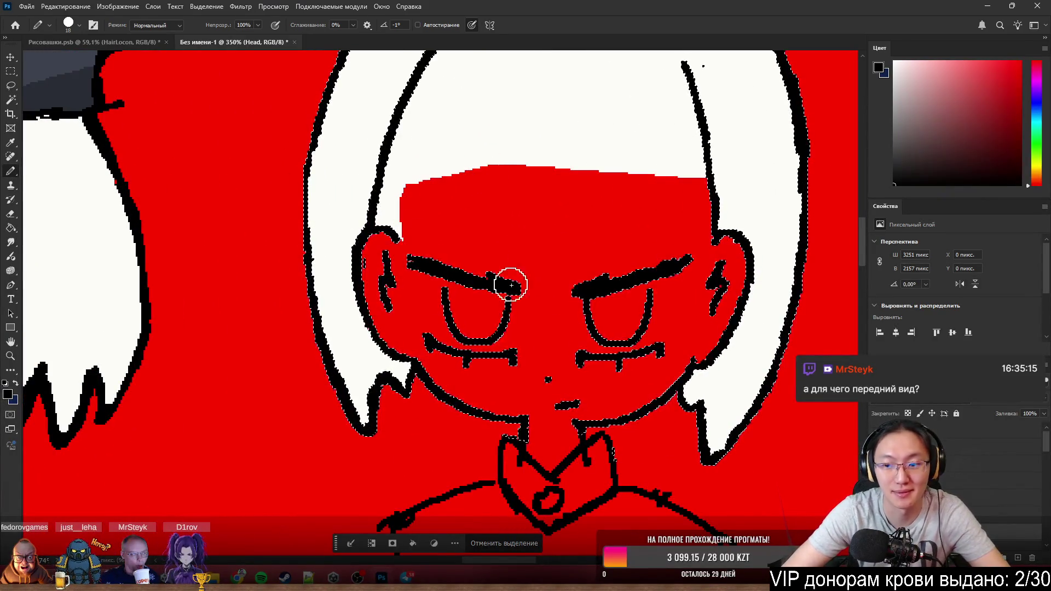
pyautogui.hotkey('ctrl', 'd')
pyautogui.moveTo(377, 215)
pyautogui.mouseDown()
pyautogui.moveTo(362, 215)
pyautogui.moveTo(398, 210)
pyautogui.mouseUp()
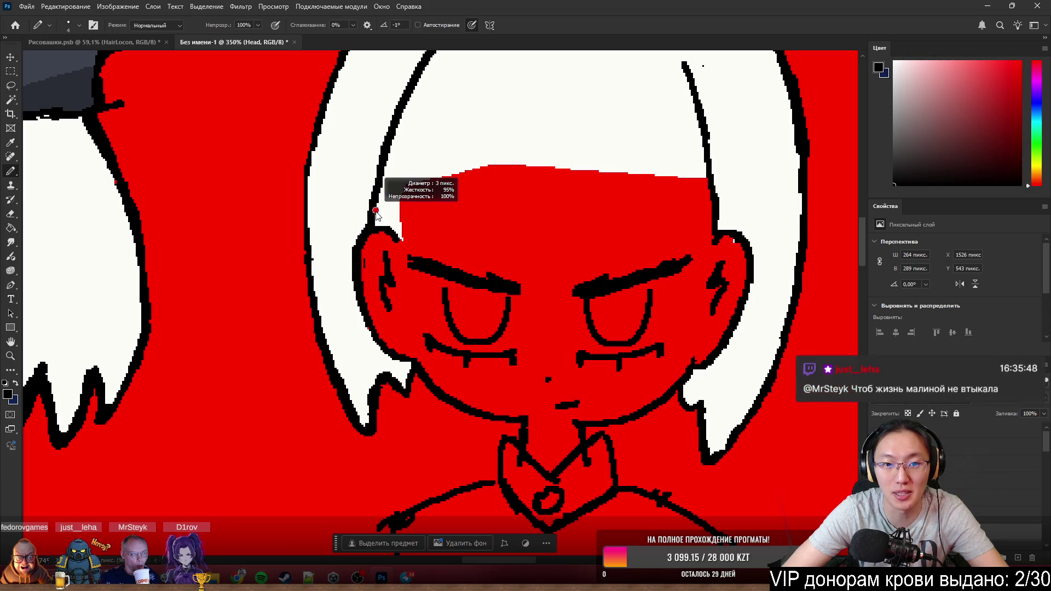